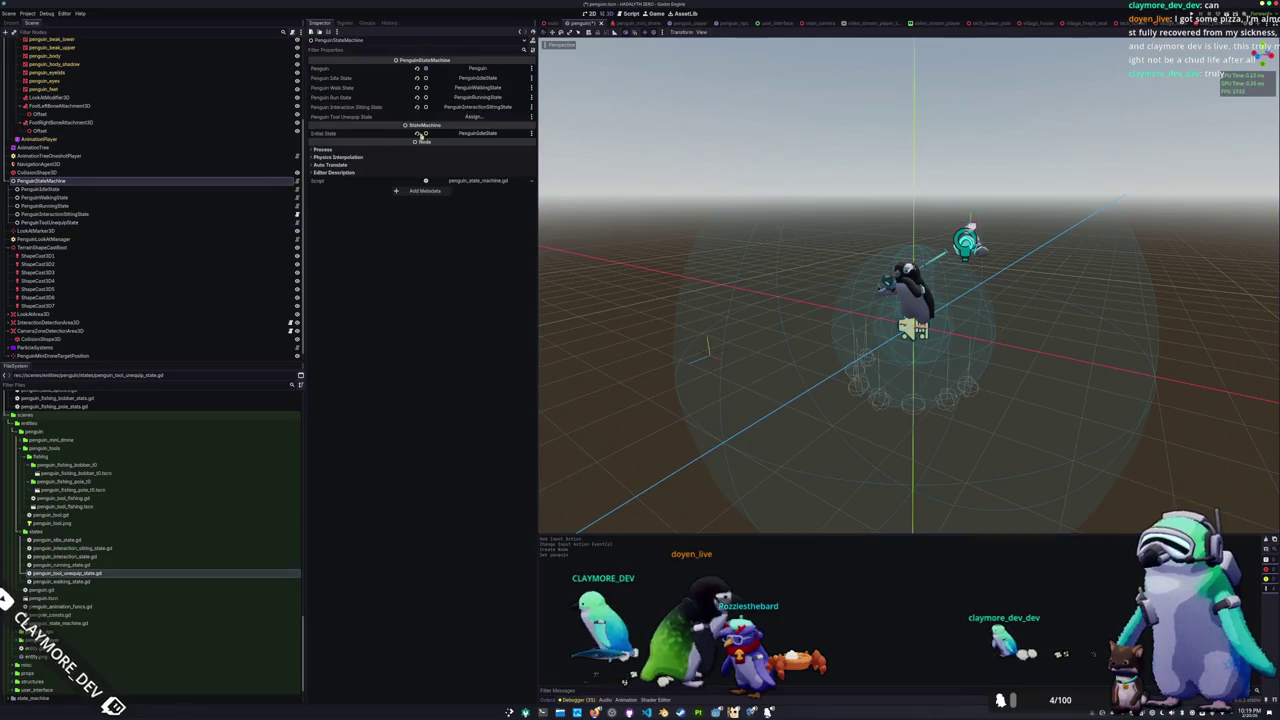
# Step: Assign PenguinToolUnequipState to the Penguin Tool Unequip State property and run the project
pyautogui.doubleClick(630, 281)
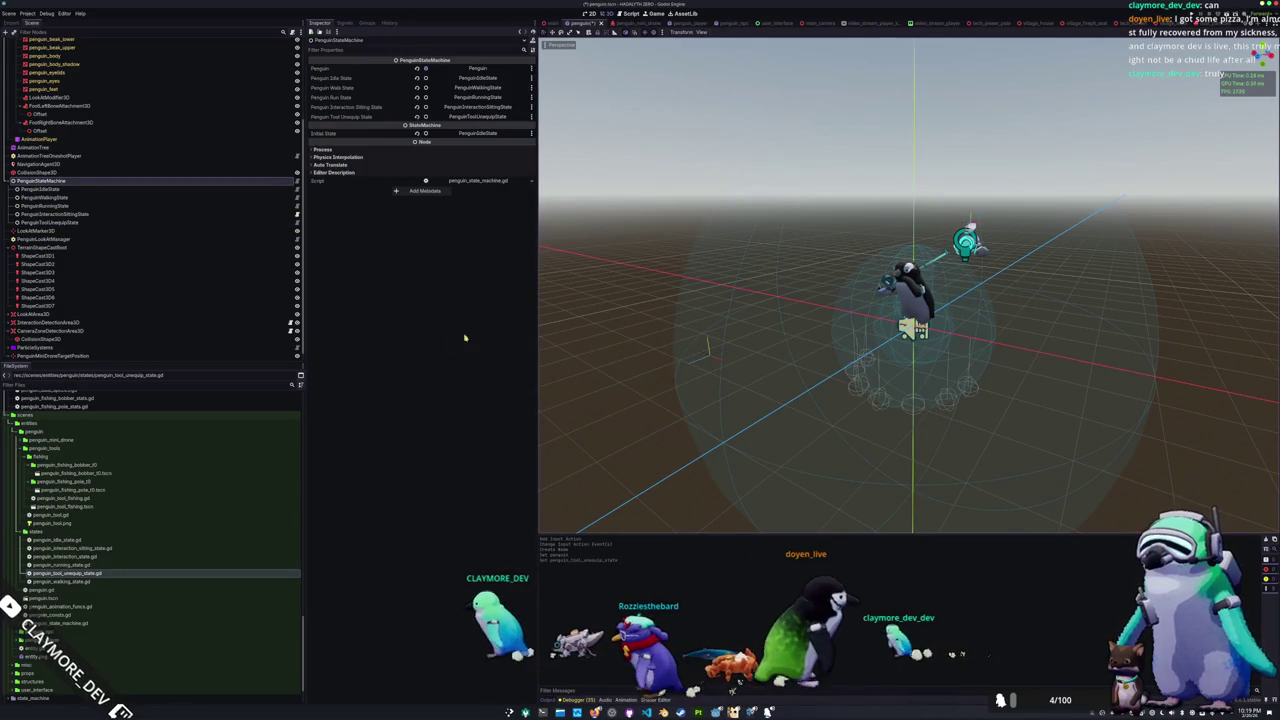
pyautogui.press('F5')
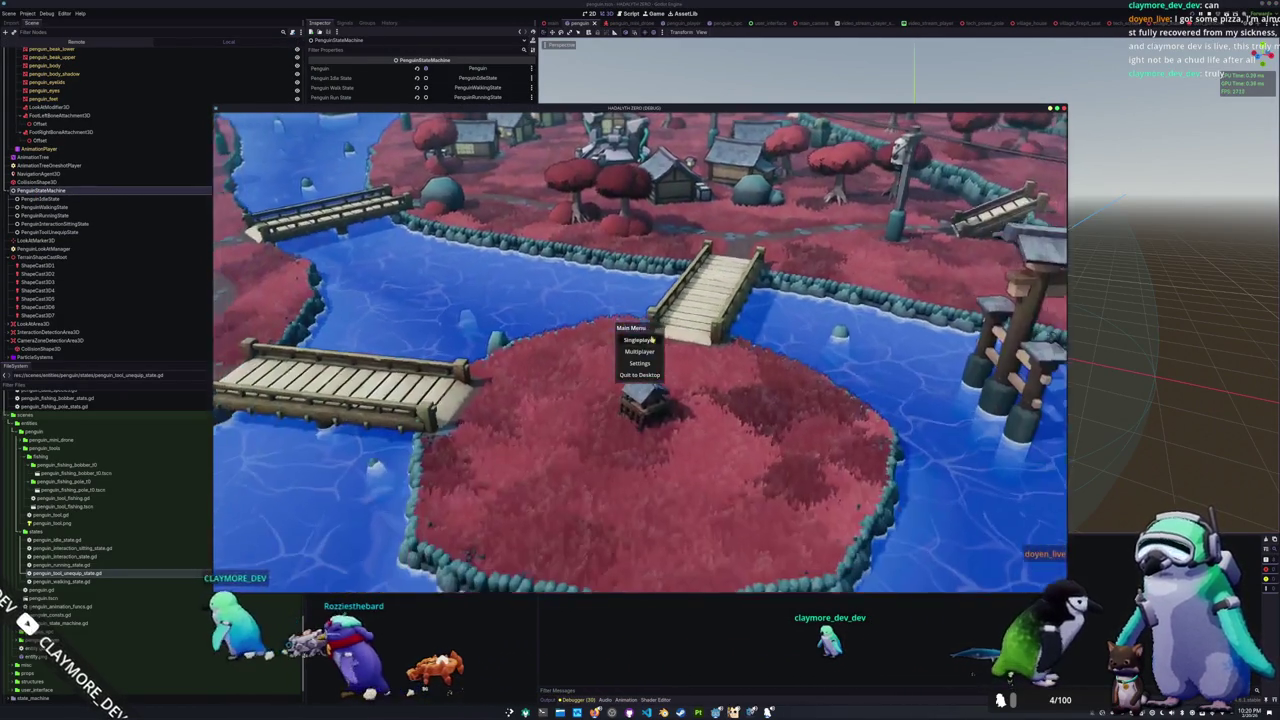
# Step: Start the game from the Main Menu so the penguin appears in the village
pyautogui.click(652, 340)
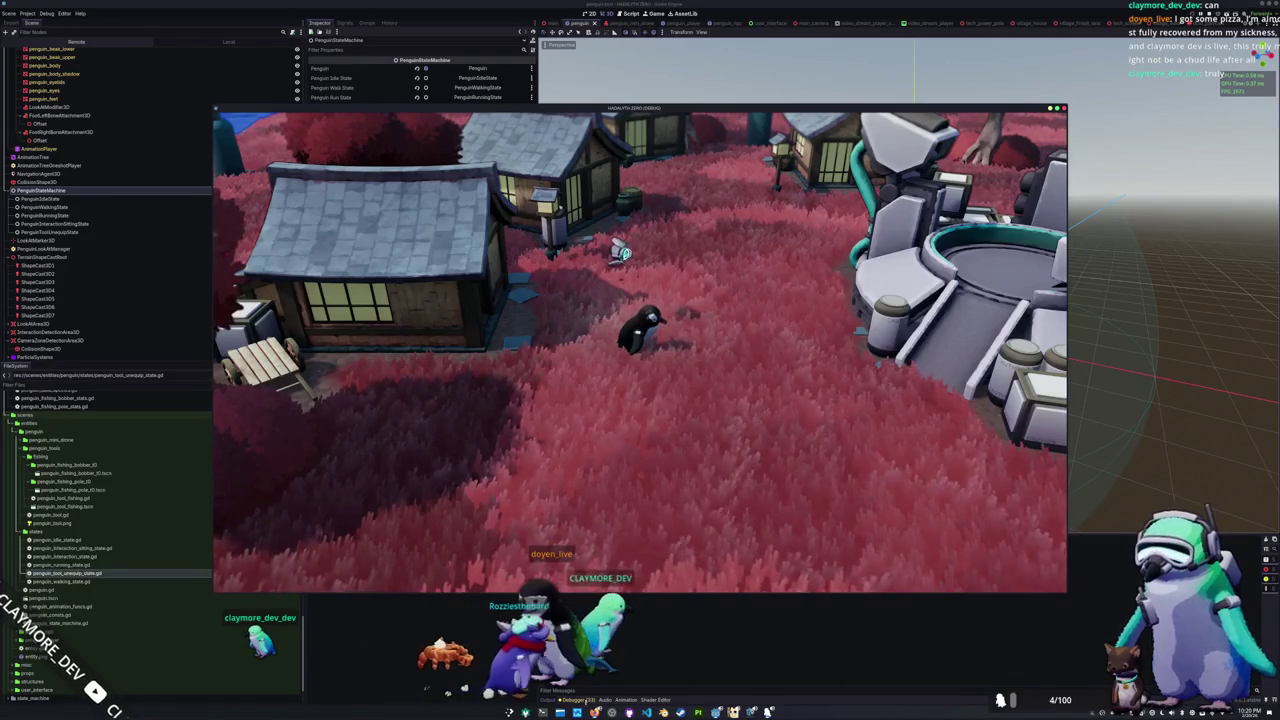
pyautogui.hotkey('alt', 'Tab')
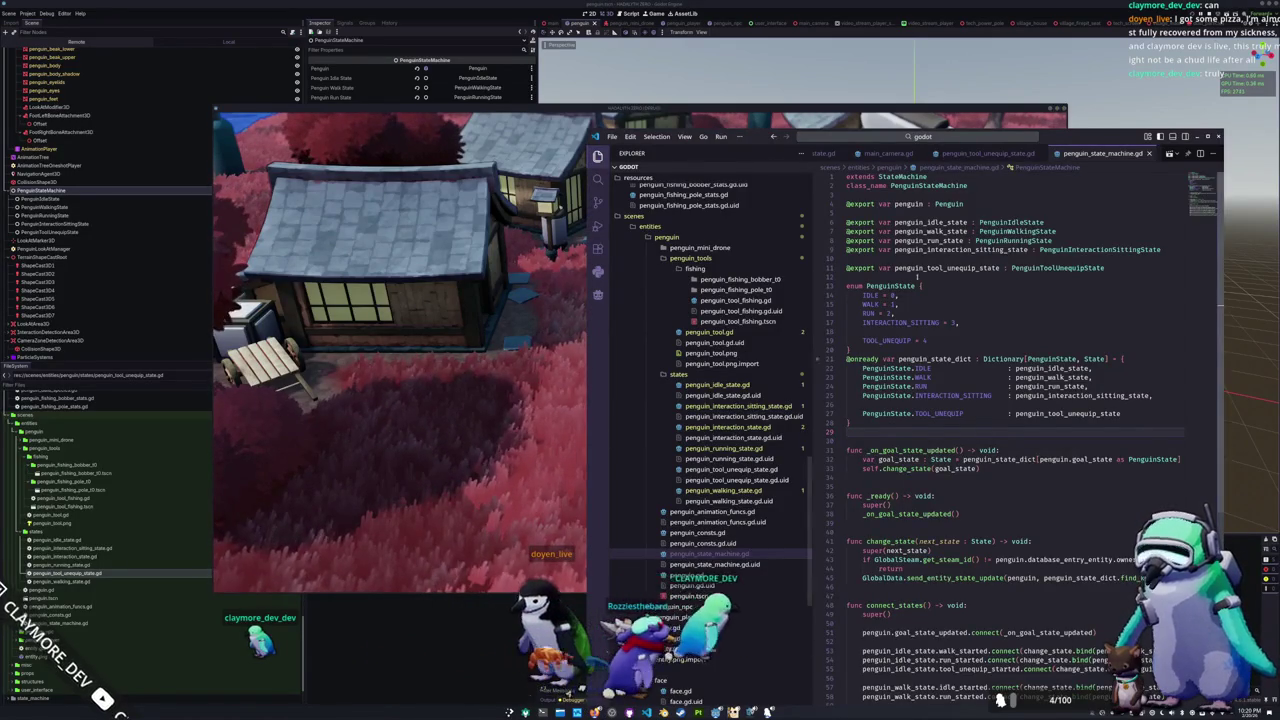
# Step: In penguin_tool_unequip_state.gd, add a temporary print of the animation_timer validity check in process_state
pyautogui.click(986, 155)
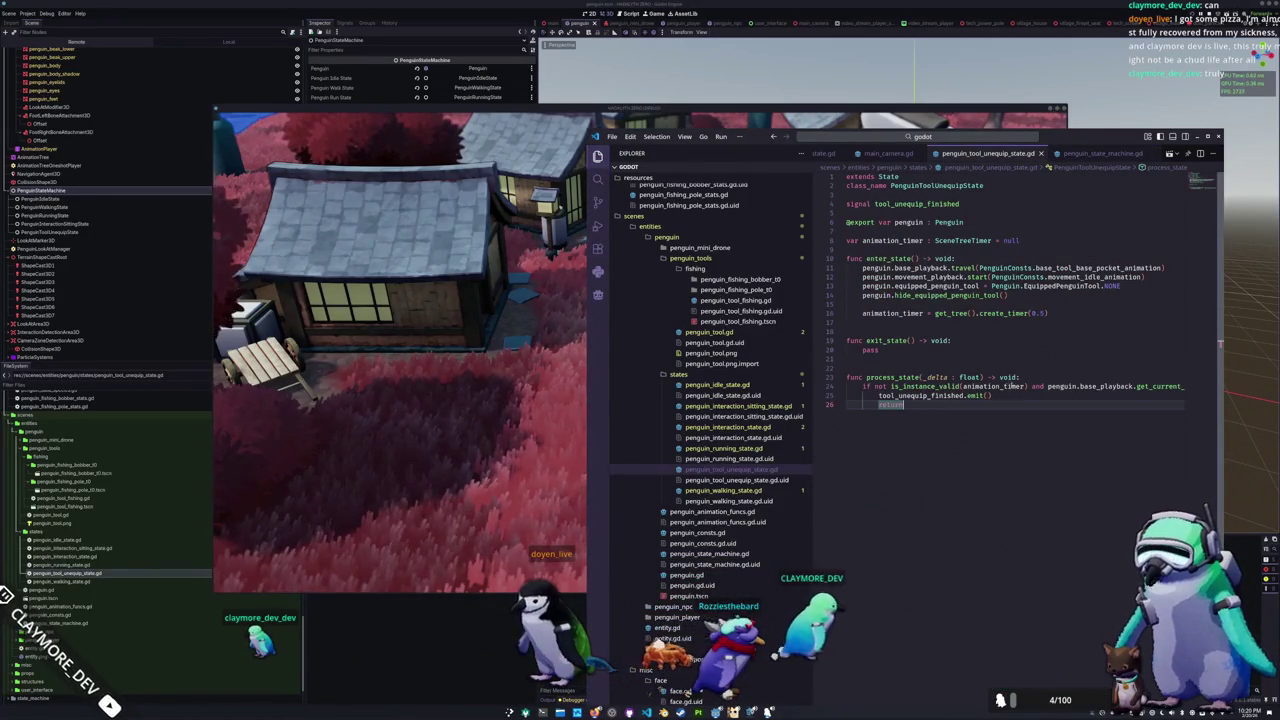
pyautogui.moveTo(1014, 386); pyautogui.dragTo(913, 387)
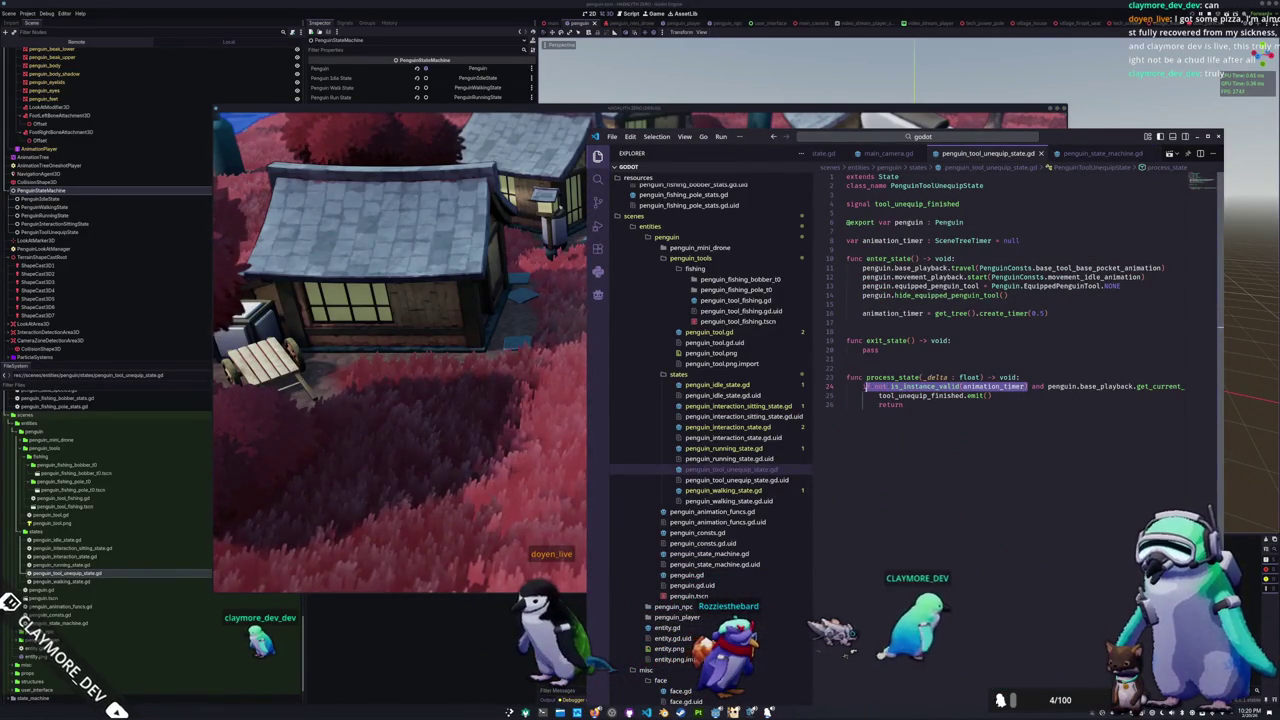
pyautogui.click(1030, 377)
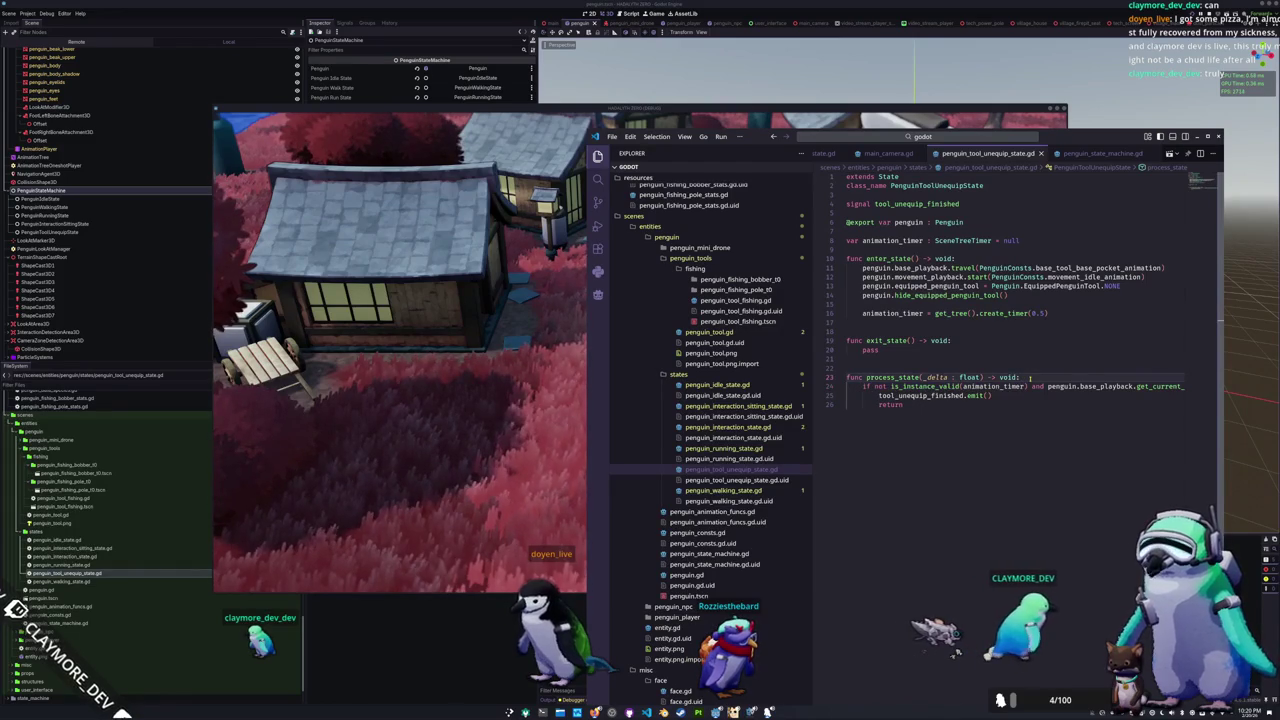
pyautogui.press('Return')
pyautogui.write('print(')
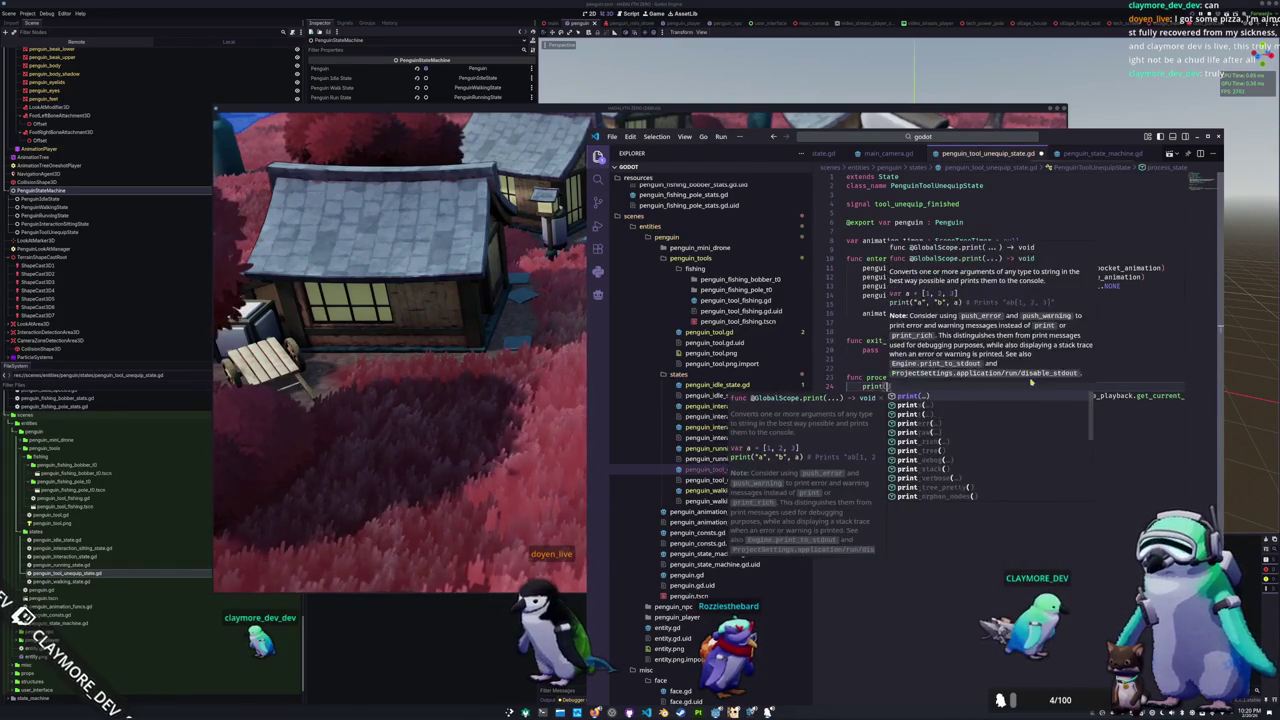
pyautogui.write('if not is_instance_valid(animation_timer)')
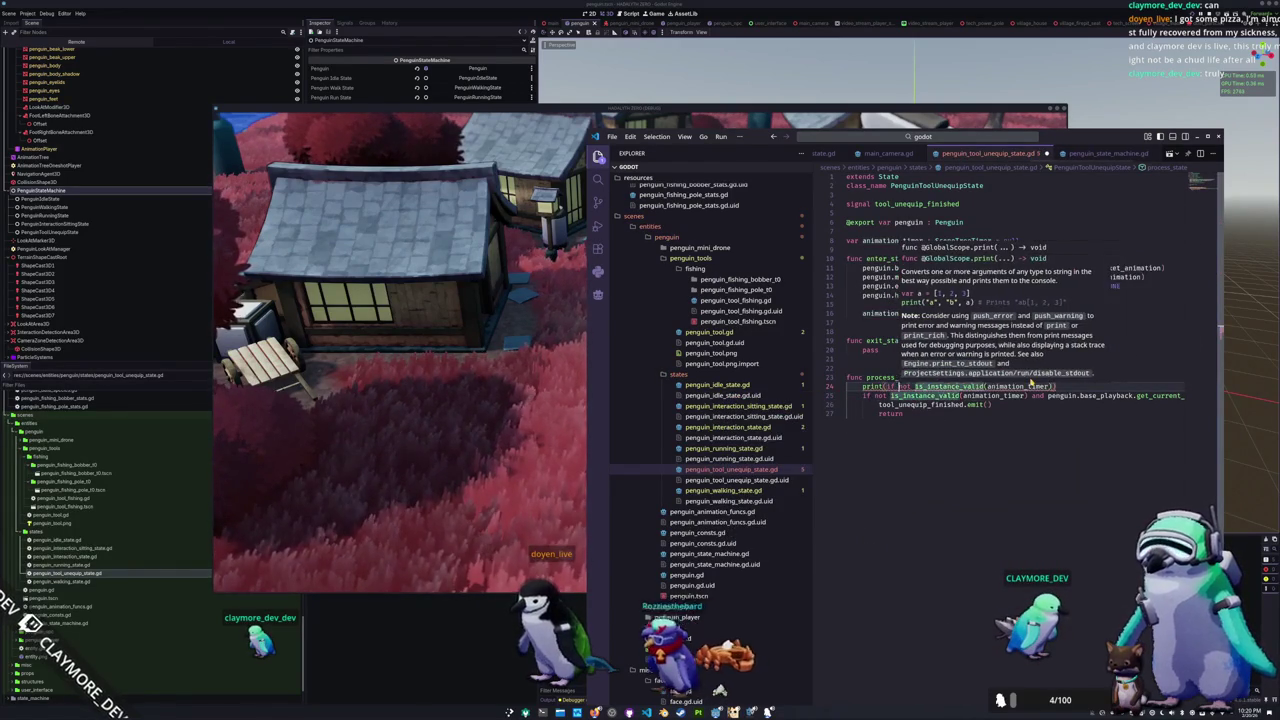
# Step: Delete the temporary print line and begin typing 'if animation_timer.is_stop'
pyautogui.hotkey('ctrl', 'shift', 'Right')
pyautogui.hotkey('ctrl', 'shift', 'Right')
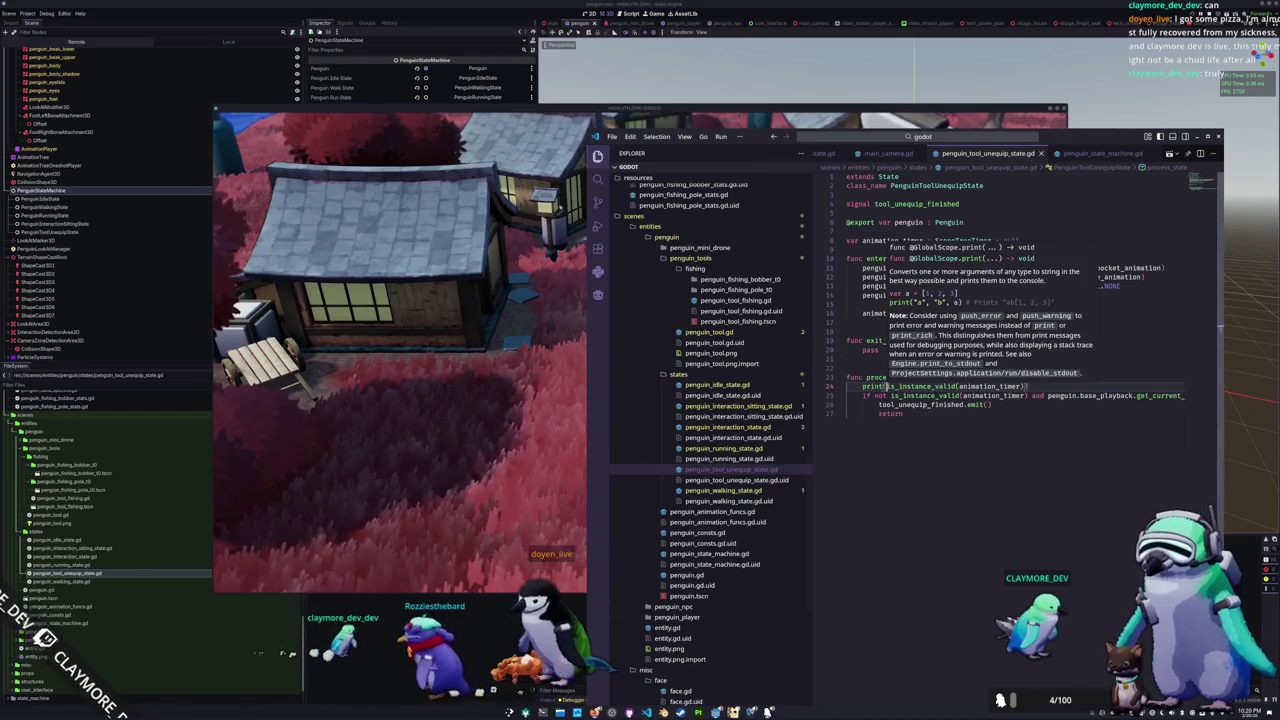
pyautogui.click(1034, 385)
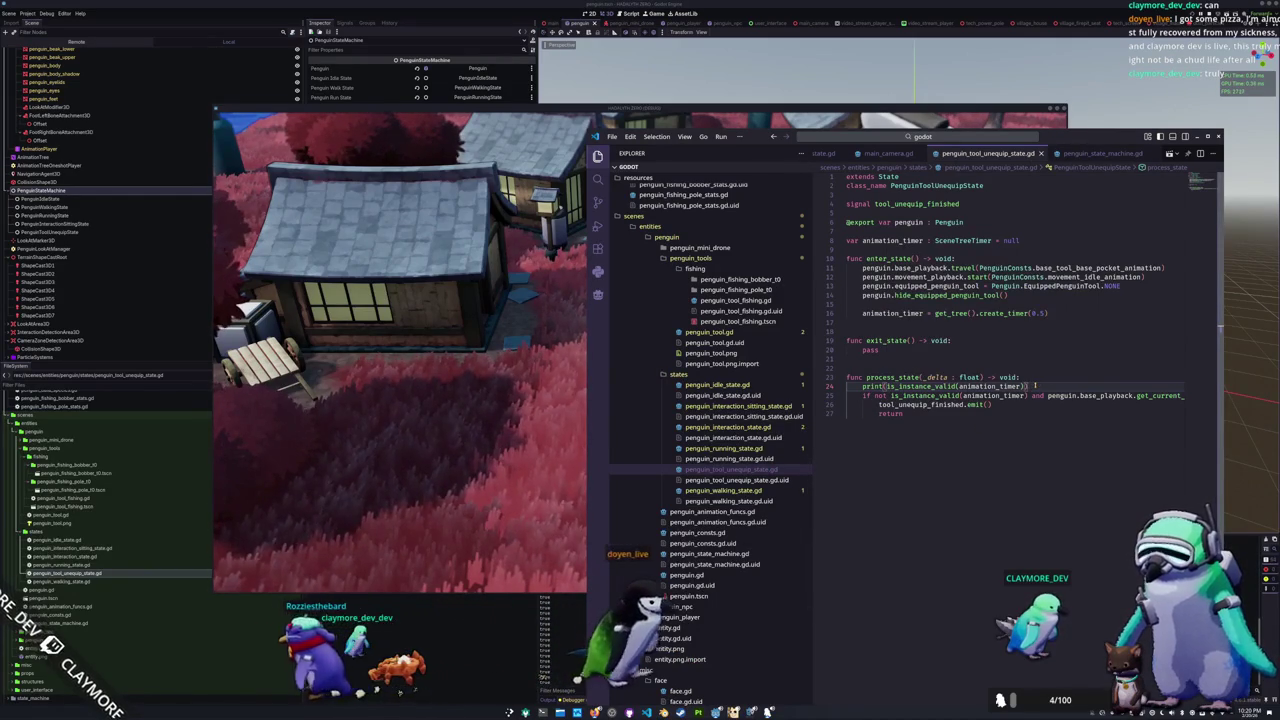
pyautogui.hotkey('shift', 'Home')
pyautogui.press('BackSpace')
pyautogui.write('if animation_timer.is_stop')
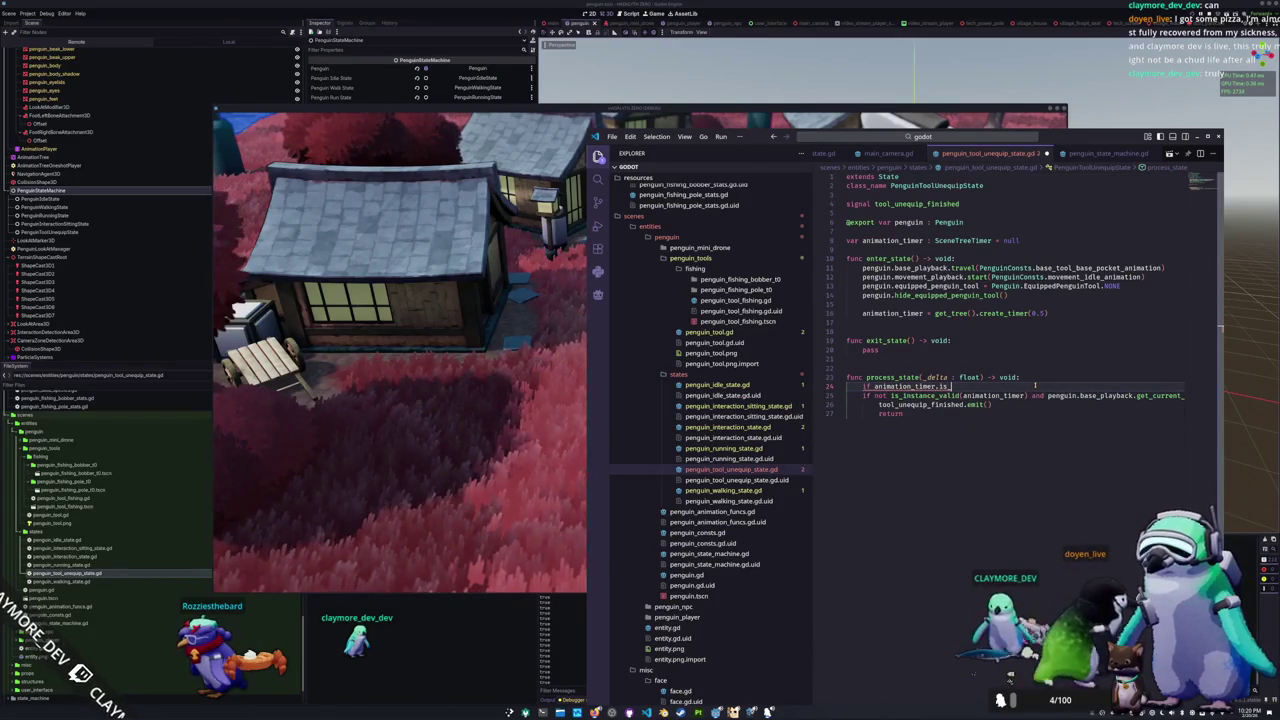
# Step: Try partial member names (is, s, tm) in animation_timer's suggestion list
pyautogui.hotkey('ctrl', 'space')
pyautogui.write('is')
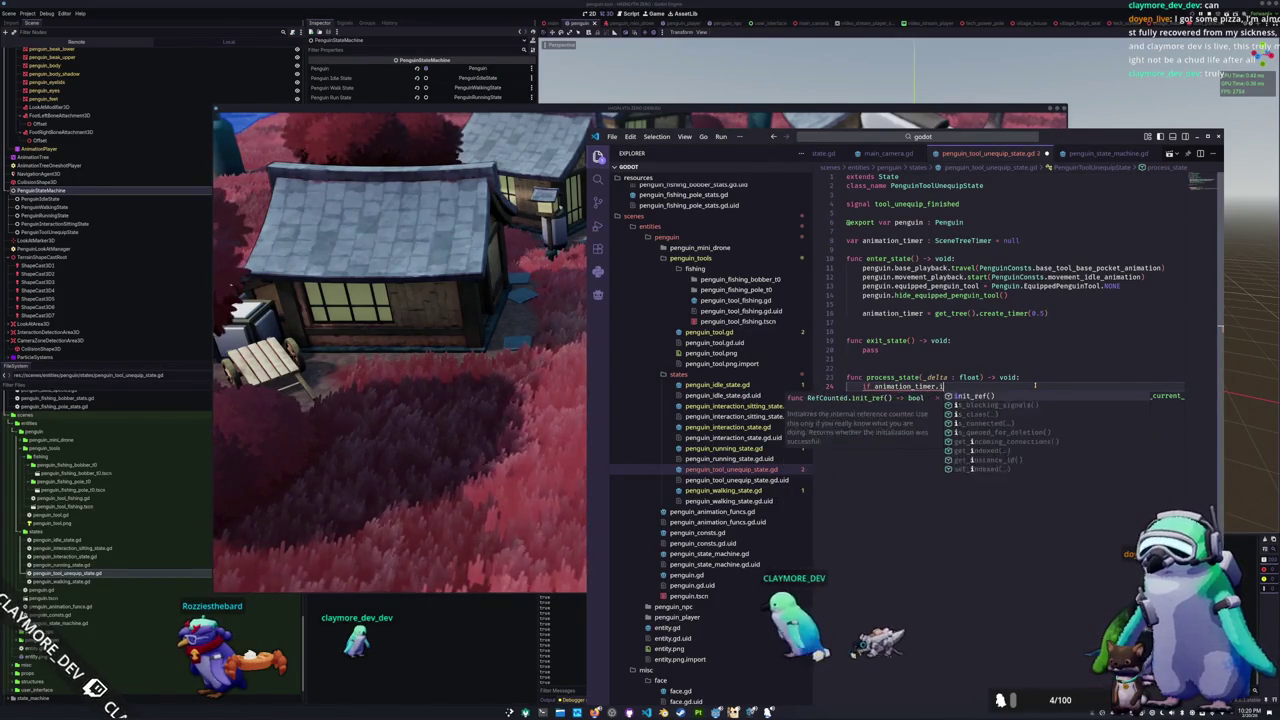
pyautogui.press('BackSpace')
pyautogui.press('BackSpace')
pyautogui.write('s')
pyautogui.press('BackSpace')
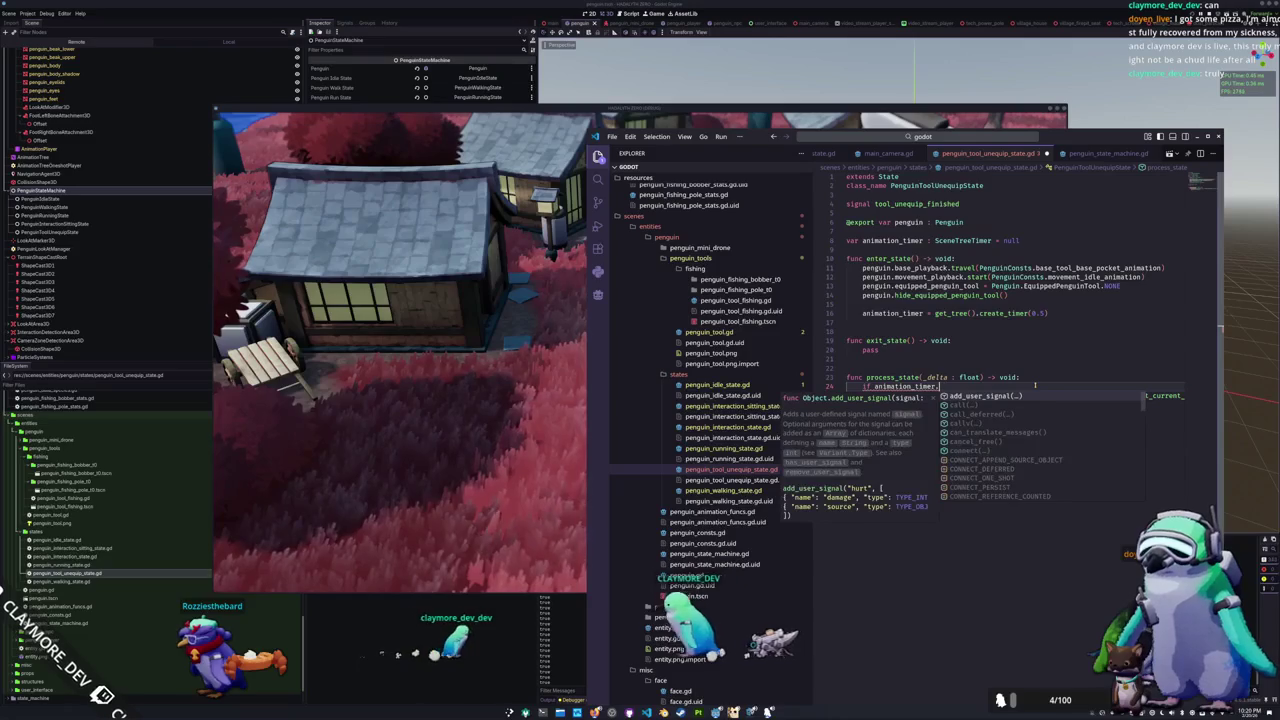
pyautogui.write('tm')
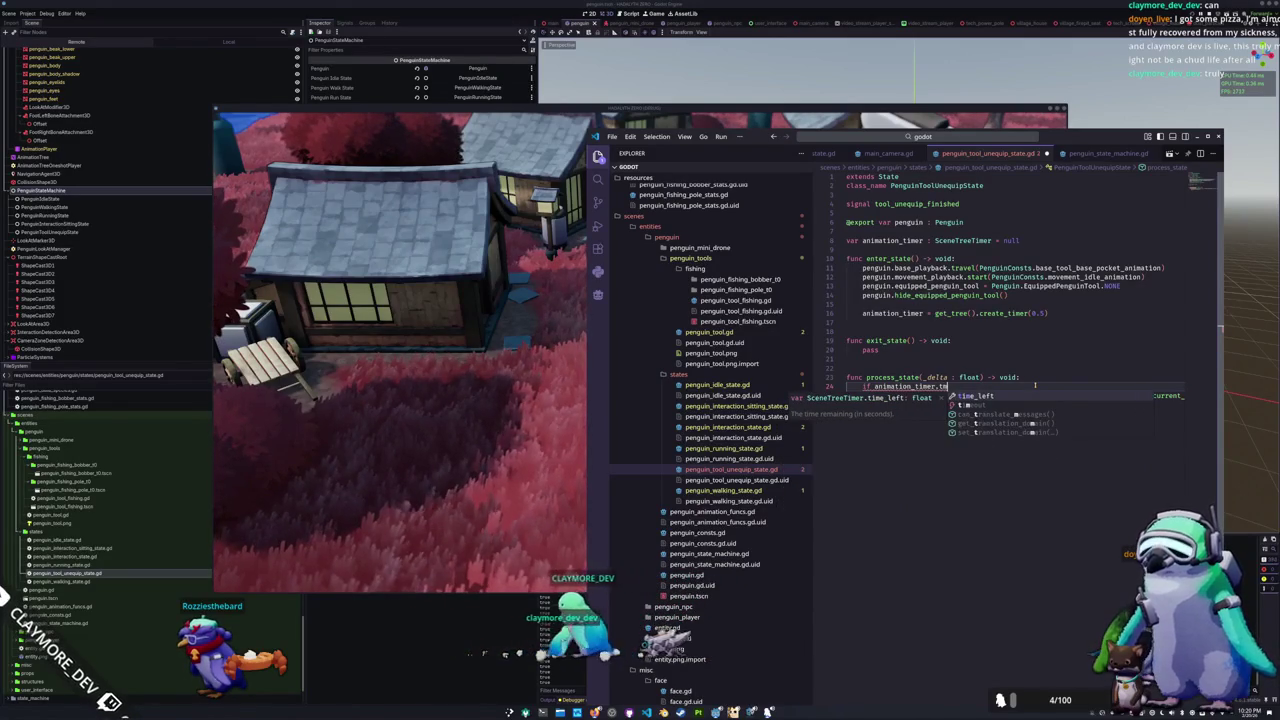
pyautogui.press('BackSpace')
pyautogui.press('BackSpace')
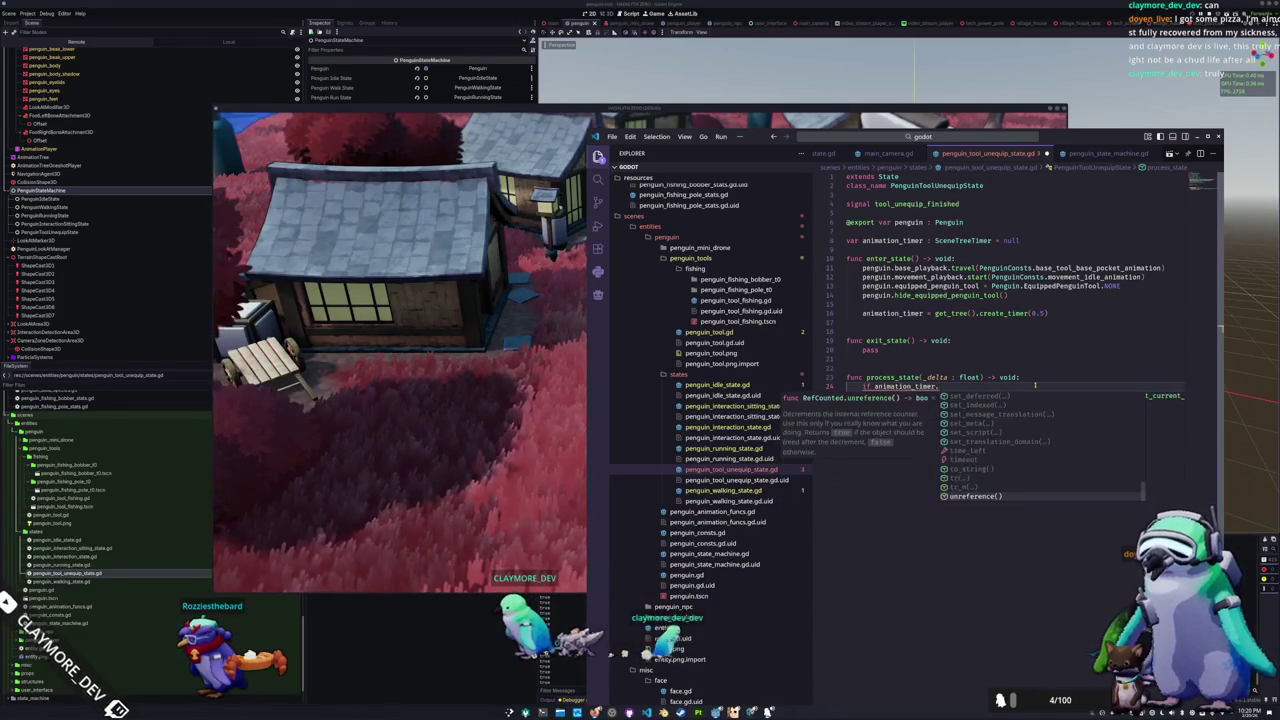
# Step: Insert time_left, then delete that trial line and return to the blank line after create_timer
pyautogui.press('Up')
pyautogui.press('Up')
pyautogui.press('Up')
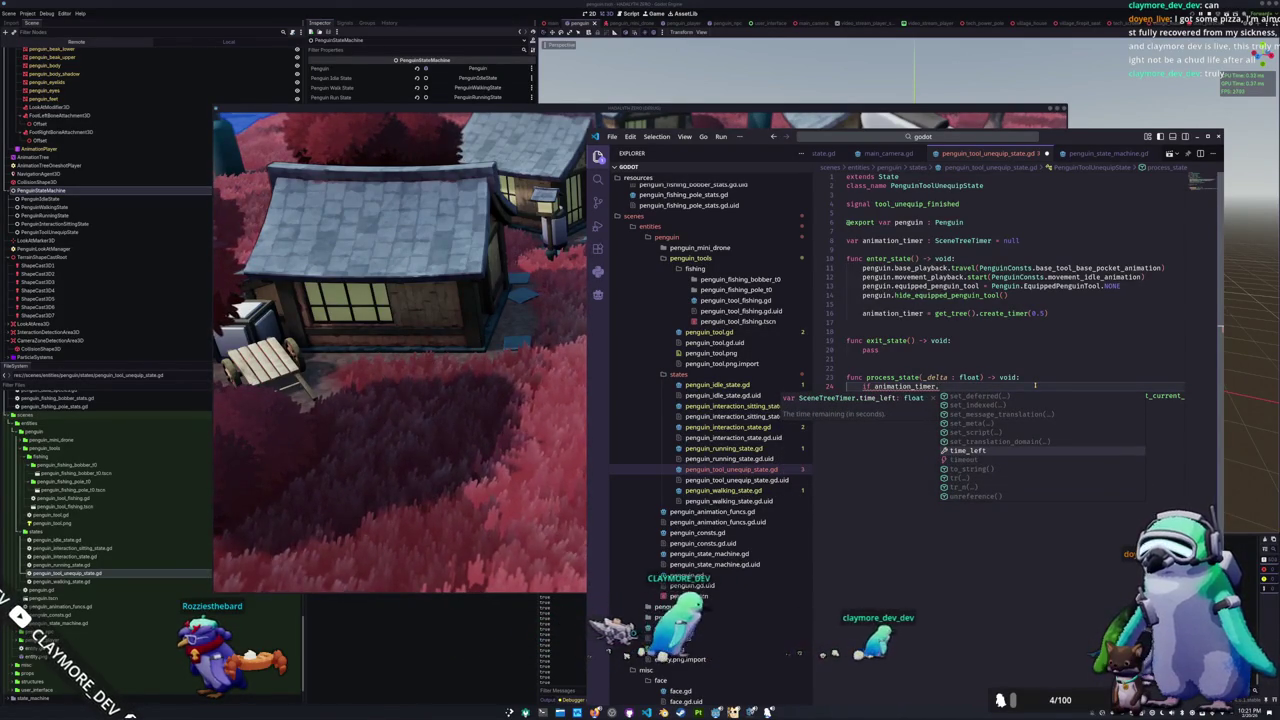
pyautogui.press('Up')
pyautogui.press('Up')
pyautogui.press('Up')
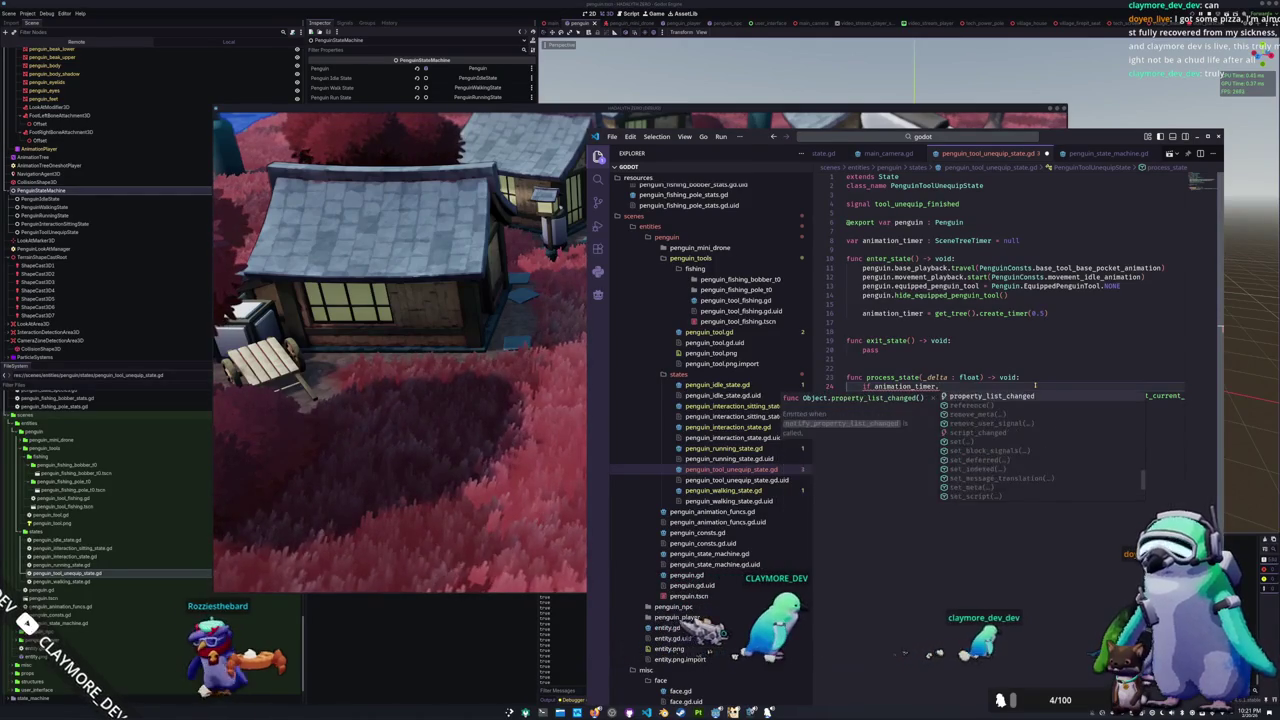
pyautogui.press('Up')
pyautogui.press('Up')
pyautogui.press('Up')
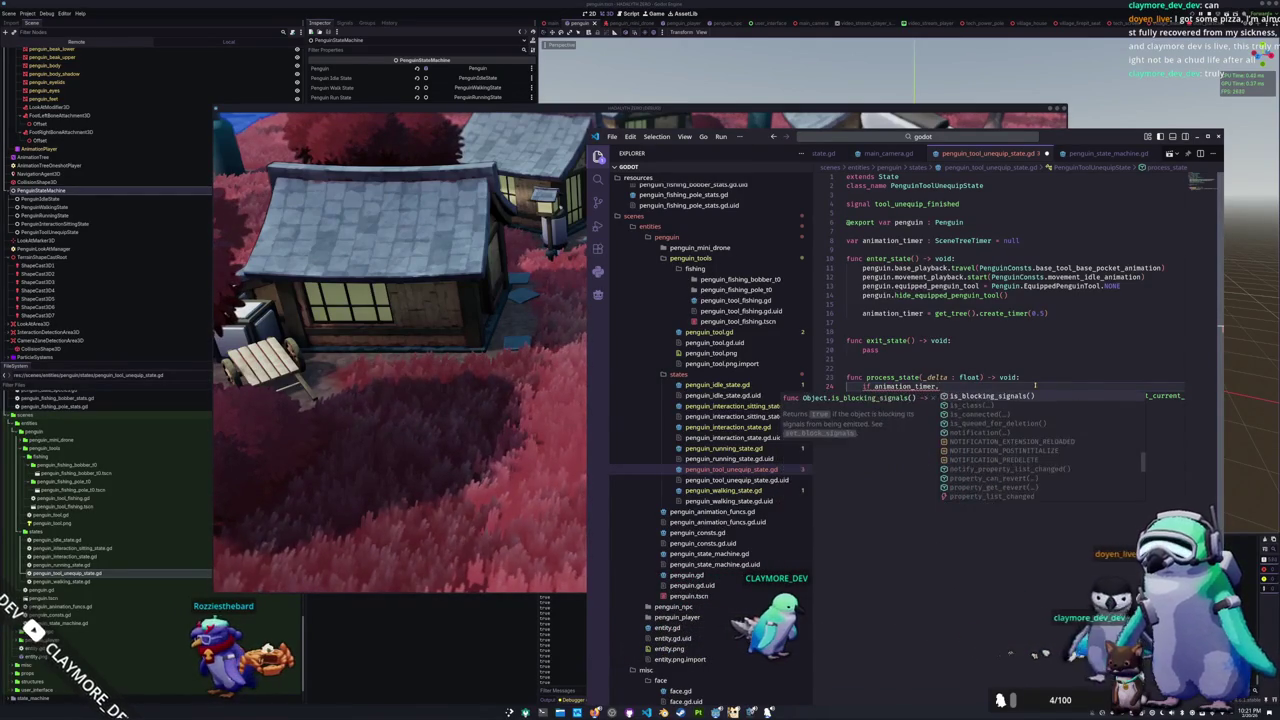
pyautogui.press('Up')
pyautogui.press('Up')
pyautogui.press('Up')
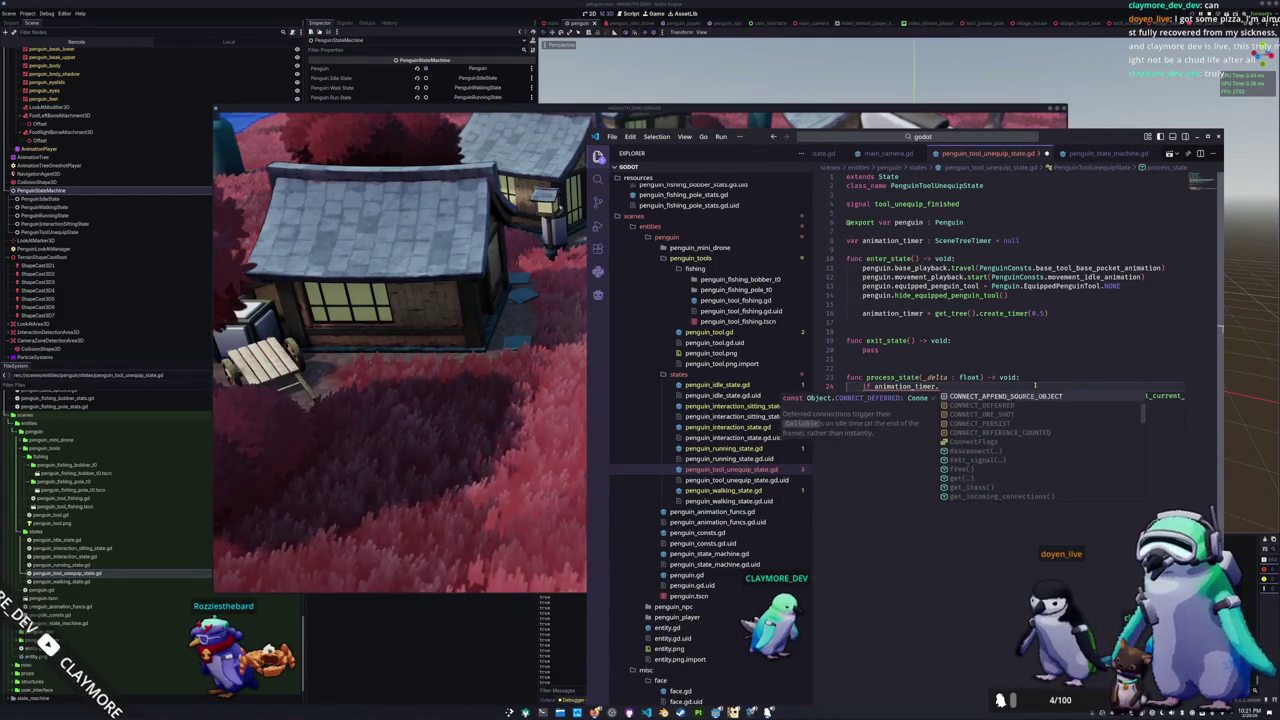
pyautogui.press('Up')
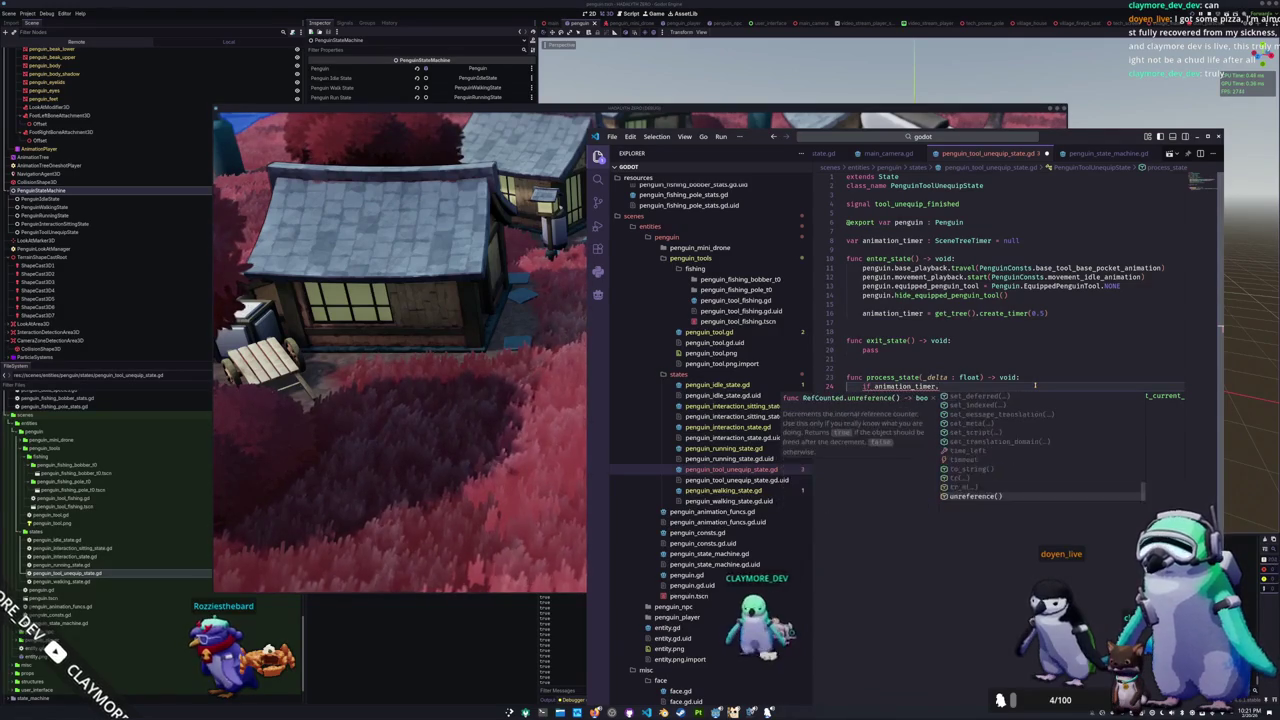
pyautogui.press('Up')
pyautogui.press('Up')
pyautogui.press('Up')
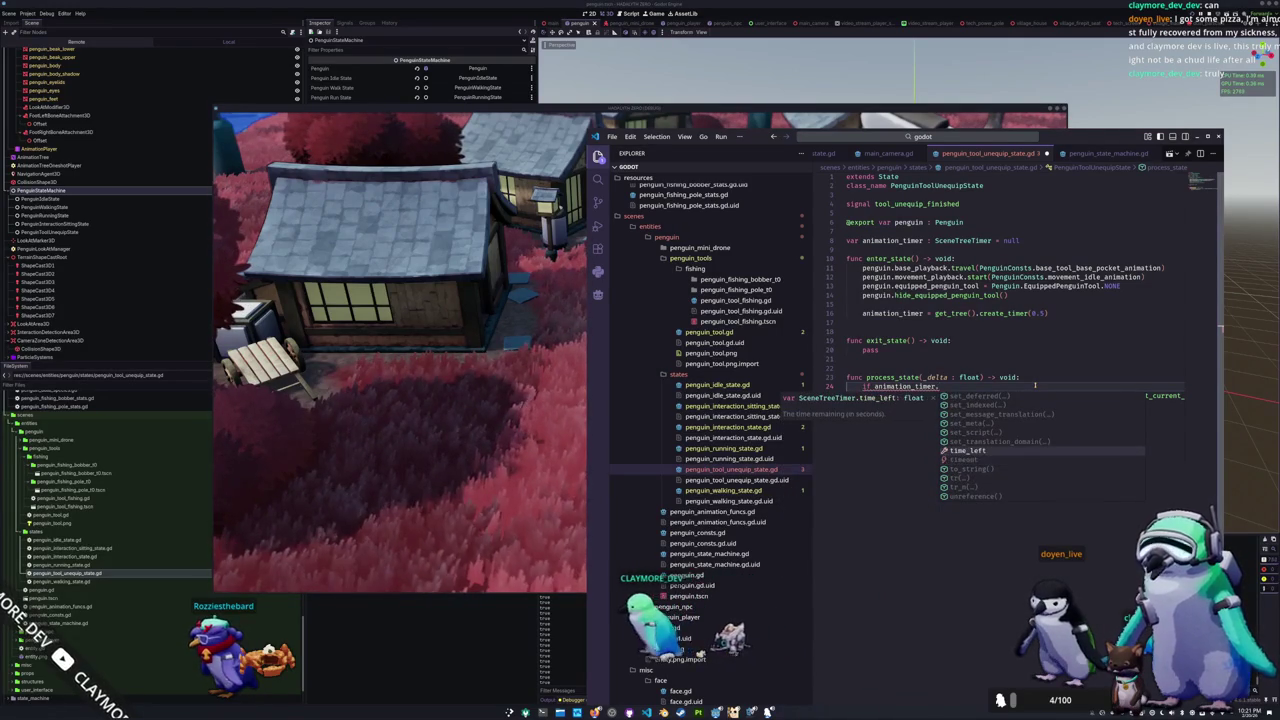
pyautogui.press('Return')
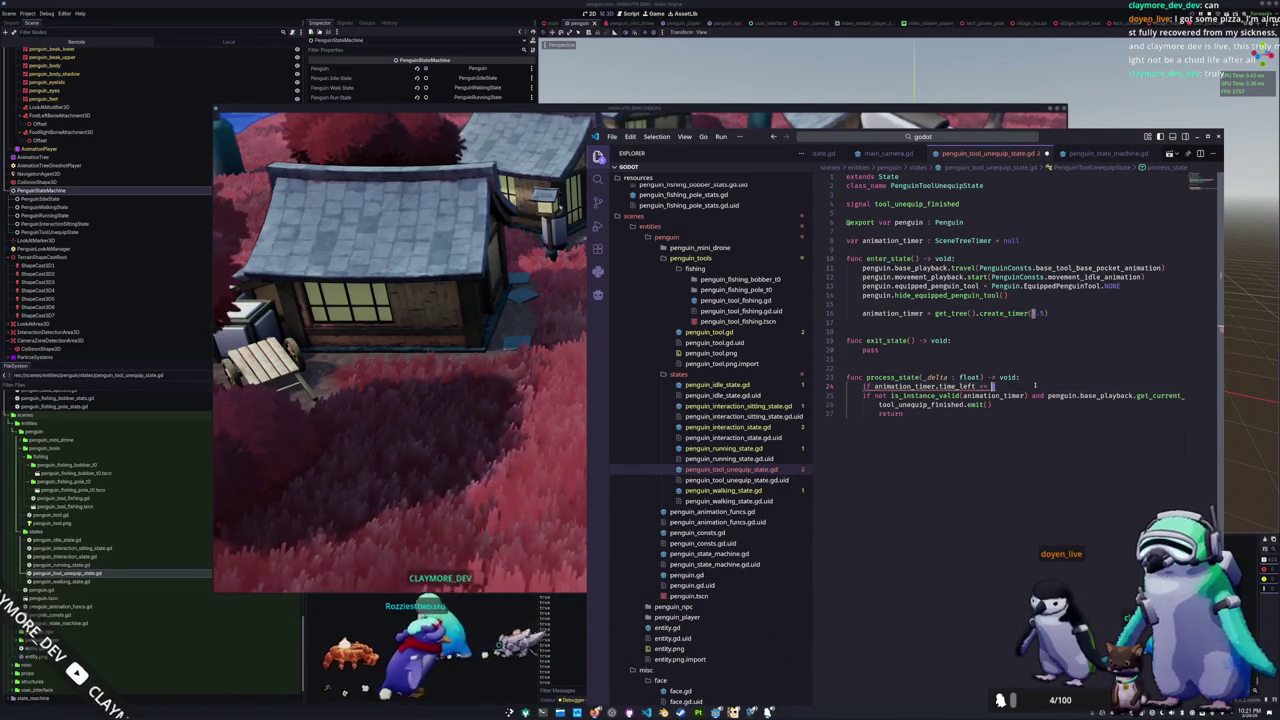
pyautogui.press('BackSpace')
pyautogui.press('Up')
pyautogui.press('Up')
pyautogui.press('Up')
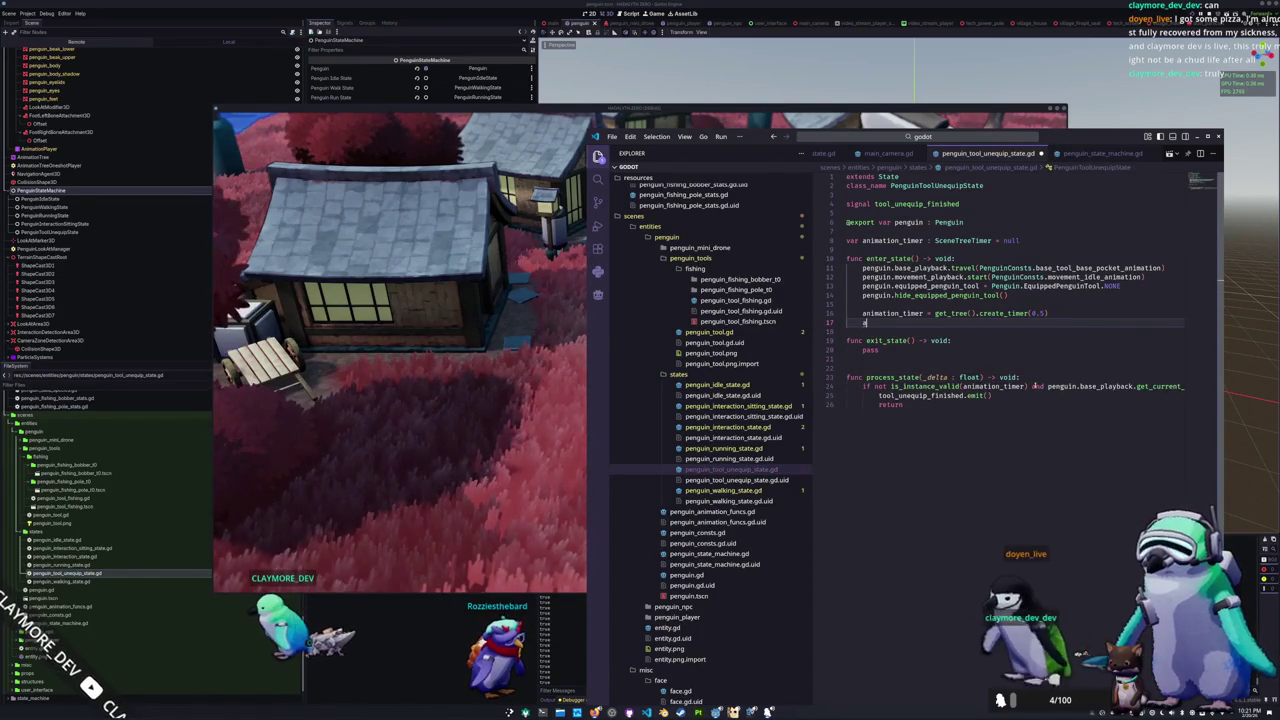
# Step: Add 'animation_timer.timeout.connect(animation_timer.free)' on line 17 and rerun the game in Godot
pyautogui.write('animation_timer.timeout.connect')
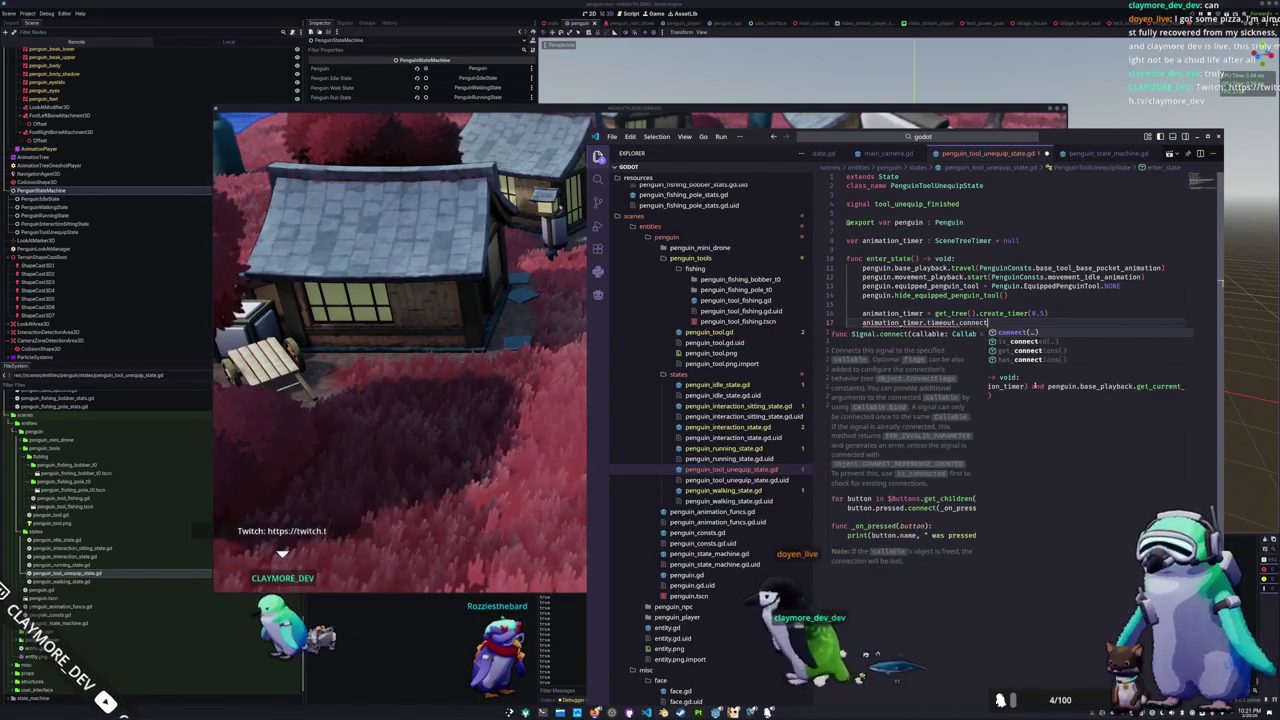
pyautogui.write('(animation_time')
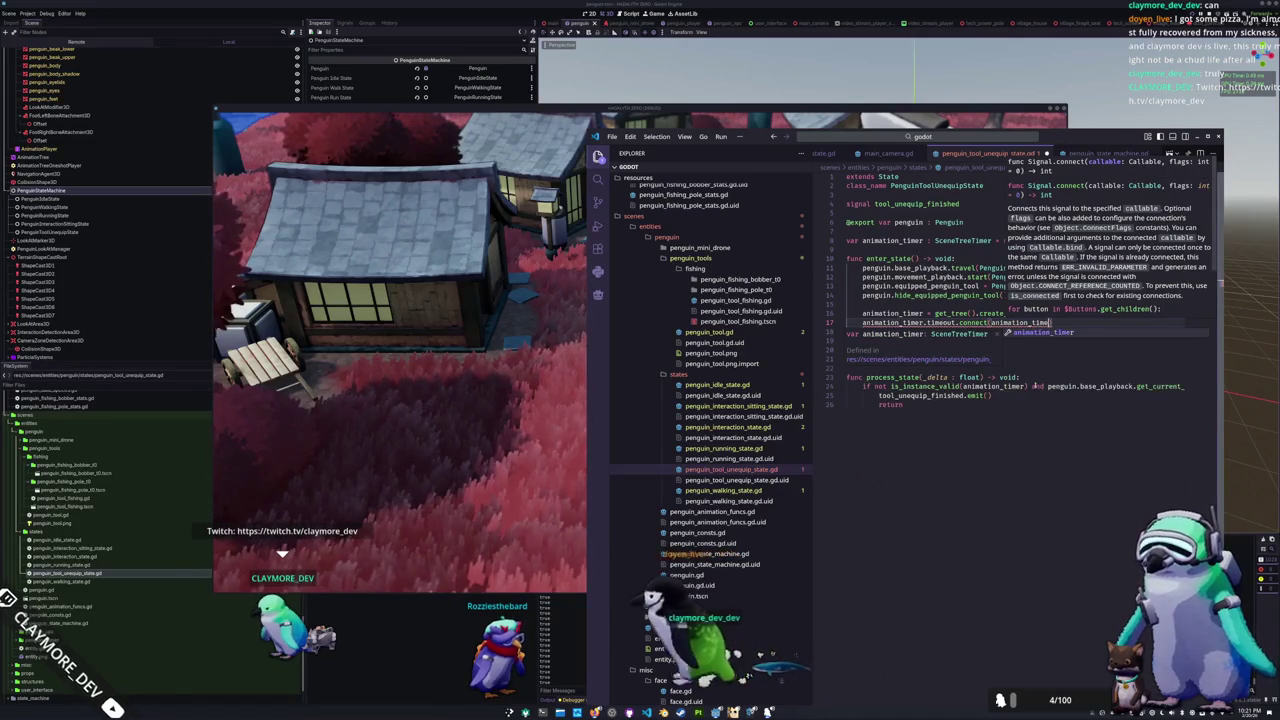
pyautogui.write('r.free')
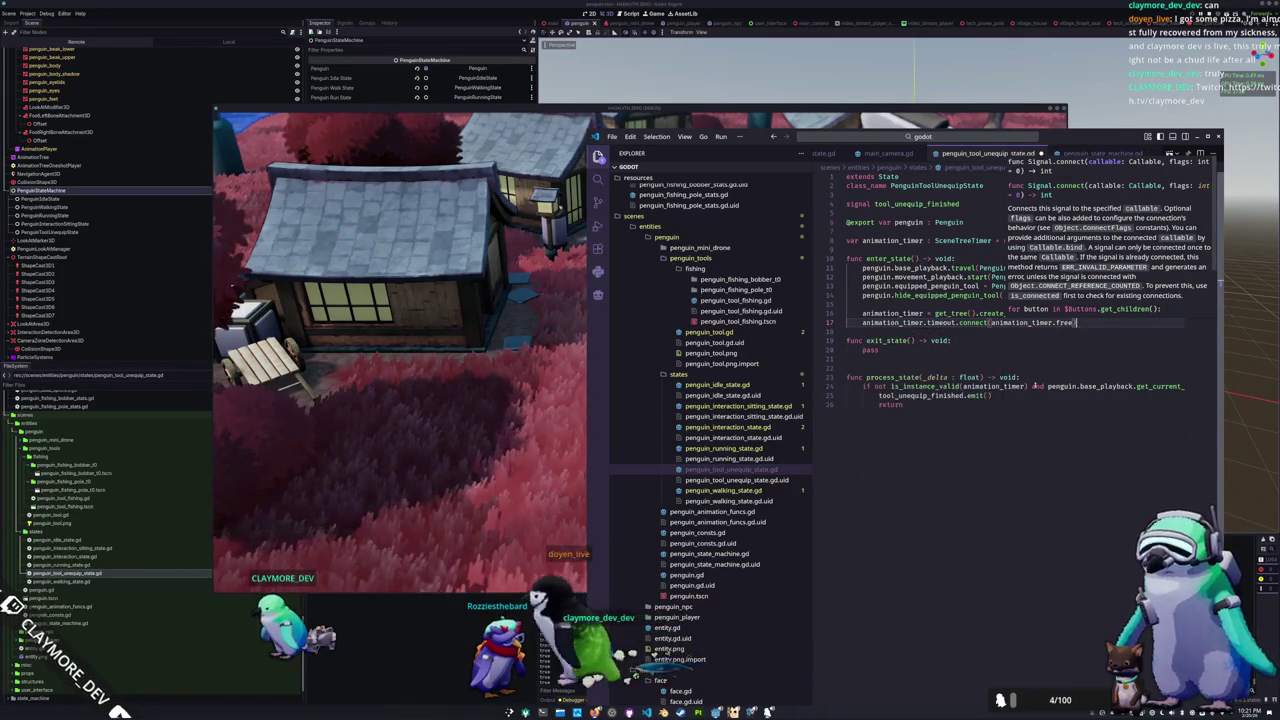
pyautogui.press('Escape')
pyautogui.press('Down')
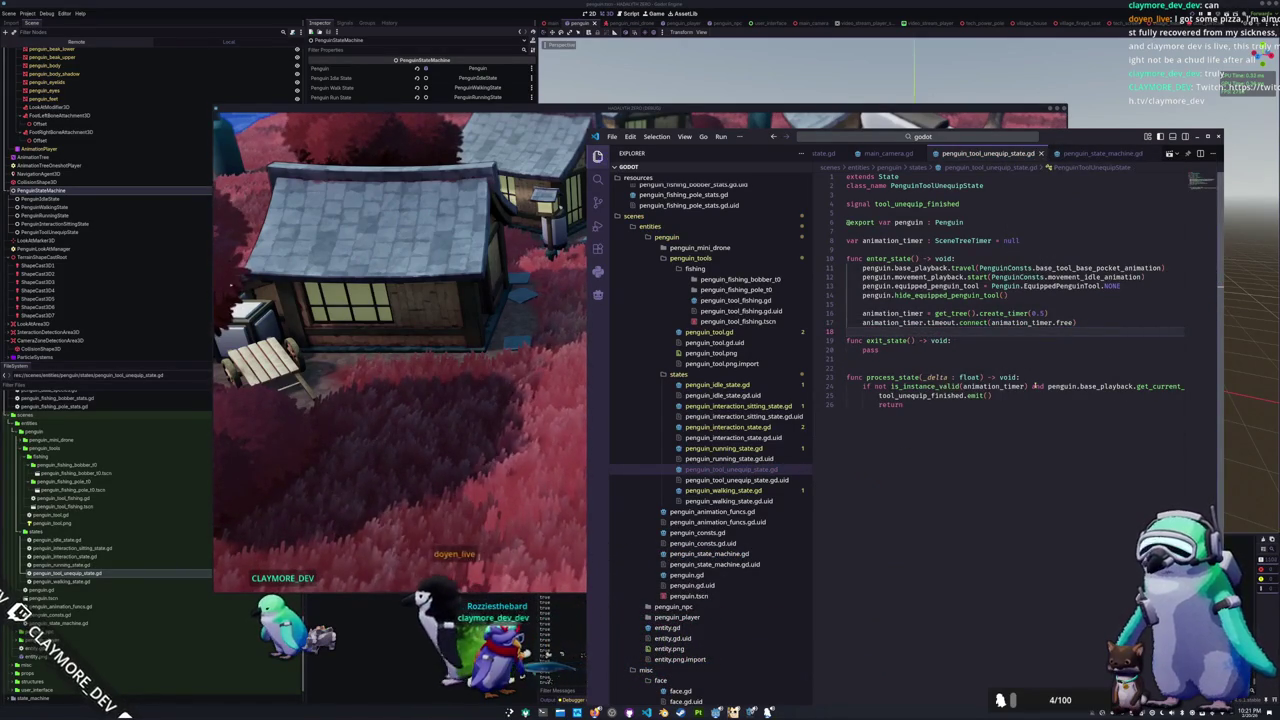
pyautogui.hotkey('alt', 'Tab')
pyautogui.press('F5')
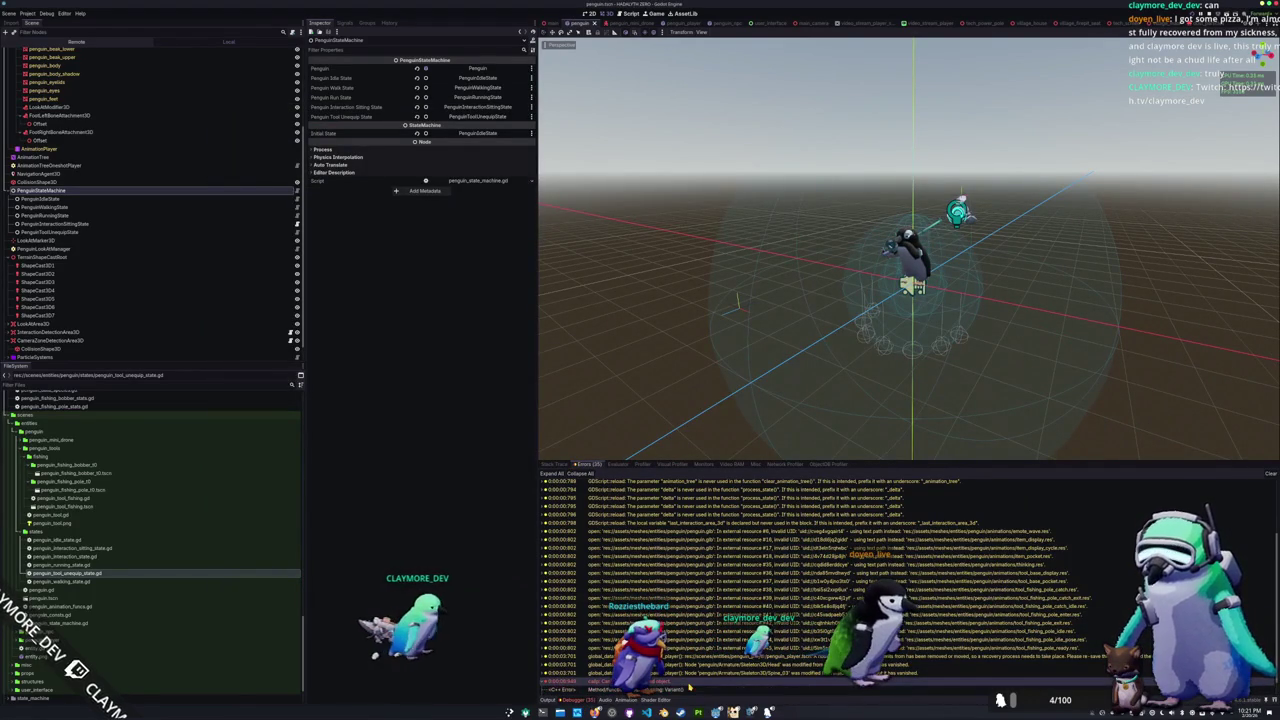
# Step: Return to the code editor and start retyping animation_timer's SceneTreeTimer type as Timer
pyautogui.hotkey('alt', 'Tab')
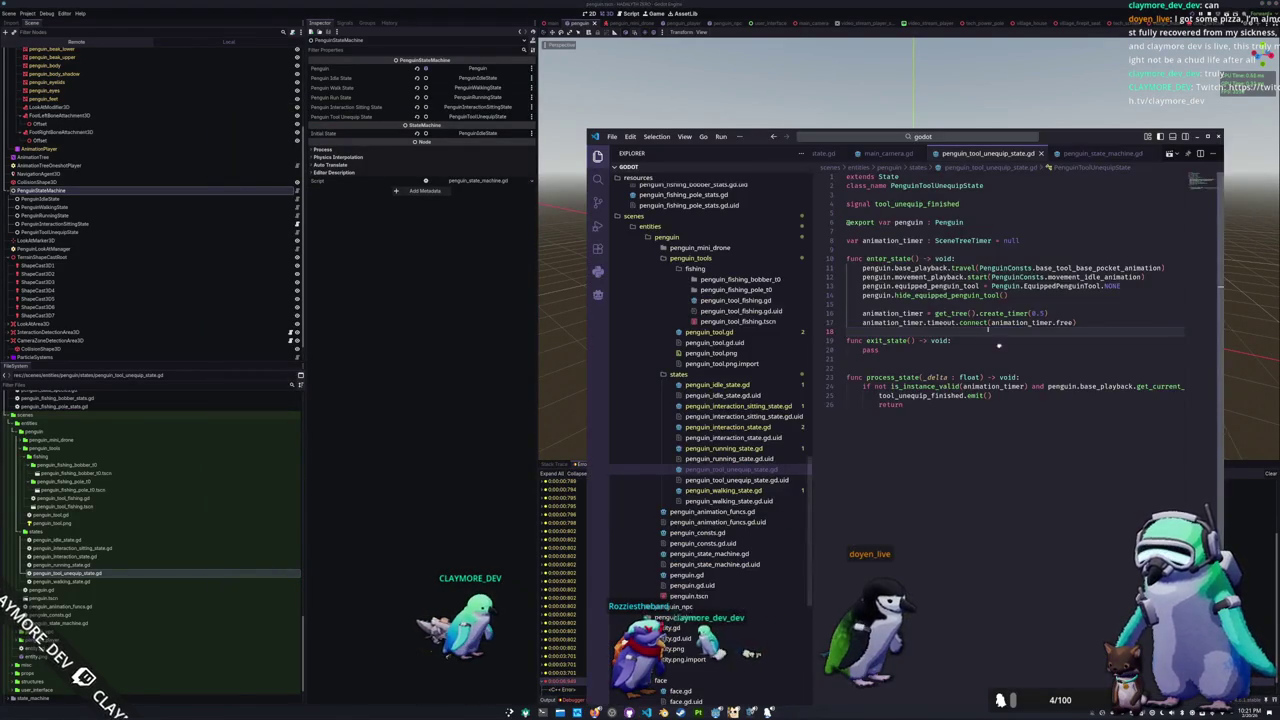
pyautogui.hotkey('alt', 'Tab')
pyautogui.hotkey('alt', 'Tab')
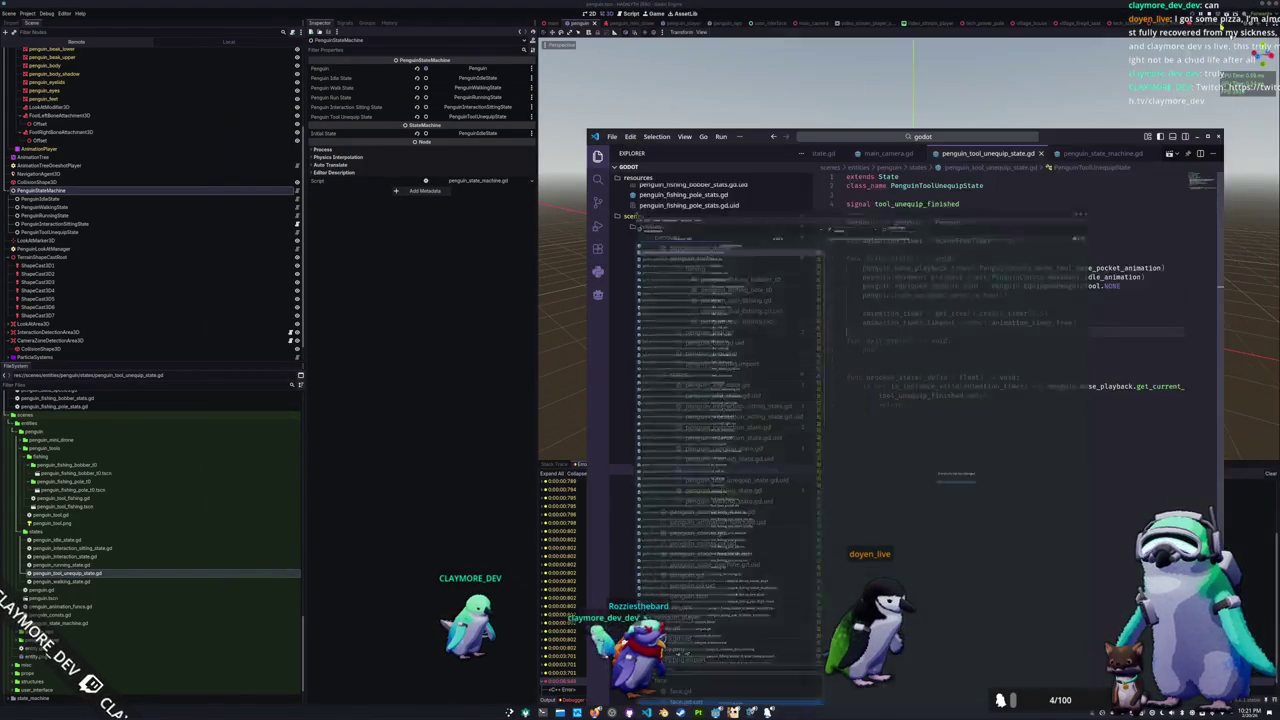
pyautogui.moveTo(1064, 323)
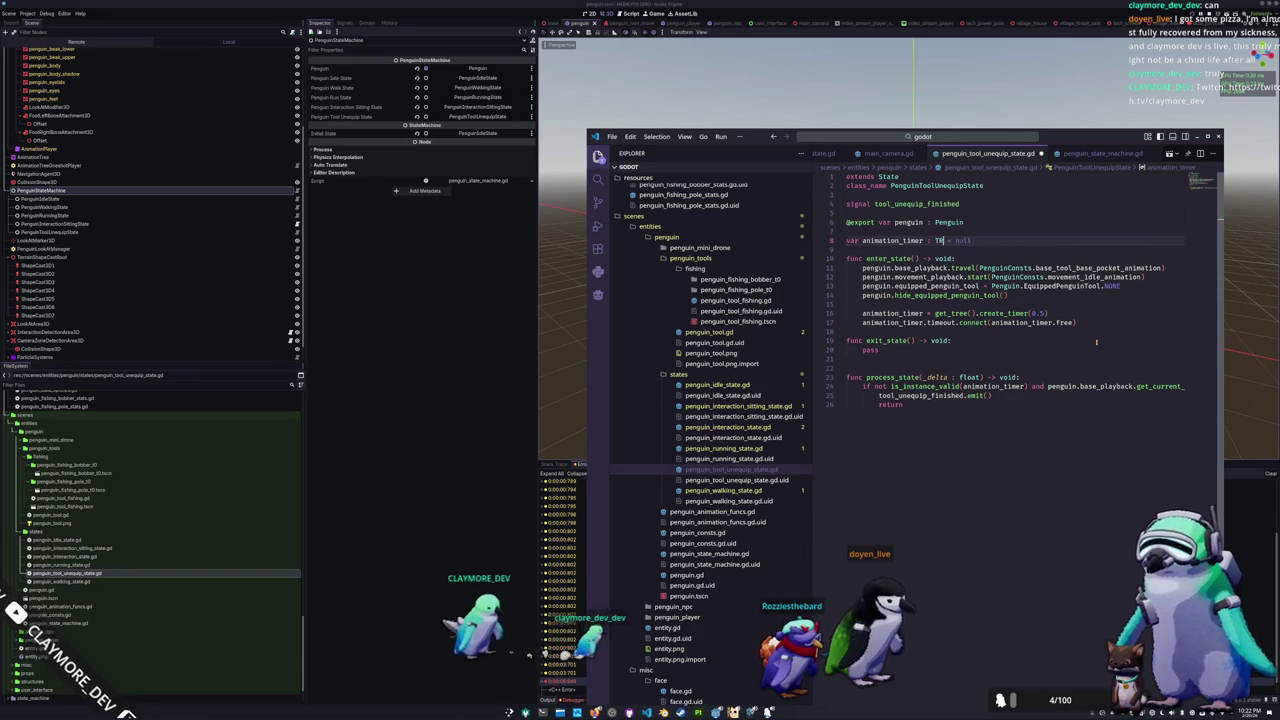
pyautogui.write('mer')
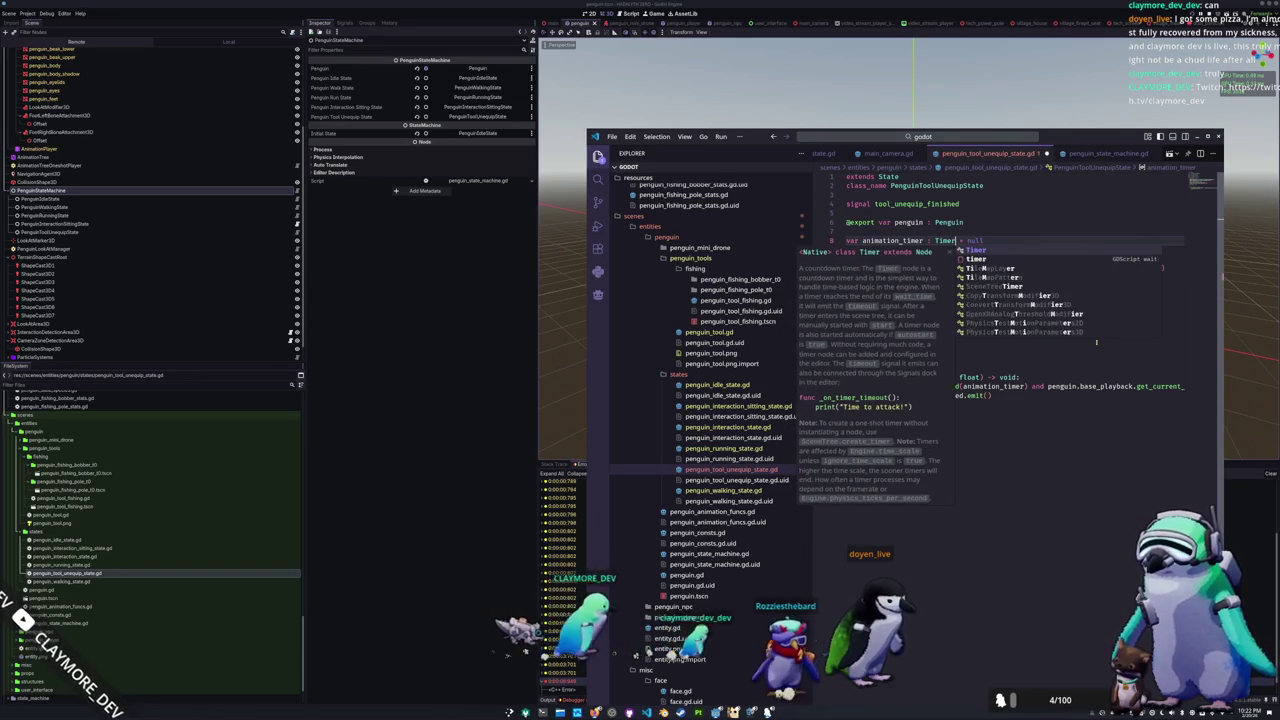
pyautogui.press('Escape')
pyautogui.write(' = Timer.new(')
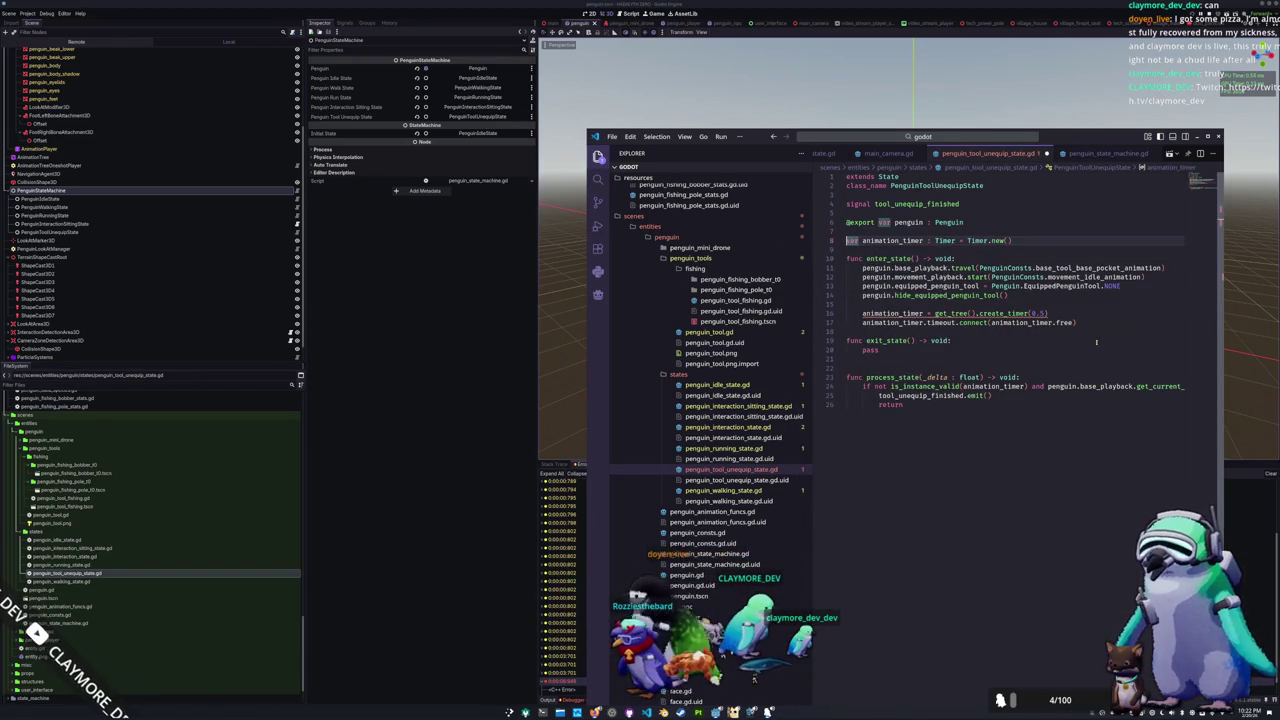
pyautogui.write('@onready')
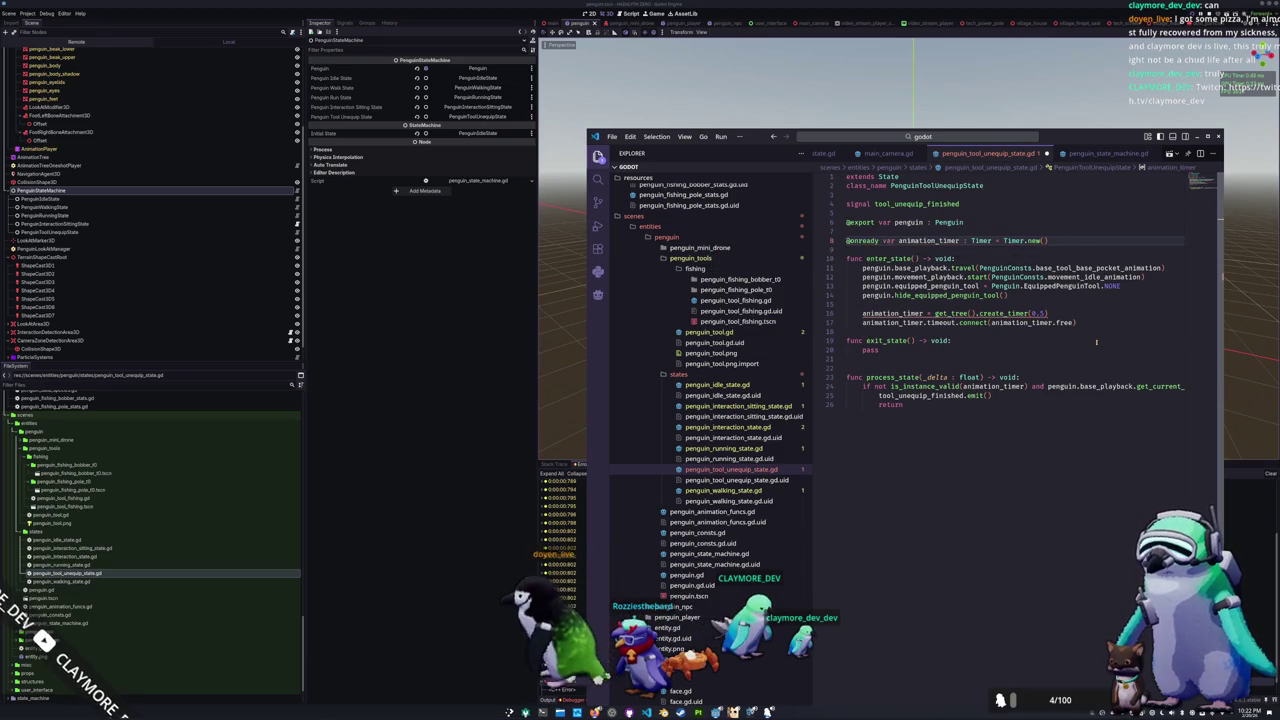
# Step: Begin changing enter_state's create_timer line to animation_timer.start(0.5)
pyautogui.press('Down')
pyautogui.press('Return')
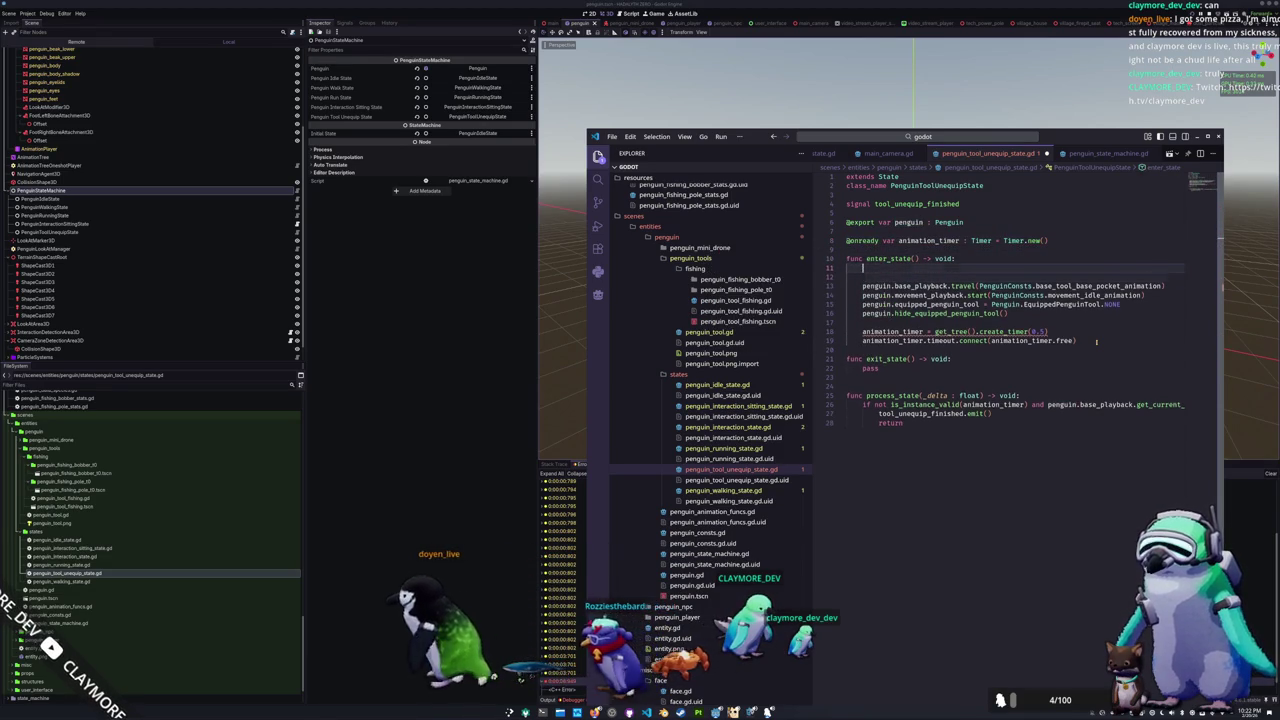
pyautogui.press('Up')
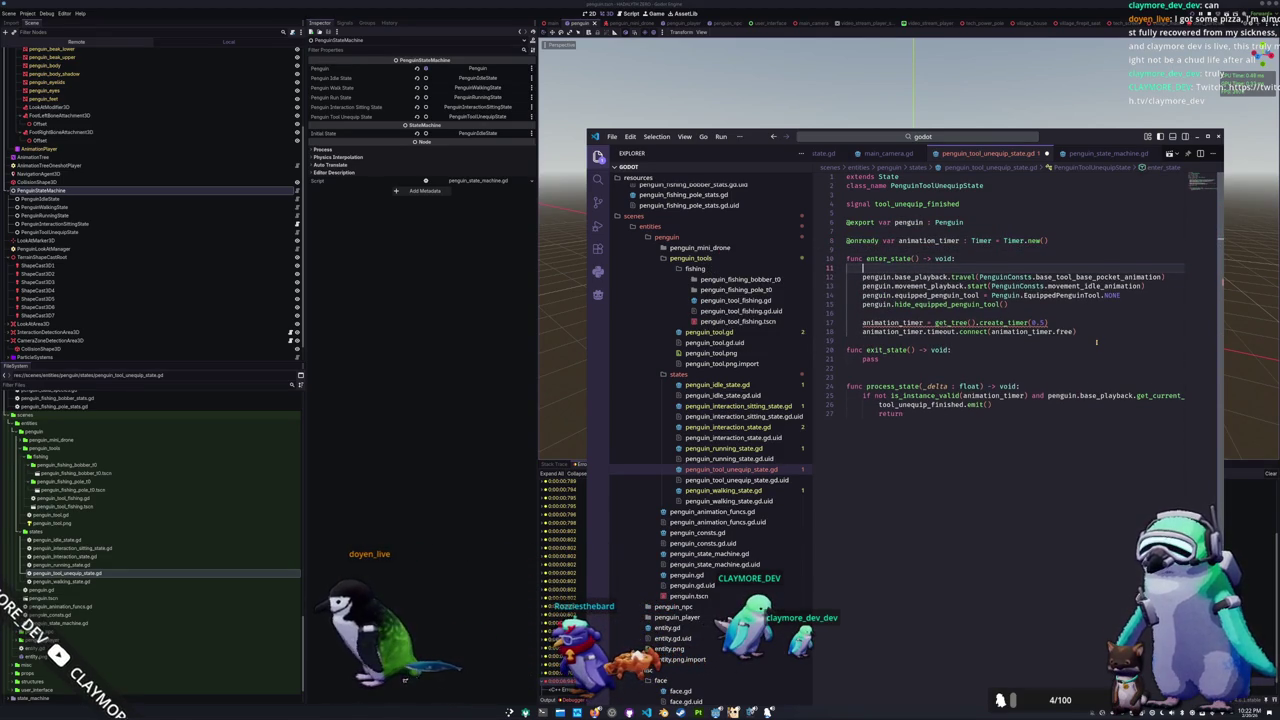
pyautogui.hotkey('ctrl', 'z')
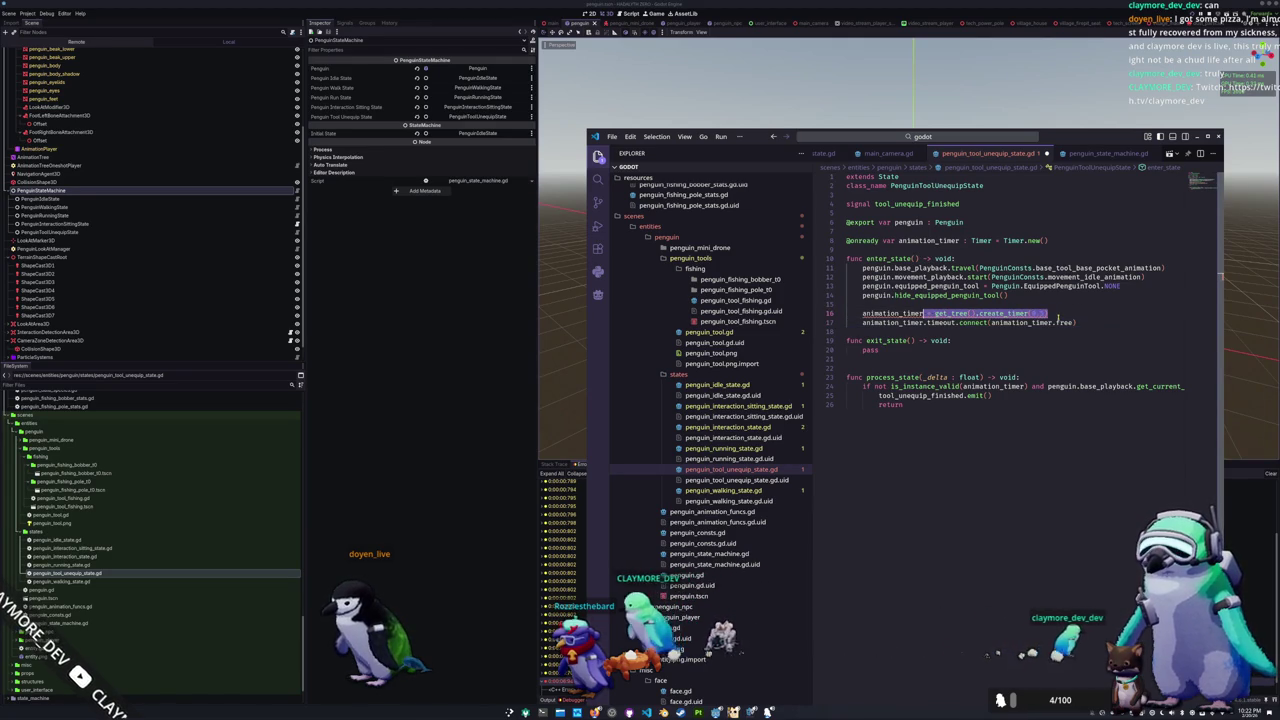
pyautogui.write('.start(')
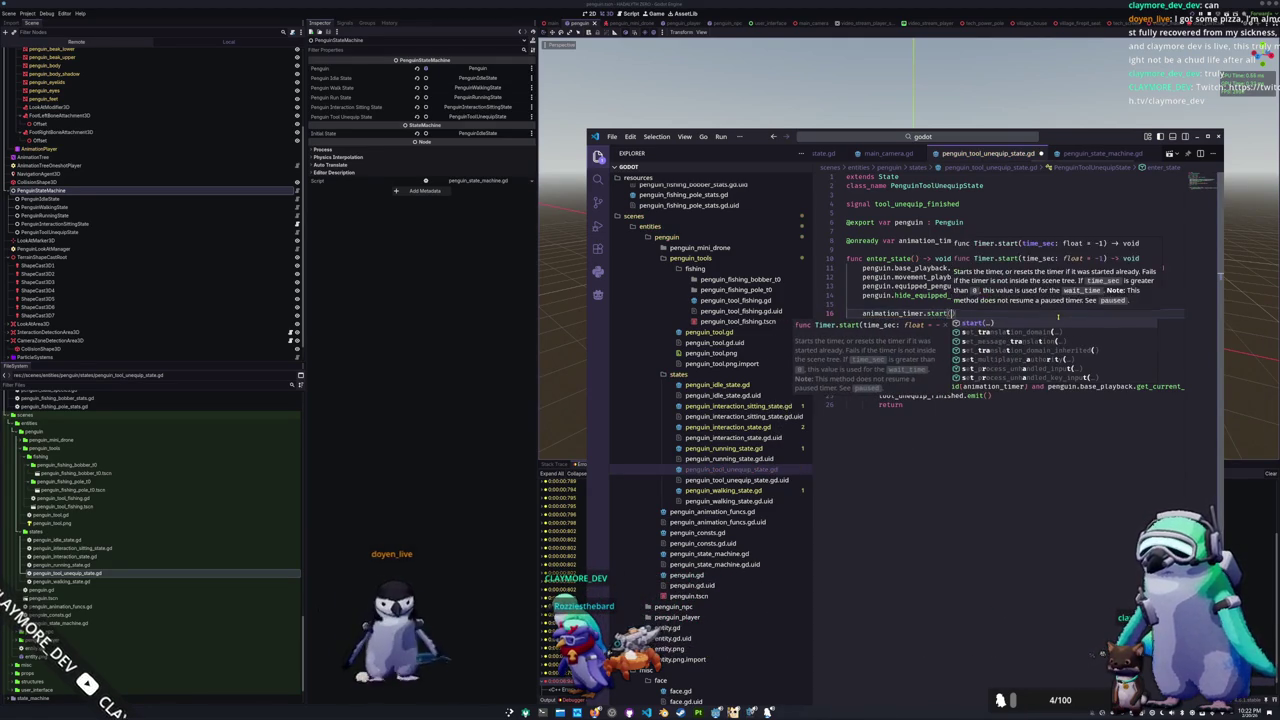
pyautogui.write('0.5')
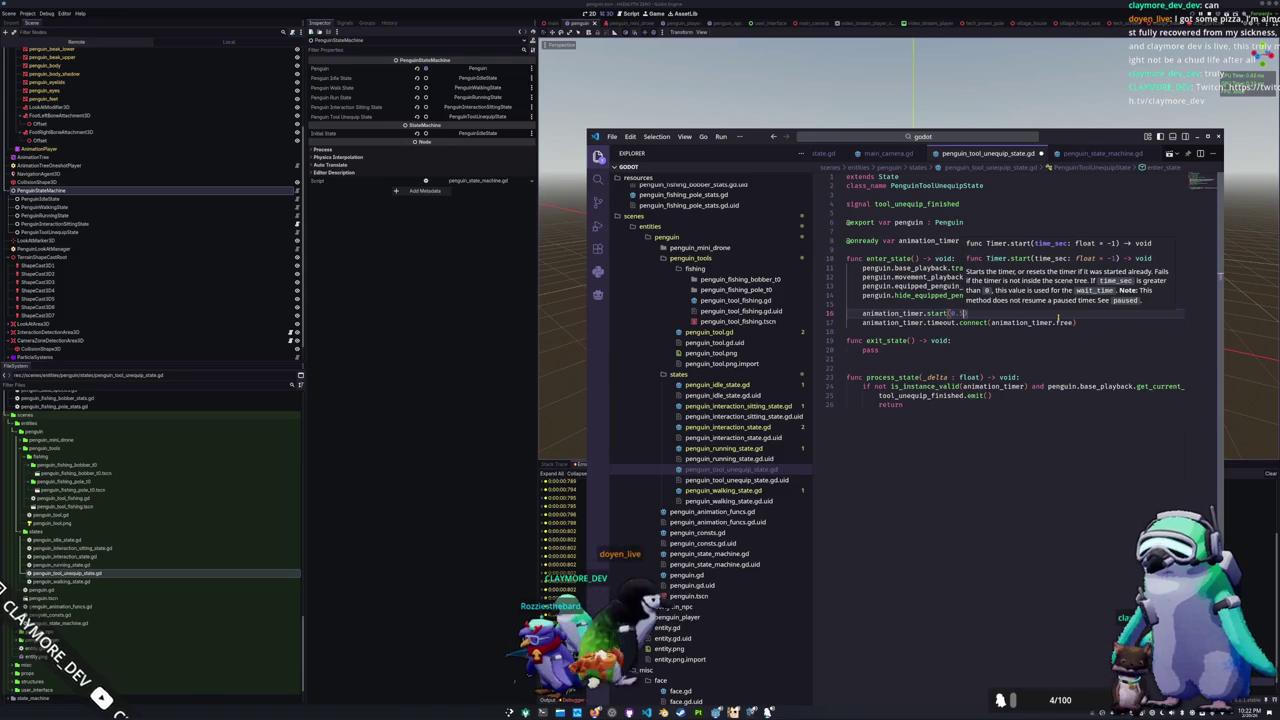
# Step: Finish the start(0.5) call and delete the timeout.connect free line
pyautogui.press('Escape')
pyautogui.press('Down')
pyautogui.hotkey('ctrl', 'shift', 'k')
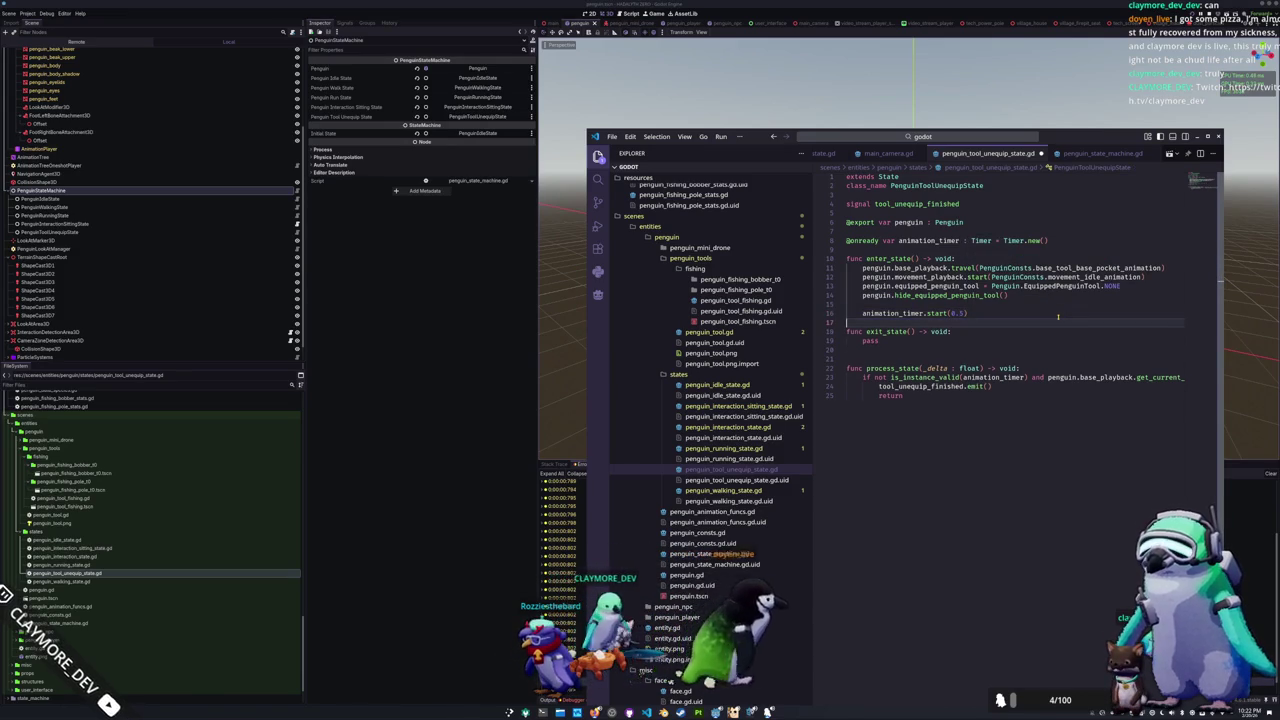
# Step: Add a _ready function above enter_state that calls self.add_child
pyautogui.press('Return')
pyautogui.press('Up')
pyautogui.press('Up')
pyautogui.press('Up')
pyautogui.press('Return')
pyautogui.press('Return')
pyautogui.press('Up')
pyautogui.press('Up')
pyautogui.write('func _ready')
pyautogui.press('Return')
pyautogui.press('Return')
pyautogui.write('self.add_c')
pyautogui.press('Return')
# Step: In _ready, add_child(animation_timer) and set one_shot = true and autostart = false
pyautogui.write('ni')
pyautogui.press('Return')
pyautogui.press('End')
pyautogui.press('Return')
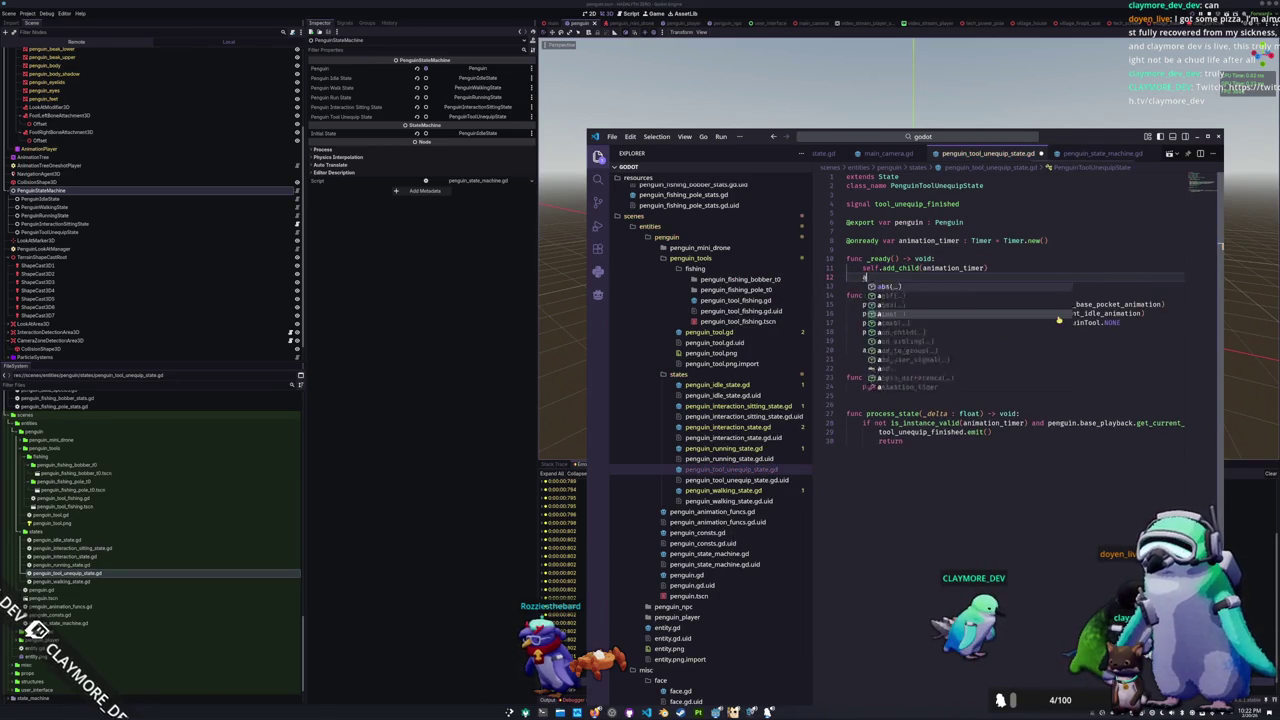
pyautogui.write('animation_timer')
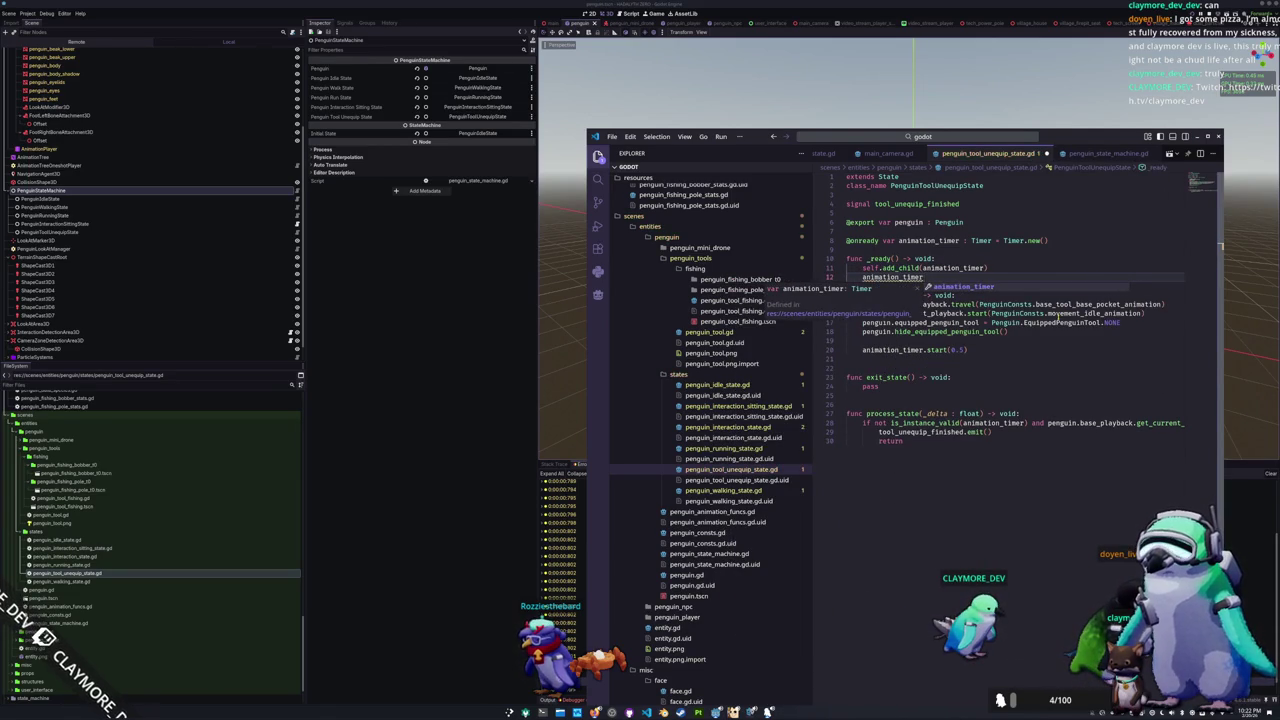
pyautogui.write('.one_shot = treu')
pyautogui.press('Return')
pyautogui.press('Return')
pyautogui.write('anima')
pyautogui.press('Return')
pyautogui.write('.one_shot')
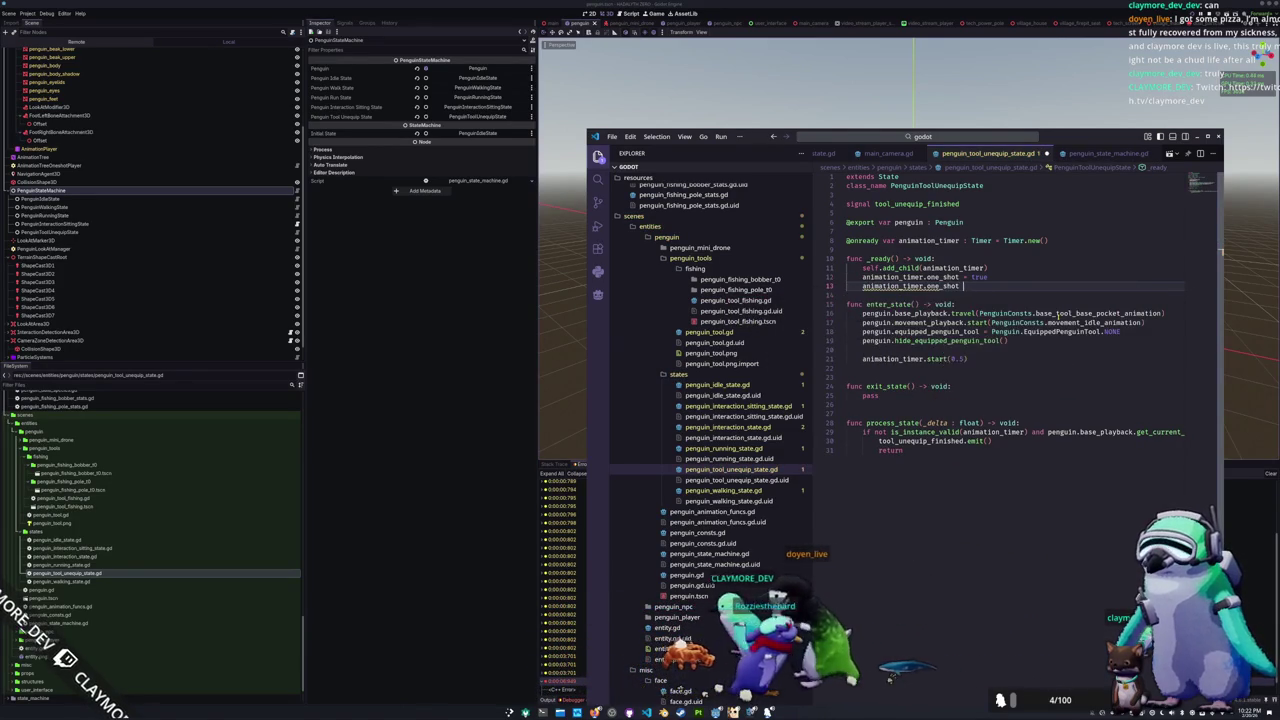
pyautogui.press('BackSpace')
pyautogui.press('BackSpace')
pyautogui.press('BackSpace')
pyautogui.write('auto')
pyautogui.press('Return')
pyautogui.write('= fal')
pyautogui.press('Return')
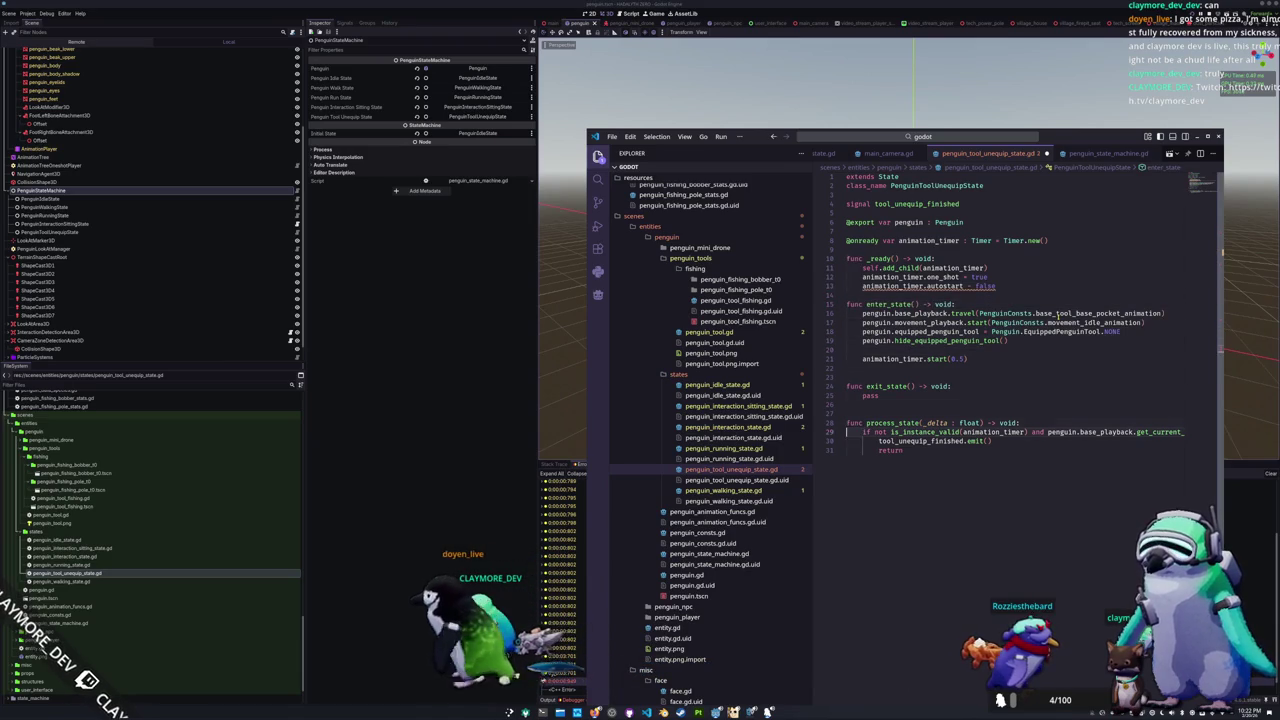
# Step: Replace process_state's is_instance_valid check with animation_timer.is_stopped()
pyautogui.hotkey('ctrl', 'shift', 'Right')
pyautogui.hotkey('ctrl', 'shift', 'Right')
pyautogui.hotkey('ctrl', 'shift', 'Right')
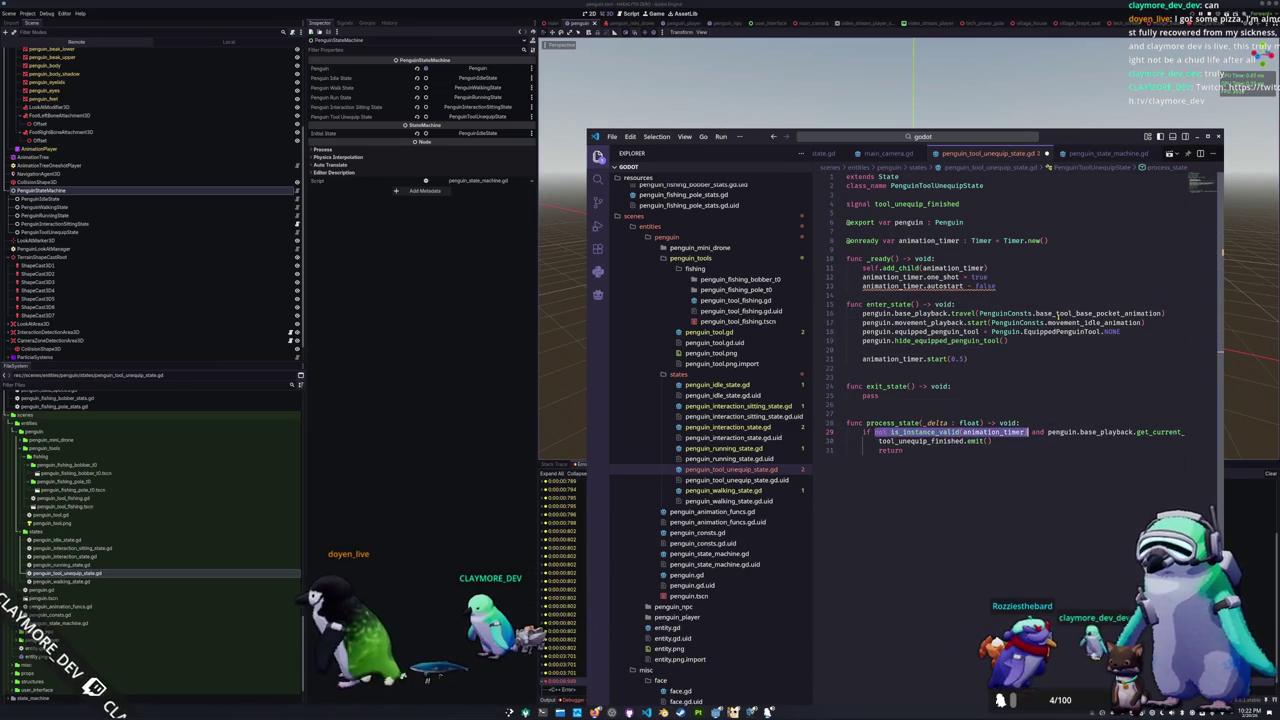
pyautogui.write('ani')
pyautogui.press('Return')
pyautogui.write('.is_stoppe')
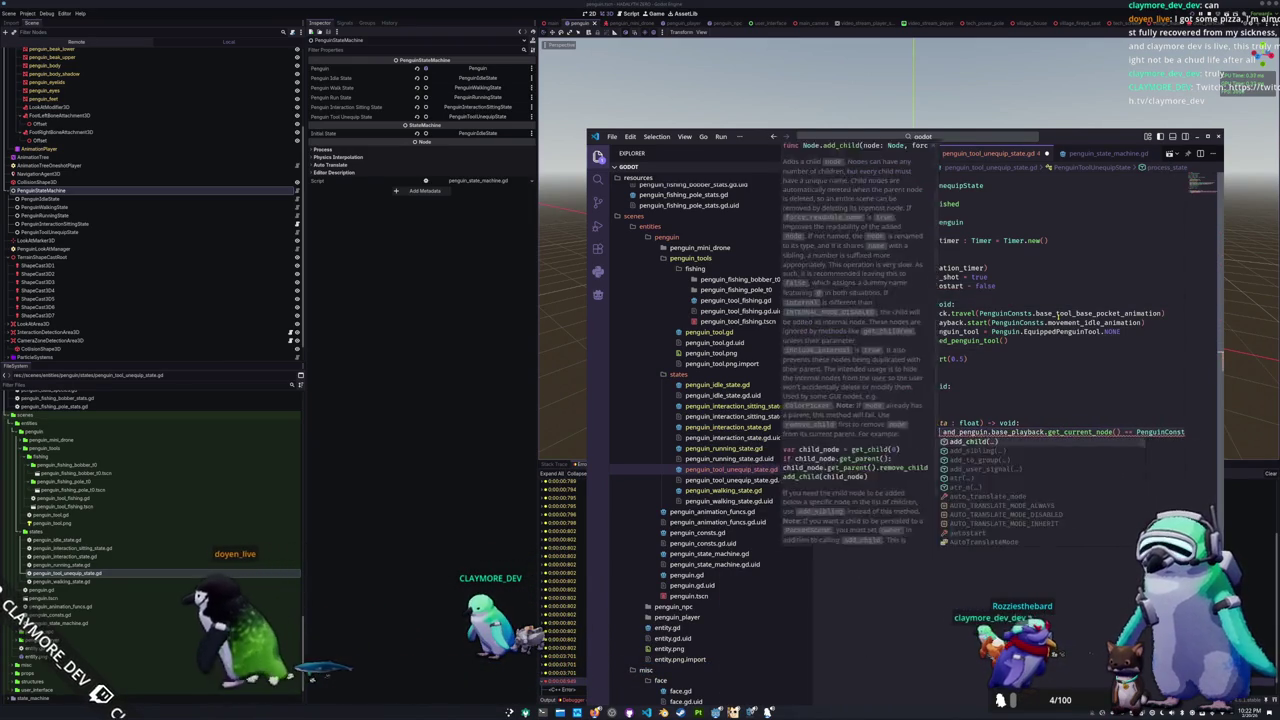
pyautogui.press('Return')
# Step: Restore the autostart = false line, save the script, and run the game in Godot
pyautogui.click(985, 340)
pyautogui.press('Up')
pyautogui.press('Up')
pyautogui.press('Up')
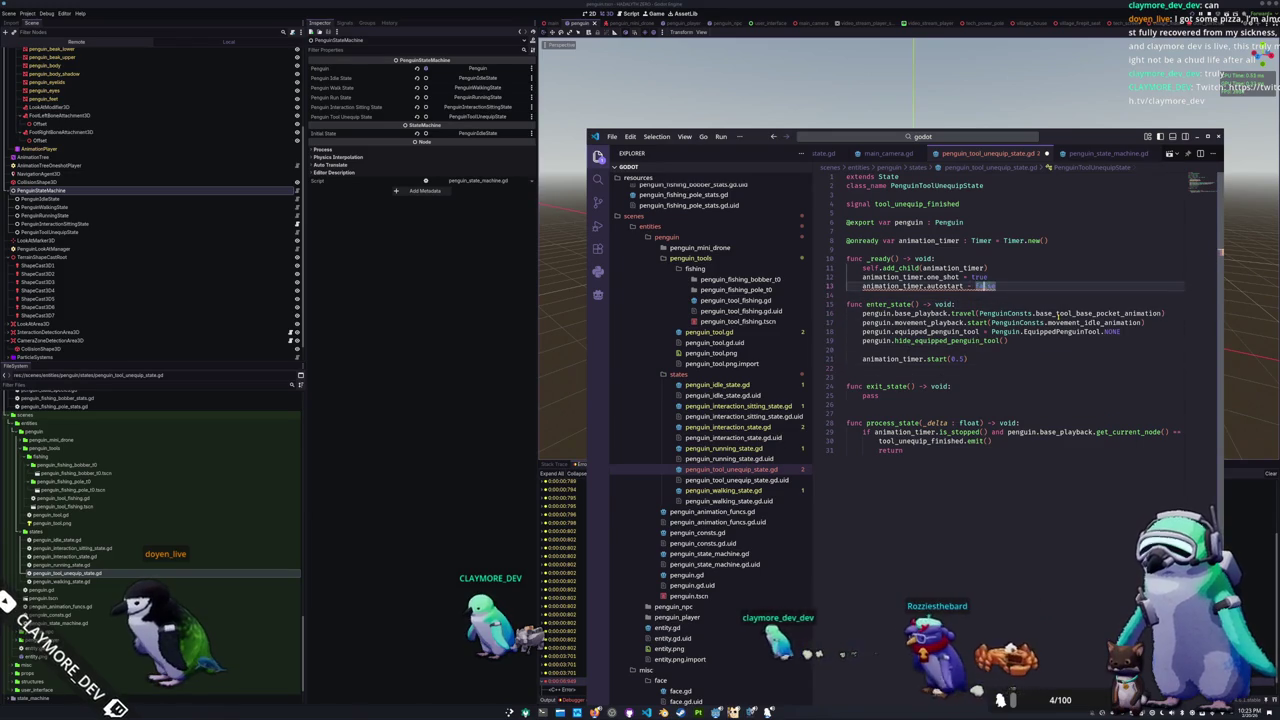
pyautogui.press('BackSpace')
pyautogui.press('Tab')
pyautogui.press('Down')
pyautogui.hotkey('ctrl', 's')
pyautogui.click(552, 528)
pyautogui.press('F5')
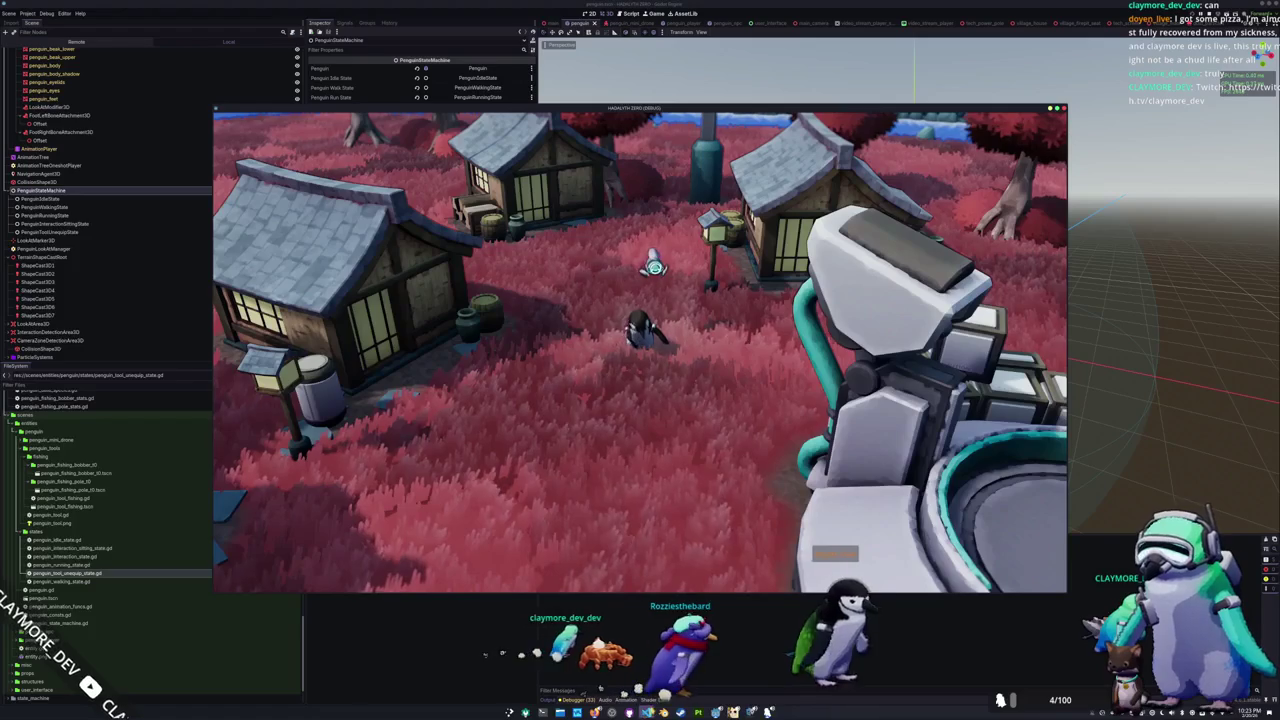
# Step: Bring VS Code back over the game and open the penguin_idle_state.gd script
pyautogui.hotkey('alt', 'Tab')
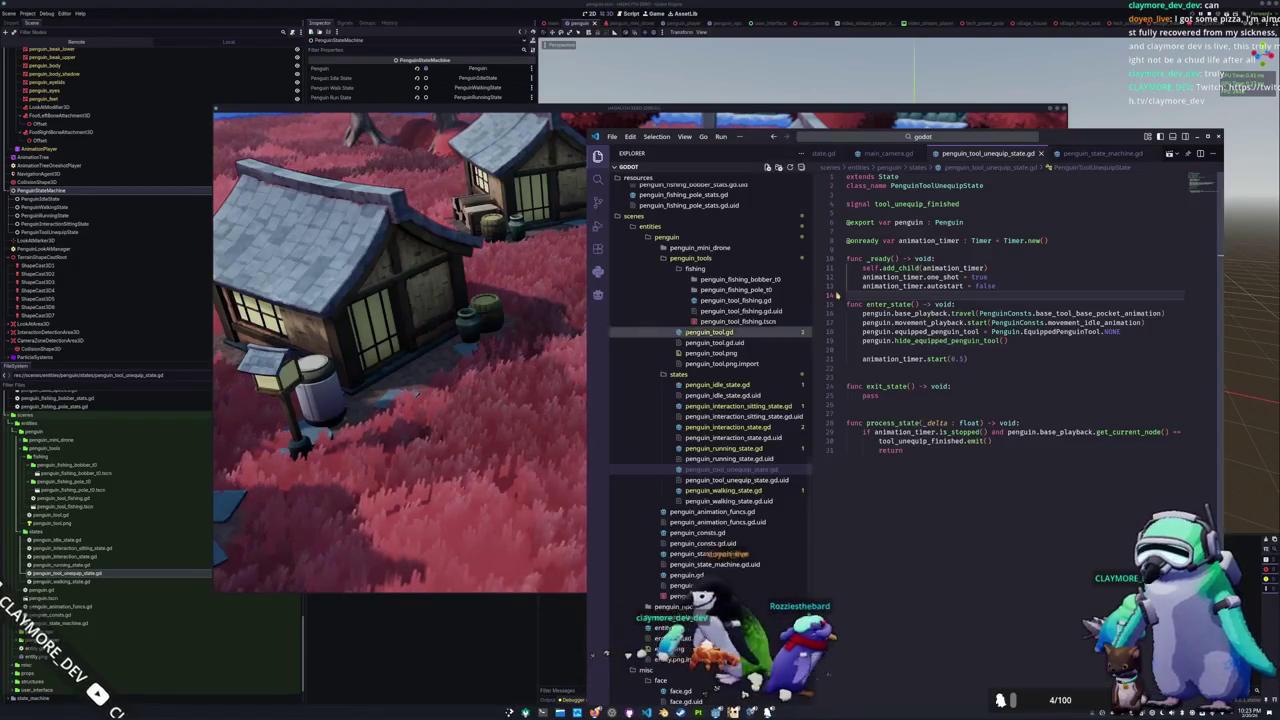
pyautogui.scroll(-3, 1005, 153)
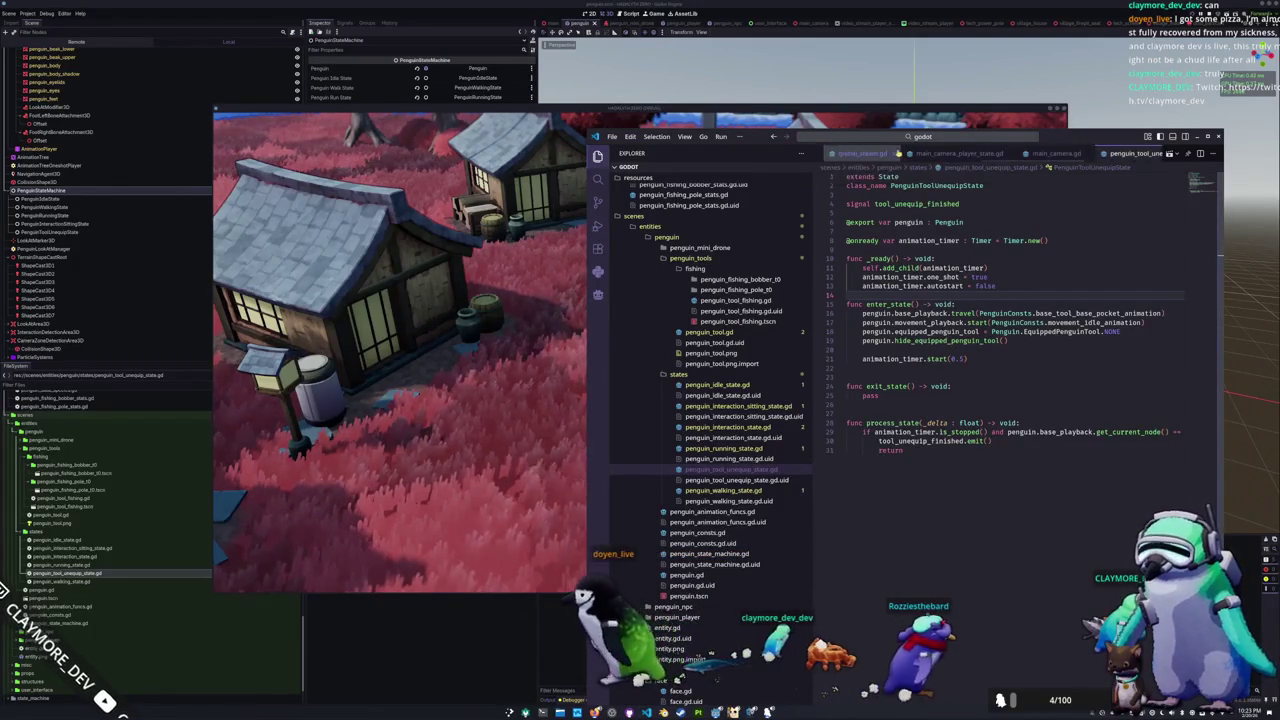
pyautogui.scroll(-2, 890, 153)
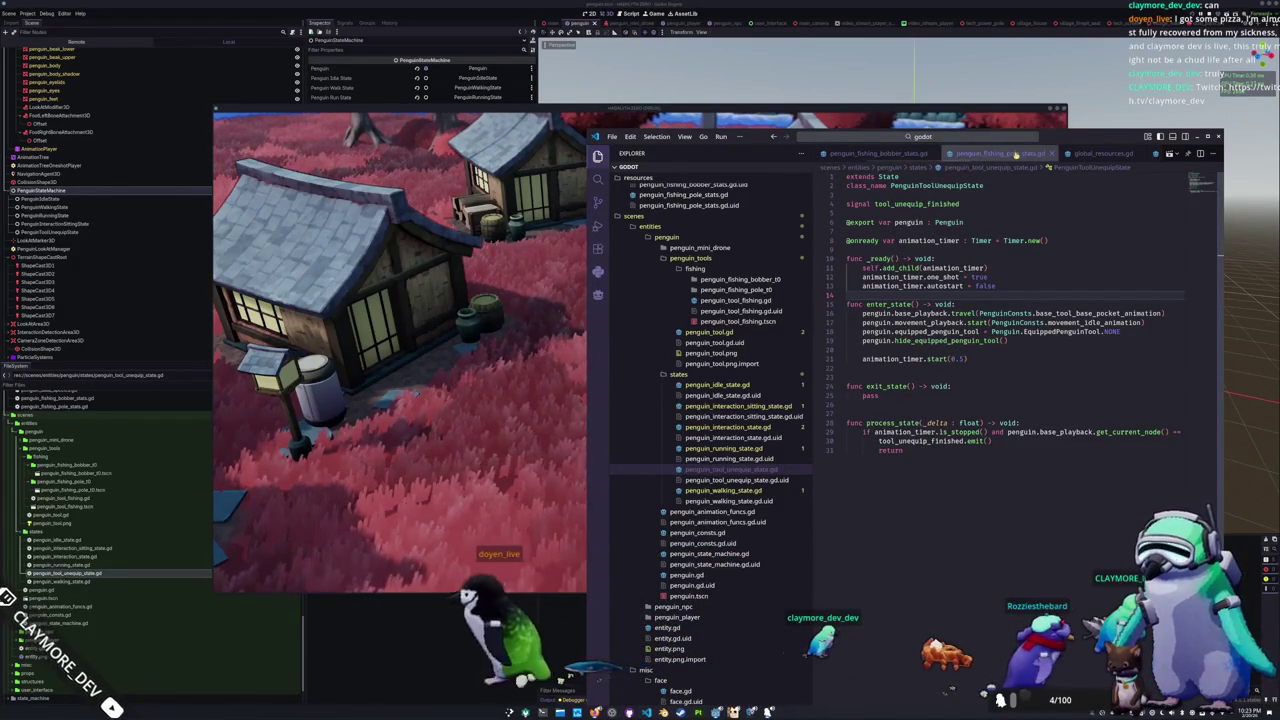
pyautogui.scroll(-2, 920, 153)
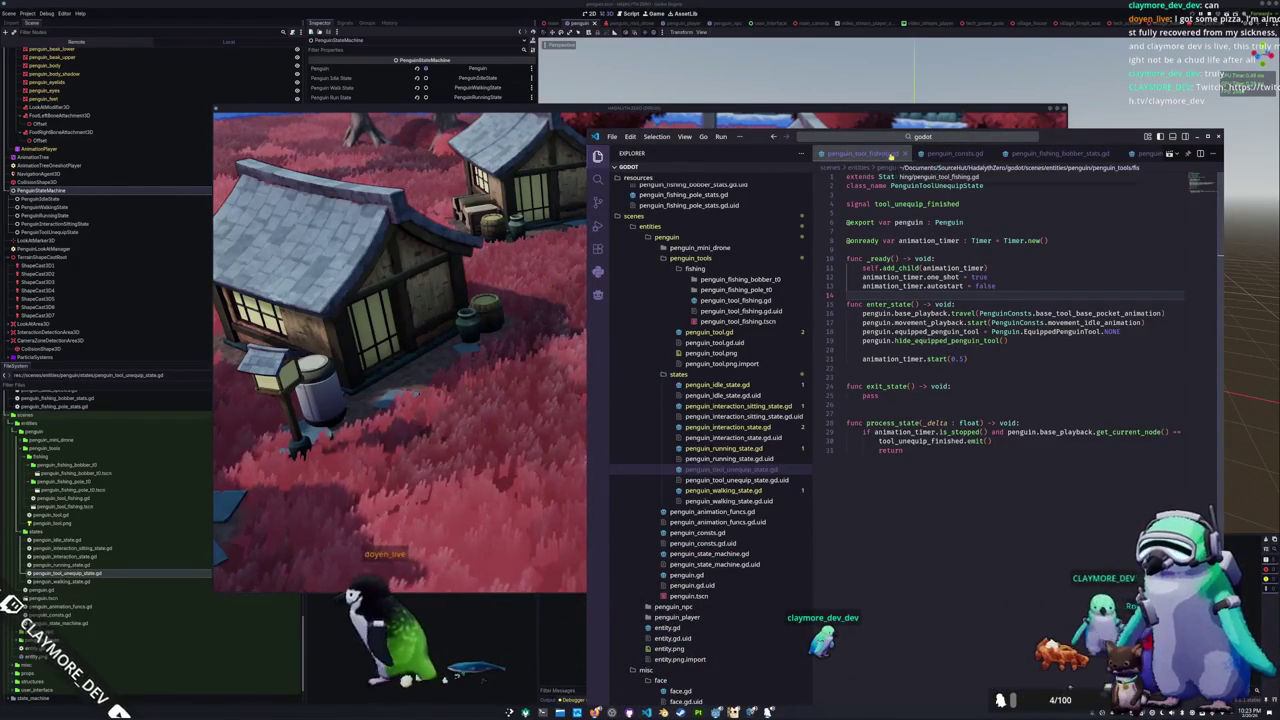
pyautogui.click(960, 154)
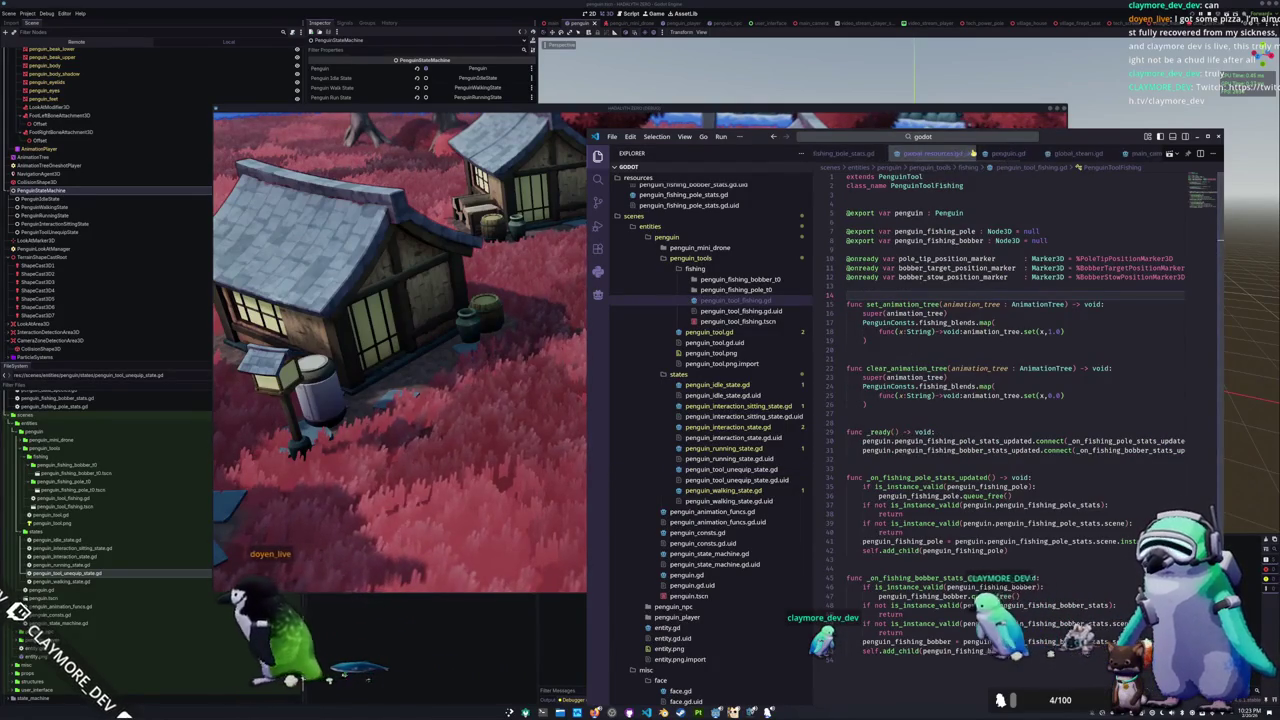
pyautogui.scroll(-2, 1010, 155)
pyautogui.click(1108, 153)
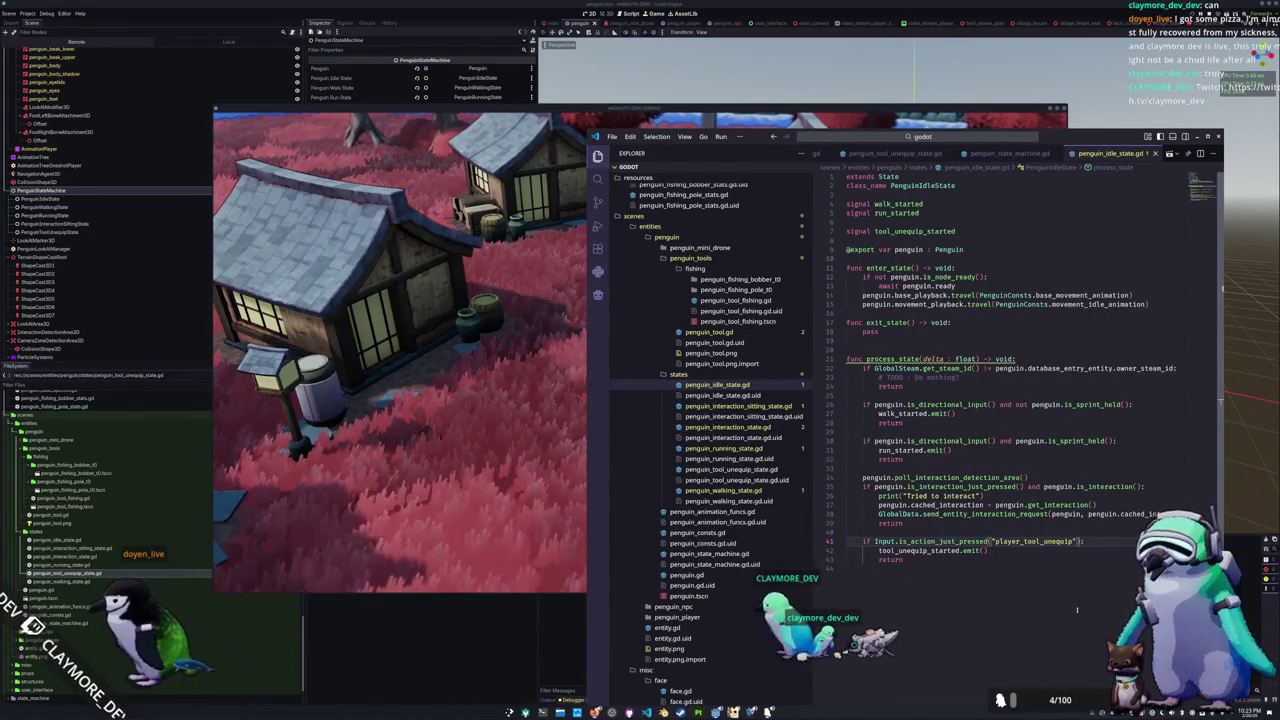
# Step: Append 'and not penguin.equipped_penguin_tool == Penguin.EquippedPenguin…' to line 41's unequip check, save, and rerun the game
pyautogui.write('and no')
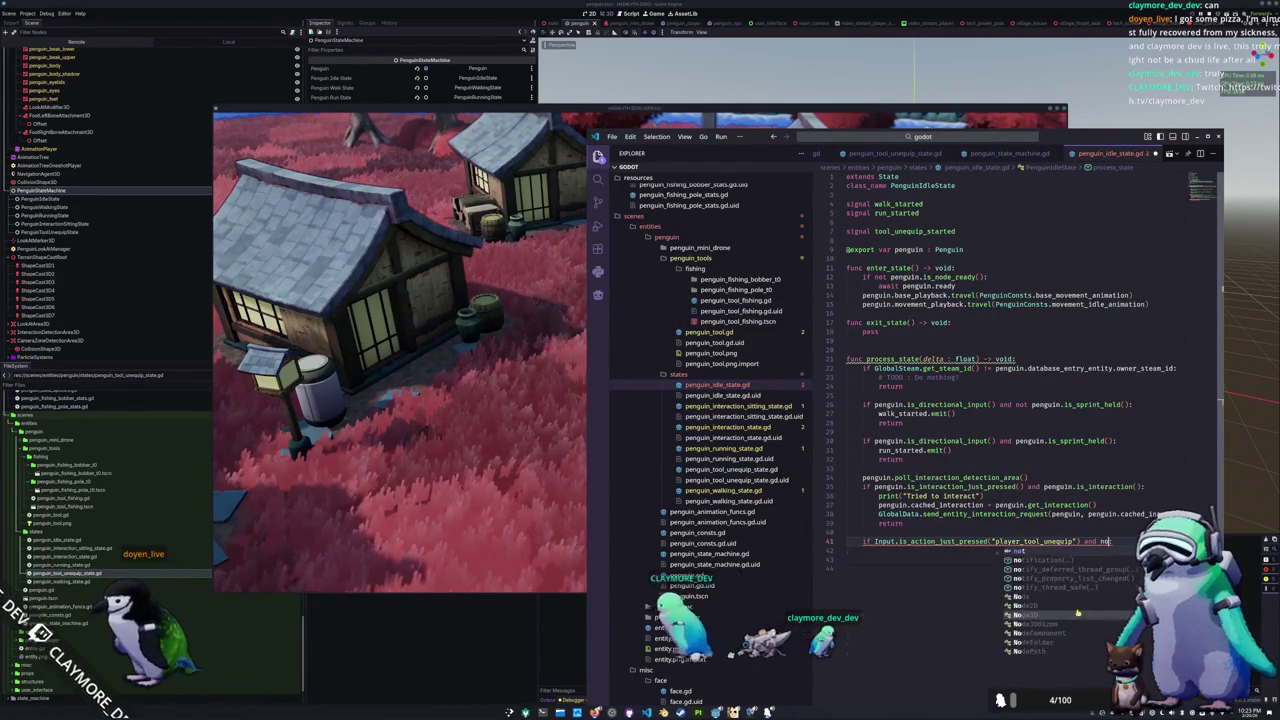
pyautogui.write('t pengu')
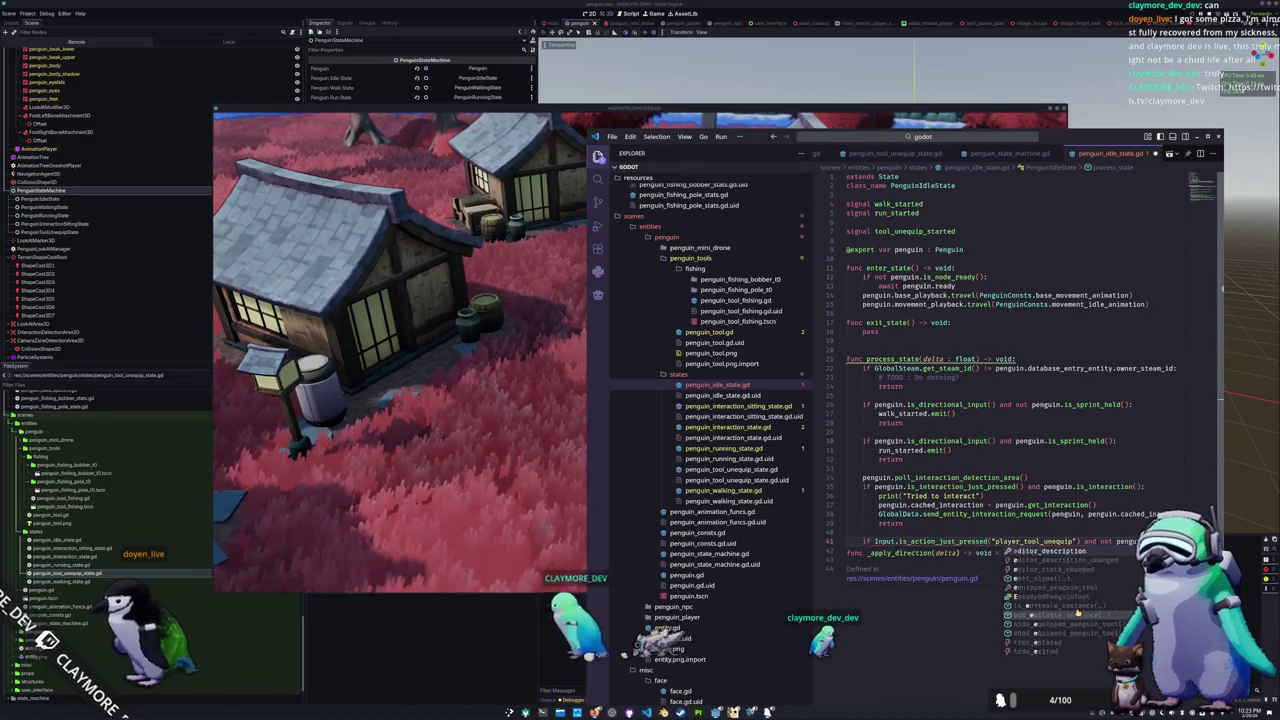
pyautogui.write('in.equipped_pengui')
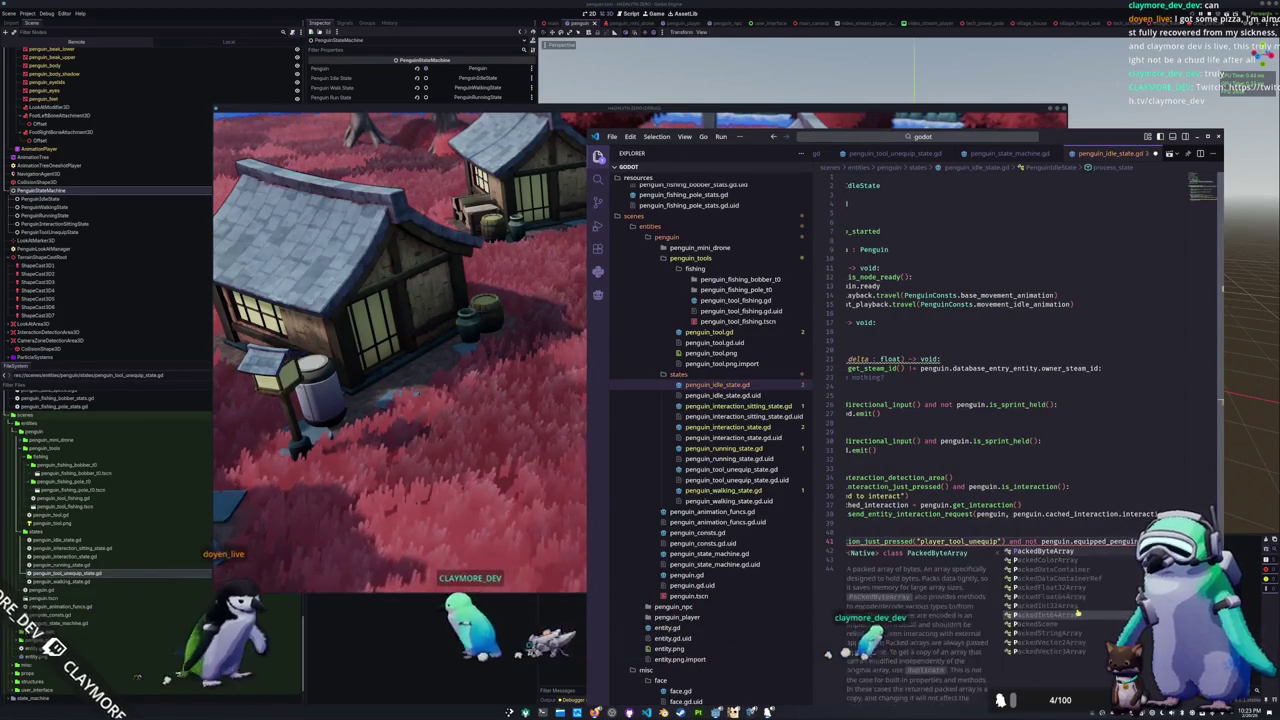
pyautogui.write('n_tool')
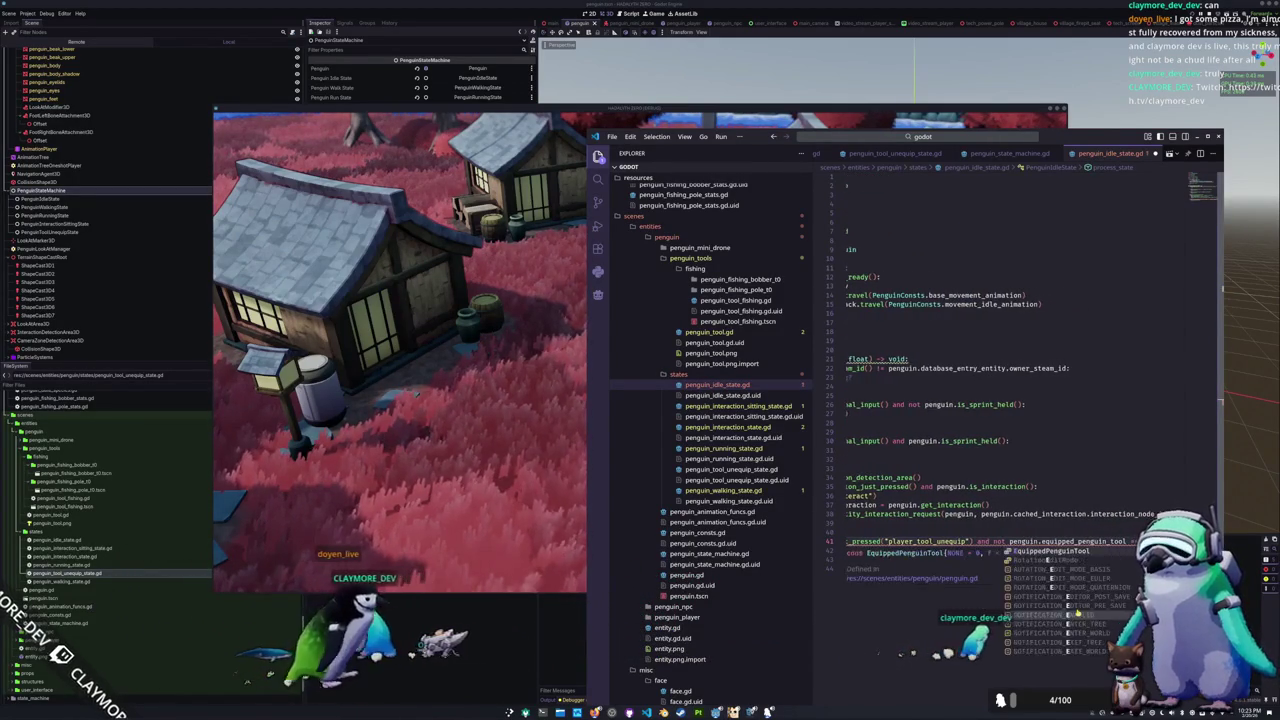
pyautogui.write(' == Penguin.EquippedPenguin')
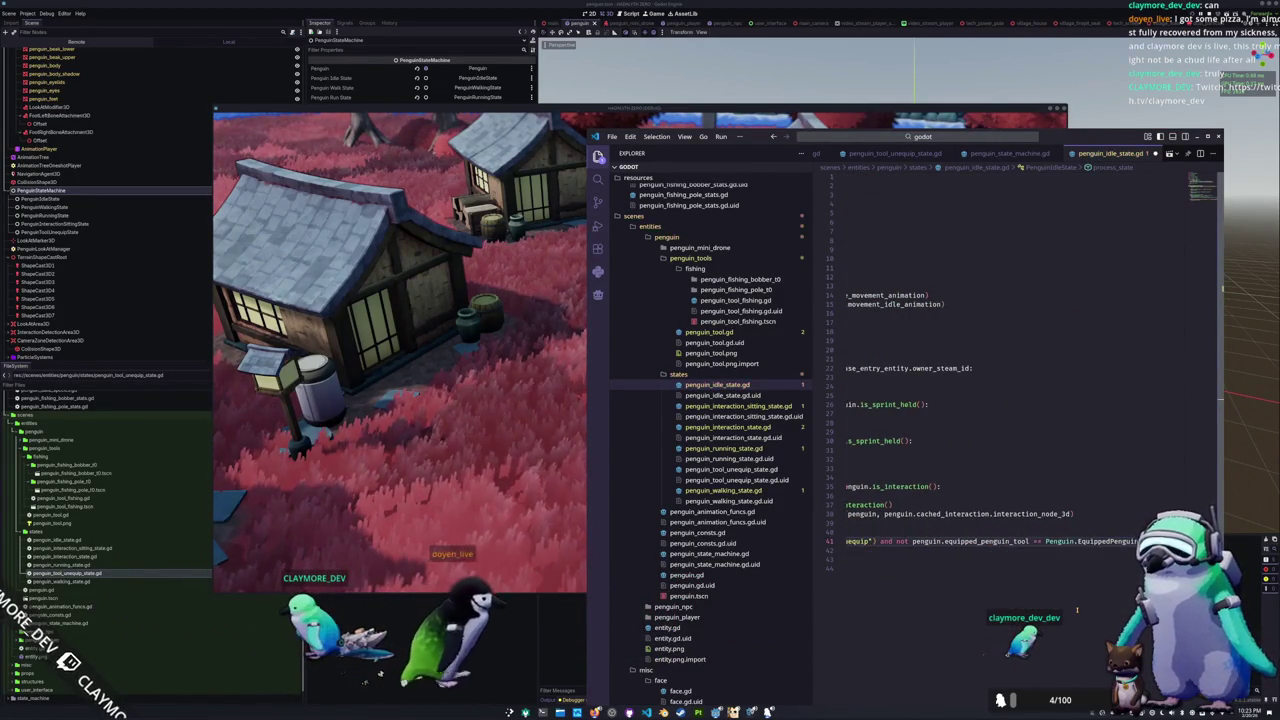
pyautogui.hotkey('ctrl', 's')
pyautogui.hotkey('alt', 'Tab')
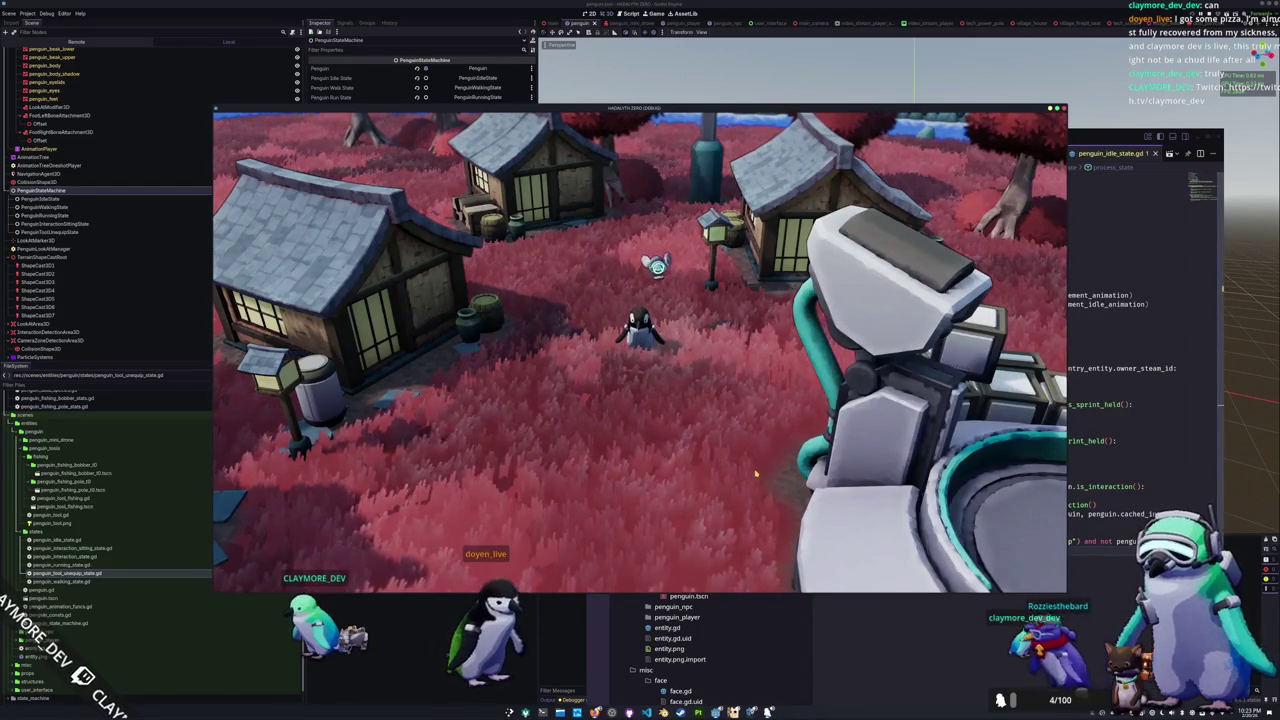
# Step: Walk the penguin around with S and W, then return to the idle state script
pyautogui.press('s')
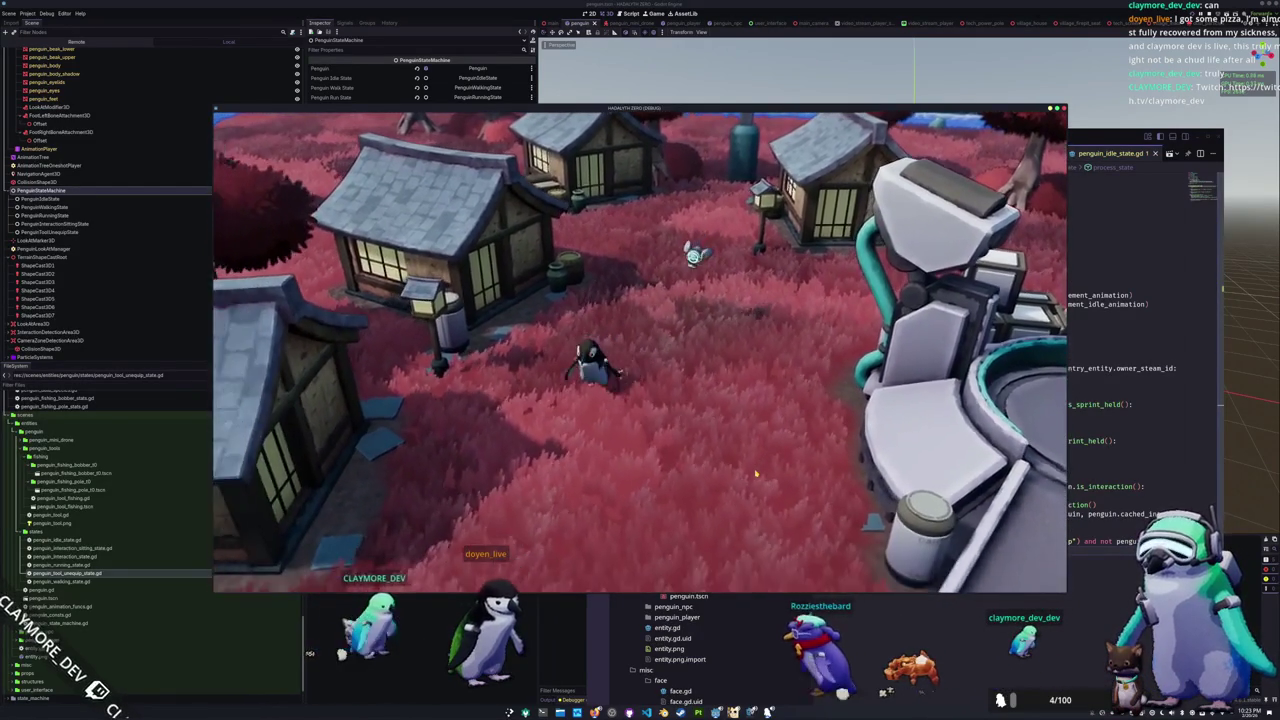
pyautogui.press('w')
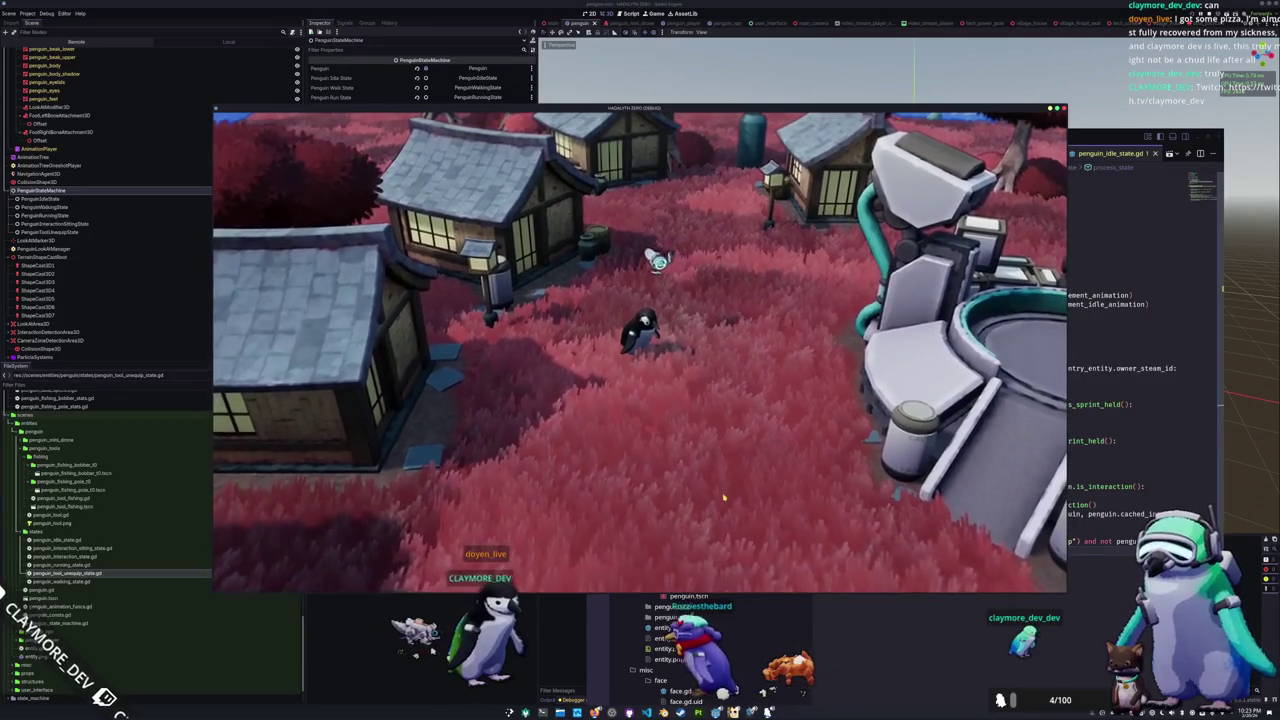
pyautogui.hotkey('alt', 'Tab')
pyautogui.press('Tab')
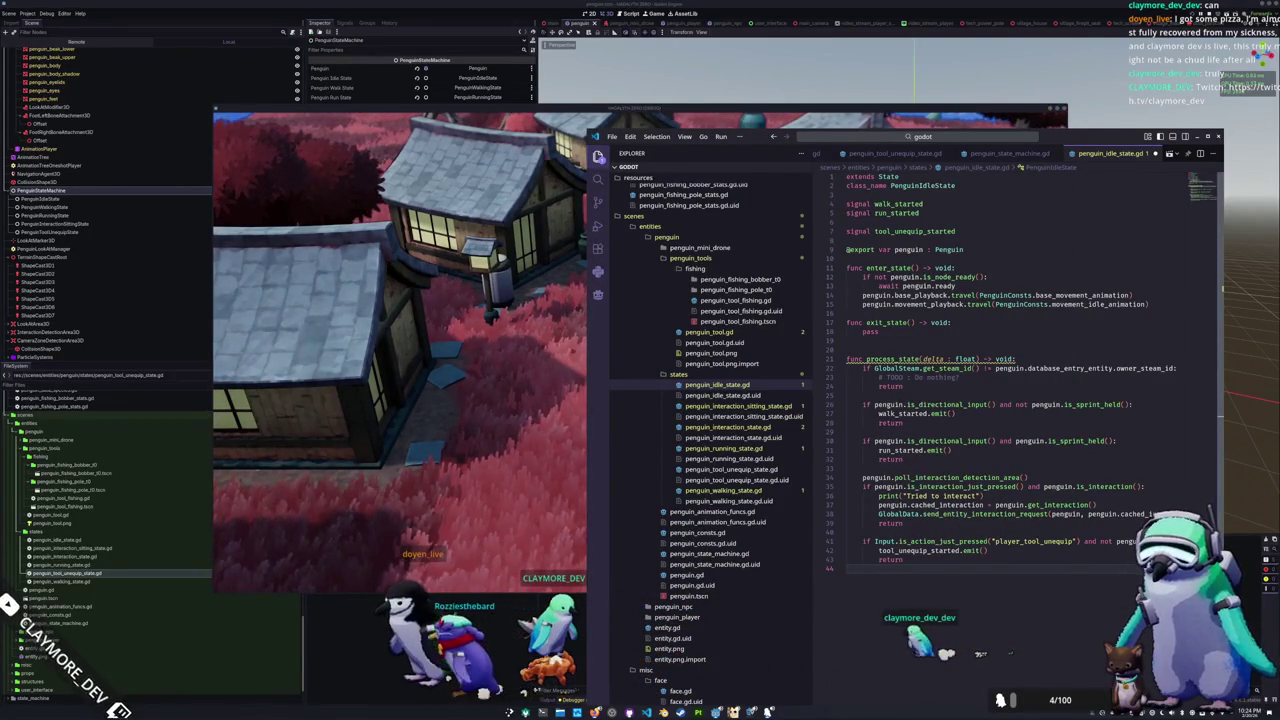
# Step: Add a new indented line 45 in the idle script and switch back to the Godot editor
pyautogui.press('Return')
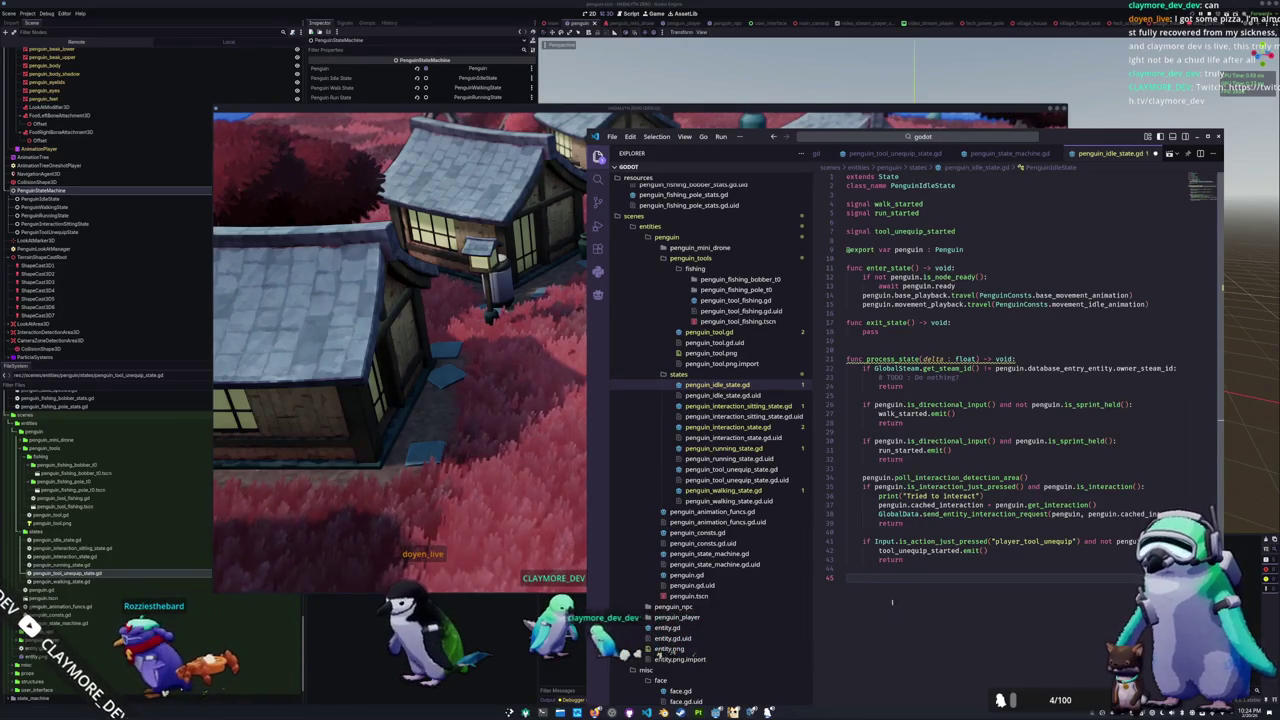
pyautogui.click(455, 594)
pyautogui.click(27, 14)
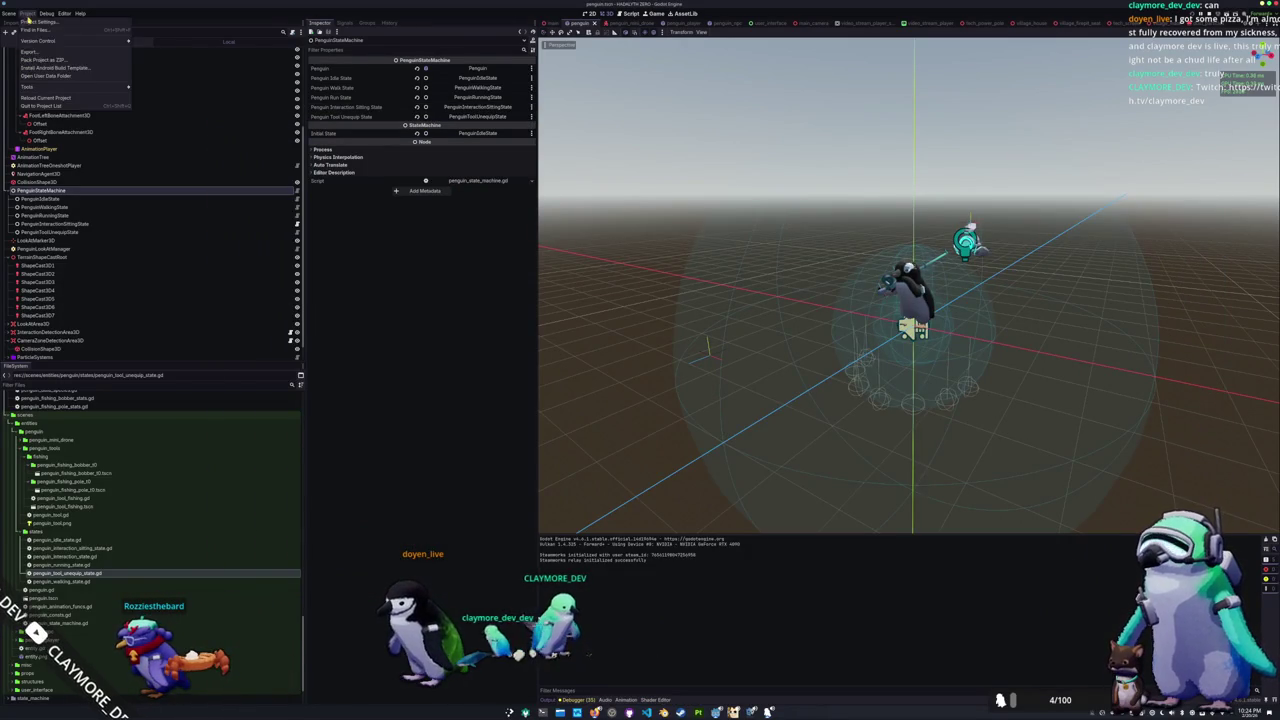
# Step: Add a fishing-tool action to the Project Settings Input Map, bound to the 1 key
pyautogui.click(50, 31)
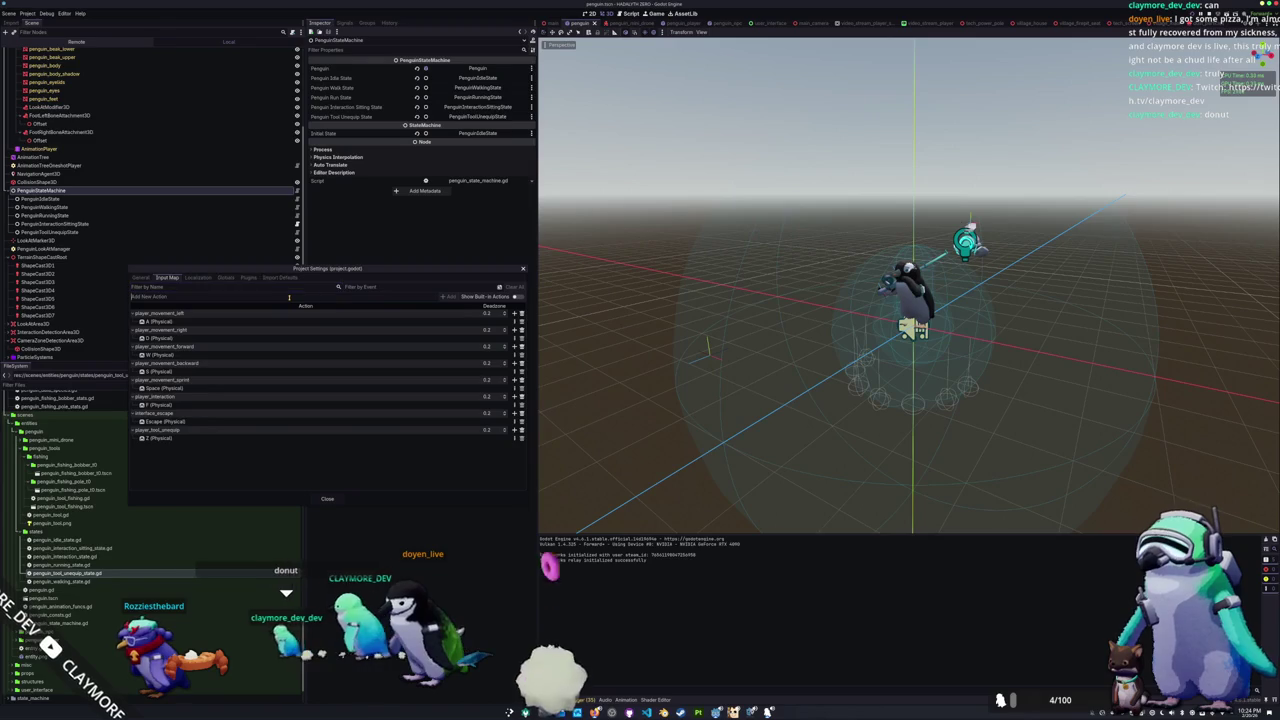
pyautogui.write('penguin')
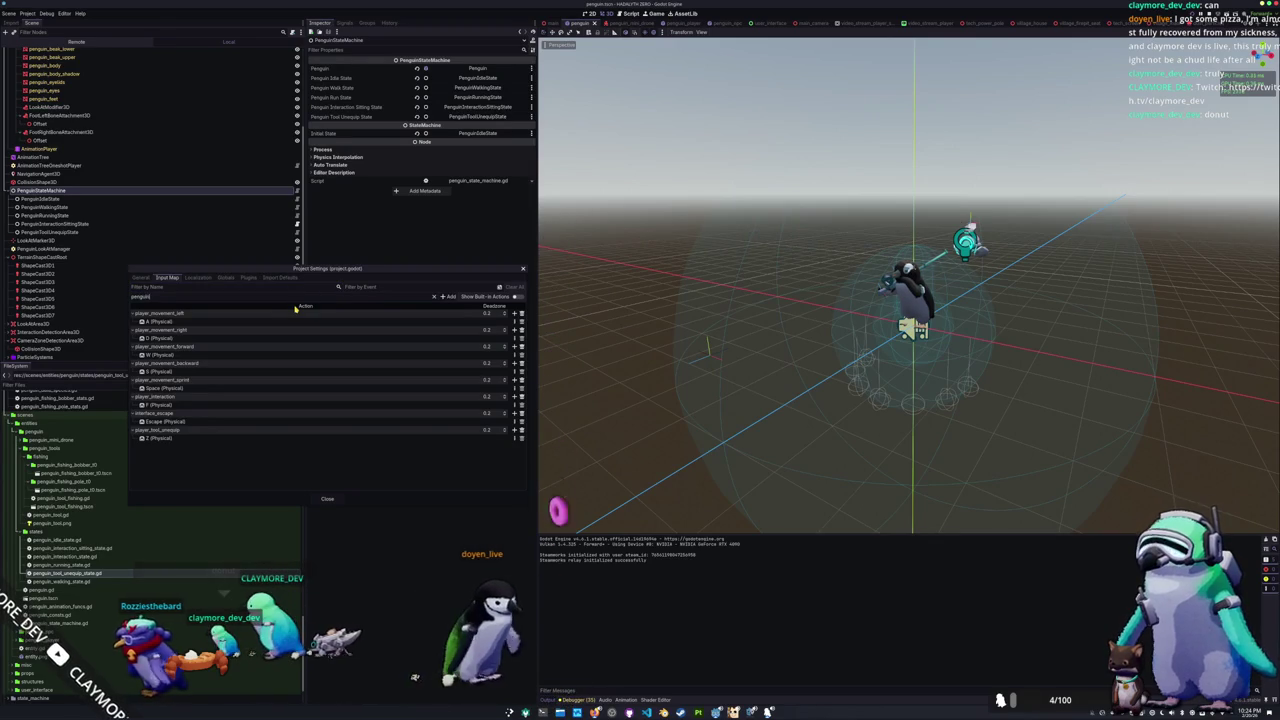
pyautogui.write('_tool_fishing')
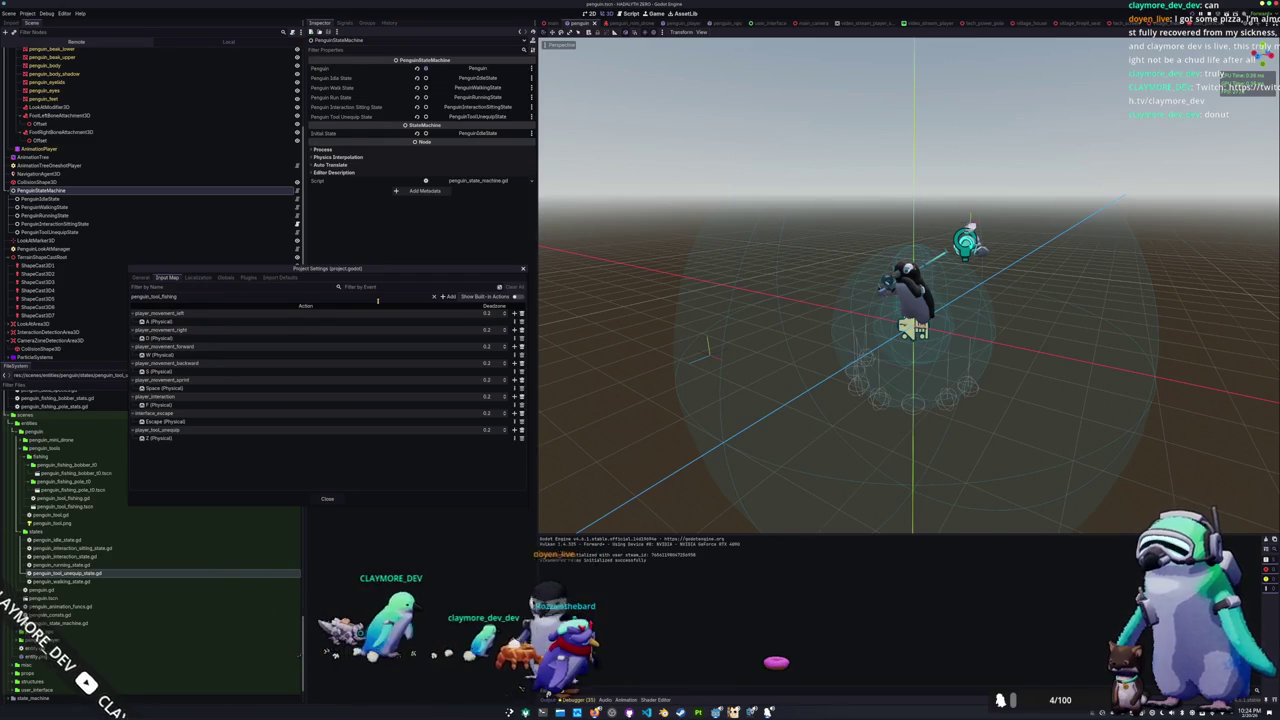
pyautogui.click(449, 297)
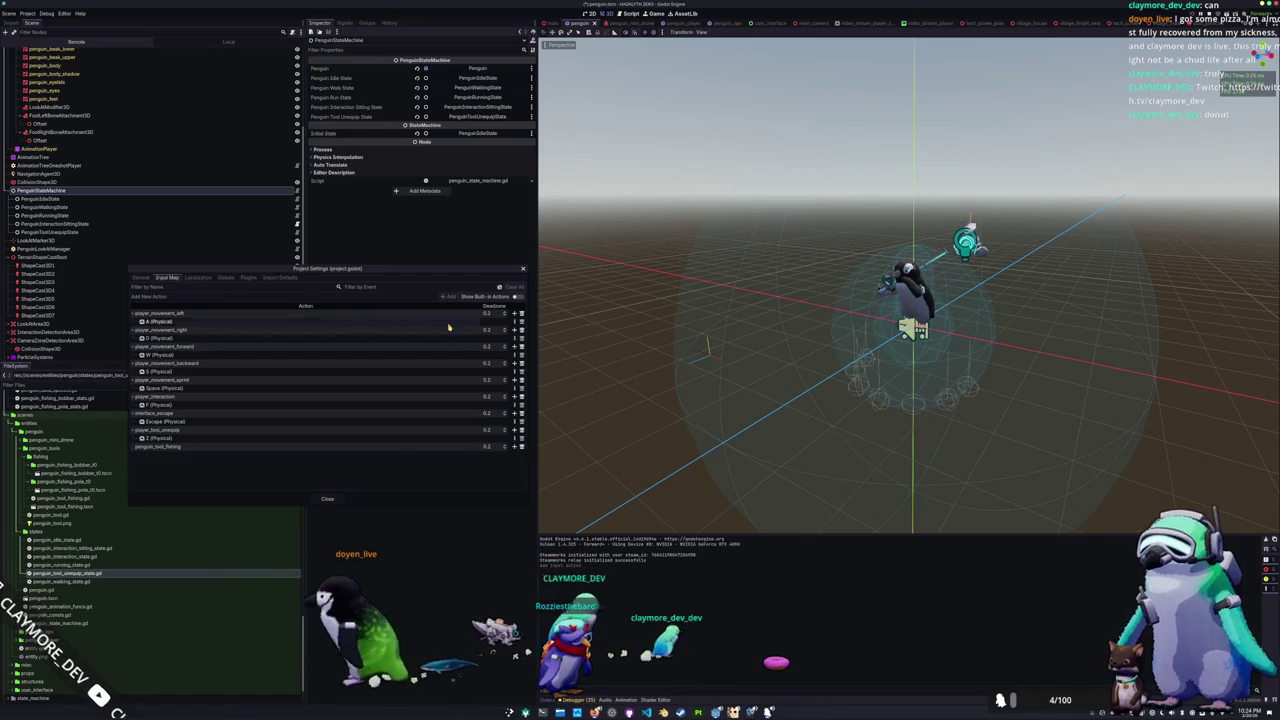
pyautogui.click(515, 447)
pyautogui.press('1')
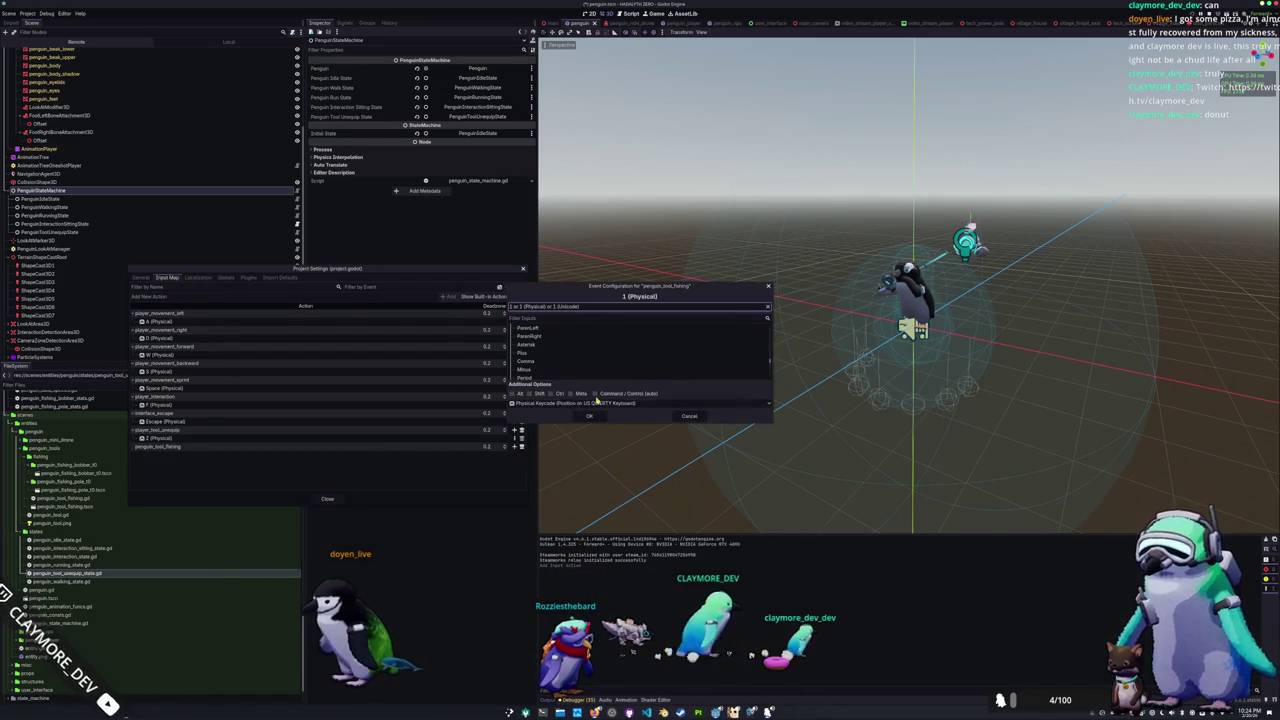
pyautogui.click(589, 415)
pyautogui.click(326, 500)
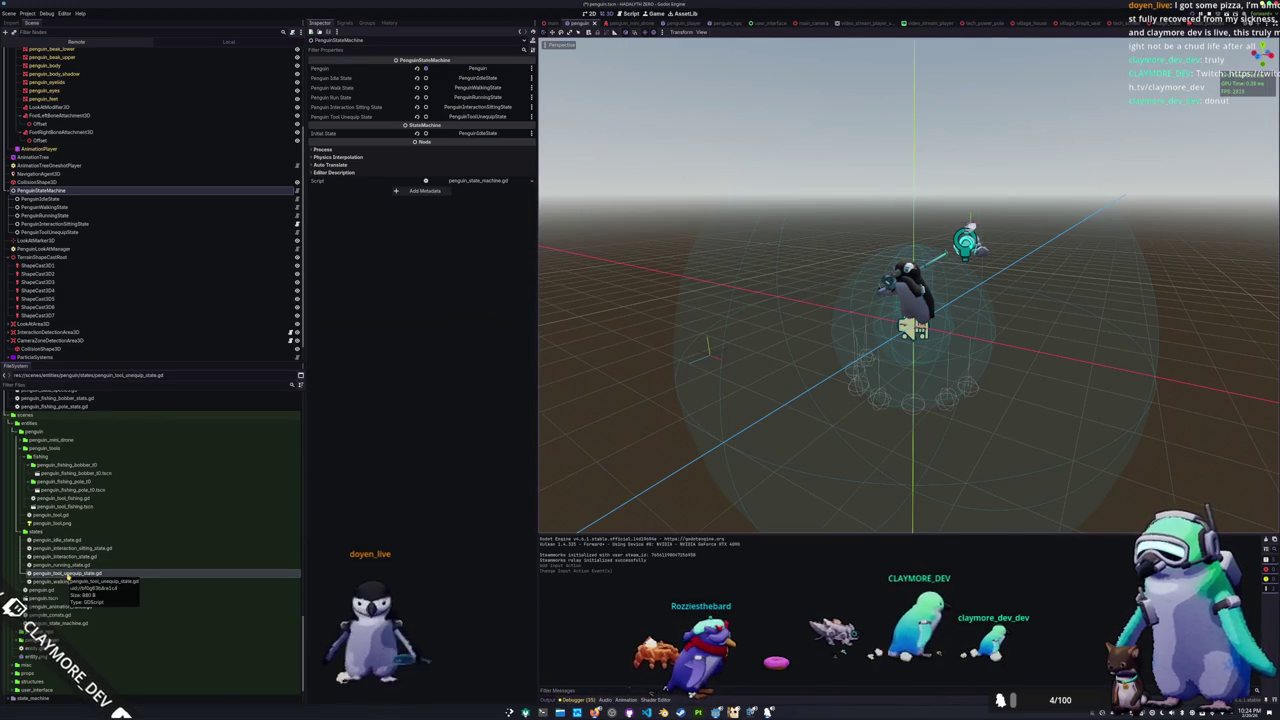
pyautogui.hotkey('alt', 'Tab')
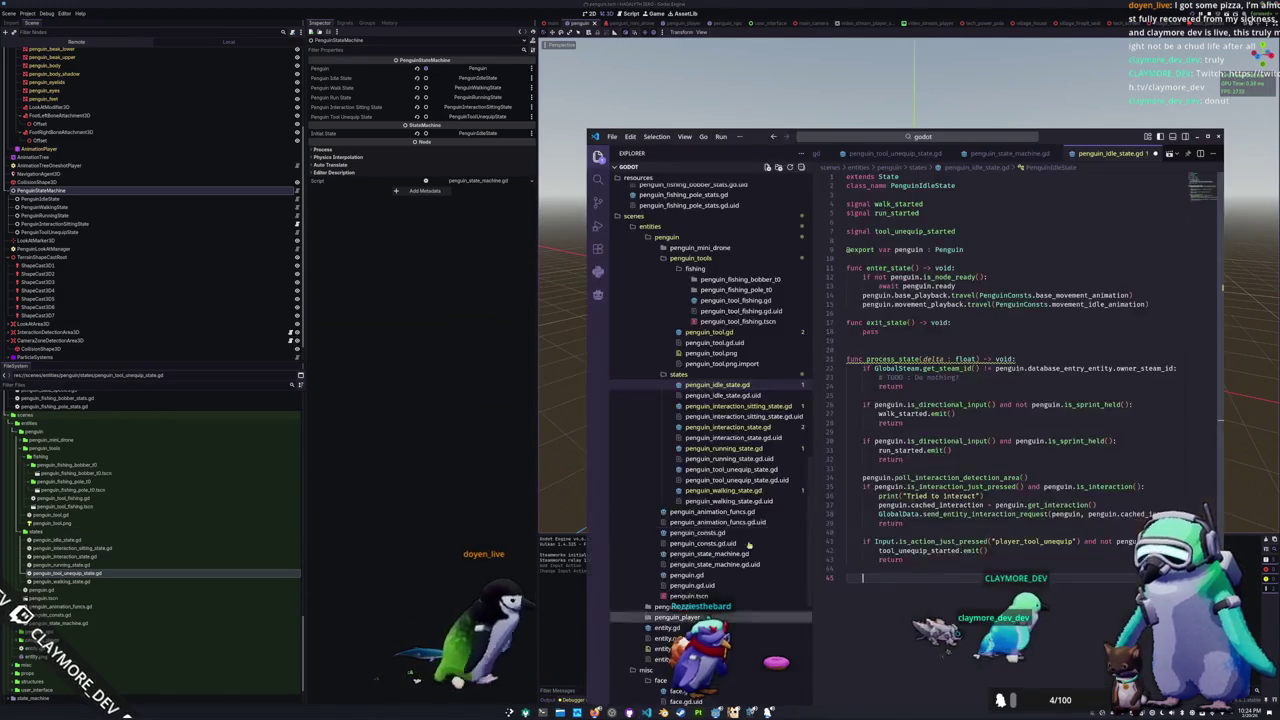
# Step: On line 45, check player_tool_fishing pressed while the equipped tool isn't Penguin.EquippedPenguinTool.FISHING
pyautogui.click(880, 314)
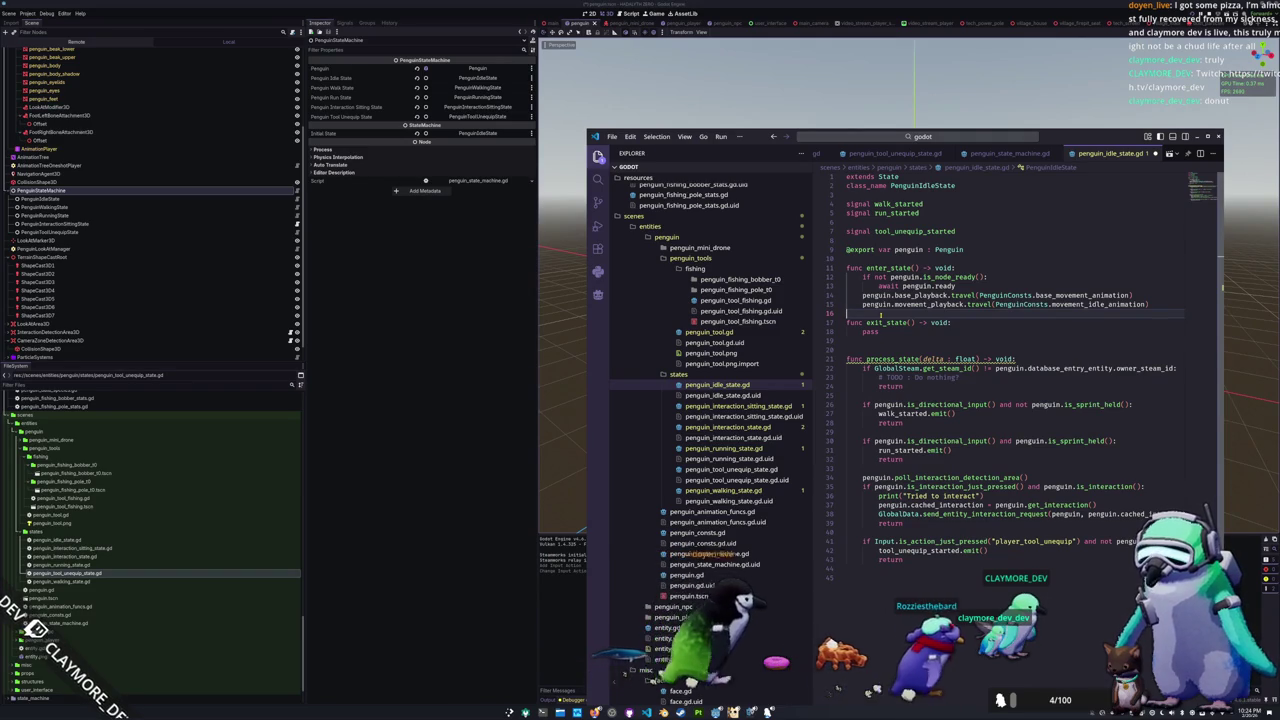
pyautogui.scroll(-2, 880, 314)
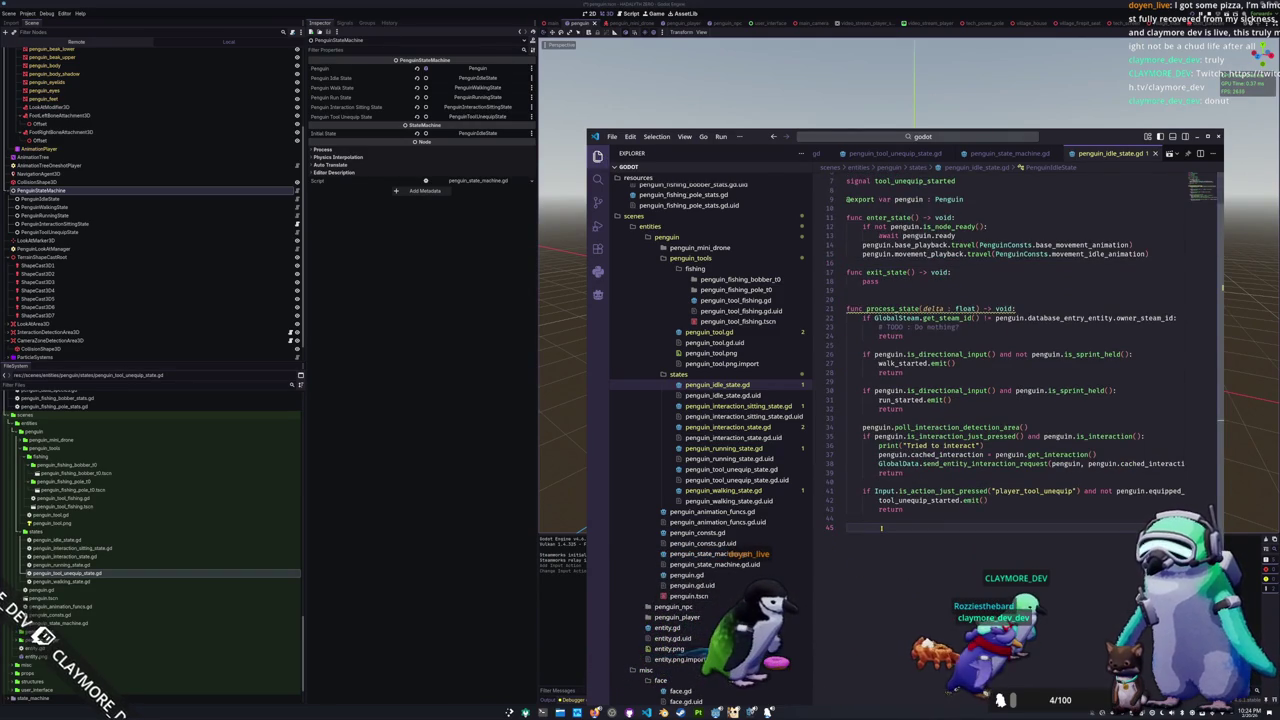
pyautogui.write('if')
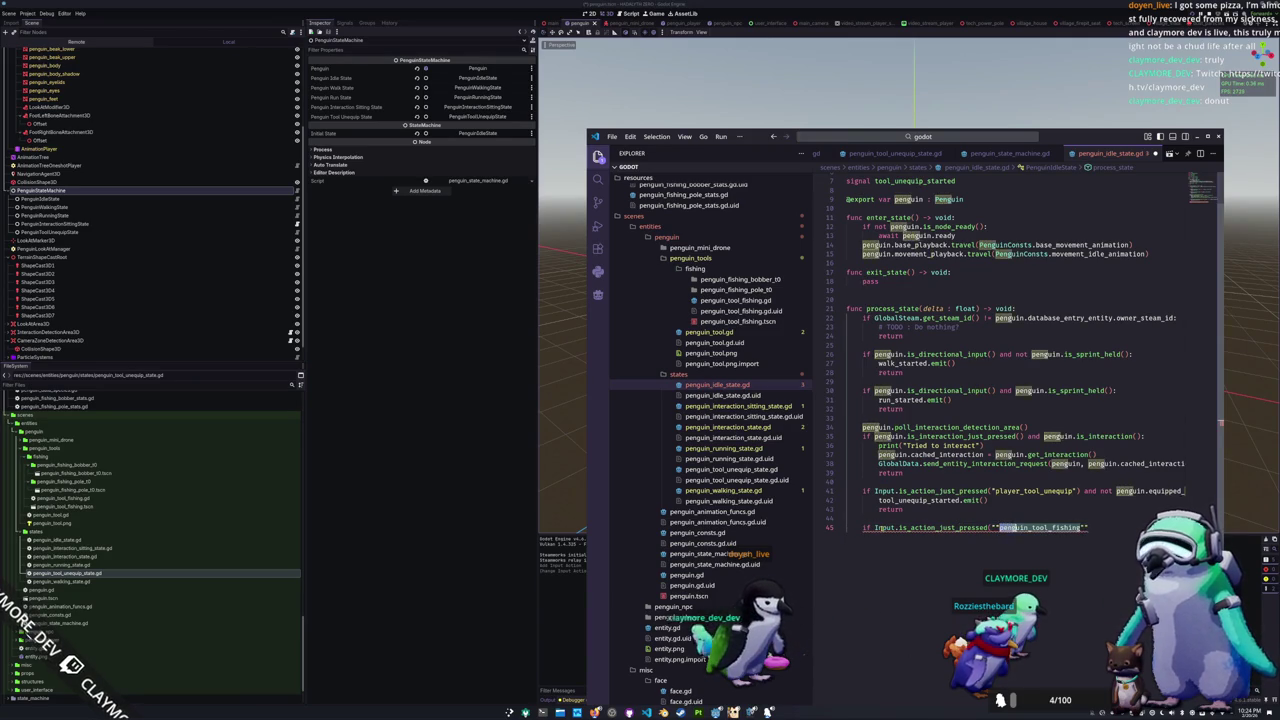
pyautogui.write('player')
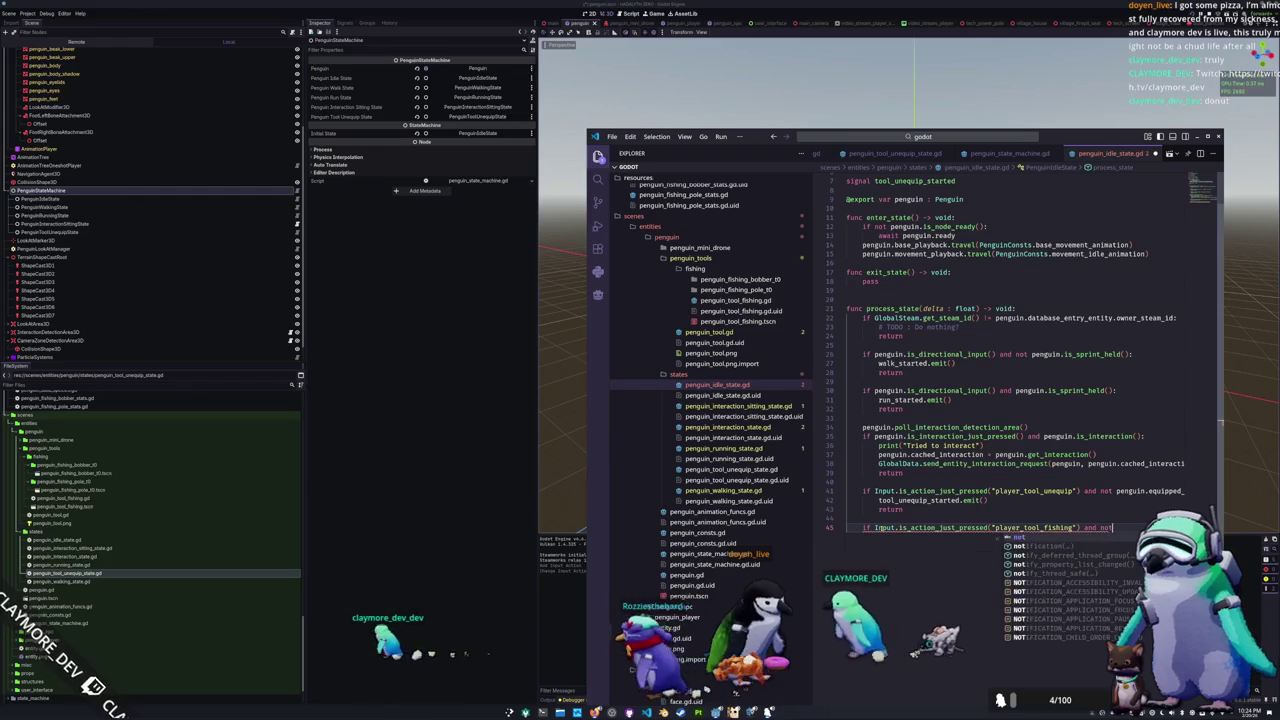
pyautogui.write('t pengu')
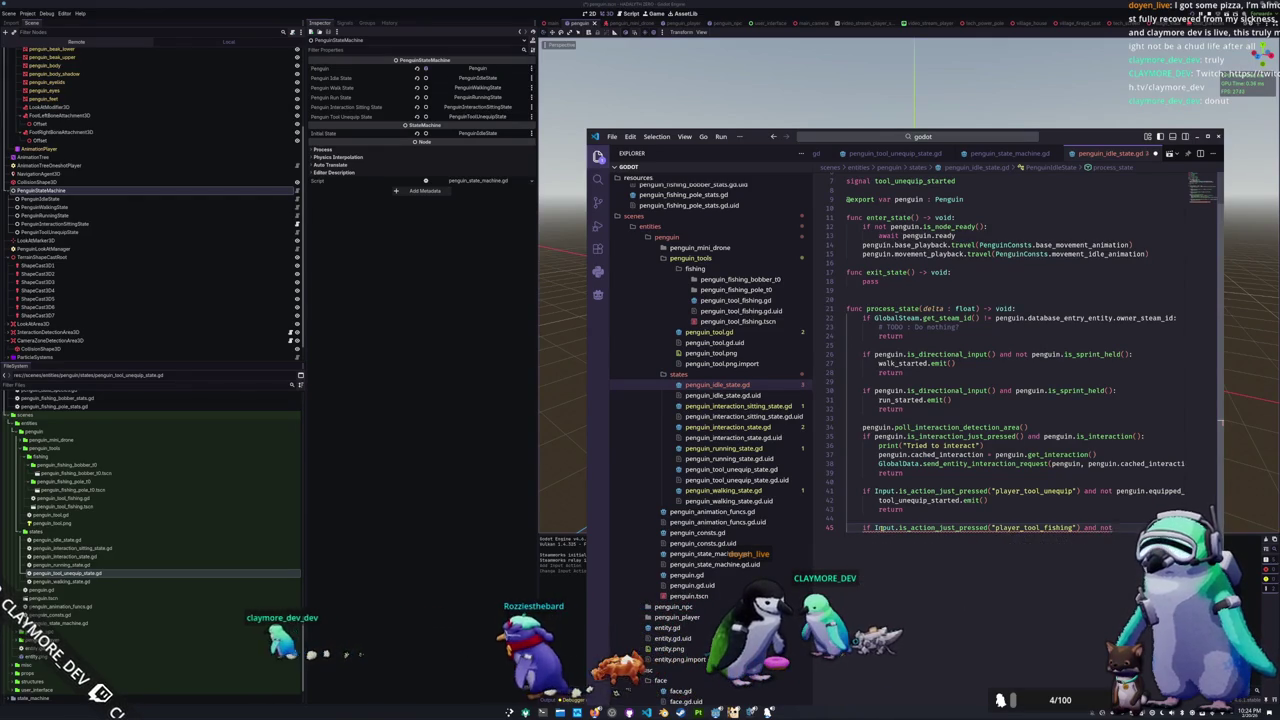
pyautogui.write('in.equ')
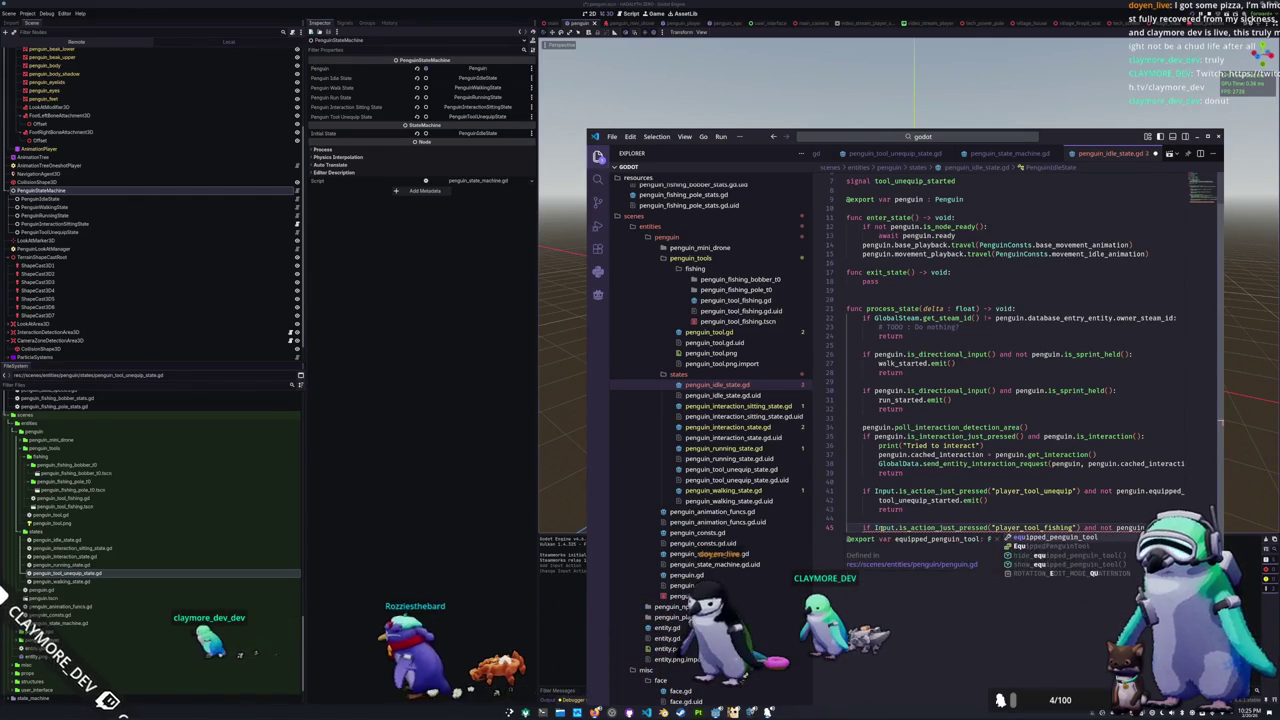
pyautogui.press('Return')
pyautogui.write('== Pengu')
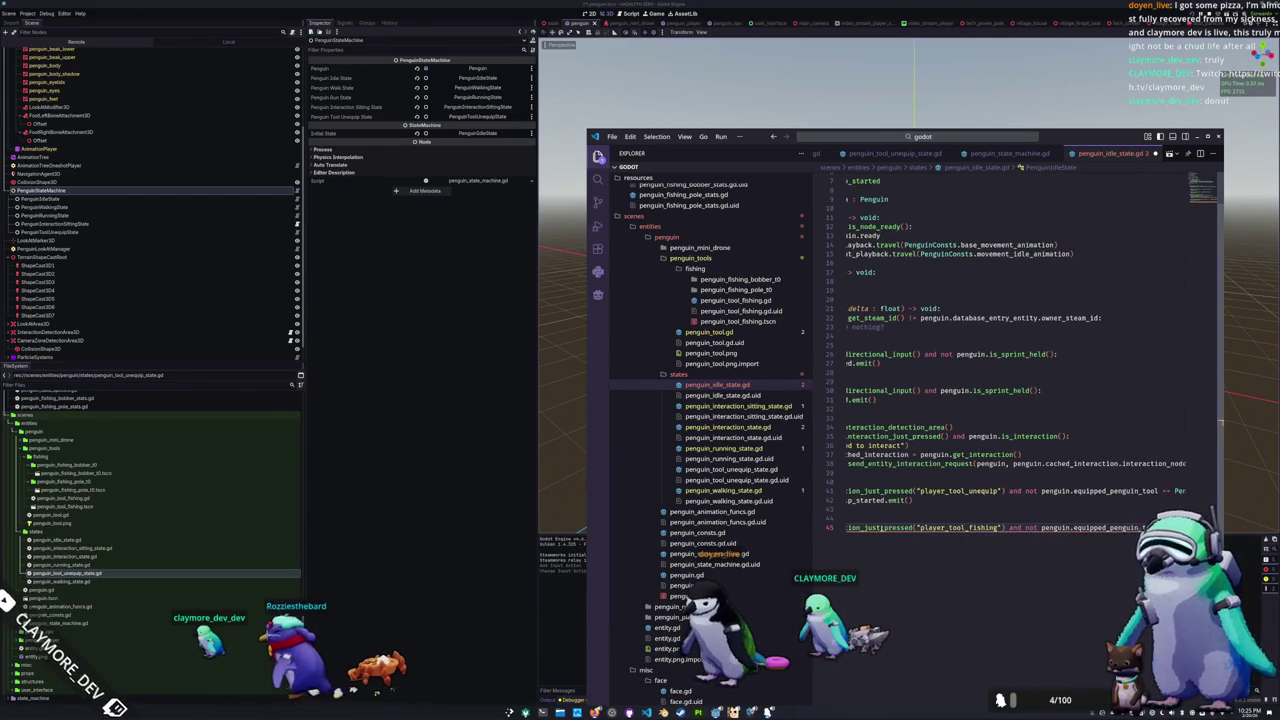
pyautogui.write('in.EquippedPen')
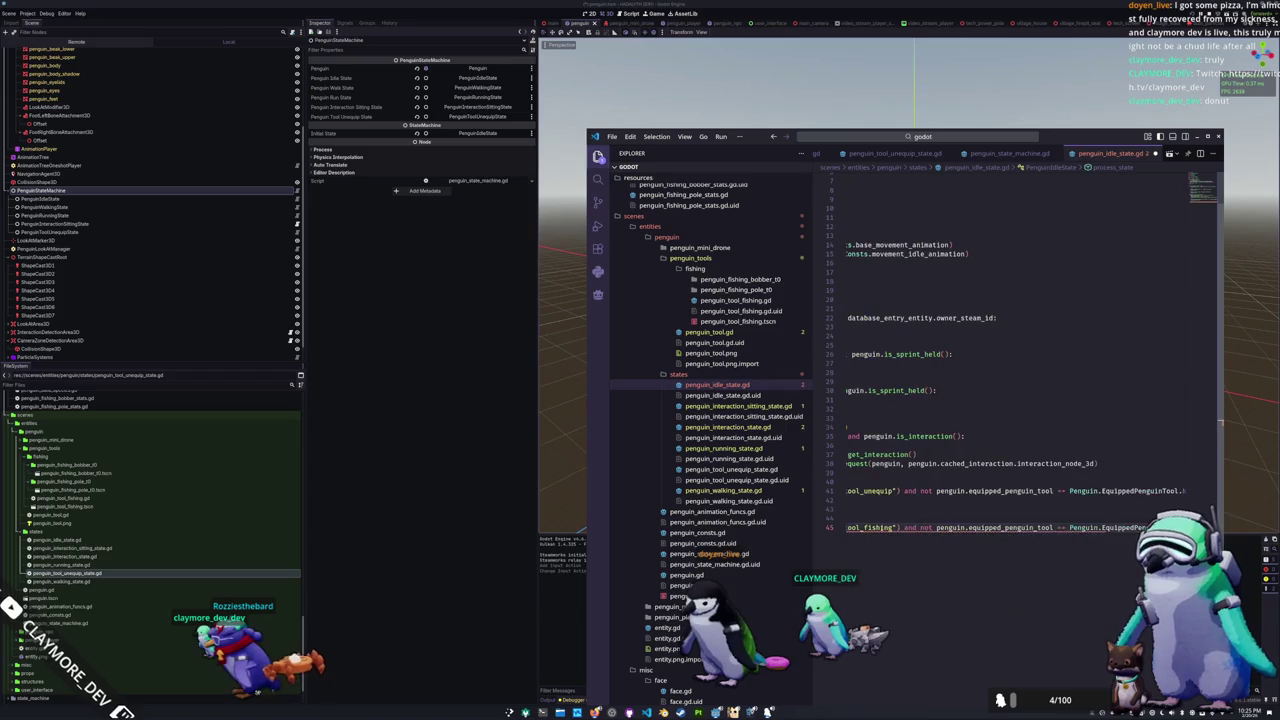
pyautogui.write('guinTool.FISHING')
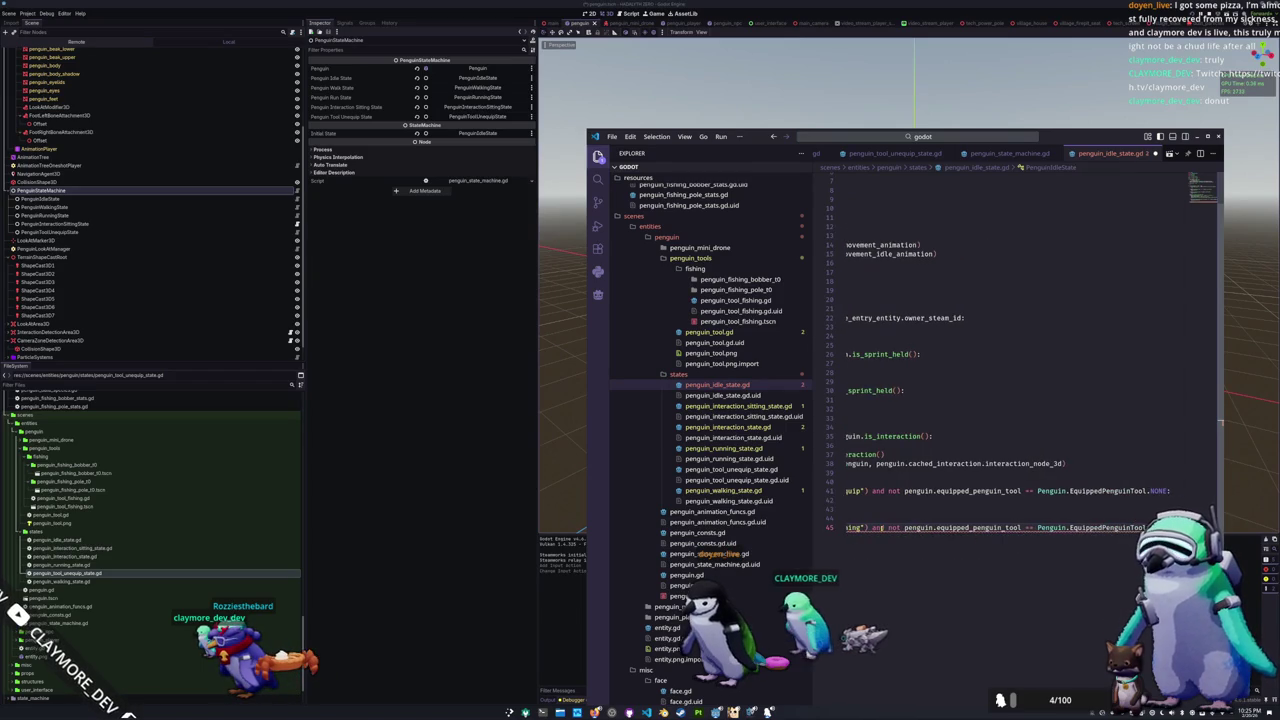
pyautogui.press('Return')
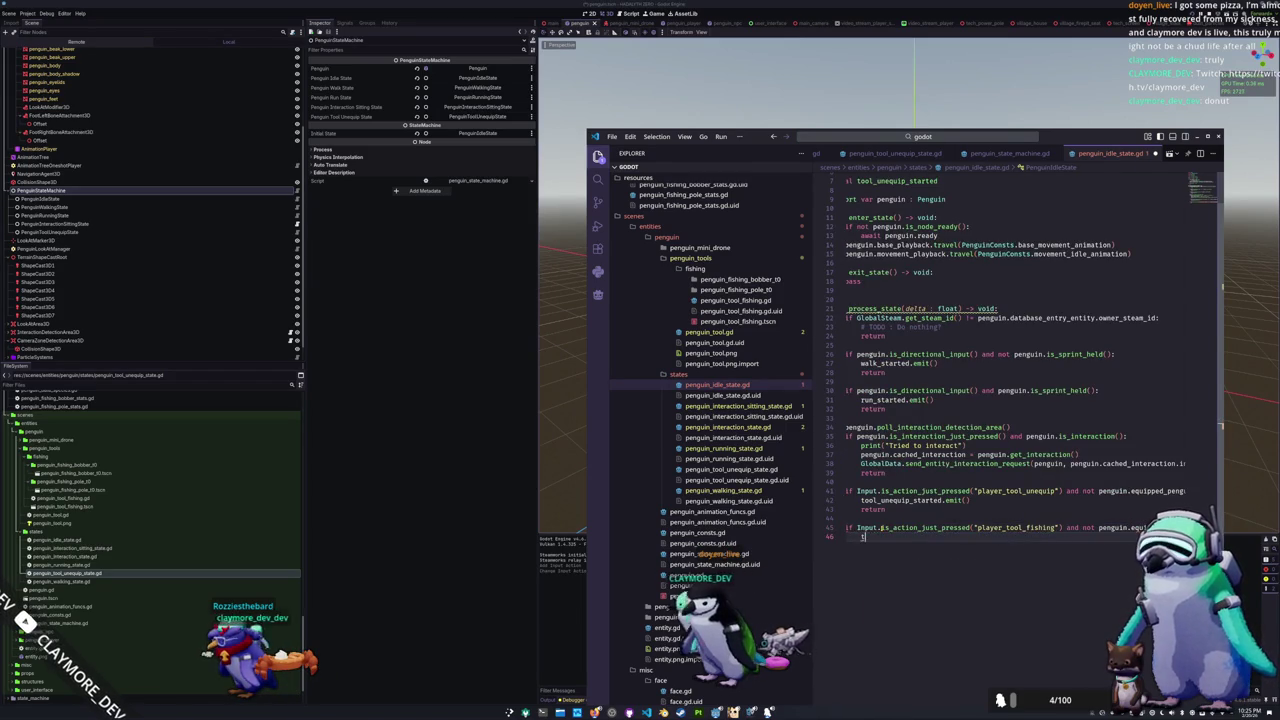
# Step: Make the fishing check emit tool_fishing_equip_started and then return
pyautogui.write('ool_fishing_equip_started.emit')
pyautogui.press('Return')
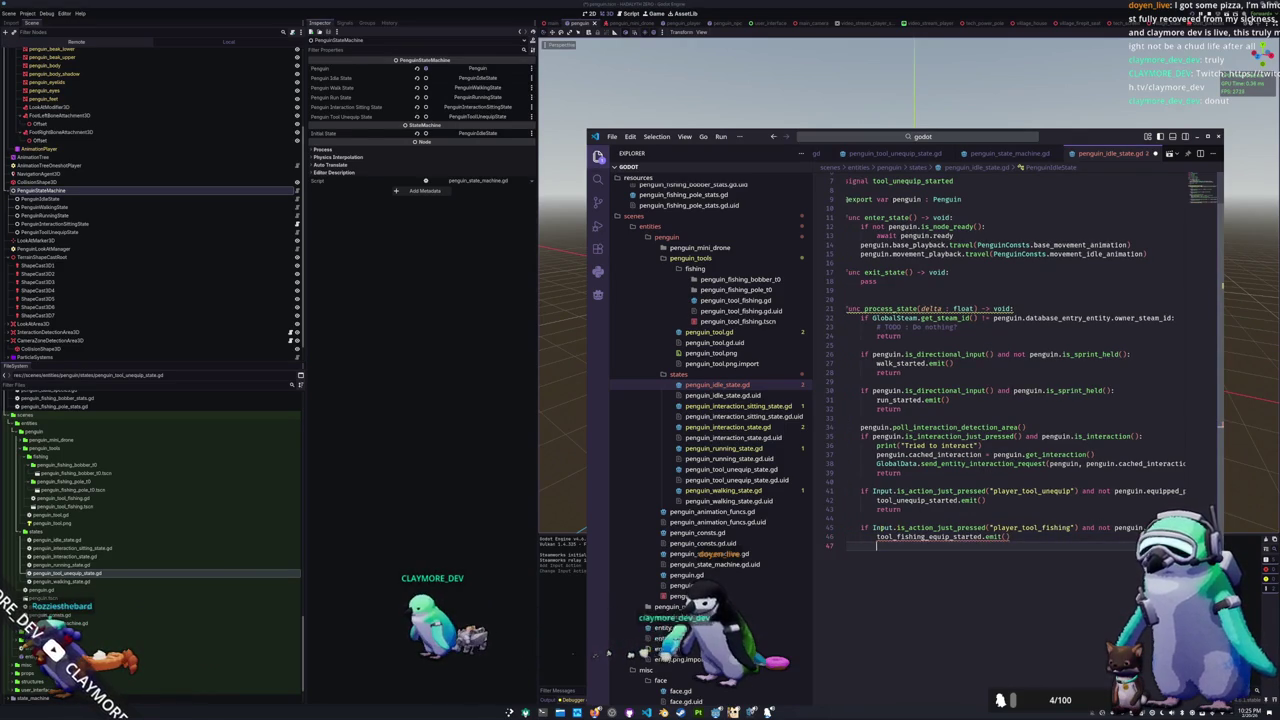
pyautogui.write('retru')
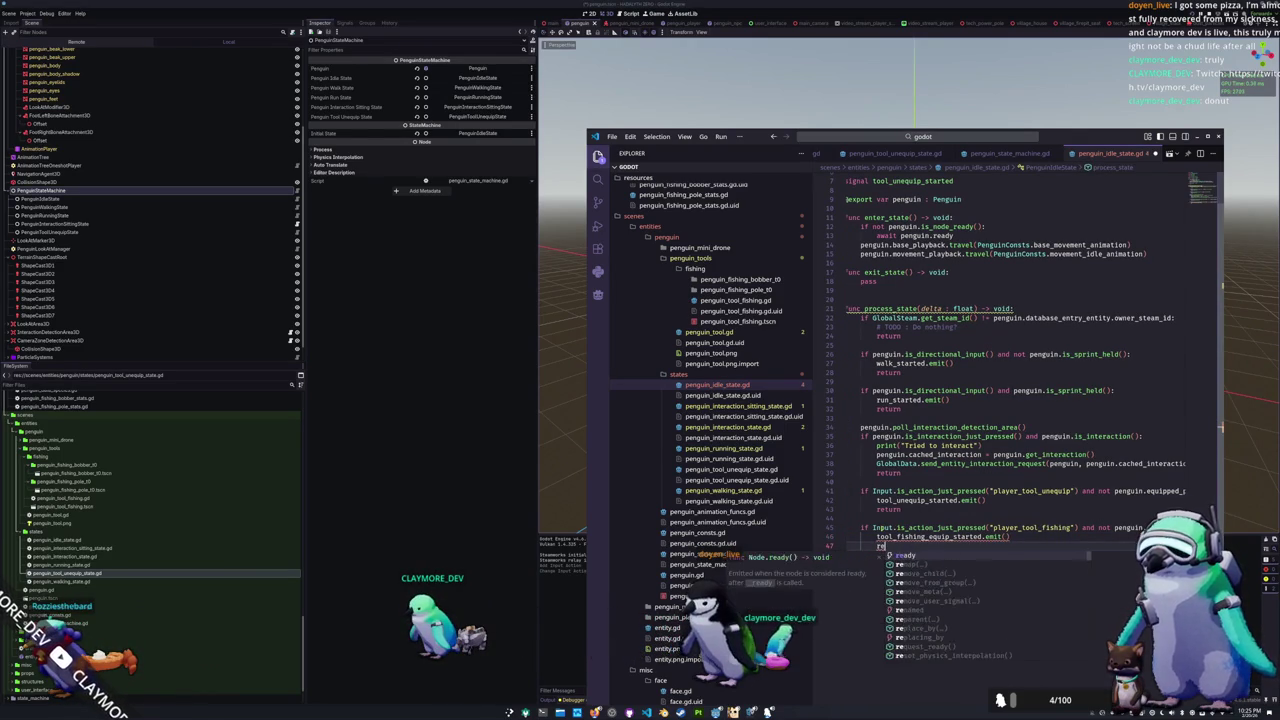
pyautogui.press('Return')
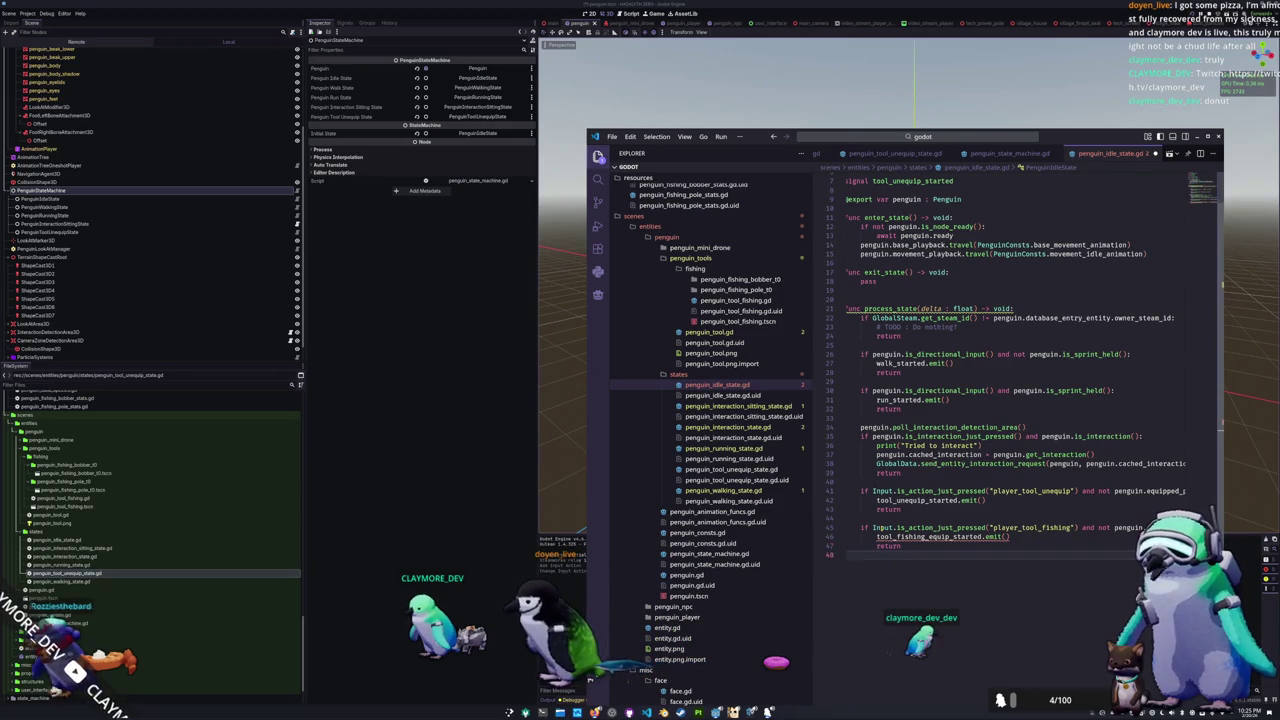
# Step: Paste a copy of the fishing check at line 48, editing its condition and making it emit tool_unequip_started
pyautogui.click(861, 554)
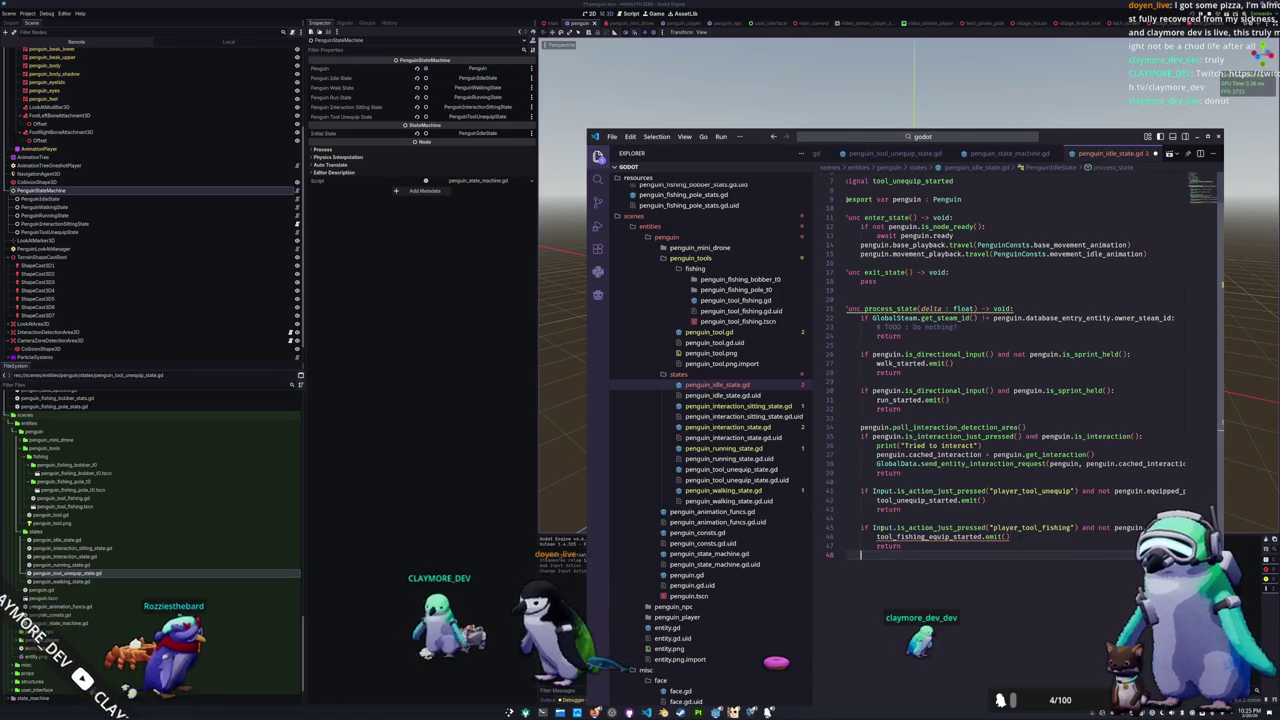
pyautogui.hotkey('ctrl', 'v')
pyautogui.hscroll(5, 885, 527)
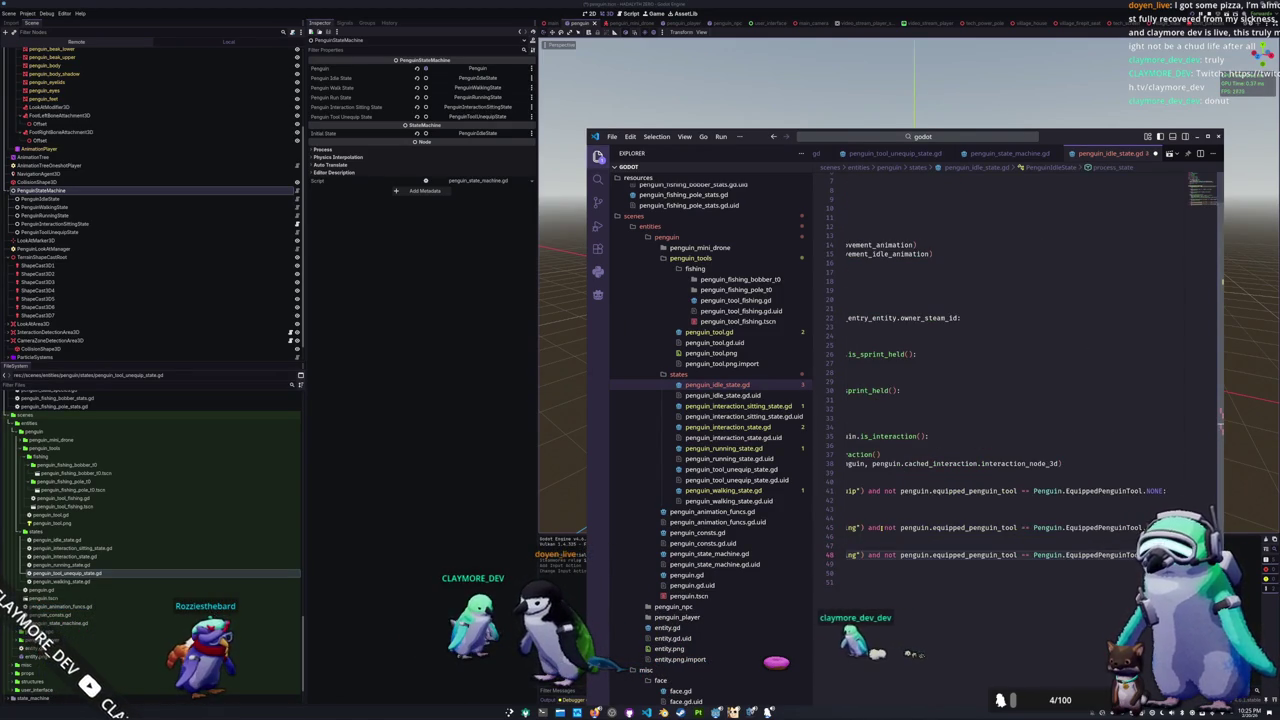
pyautogui.click(1034, 554)
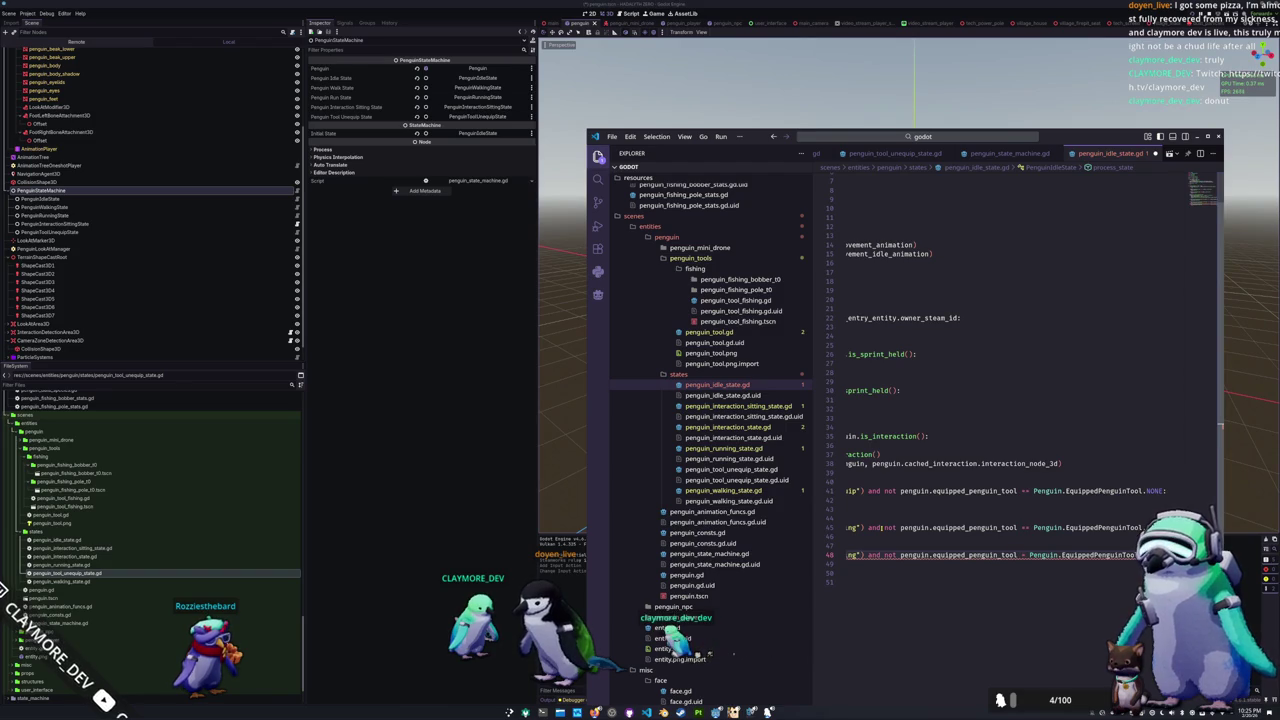
pyautogui.hotkey('ctrl', 'shift', 'Right')
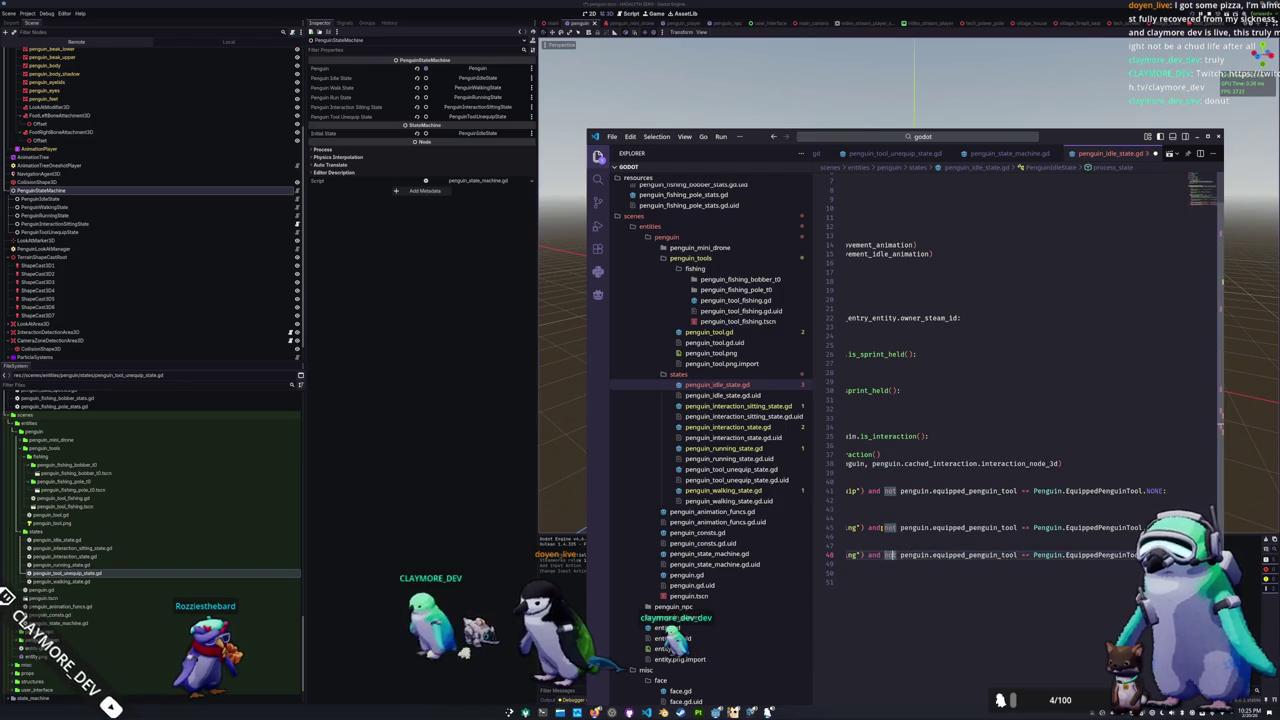
pyautogui.write('not')
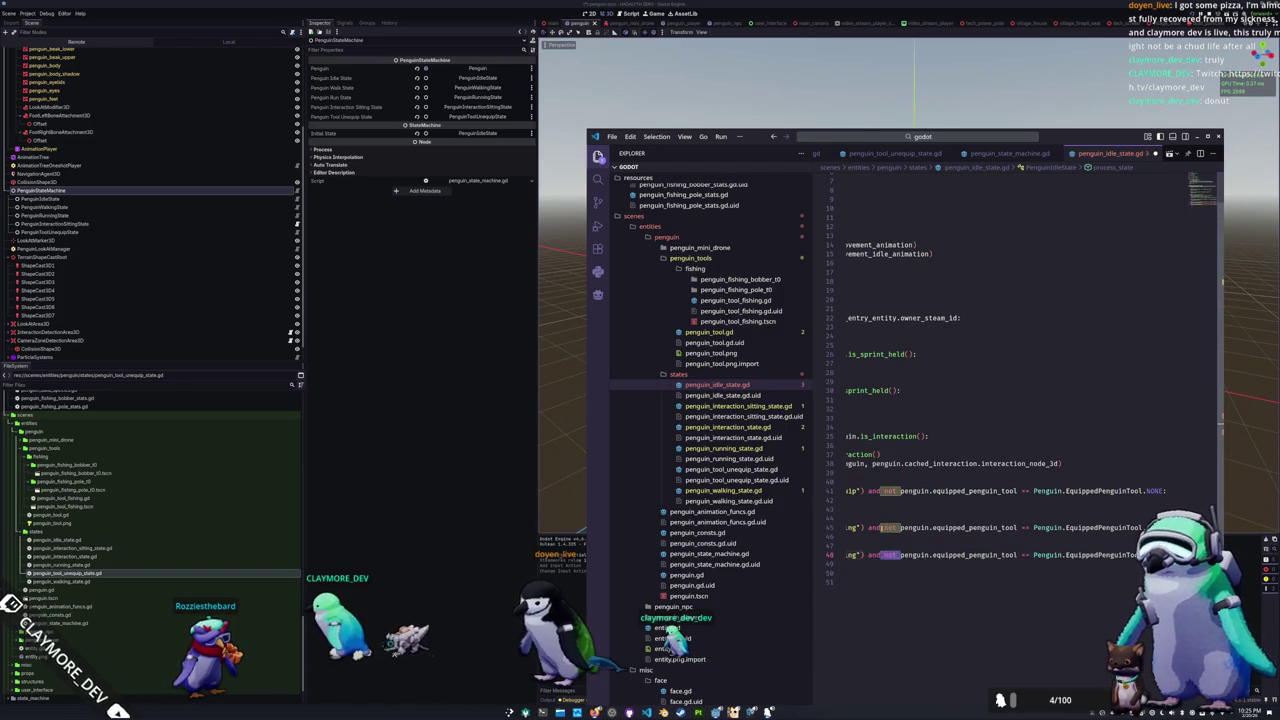
pyautogui.press('Down')
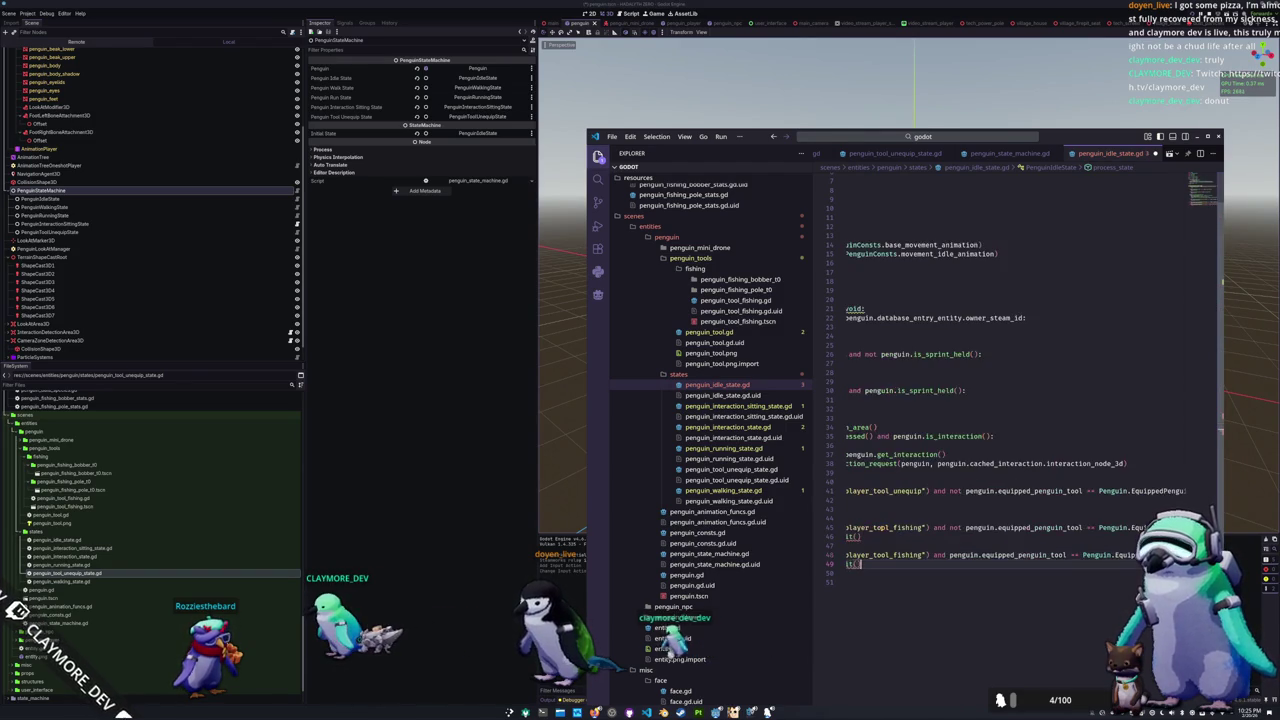
pyautogui.press('Home')
pyautogui.write('tool_unequip_started')
pyautogui.press('Return')
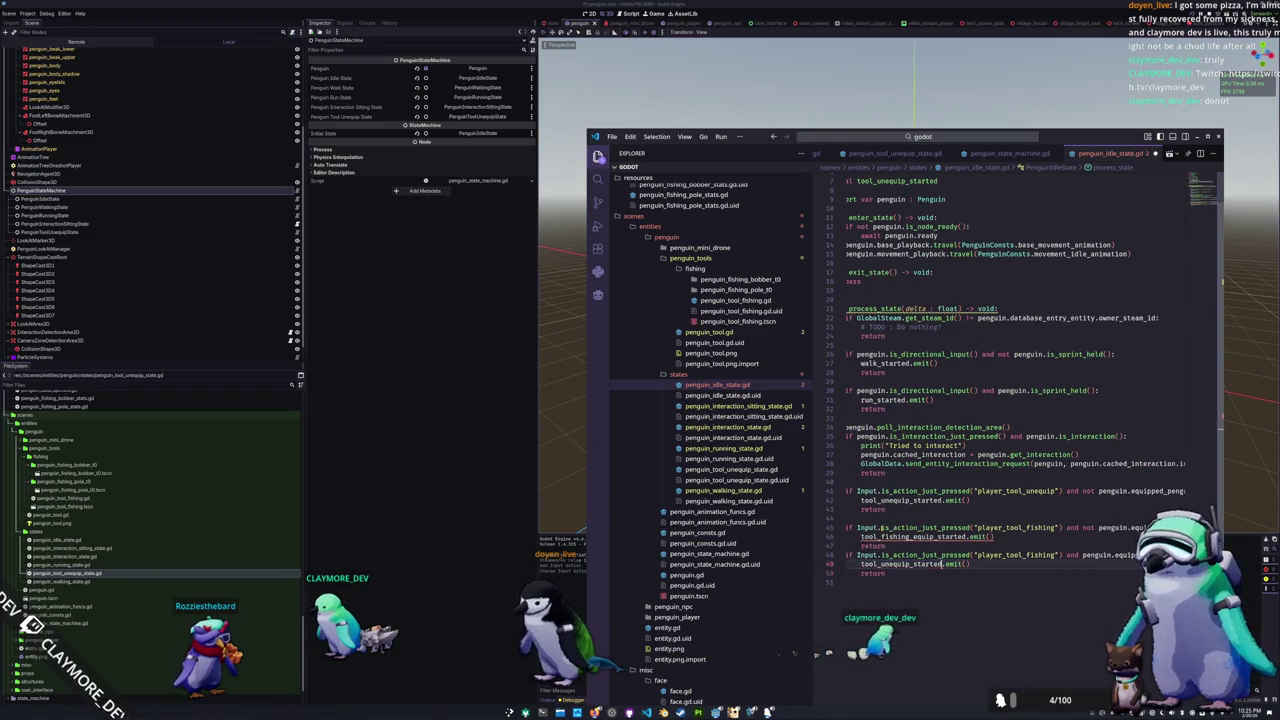
pyautogui.press('Up')
pyautogui.press('Up')
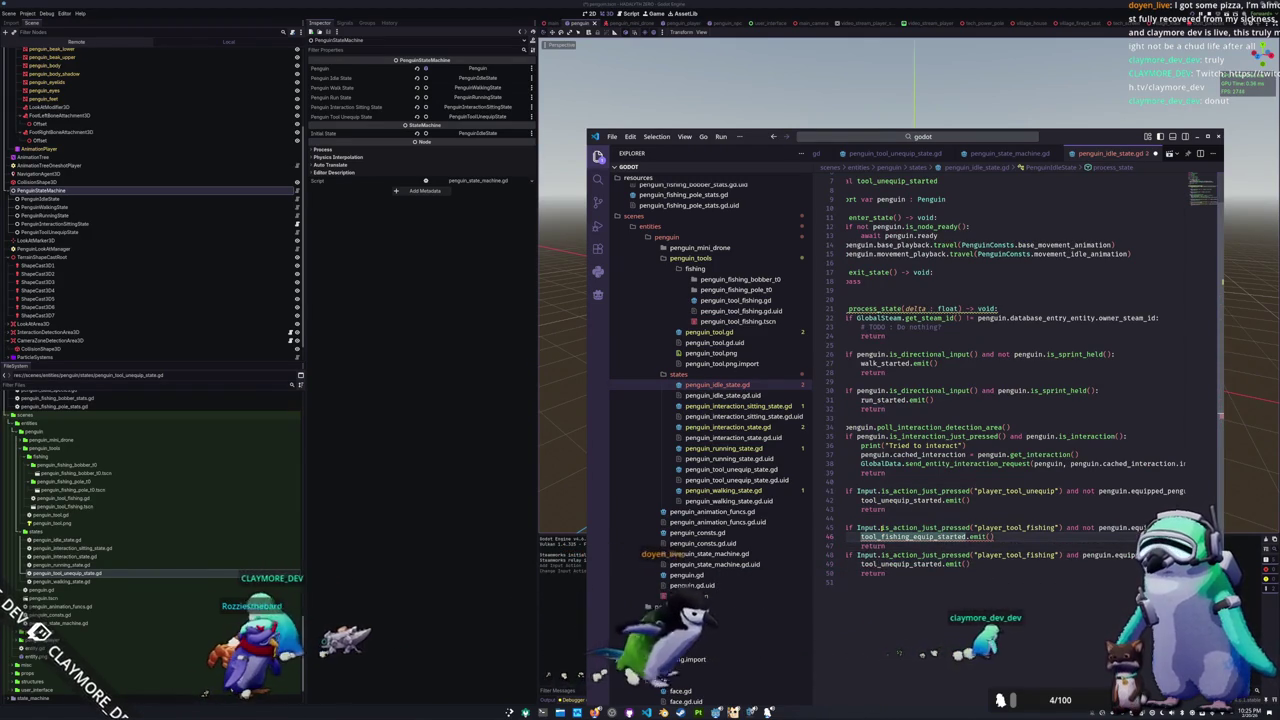
pyautogui.press('Up')
pyautogui.press('Up')
pyautogui.press('Up')
pyautogui.press('Up')
pyautogui.press('Up')
pyautogui.press('Up')
pyautogui.press('Up')
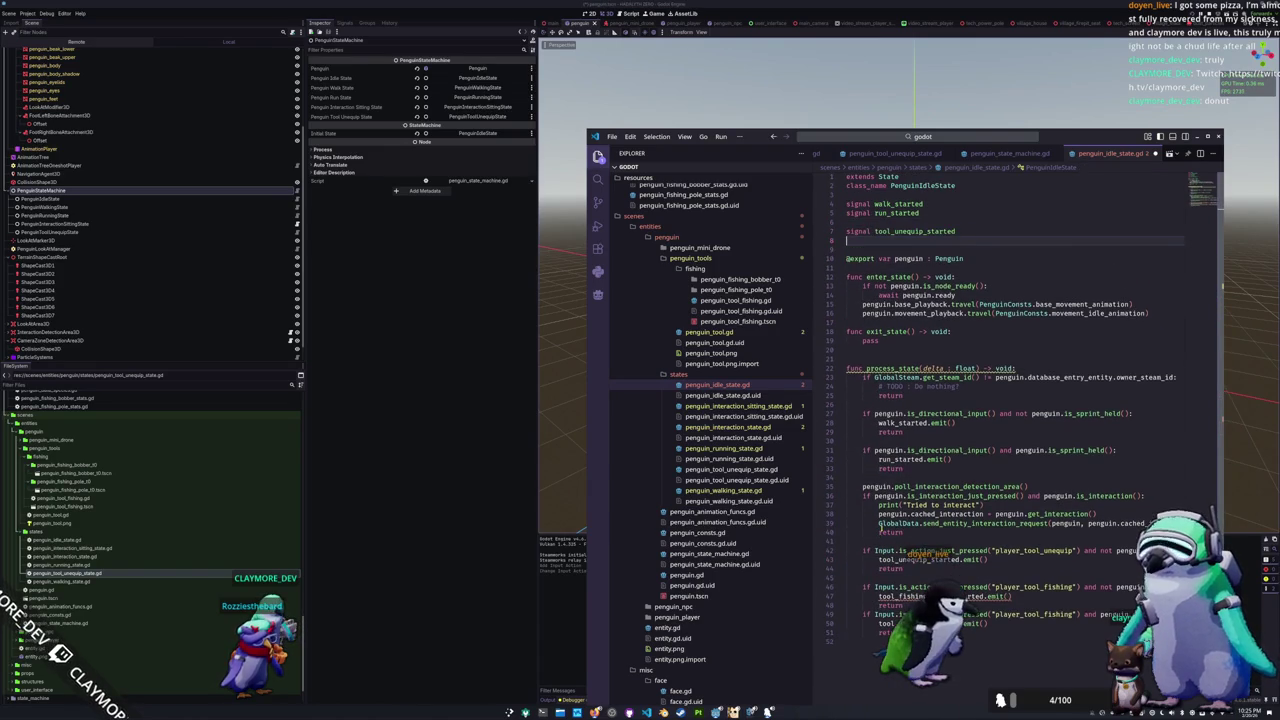
# Step: Declare signal tool_fishing_equip_started at the top of the idle script and start a new file in states
pyautogui.write('signal tool_fish')
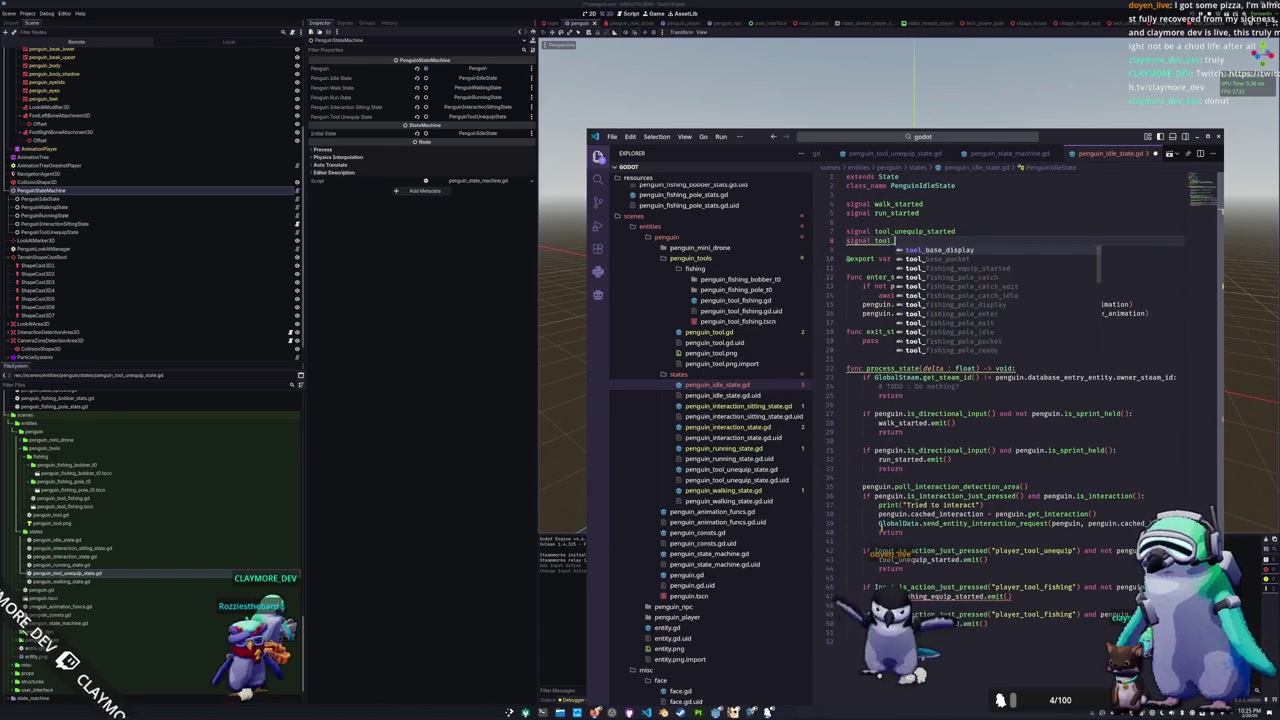
pyautogui.press('Return')
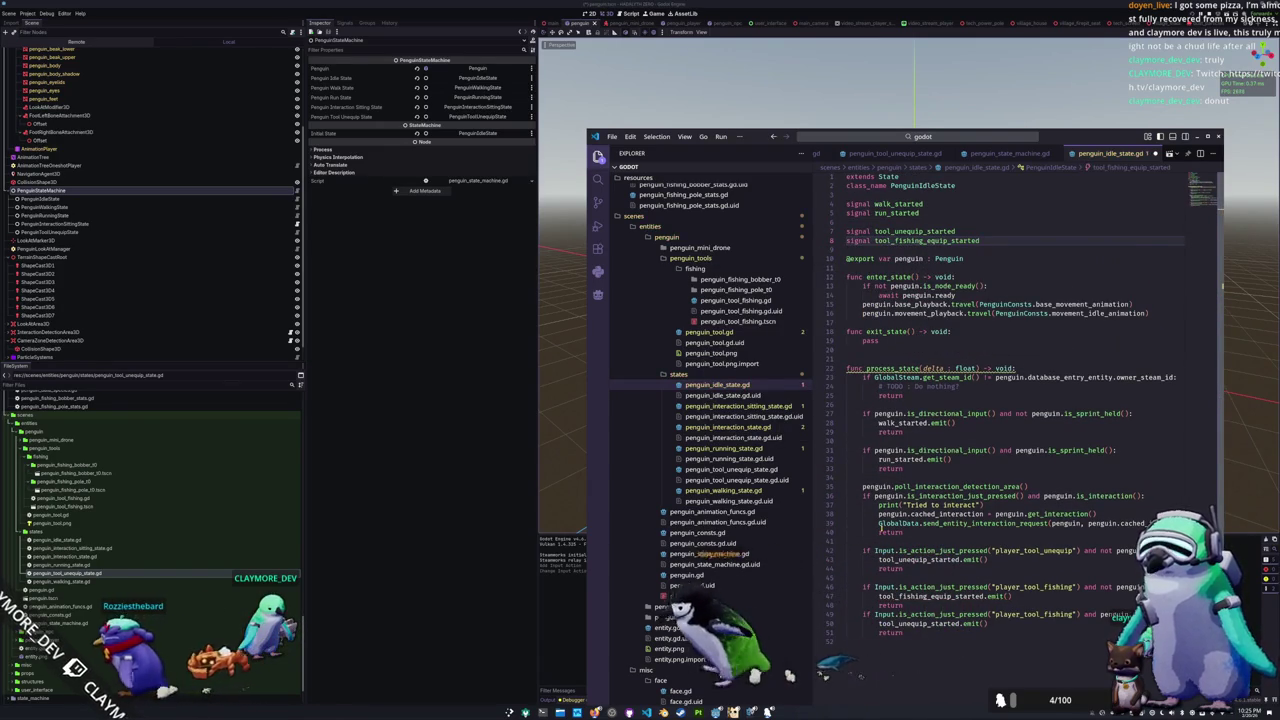
pyautogui.rightClick(706, 378)
pyautogui.click(733, 385)
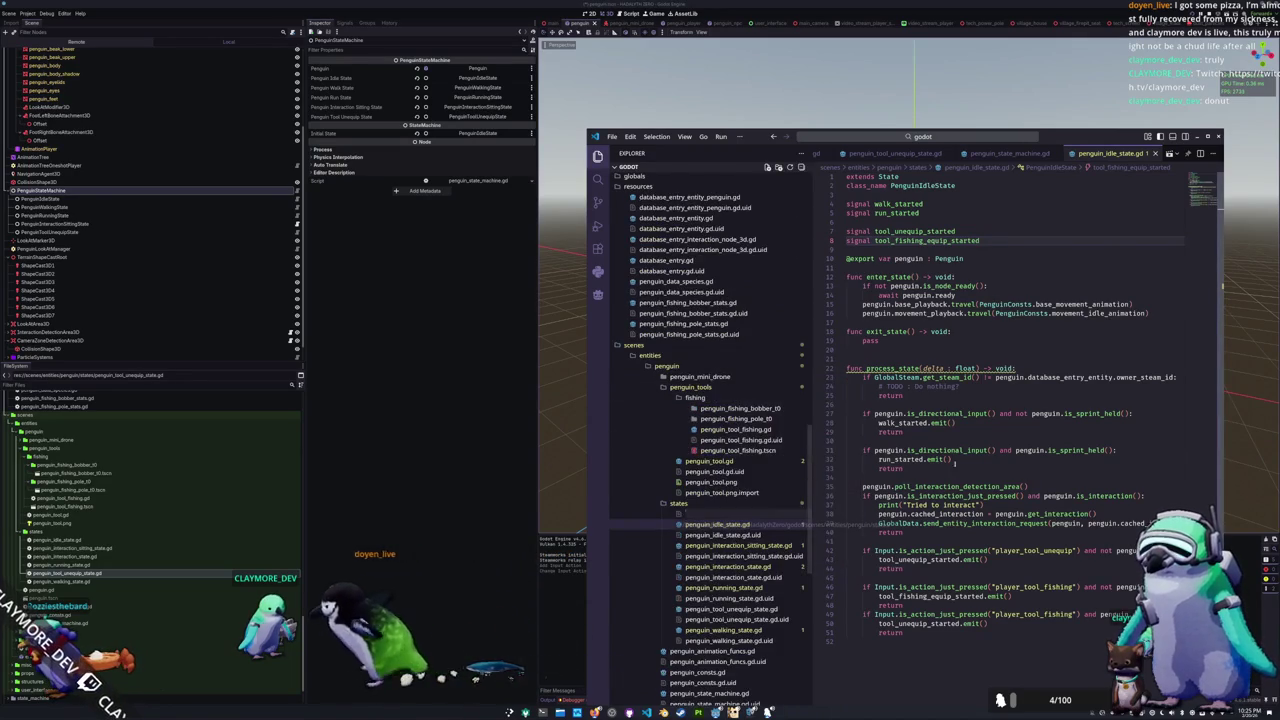
# Step: Create penguin_tool_fishing_equip.gd in states, starting it with extends State
pyautogui.write('penguin_tool_fishing_equi')
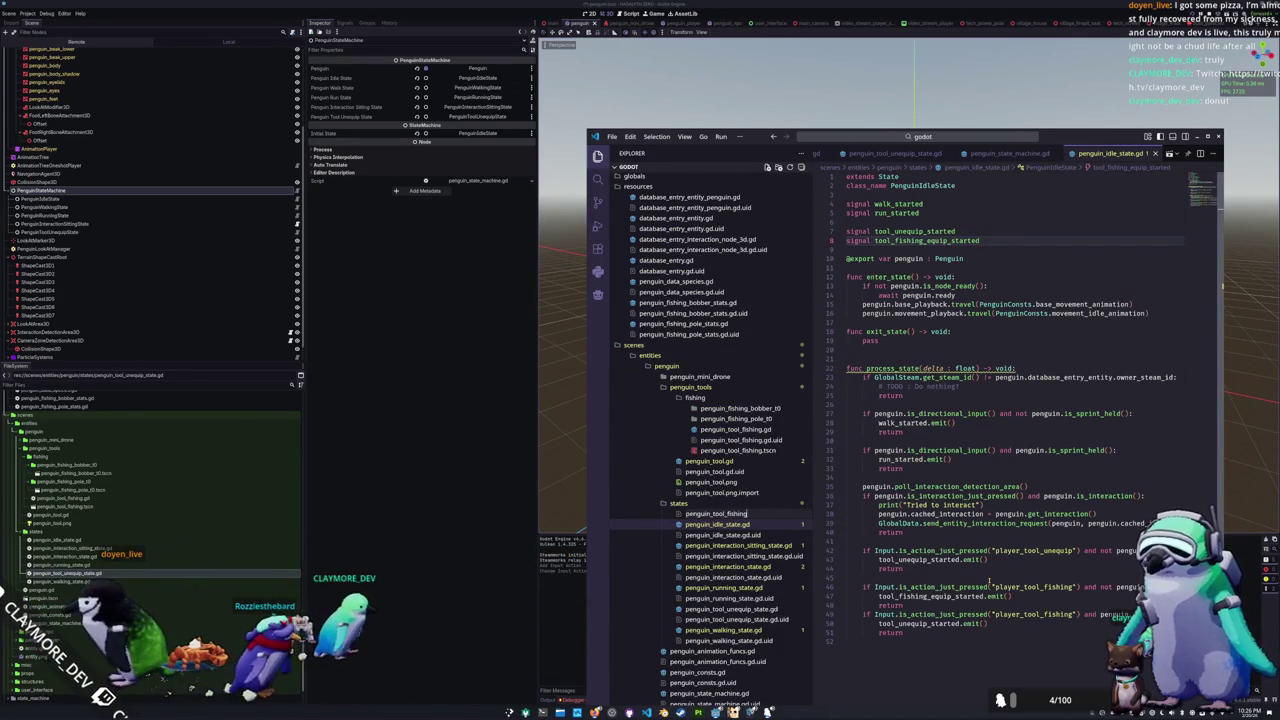
pyautogui.write('p.gd')
pyautogui.press('Return')
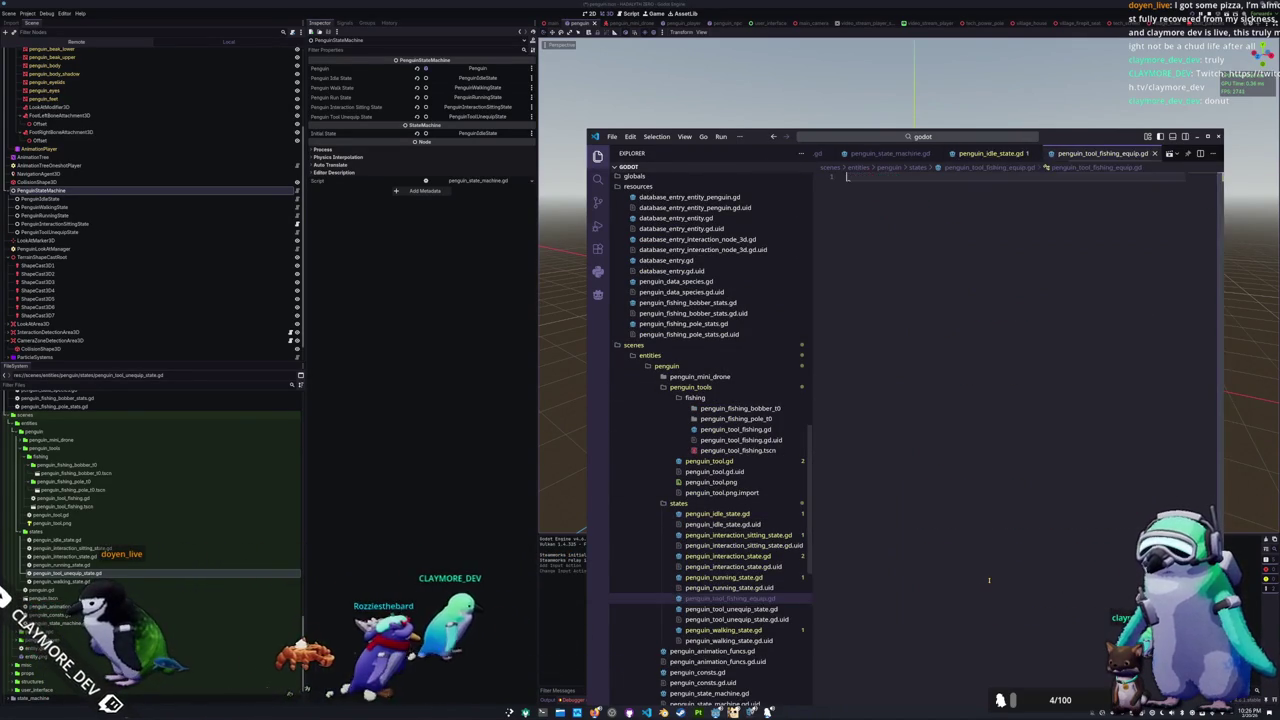
pyautogui.write('class_')
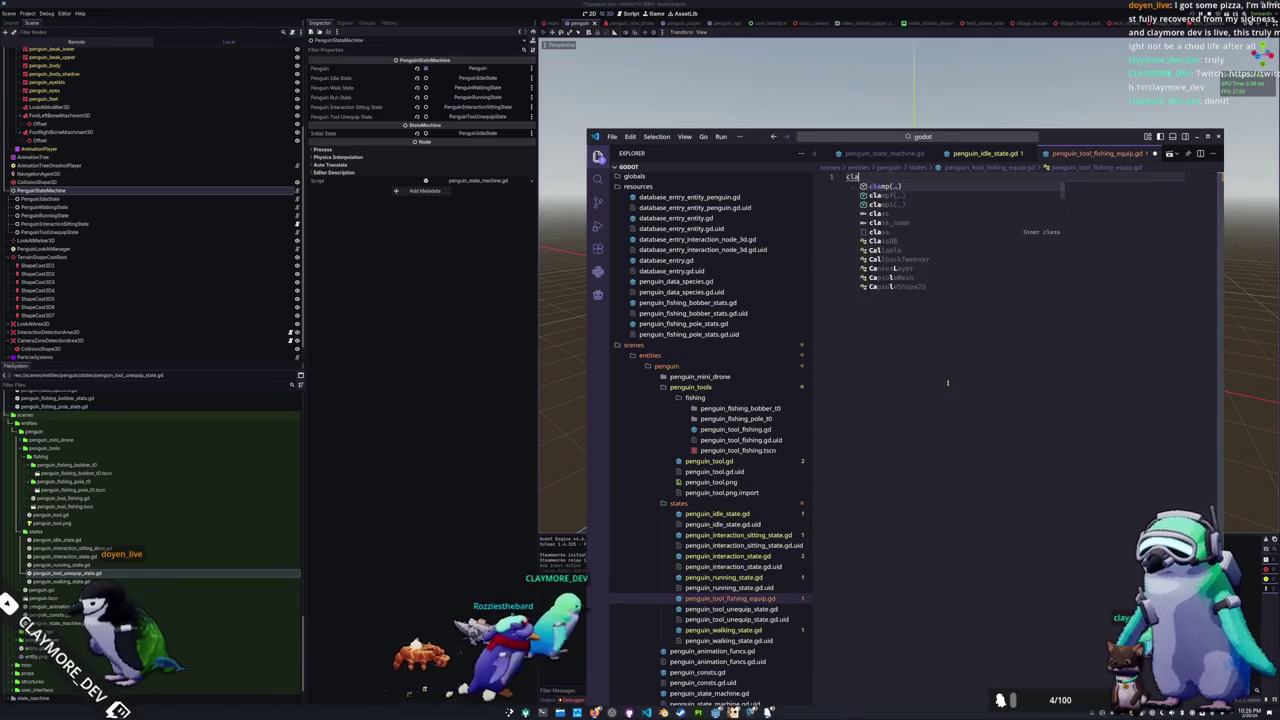
pyautogui.press('BackSpace')
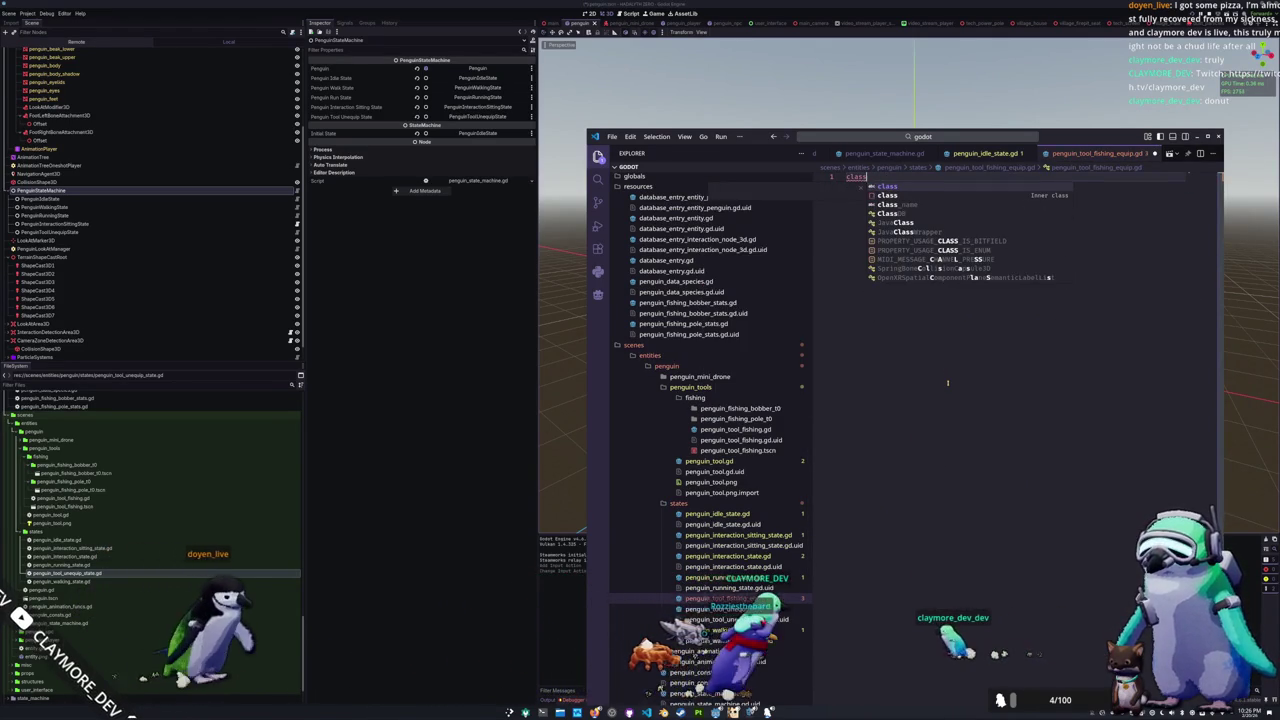
pyautogui.press('BackSpace')
pyautogui.press('BackSpace')
pyautogui.press('BackSpace')
pyautogui.write('Pe')
pyautogui.press('BackSpace')
pyautogui.press('BackSpace')
pyautogui.write('exte')
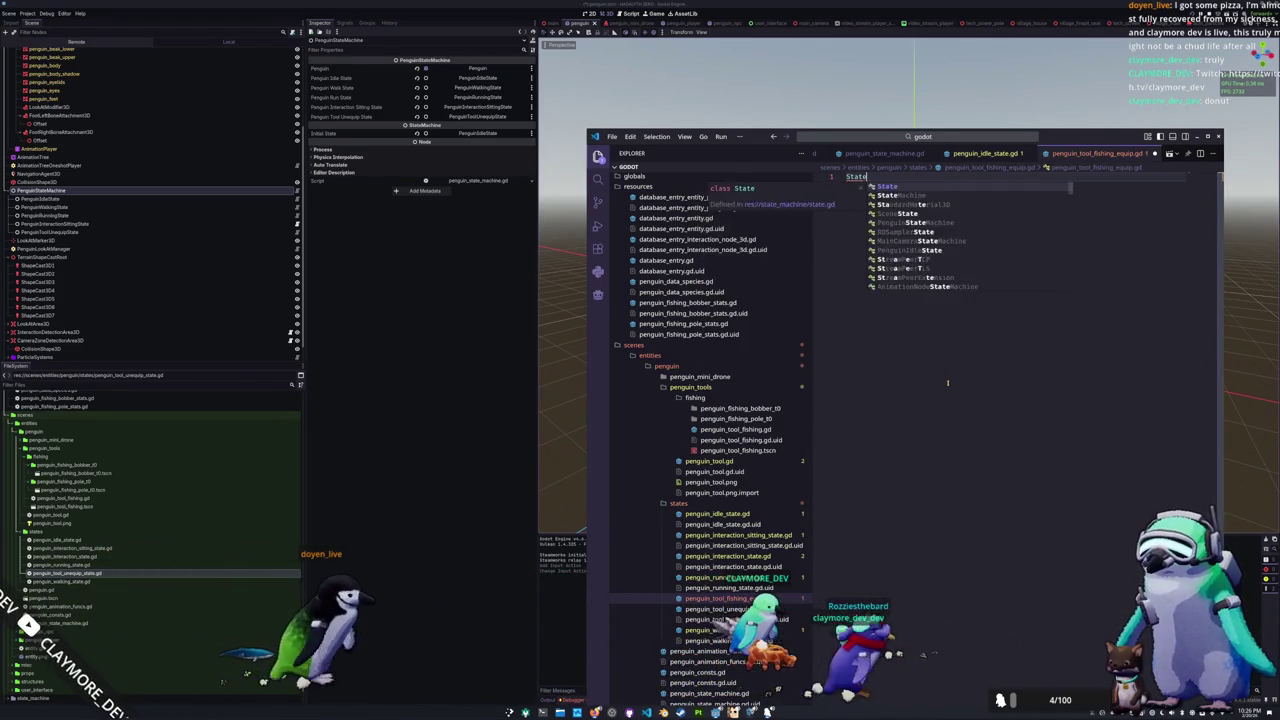
pyautogui.press('Tab')
pyautogui.write('State')
# Step: Add class_name PenguinToolFishingEquip, then select the code in penguin_tool_unequip_state.gd
pyautogui.press('Return')
pyautogui.write('class_name')
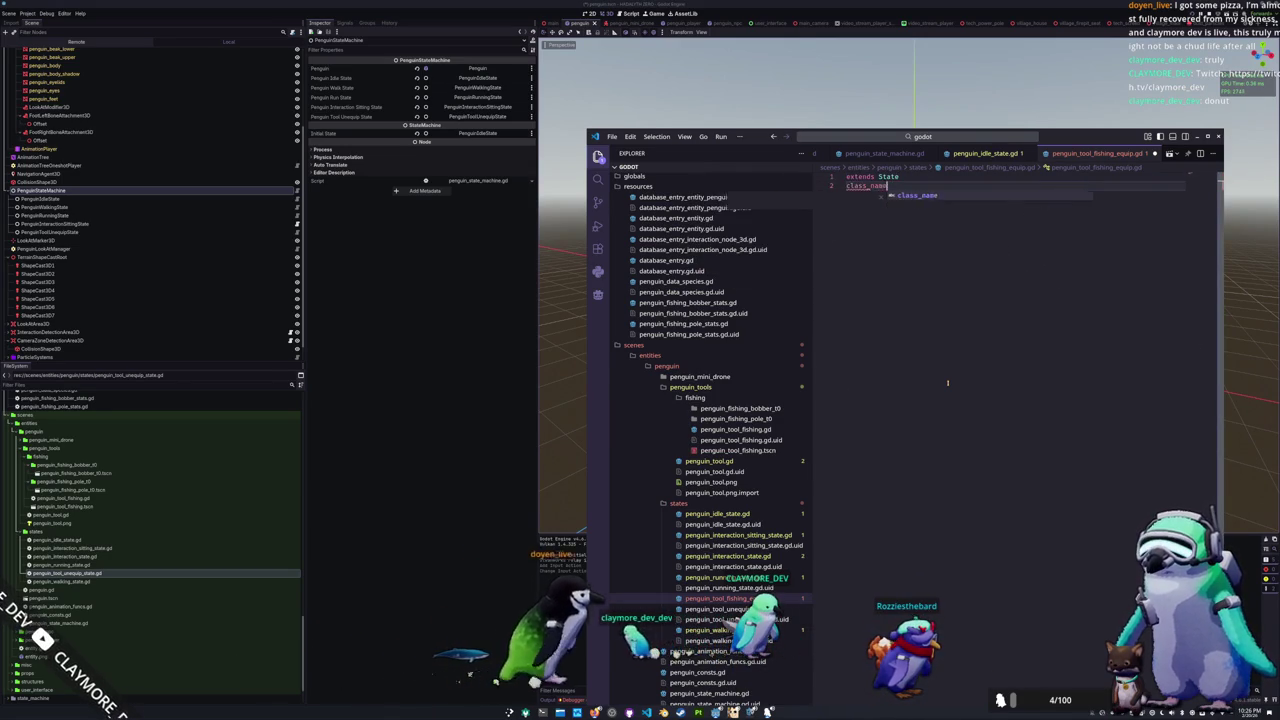
pyautogui.write(' PenguinToolFishingEquip')
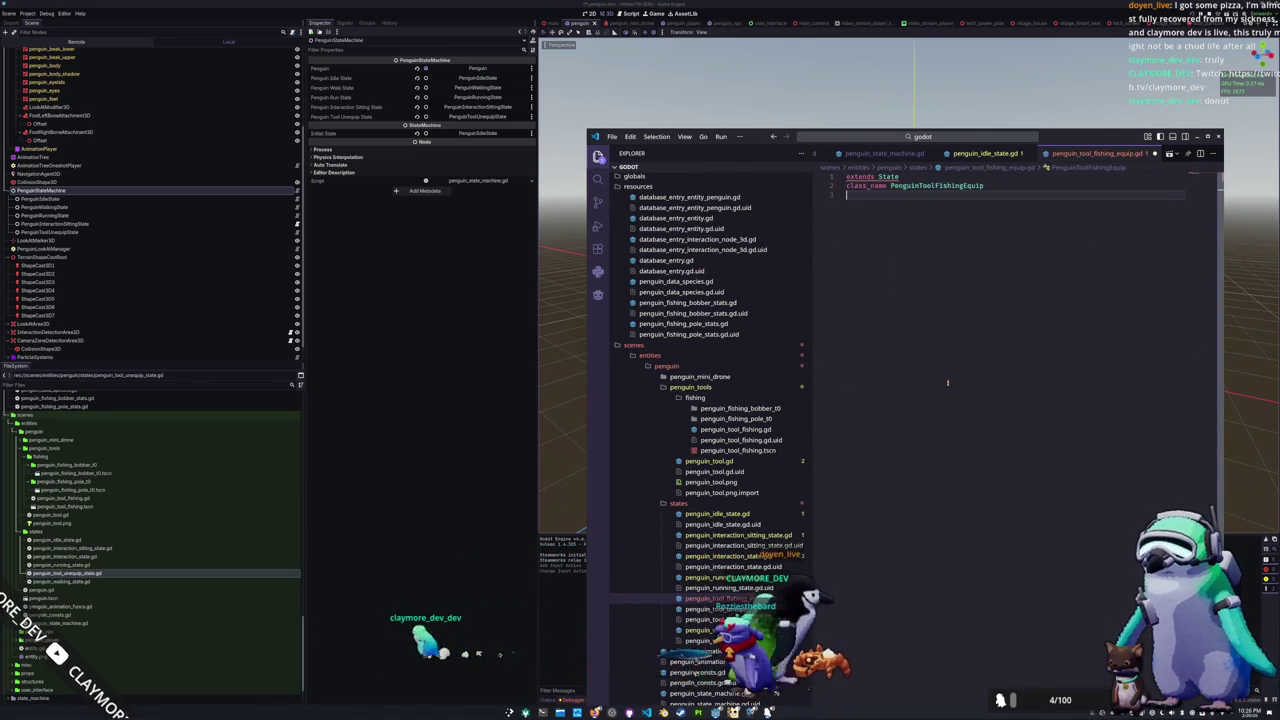
pyautogui.press('Return')
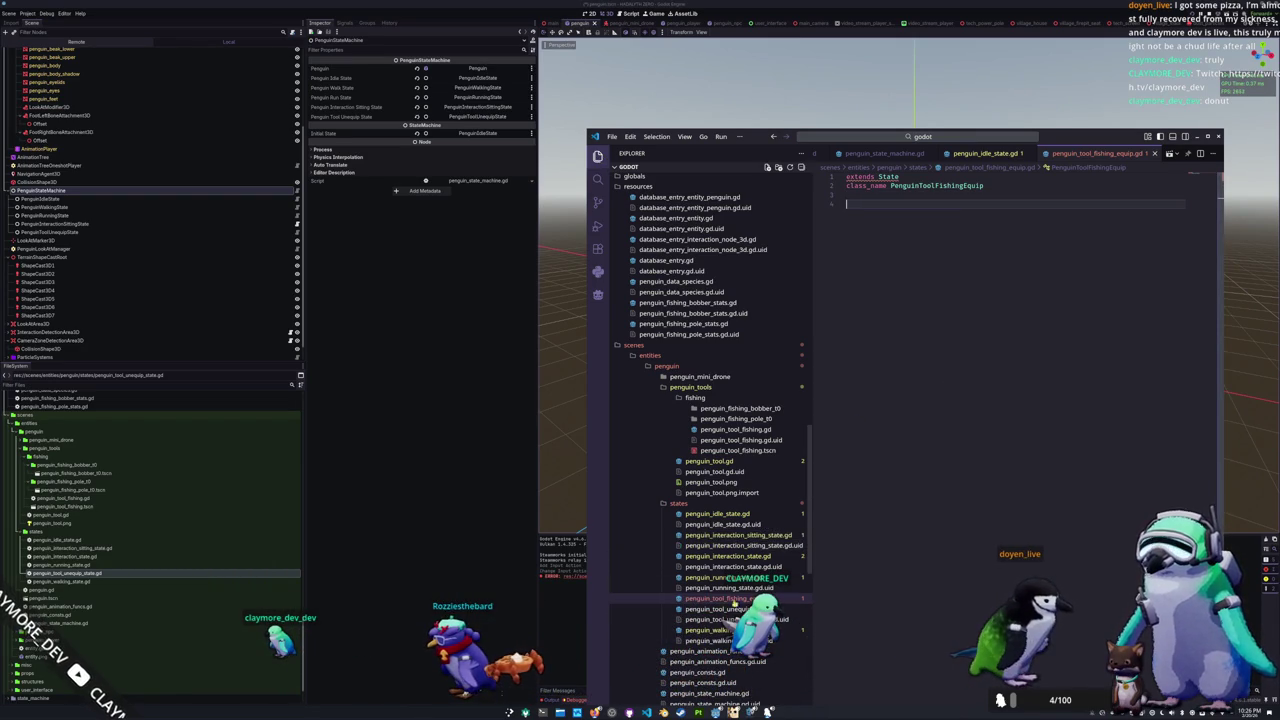
pyautogui.click(715, 609)
pyautogui.moveTo(905, 451)
pyautogui.mouseDown()
pyautogui.moveTo(848, 436)
pyautogui.moveTo(846, 204)
pyautogui.mouseUp()
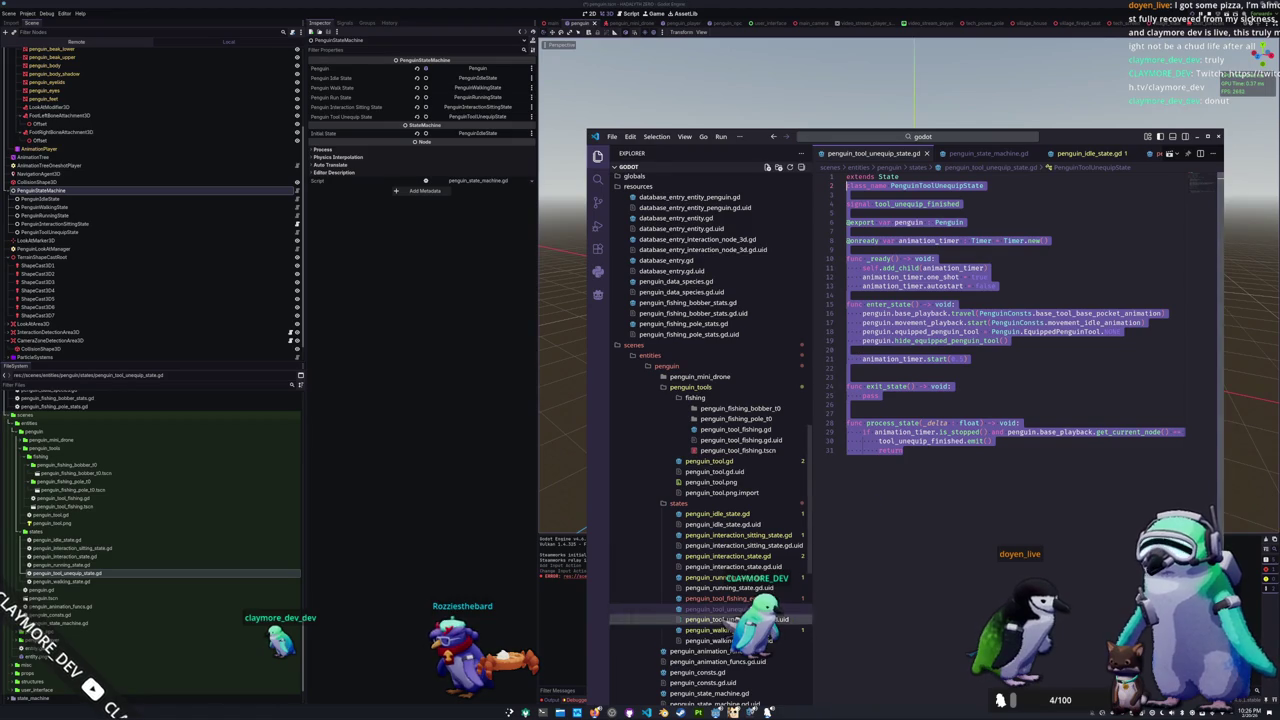
# Step: Paste the unequip code into the fishing-equip script, drop the duplicate class_name, and rename the signal to tool_fishing_equip_finished
pyautogui.hotkey('ctrl', 'Tab')
pyautogui.hotkey('ctrl', 'v')
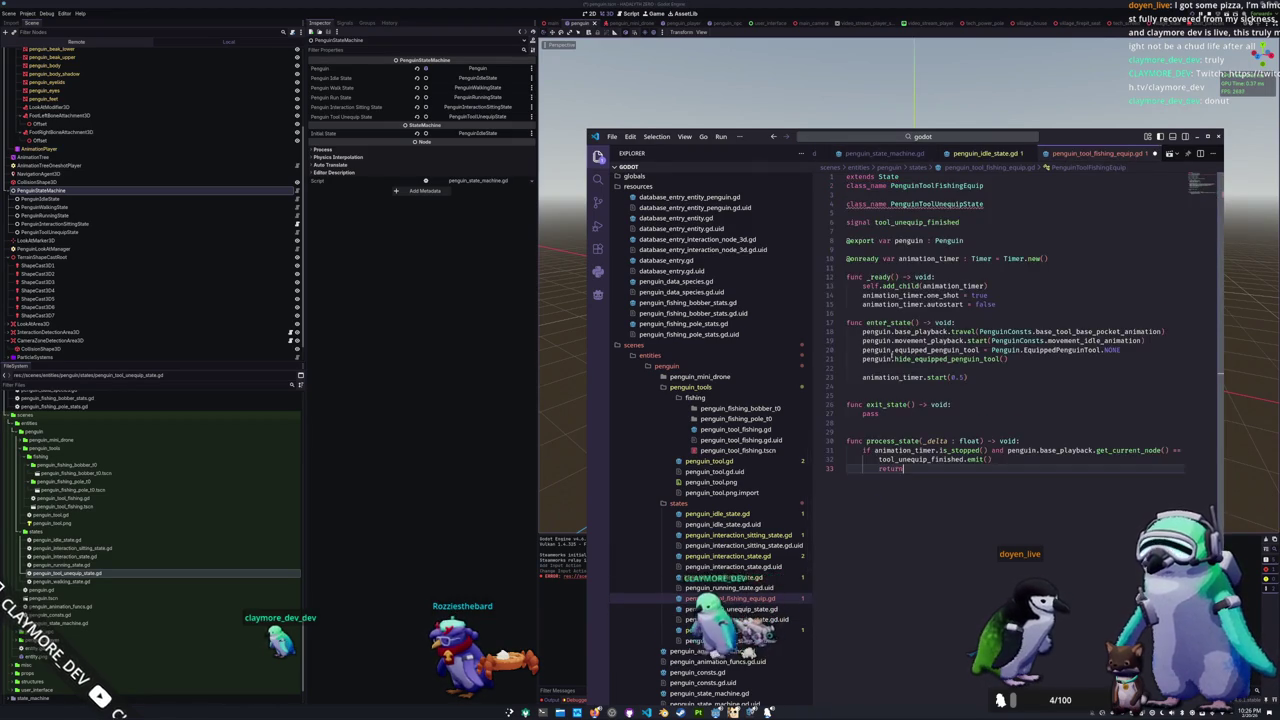
pyautogui.click(851, 213)
pyautogui.press('BackSpace')
pyautogui.press('BackSpace')
pyautogui.click(910, 204)
pyautogui.write('ool')
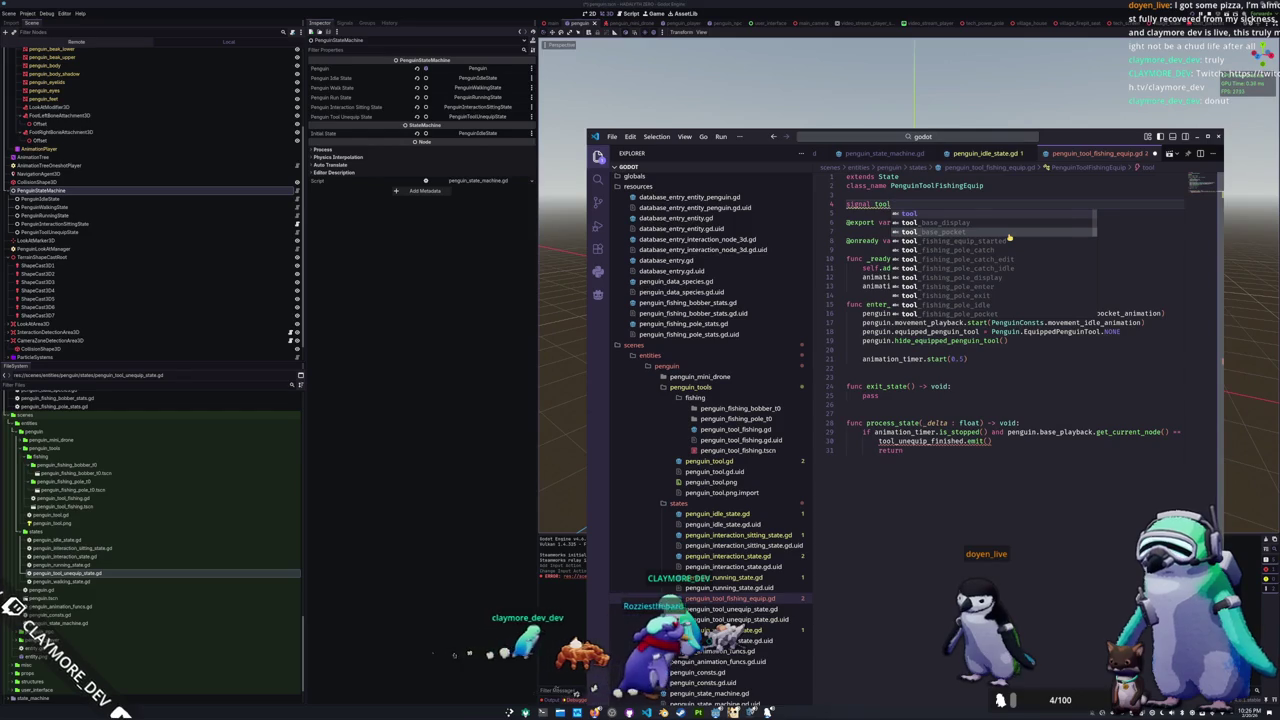
pyautogui.write('_fishing_equip_finished')
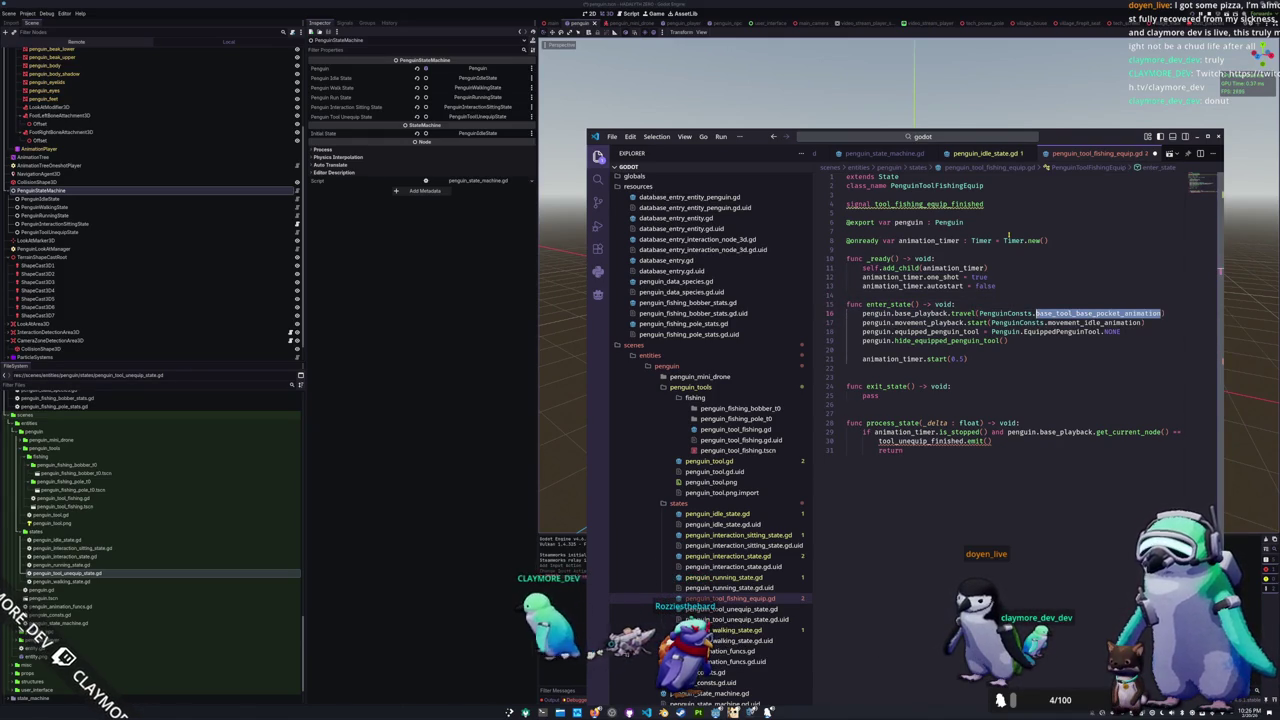
# Step: Play base_tool_base_display_animation, set the equipped tool to FISHING, and call penguin.show_equipped_penguin_tool()
pyautogui.write('base_tool_')
pyautogui.press('Return')
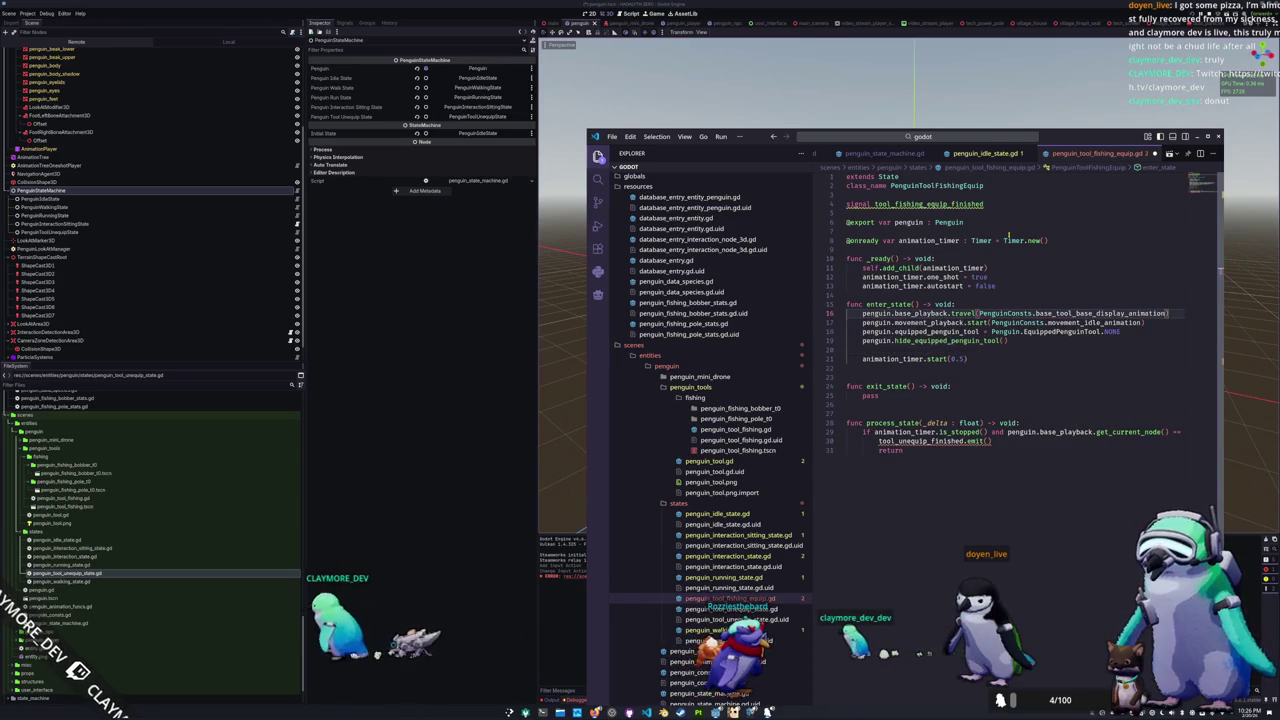
pyautogui.press('Up')
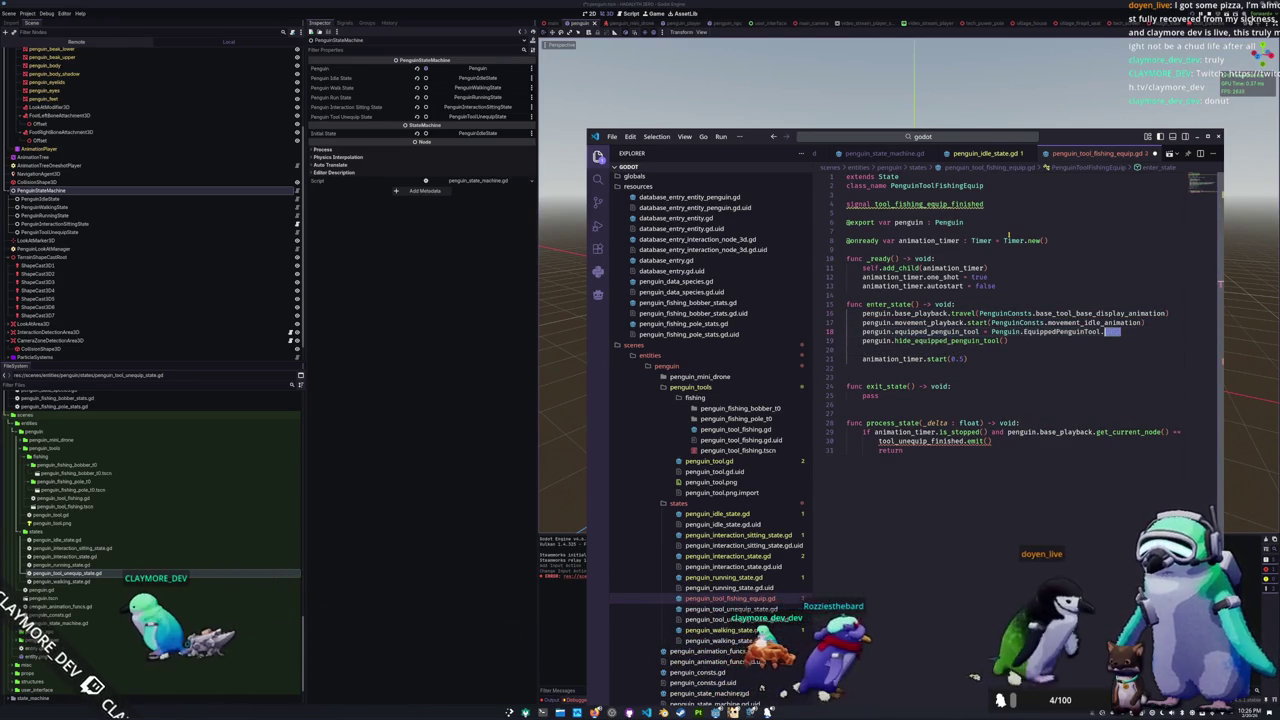
pyautogui.press('End')
pyautogui.press('BackSpace')
pyautogui.press('BackSpace')
pyautogui.press('BackSpace')
pyautogui.write('FISHING')
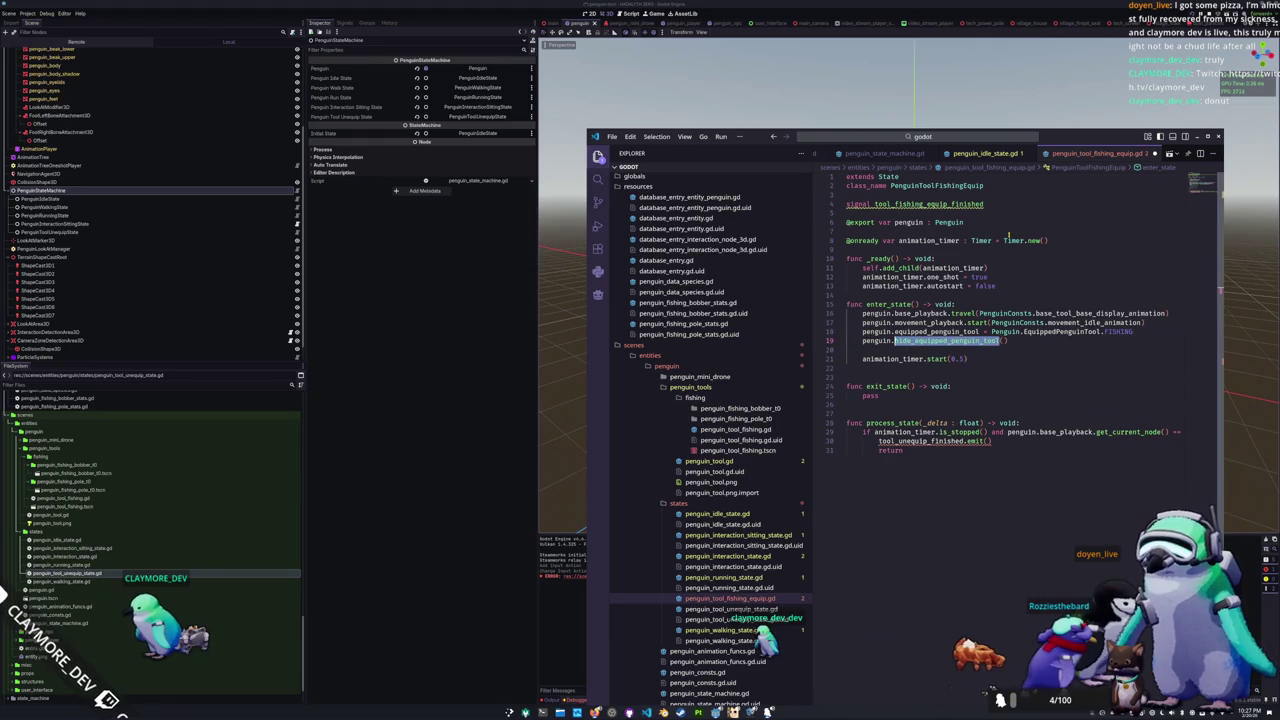
pyautogui.write(' penguin.show')
pyautogui.press('Down')
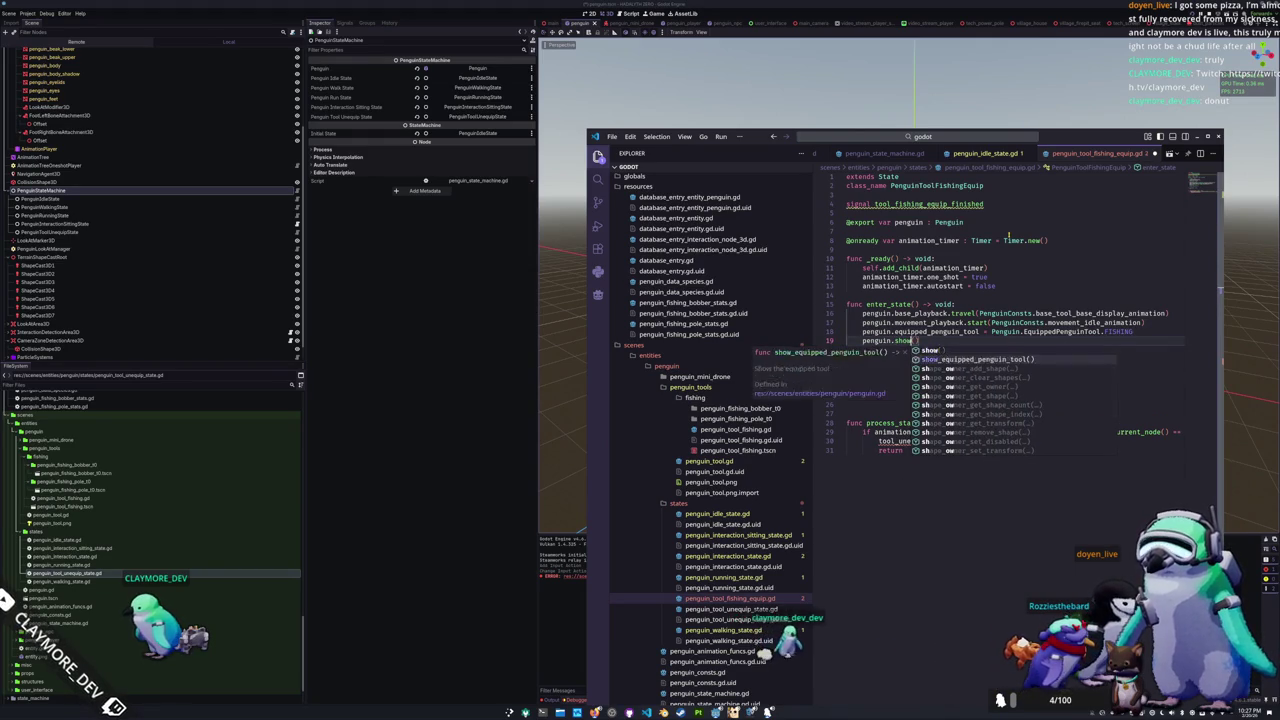
pyautogui.press('Return')
# Step: Change line 30's emit to tool_fishing_equip_finished, then open penguin_state_machine.gd
pyautogui.press('Down')
pyautogui.press('Down')
pyautogui.press('Down')
pyautogui.press('End')
pyautogui.press('Home')
pyautogui.hotkey('ctrl', 'shift', 'Right')
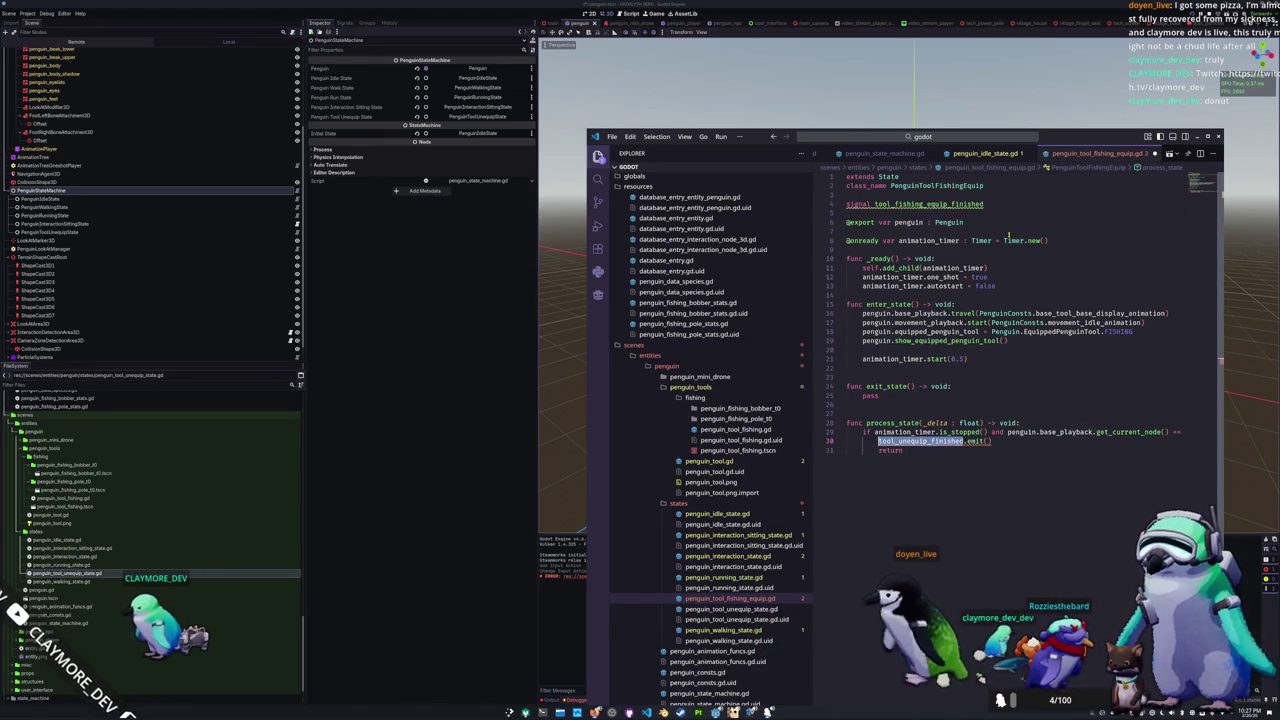
pyautogui.write('tool_')
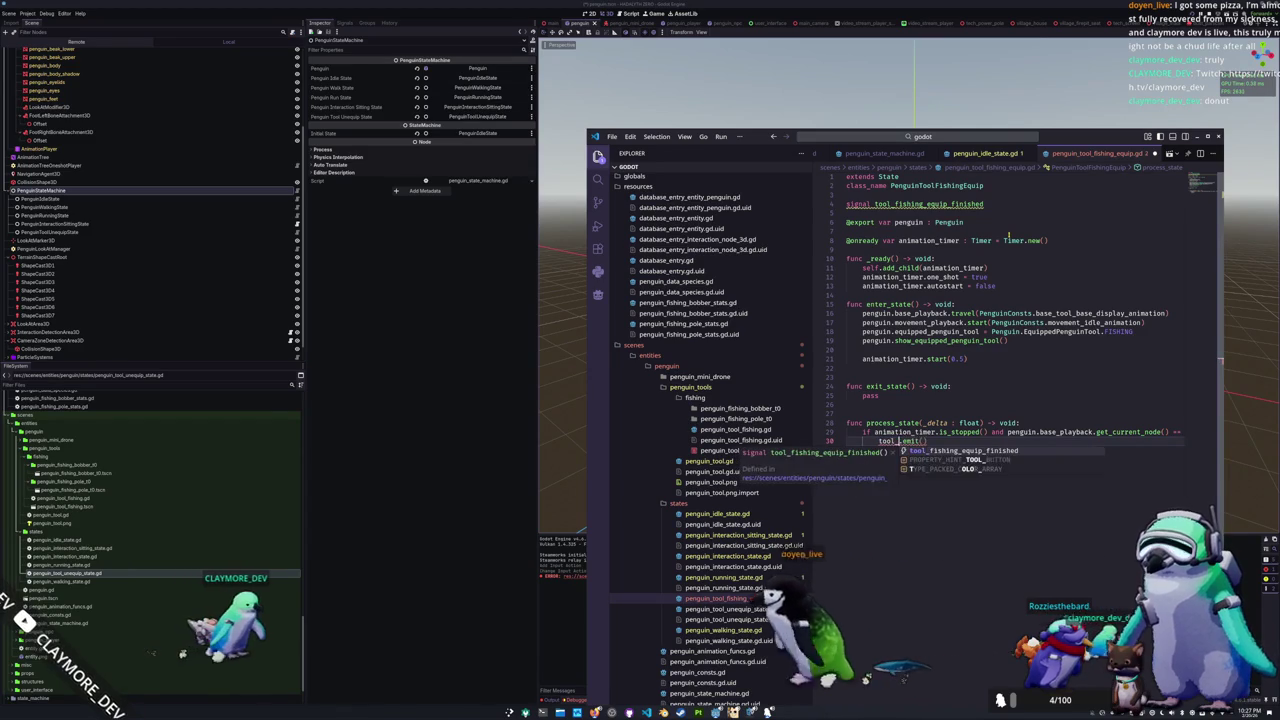
pyautogui.press('Return')
pyautogui.press('End')
pyautogui.press('Return')
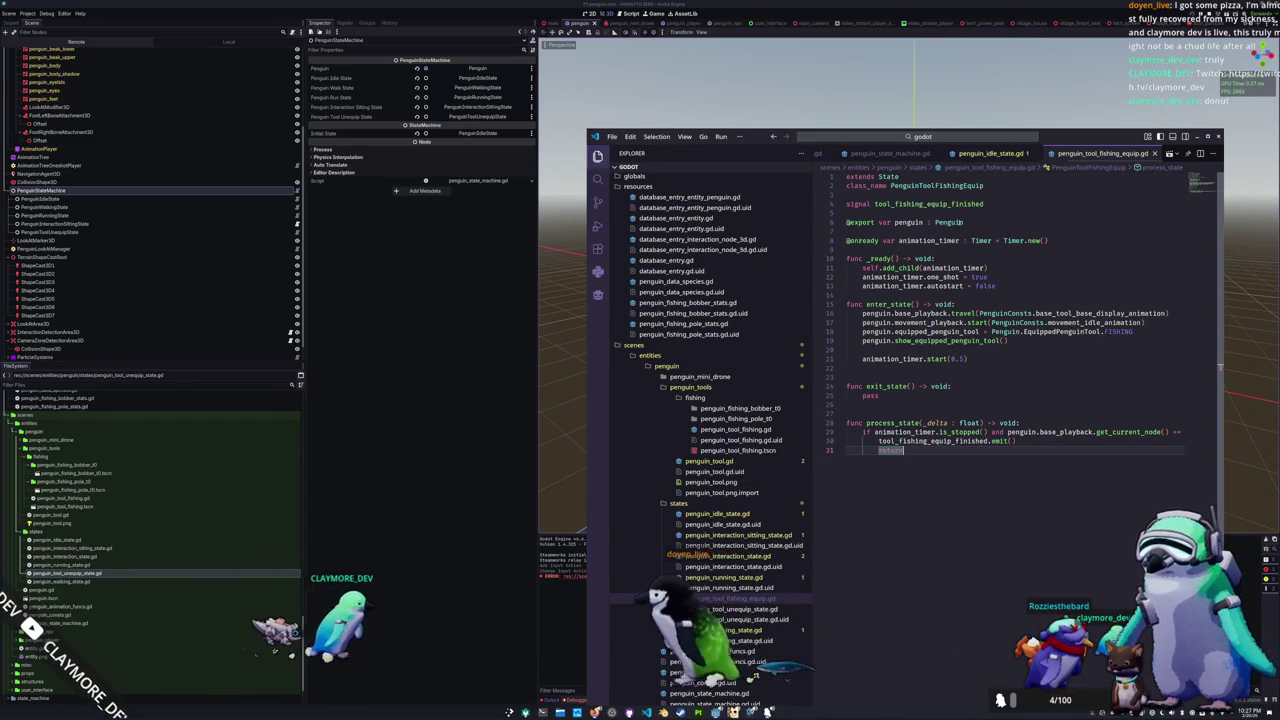
pyautogui.scroll(-3, 720, 563)
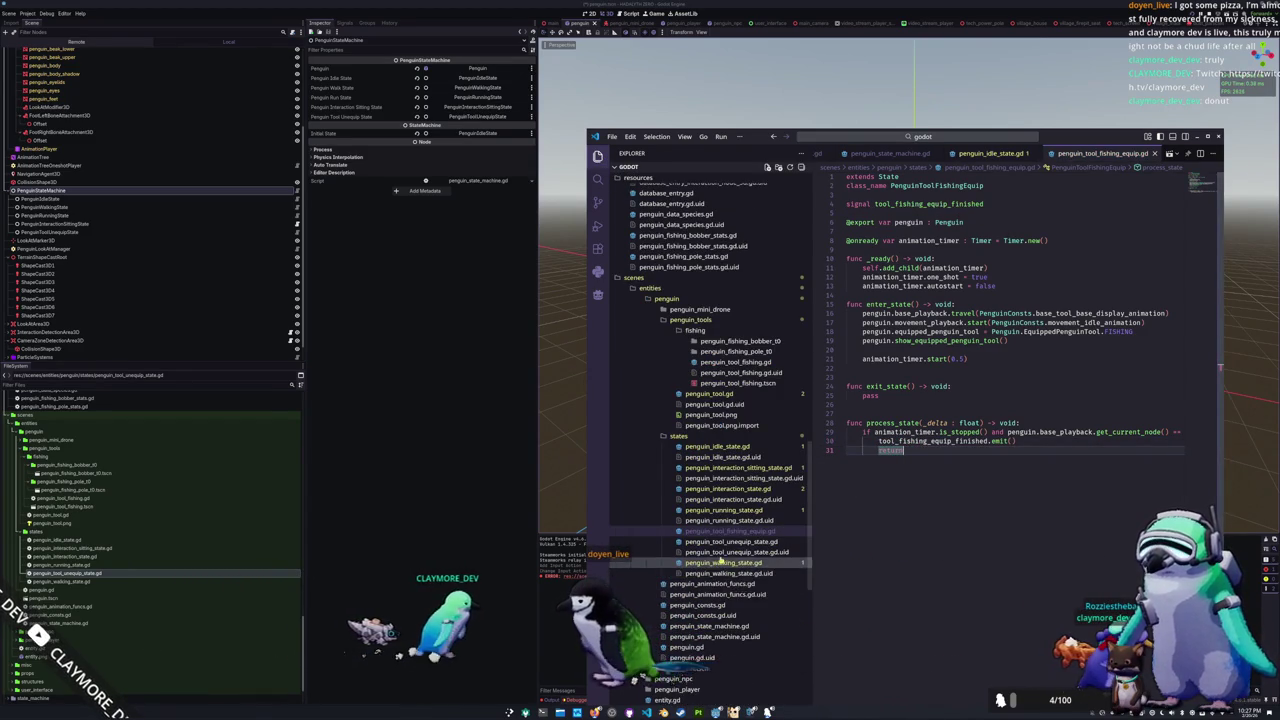
pyautogui.scroll(-3, 720, 563)
pyautogui.click(740, 559)
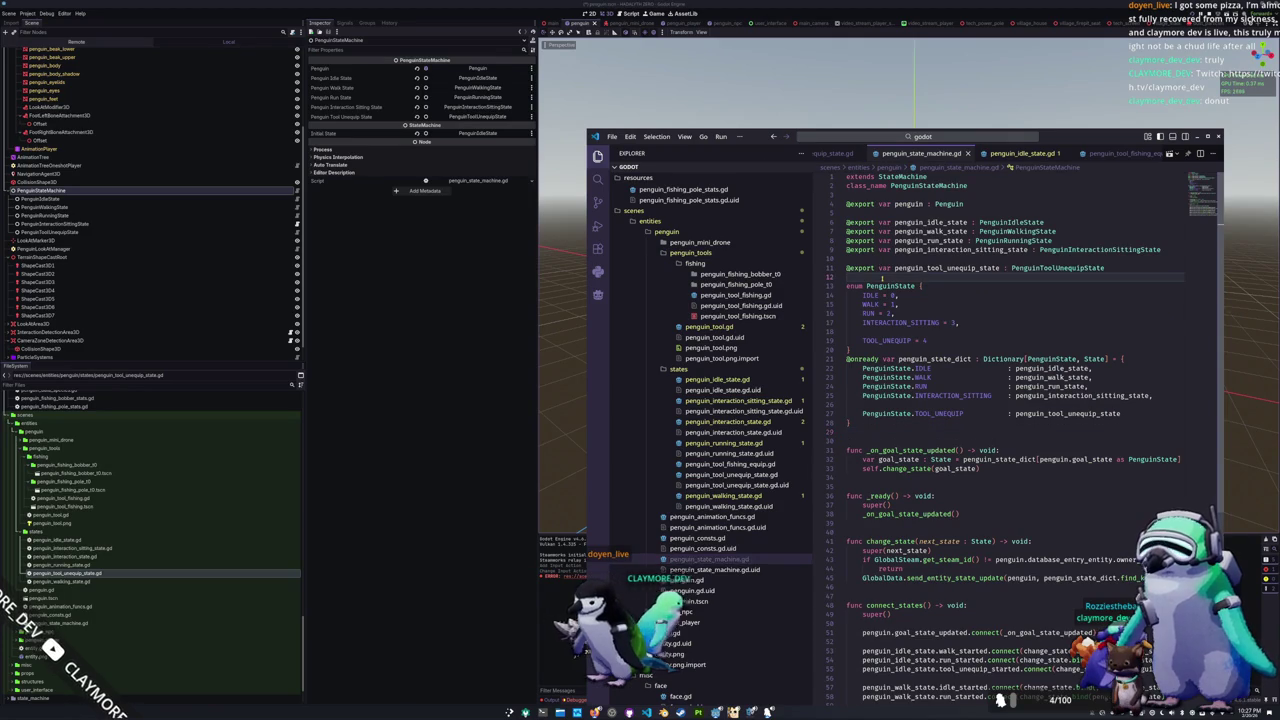
pyautogui.press('Return')
pyautogui.press('Return')
pyautogui.write('@export var penguin_tool_')
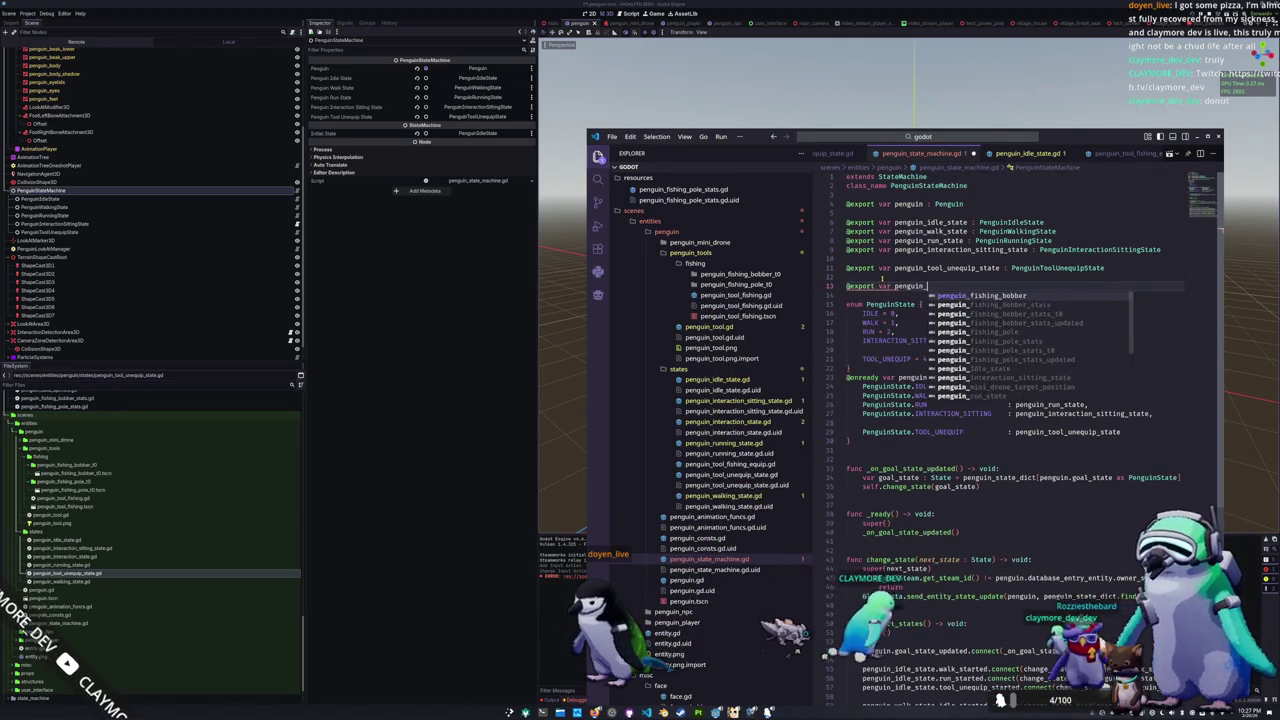
pyautogui.write('fishing')
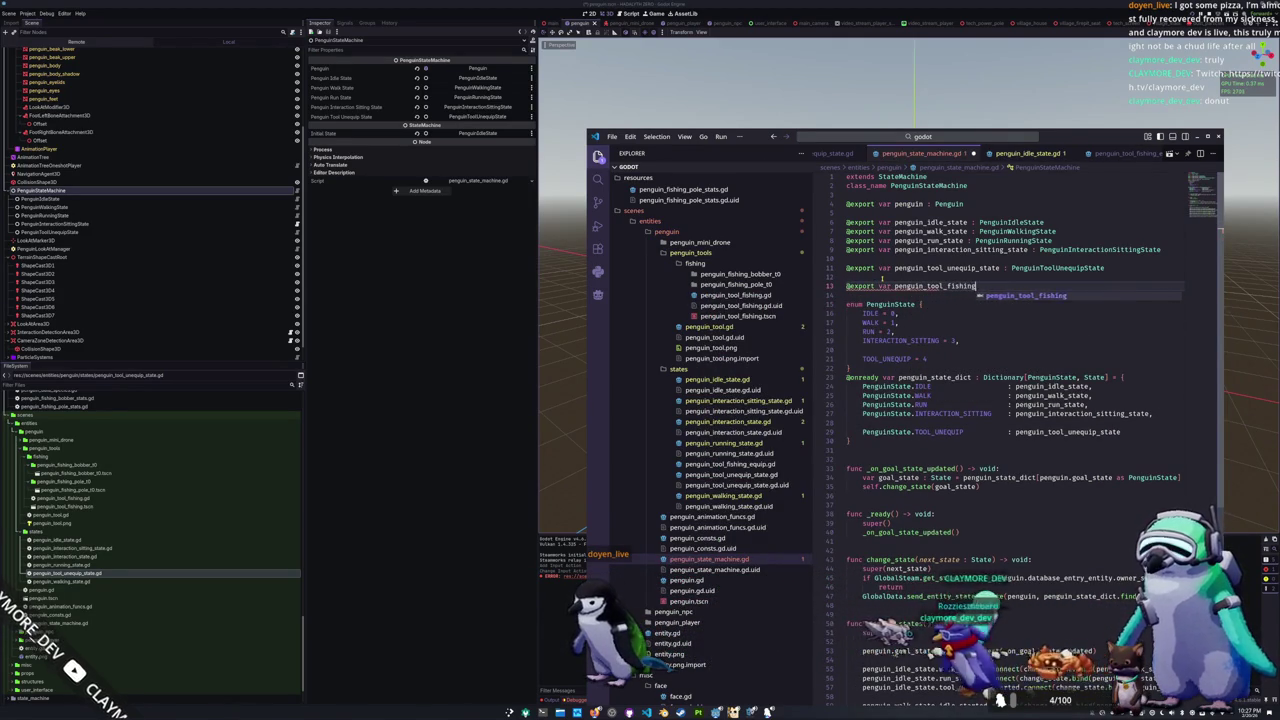
pyautogui.write('_equip_state ')
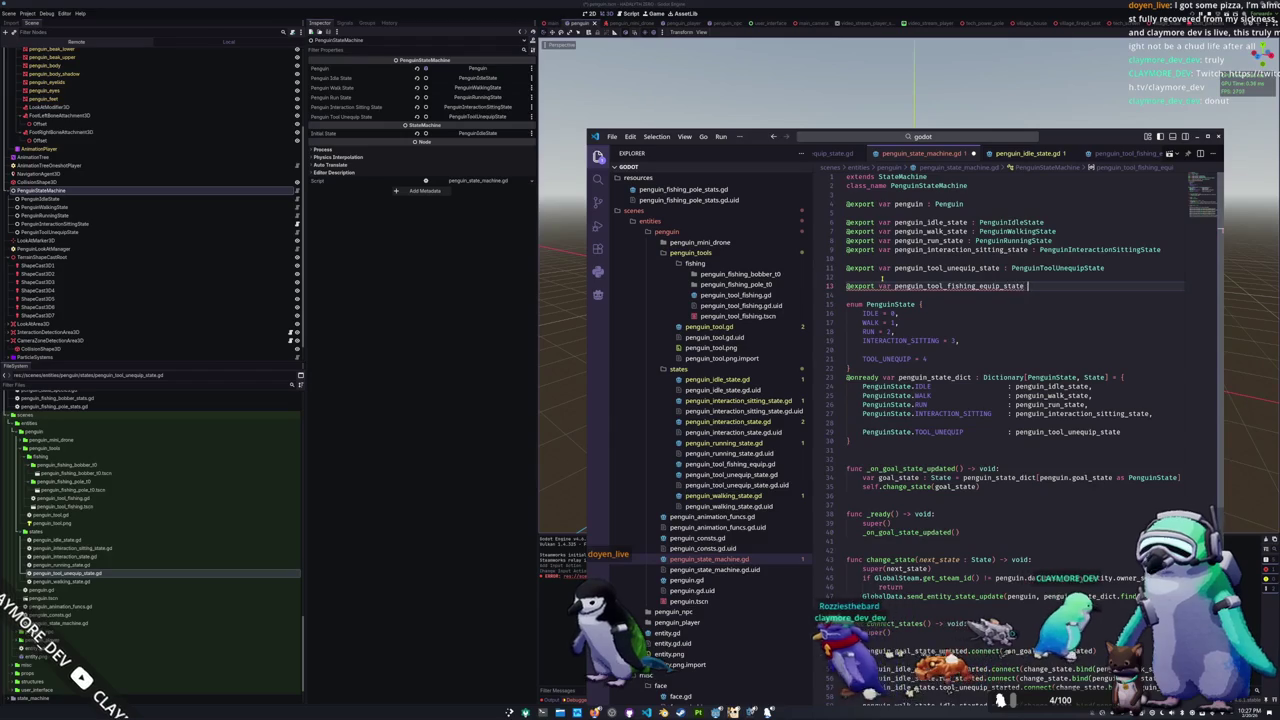
pyautogui.write(': PenguinToolFishingEquipState')
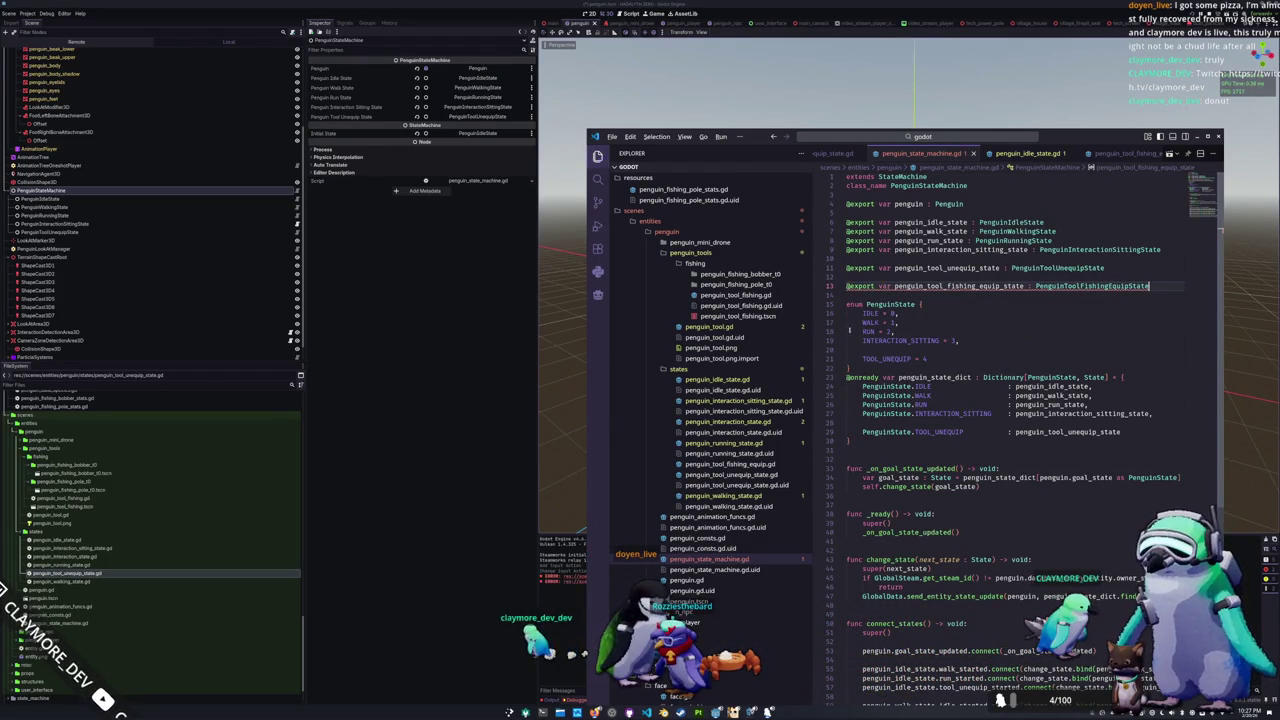
pyautogui.hotkey('alt', 'Tab')
pyautogui.hotkey('alt', 'Tab')
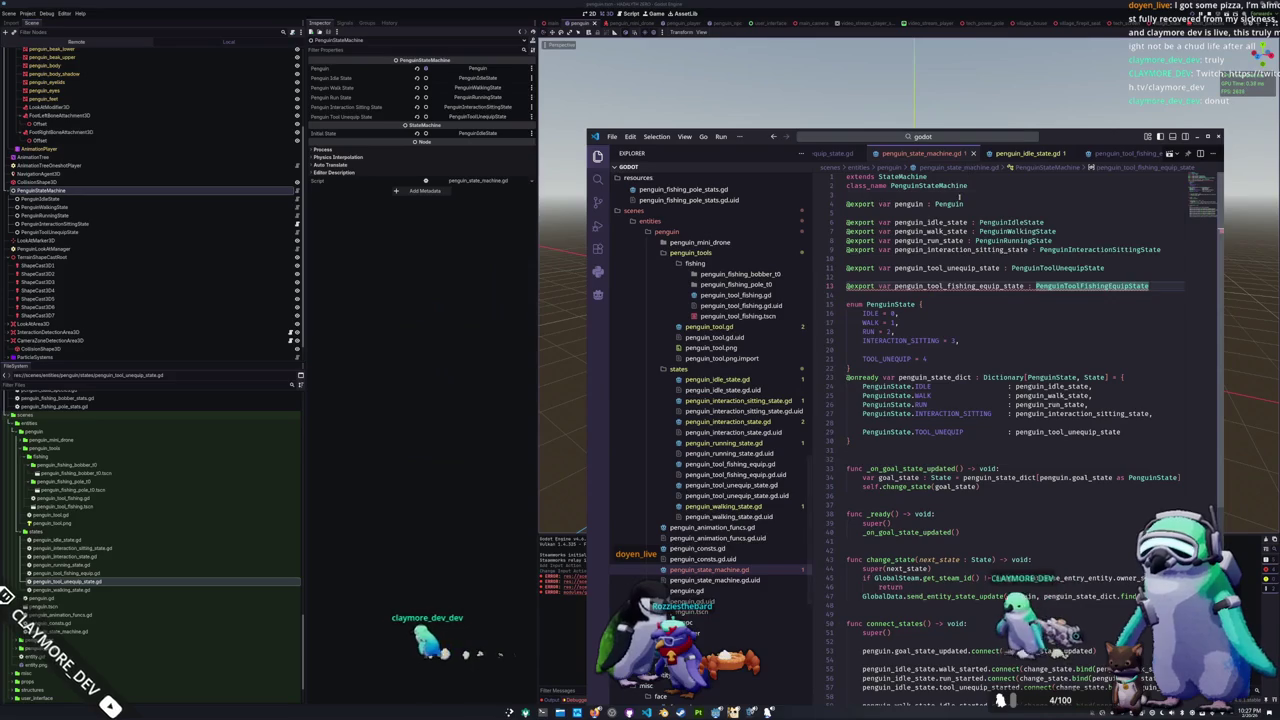
pyautogui.click(959, 197)
pyautogui.hotkey('ctrl', 'pageup')
pyautogui.hotkey('ctrl', 'a')
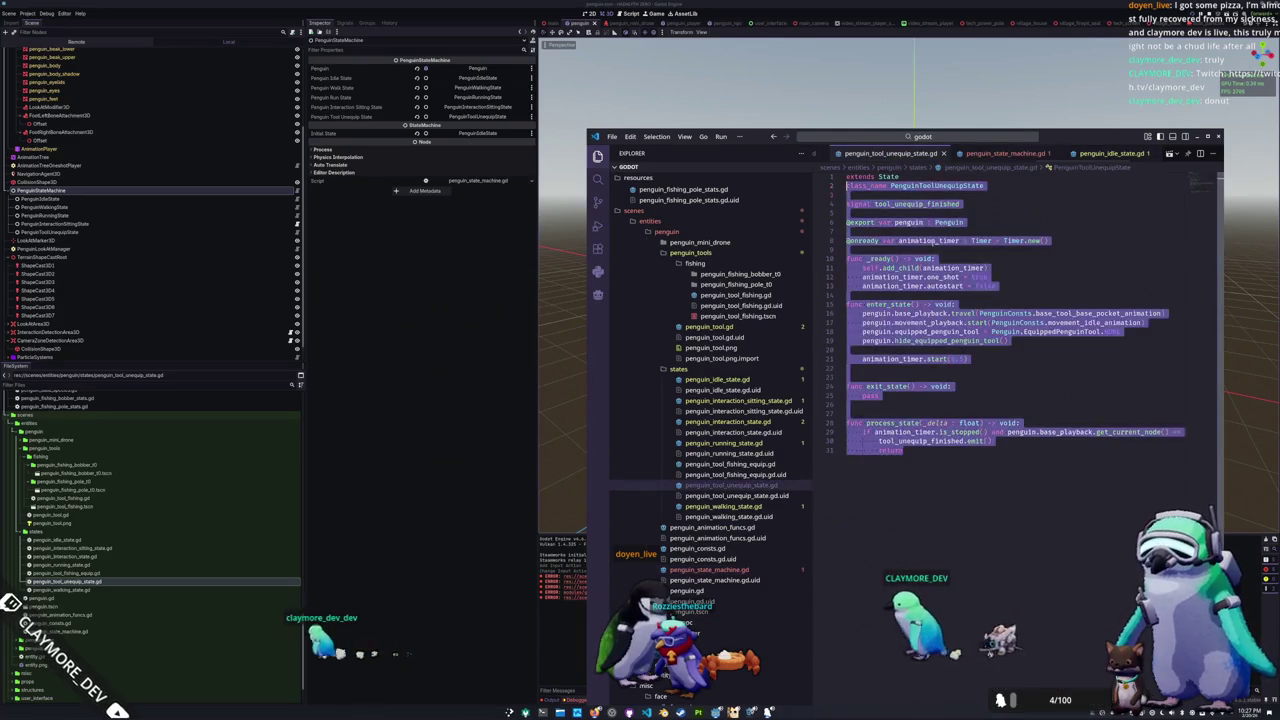
# Step: Inspect the unresolved PenguinToolFishingEquipState type error on the new export line
pyautogui.click(1005, 153)
pyautogui.click(986, 294)
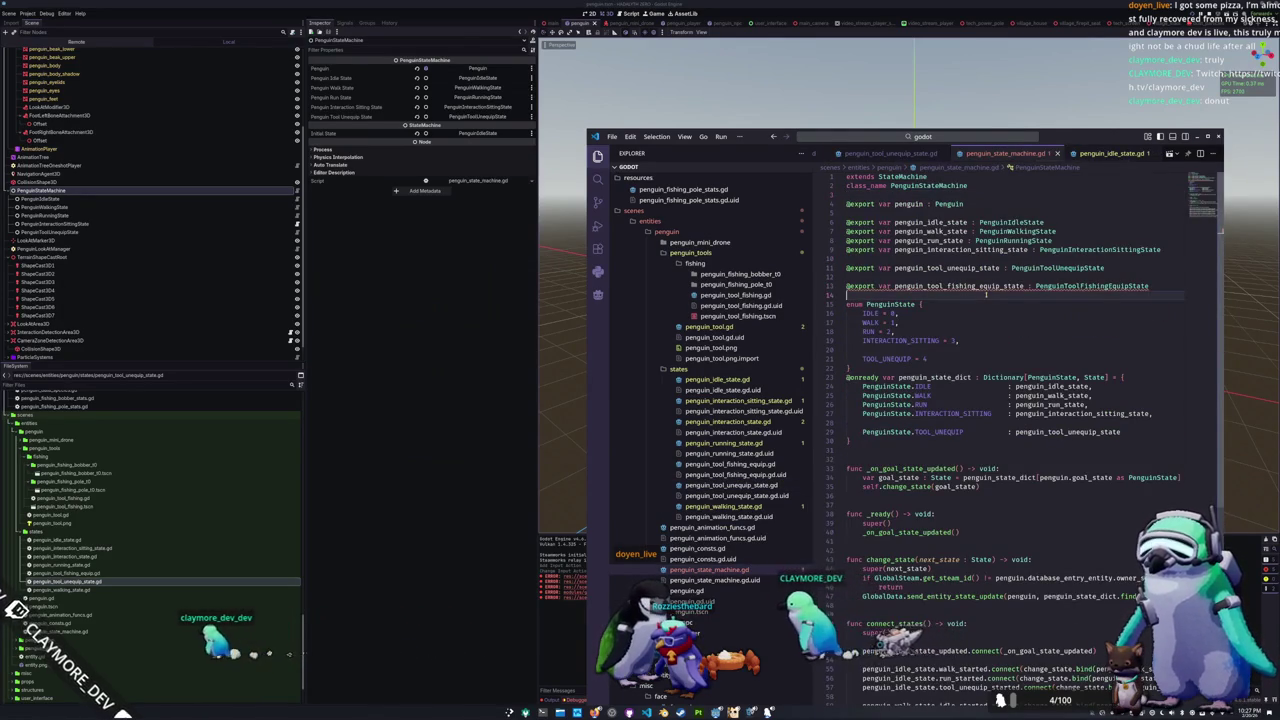
pyautogui.click(1076, 286)
pyautogui.hotkey('ctrl', 'pageup')
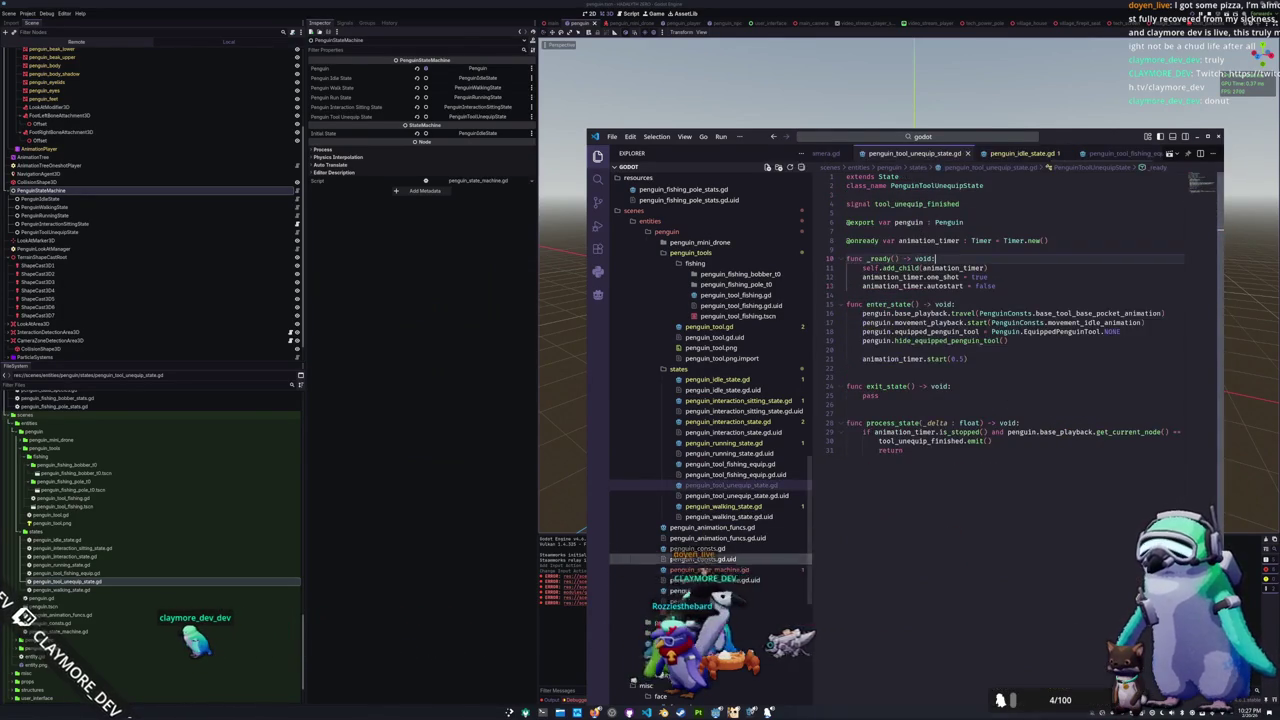
pyautogui.hotkey('ctrl', 'Tab')
pyautogui.click(1004, 316)
pyautogui.press('Up')
pyautogui.press('Up')
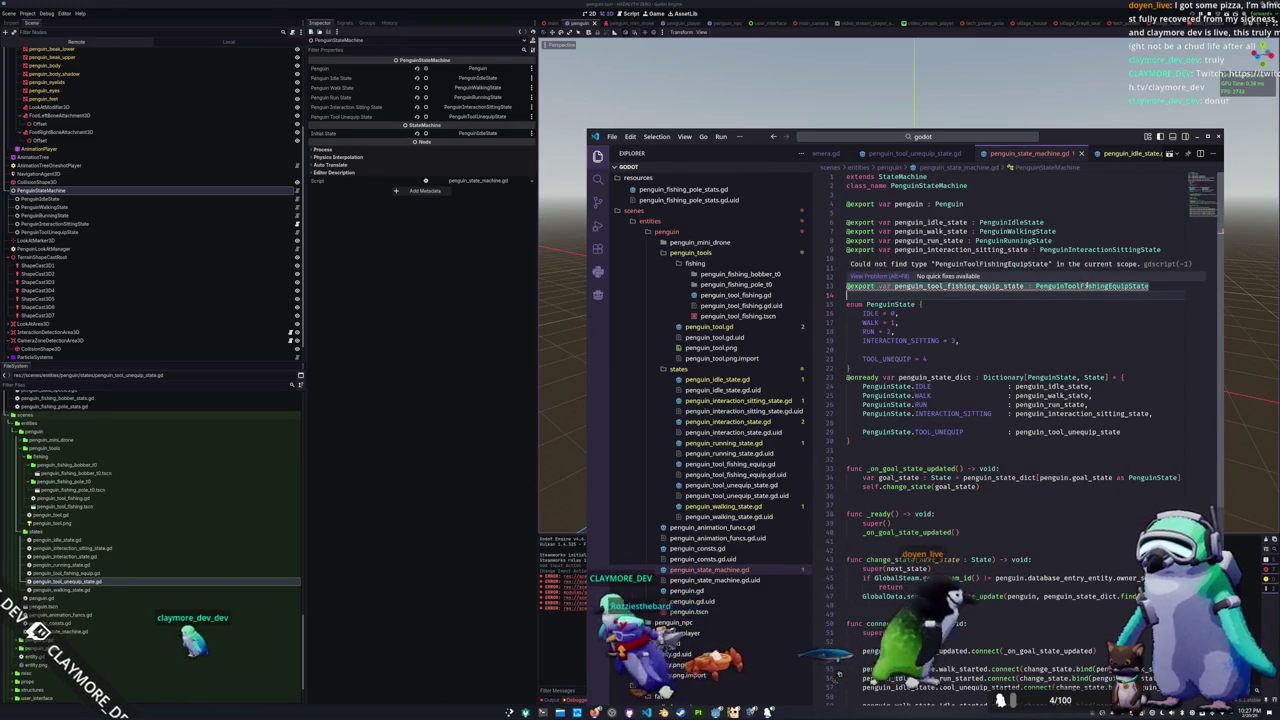
# Step: Rename the fishing-equip script's class_name to PenguinToolFishingEquipState
pyautogui.hotkey('ctrl', 'Tab')
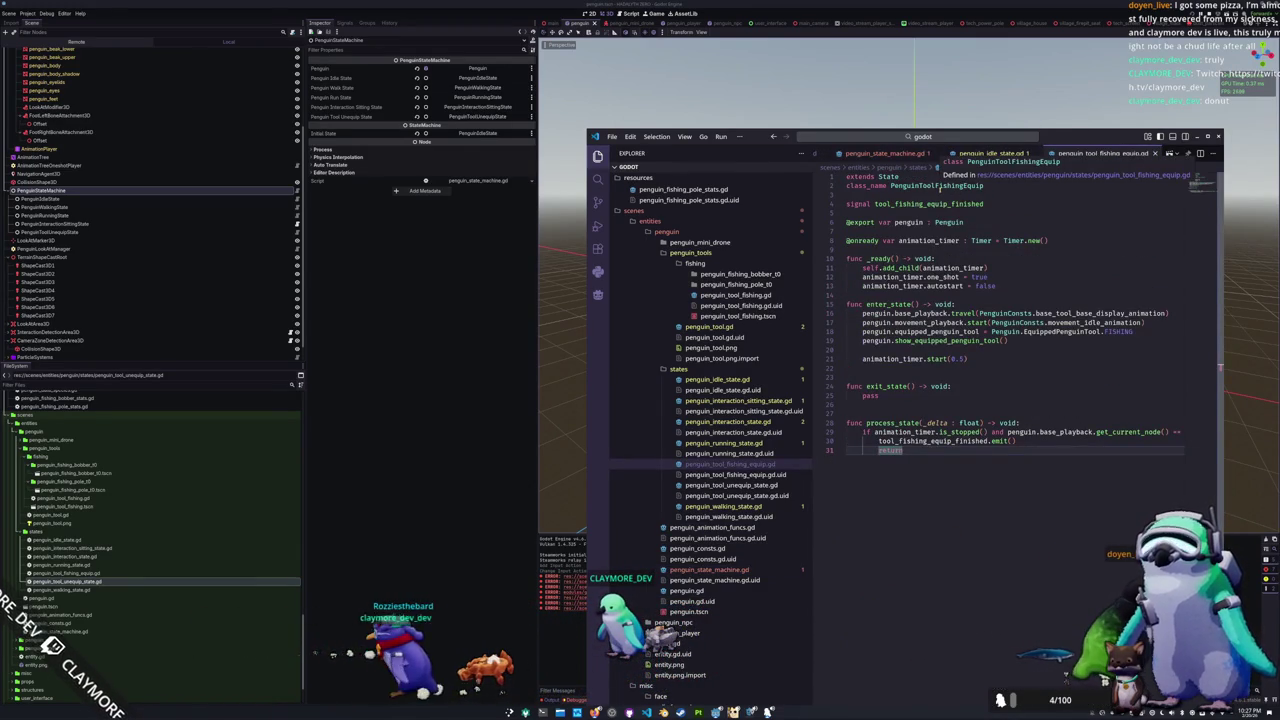
pyautogui.doubleClick(975, 186)
pyautogui.click(996, 185)
pyautogui.write('State')
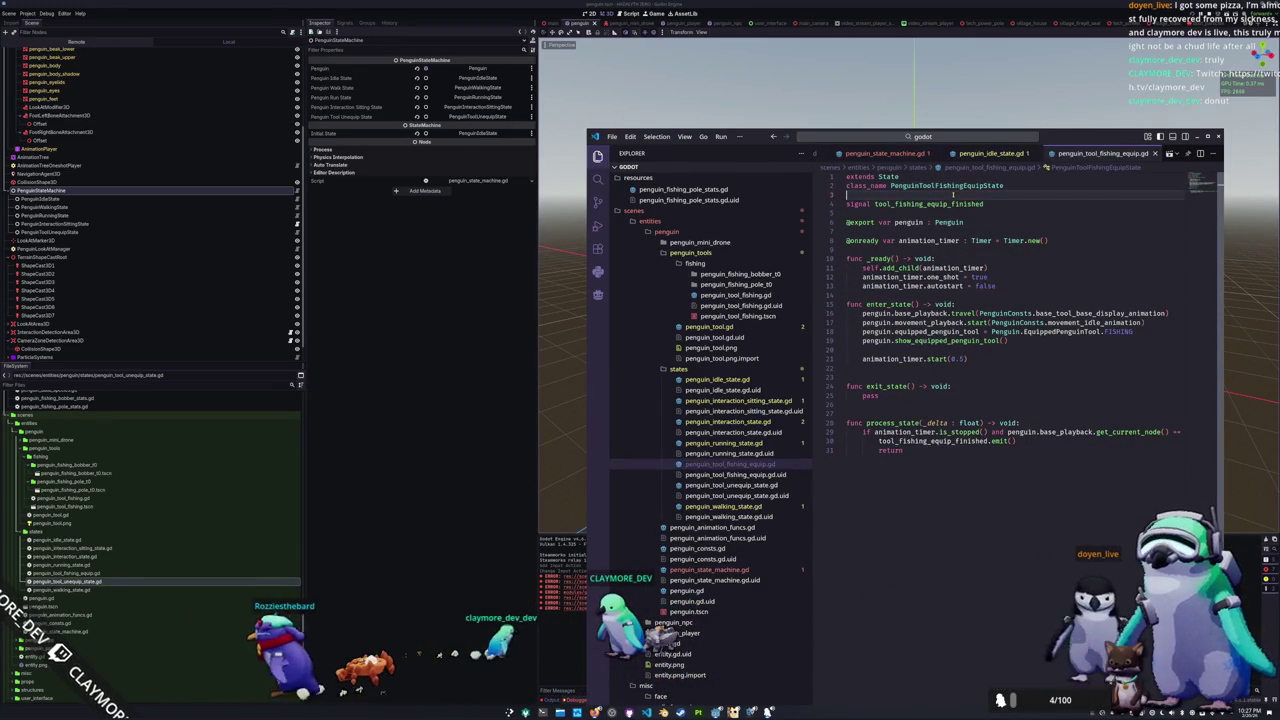
pyautogui.hotkey('alt', 'Tab')
pyautogui.hotkey('alt', 'Tab')
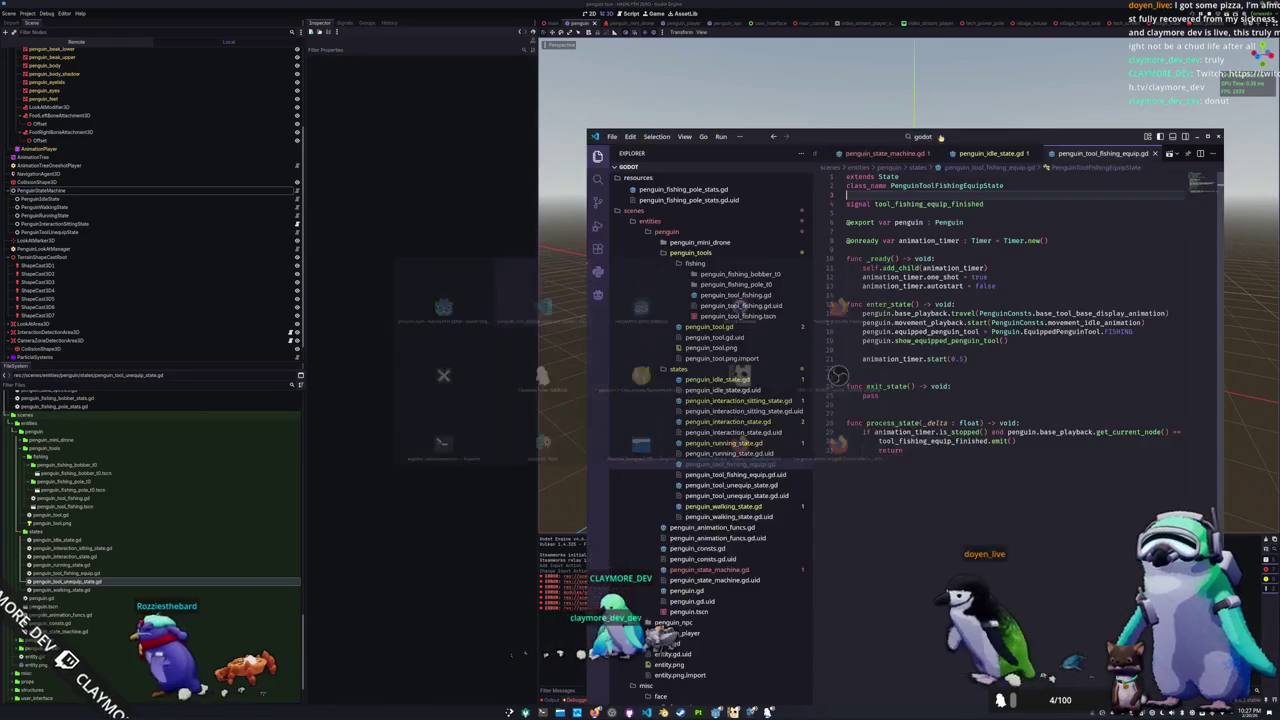
# Step: Start a TOOL_FISHING_EQUIP entry below TOOL_UNEQUIP = 4 in penguin_state_machine.gd's PenguinState enum
pyautogui.hotkey('alt', 'Tab')
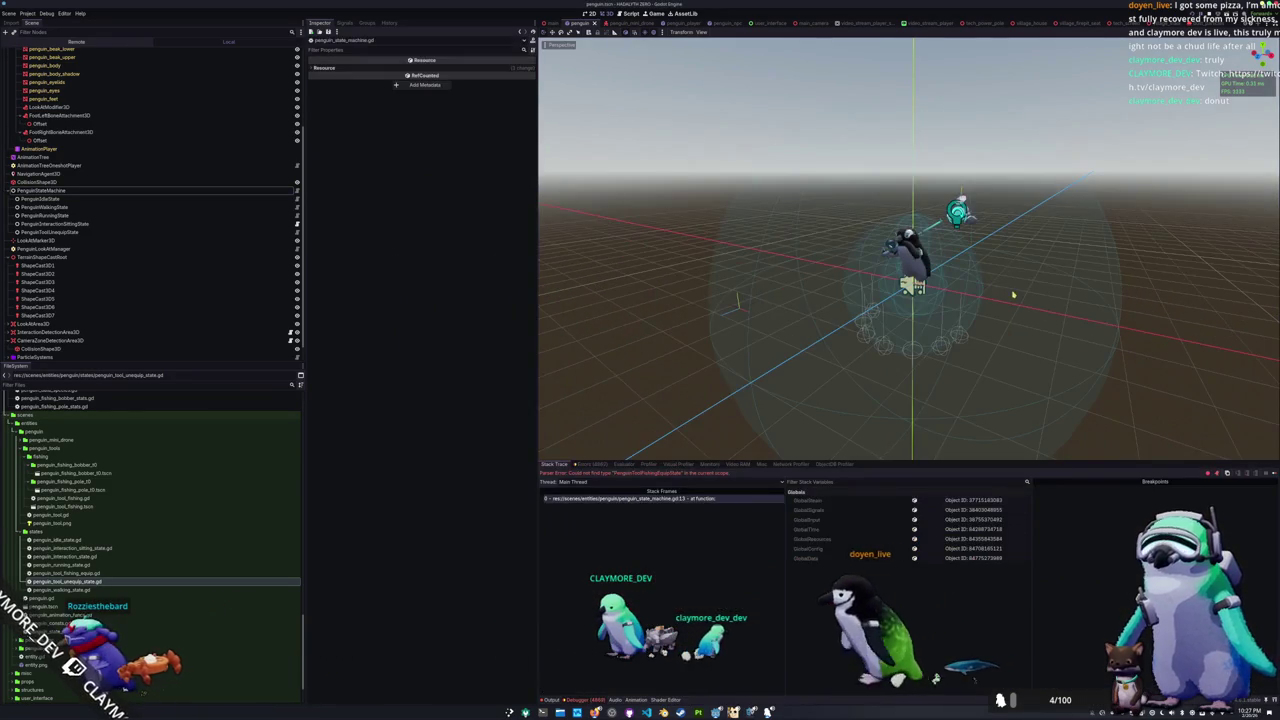
pyautogui.hotkey('alt', 'Tab')
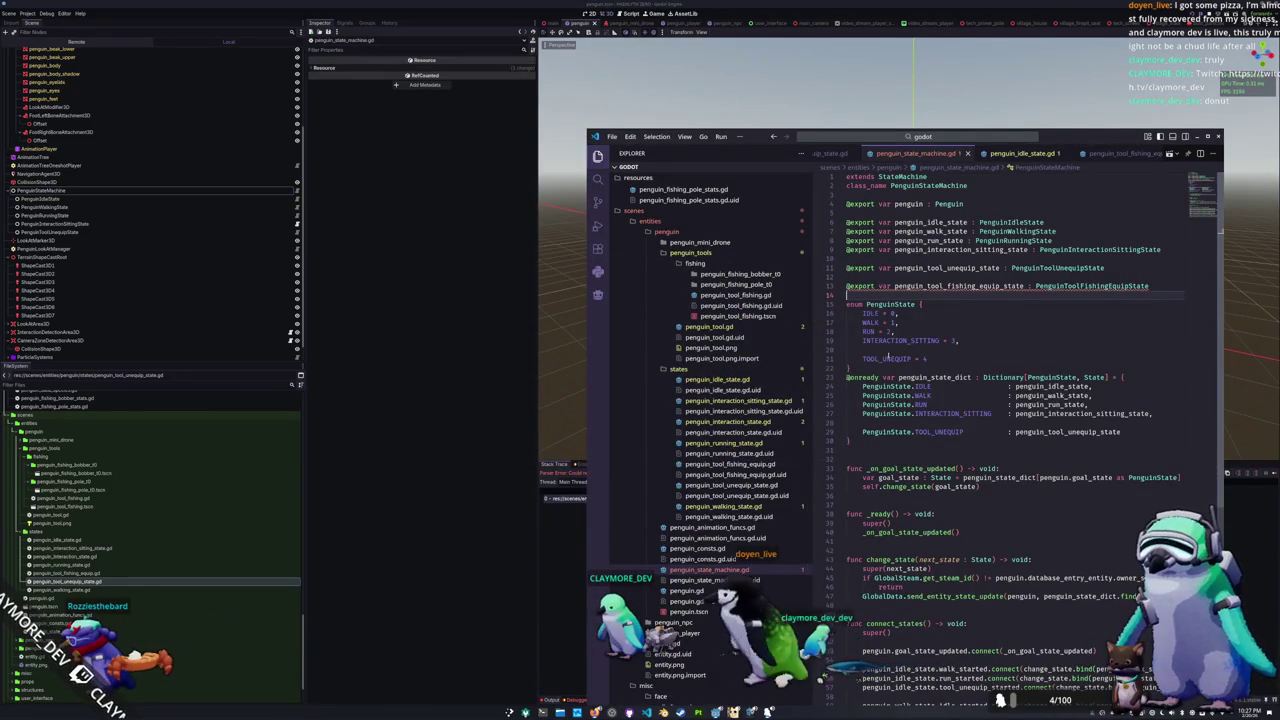
pyautogui.moveTo(922, 155); pyautogui.dragTo(1110, 153)
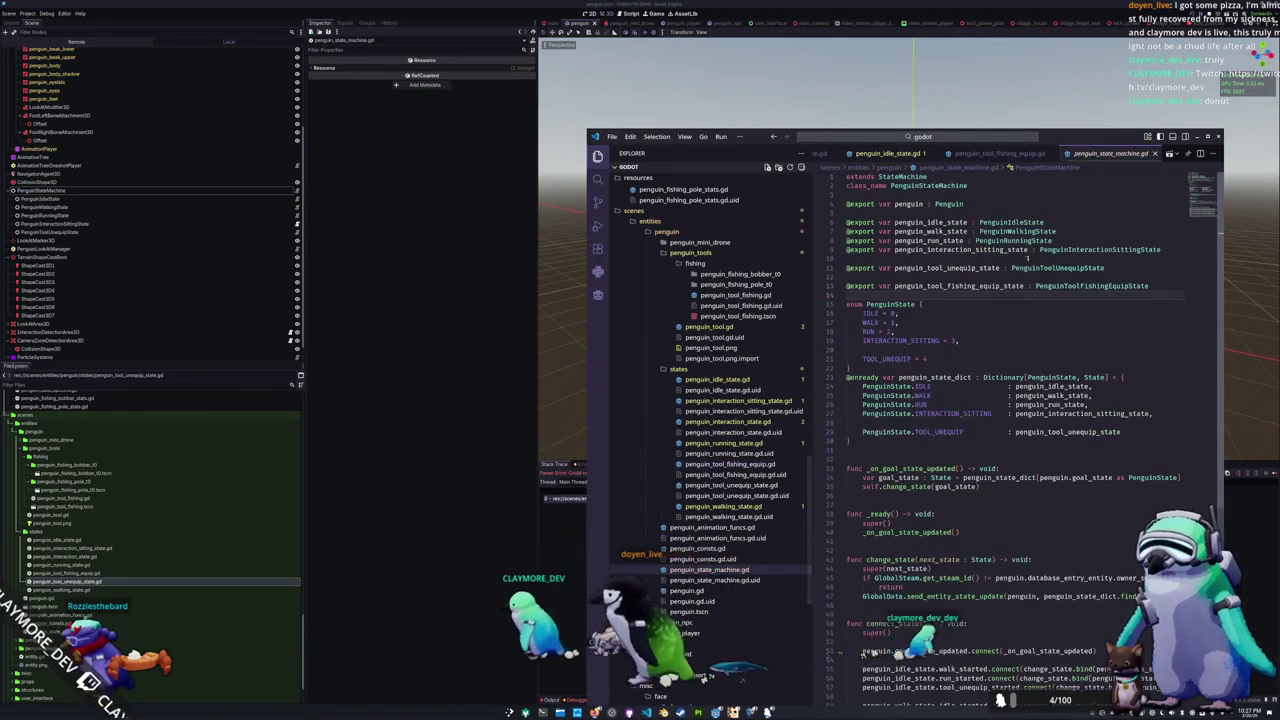
pyautogui.scroll(-2, 939, 296)
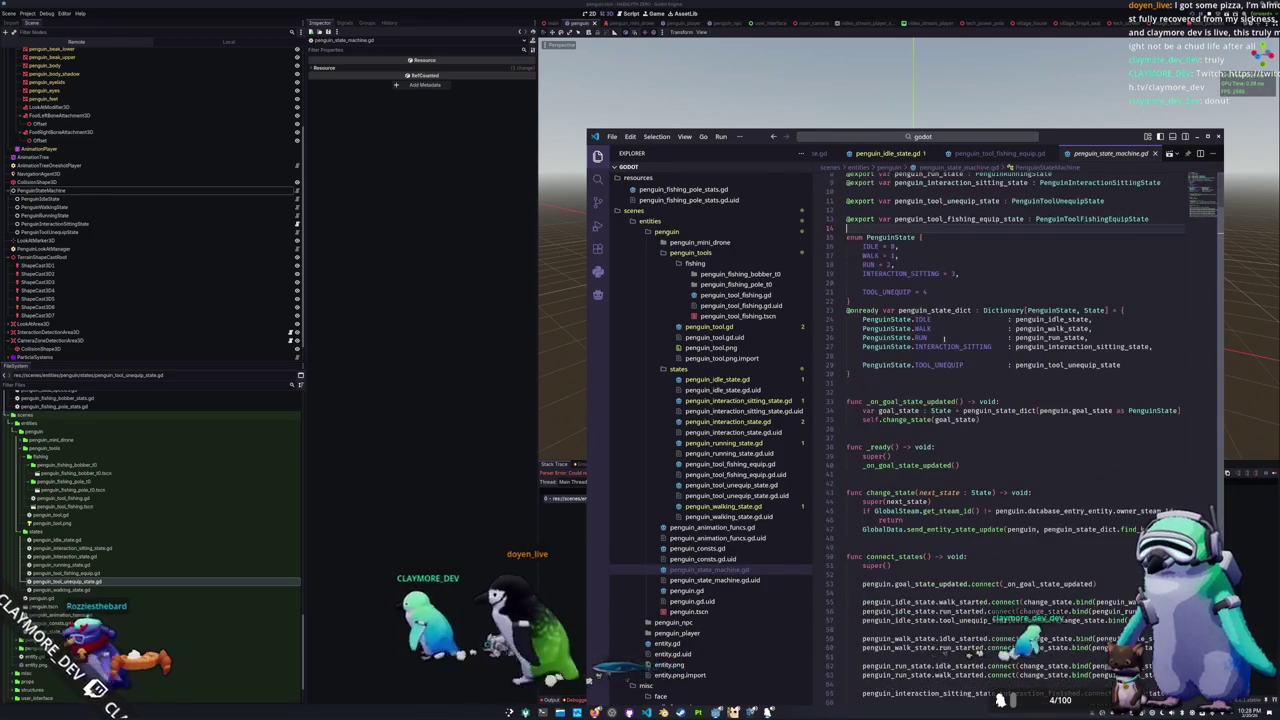
pyautogui.click(951, 291)
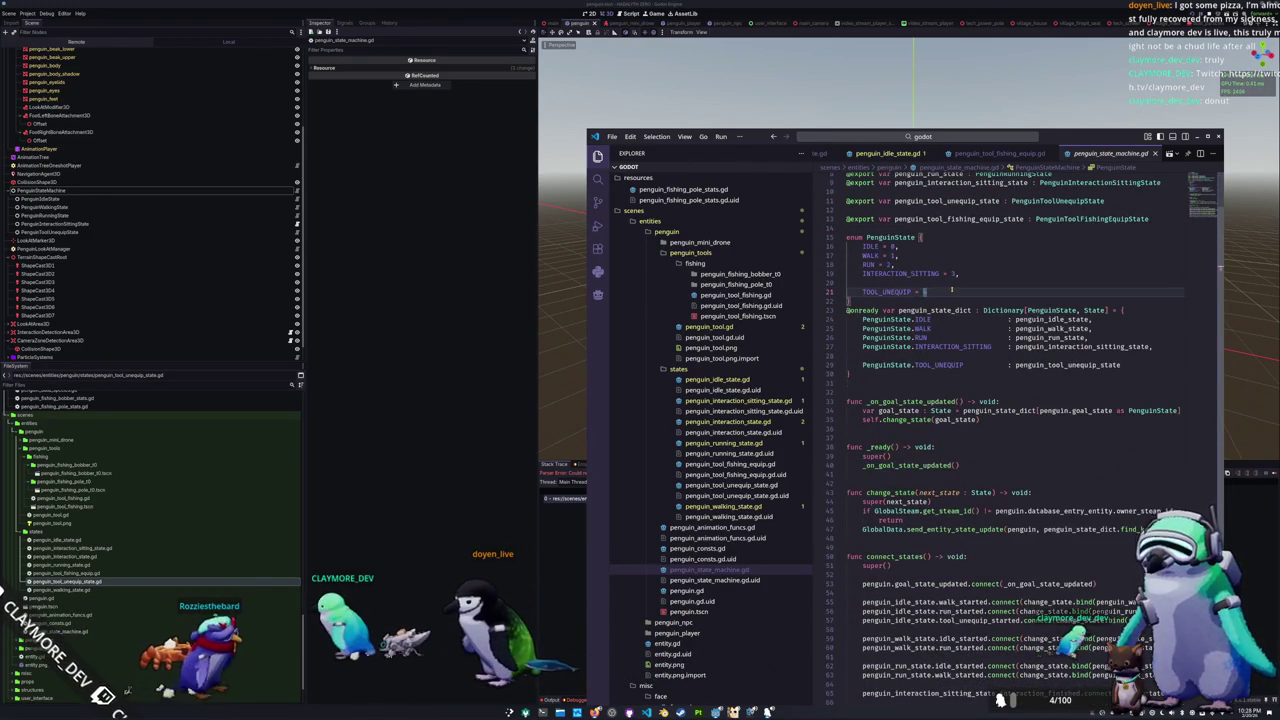
pyautogui.press('Return')
pyautogui.press('Return')
pyautogui.write('TOOL_')
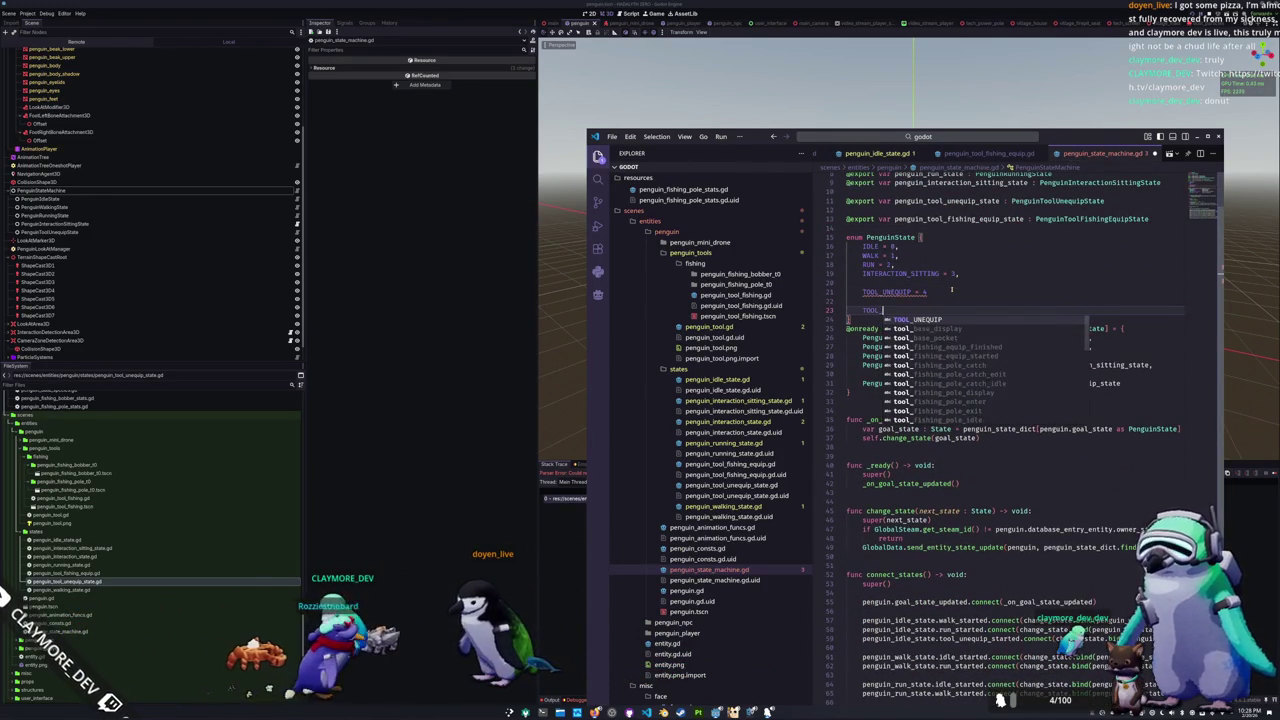
pyautogui.write('FISHING_')
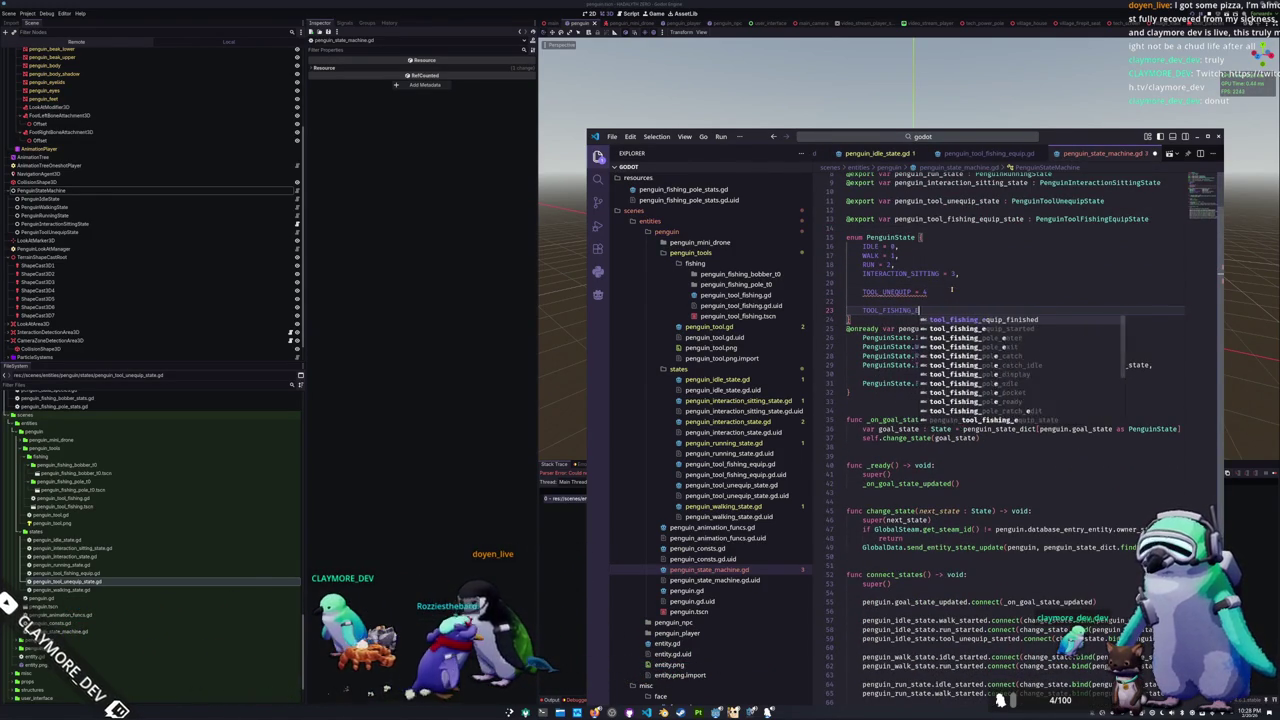
pyautogui.write('EQUIP = 5,')
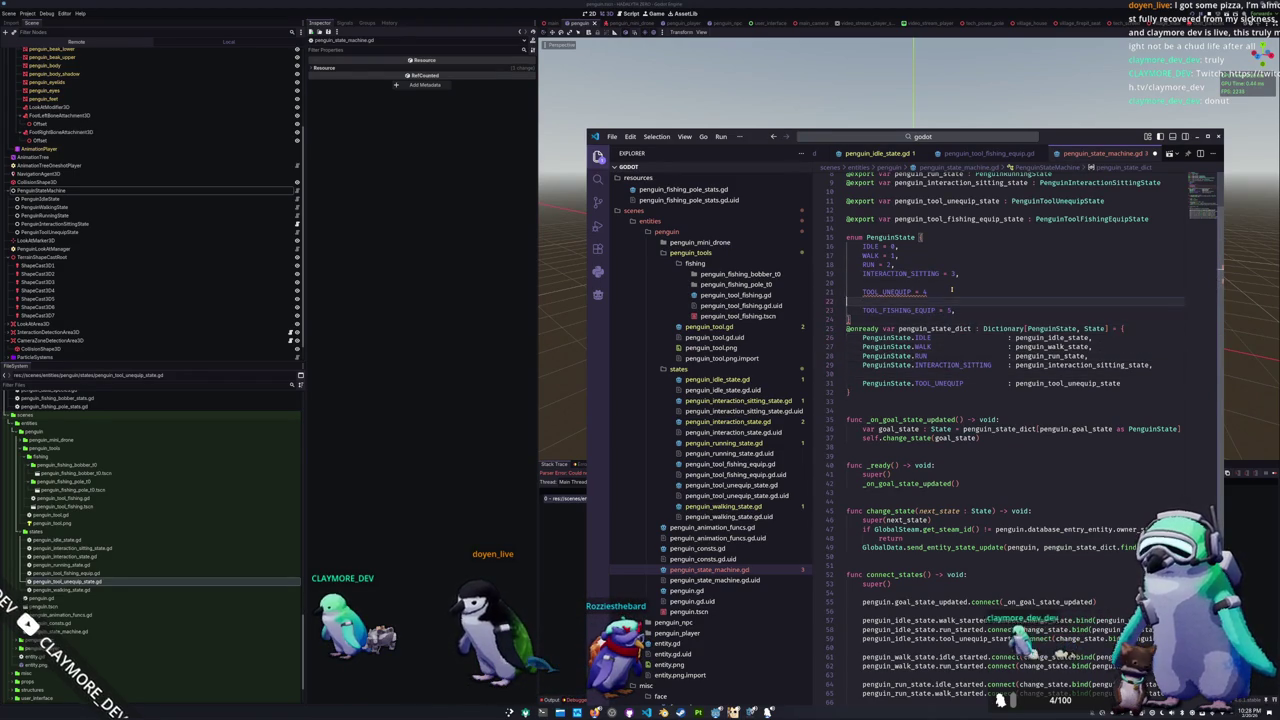
# Step: Add the entry PenguinState.TOOL_FISHING_EQUIP : penguin_tool_fishing_equip_state to penguin_state_dict
pyautogui.press('Down')
pyautogui.press('Down')
pyautogui.press('Down')
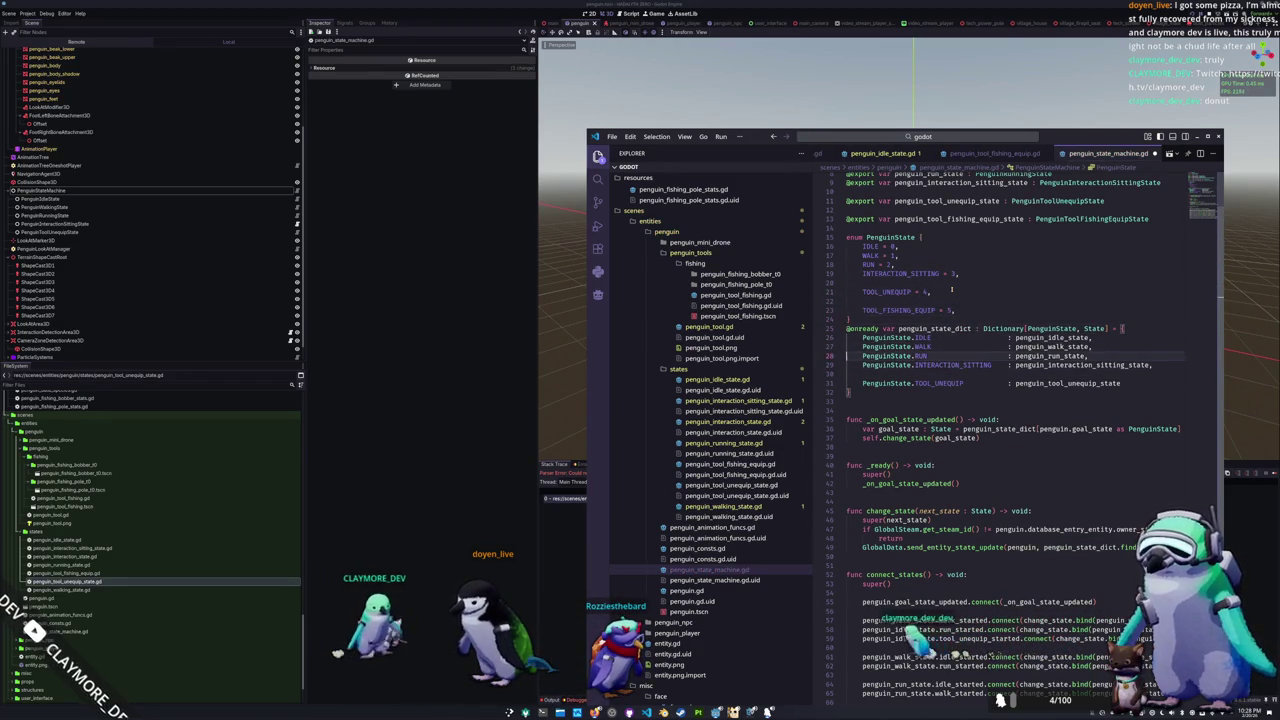
pyautogui.press('Down')
pyautogui.press('Down')
pyautogui.press('Return')
pyautogui.press('Return')
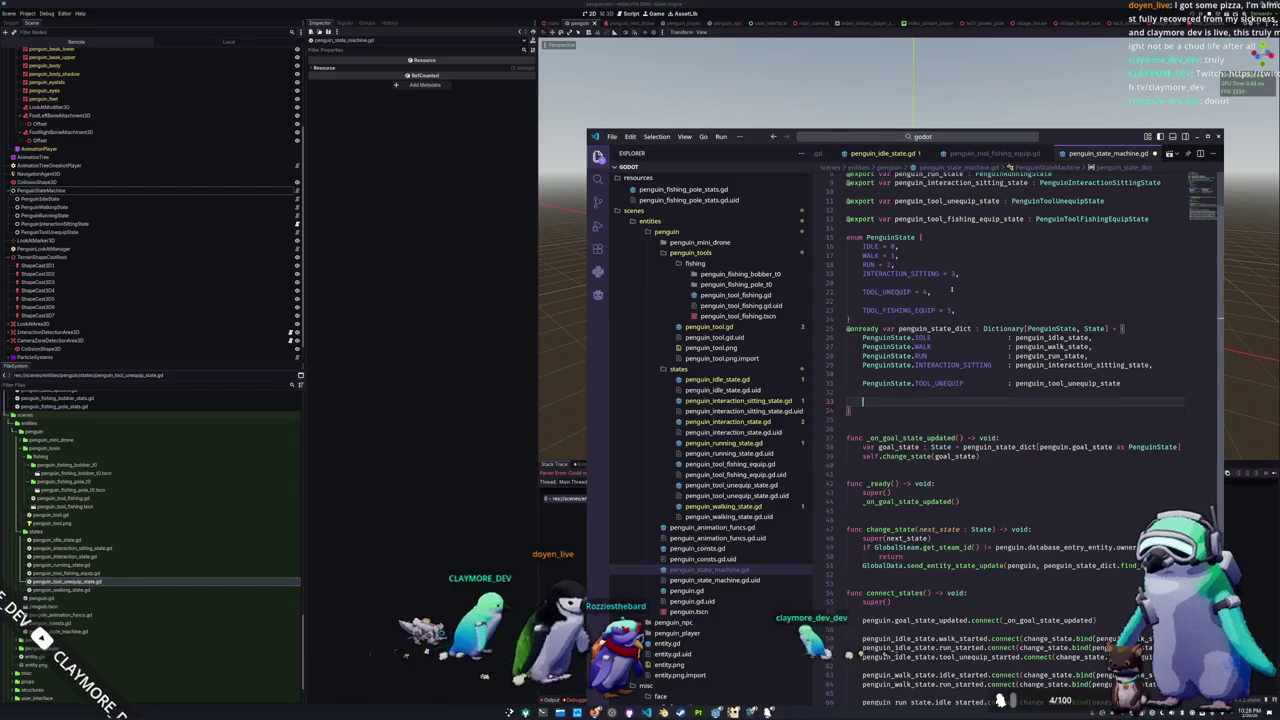
pyautogui.write('PenguinState')
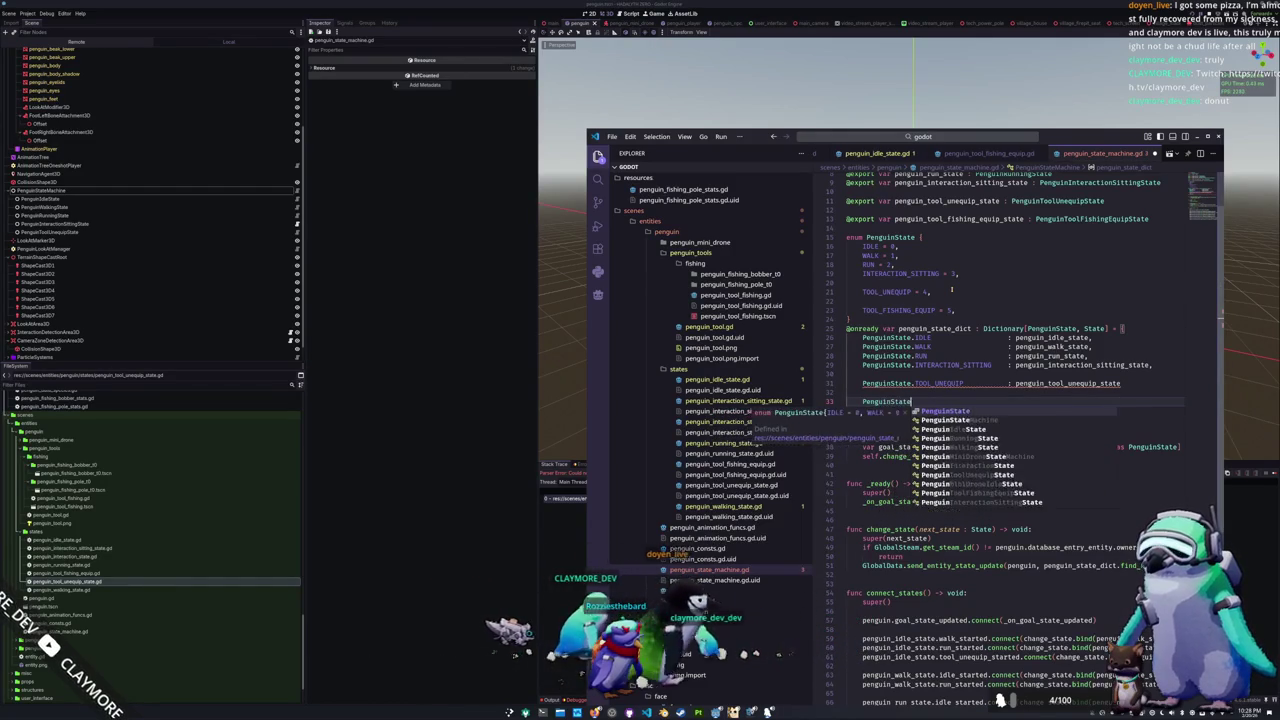
pyautogui.write('.TOOL_F')
pyautogui.press('Return')
pyautogui.press('Tab')
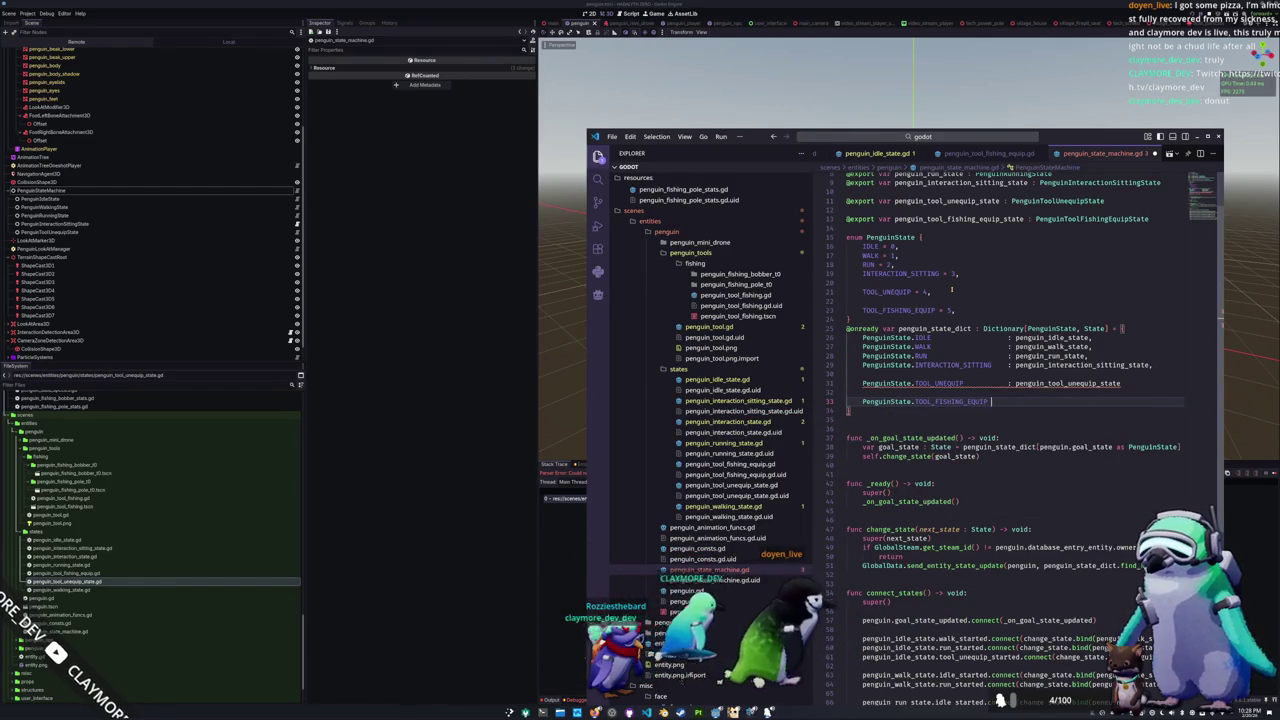
pyautogui.write(': penguin')
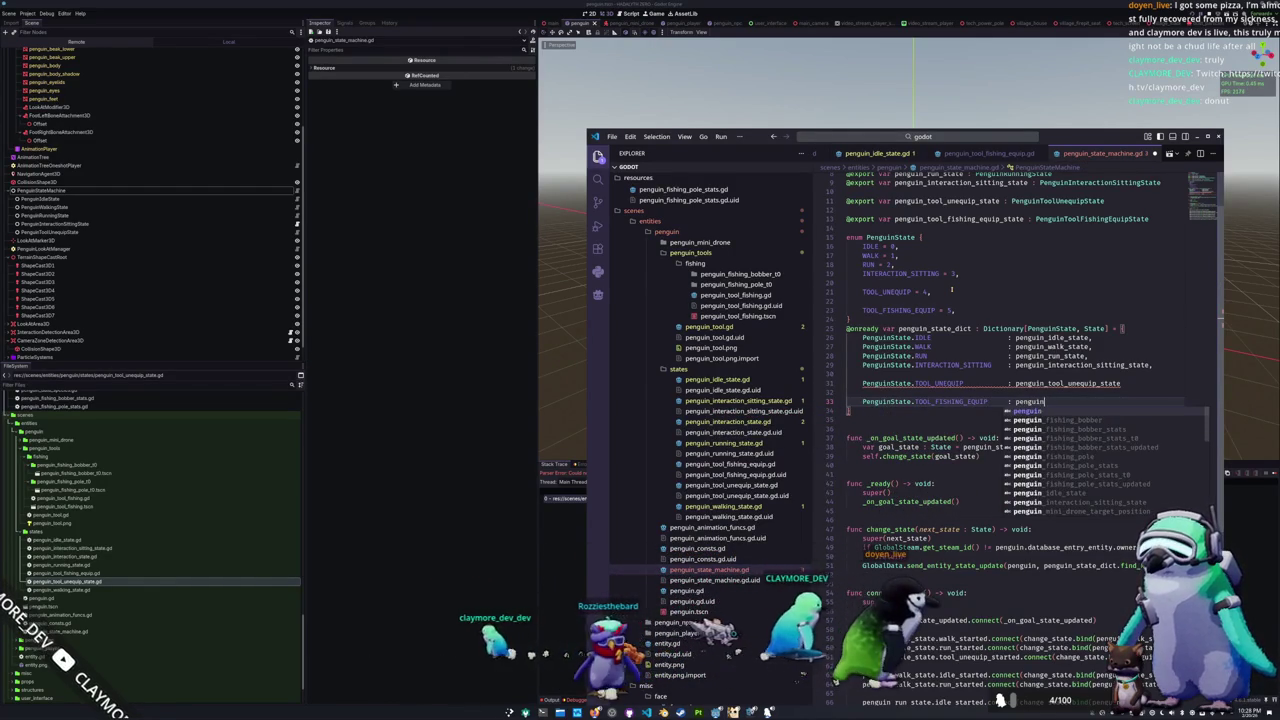
pyautogui.write('_t')
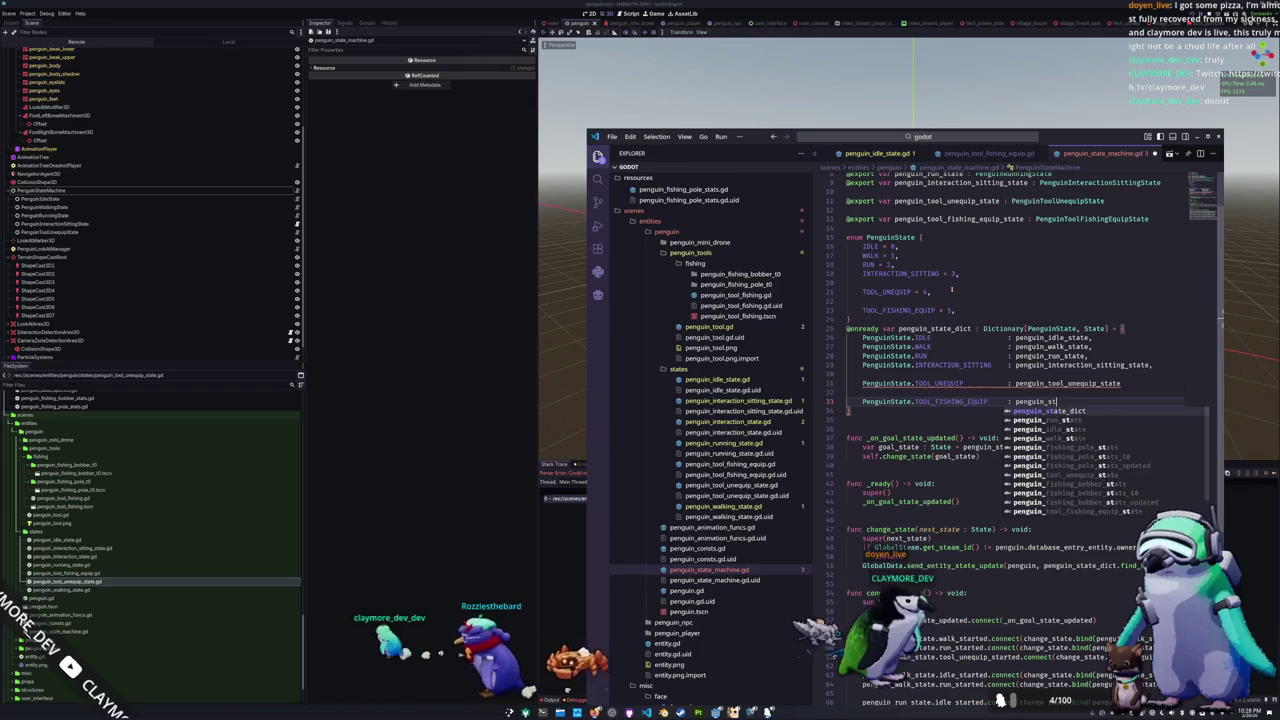
pyautogui.write('ool')
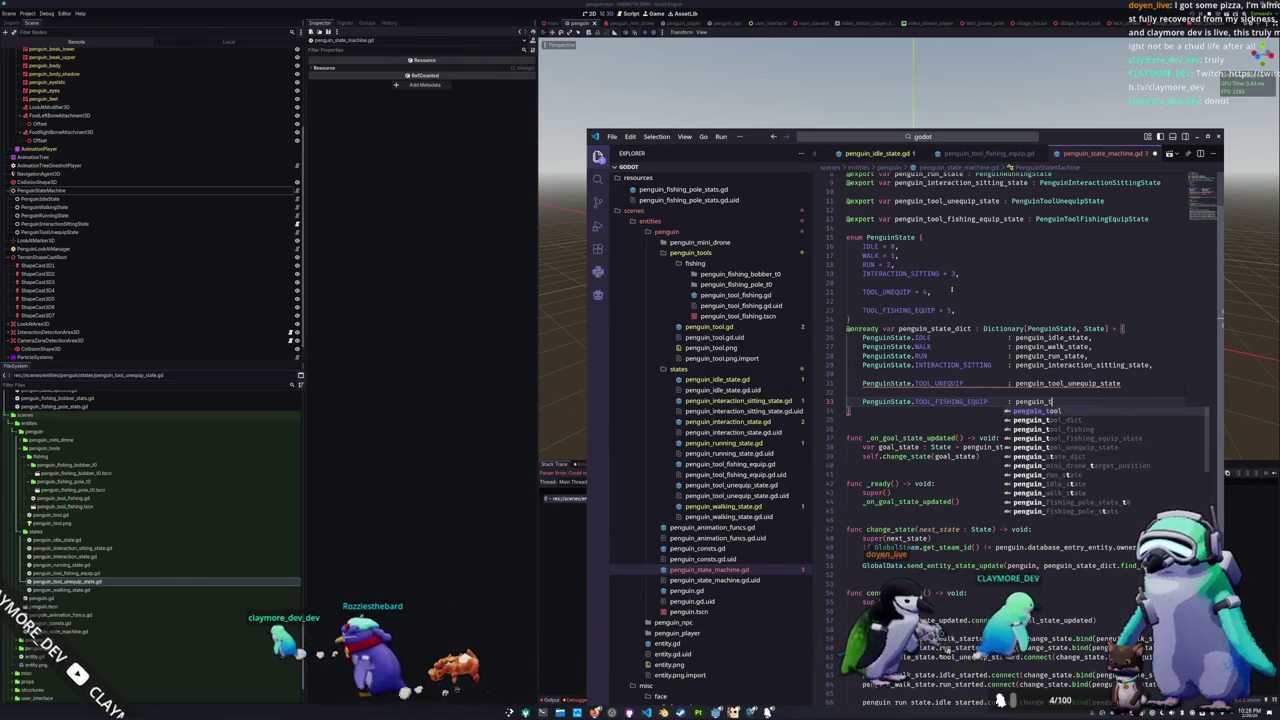
pyautogui.write('_fi')
pyautogui.press('Return')
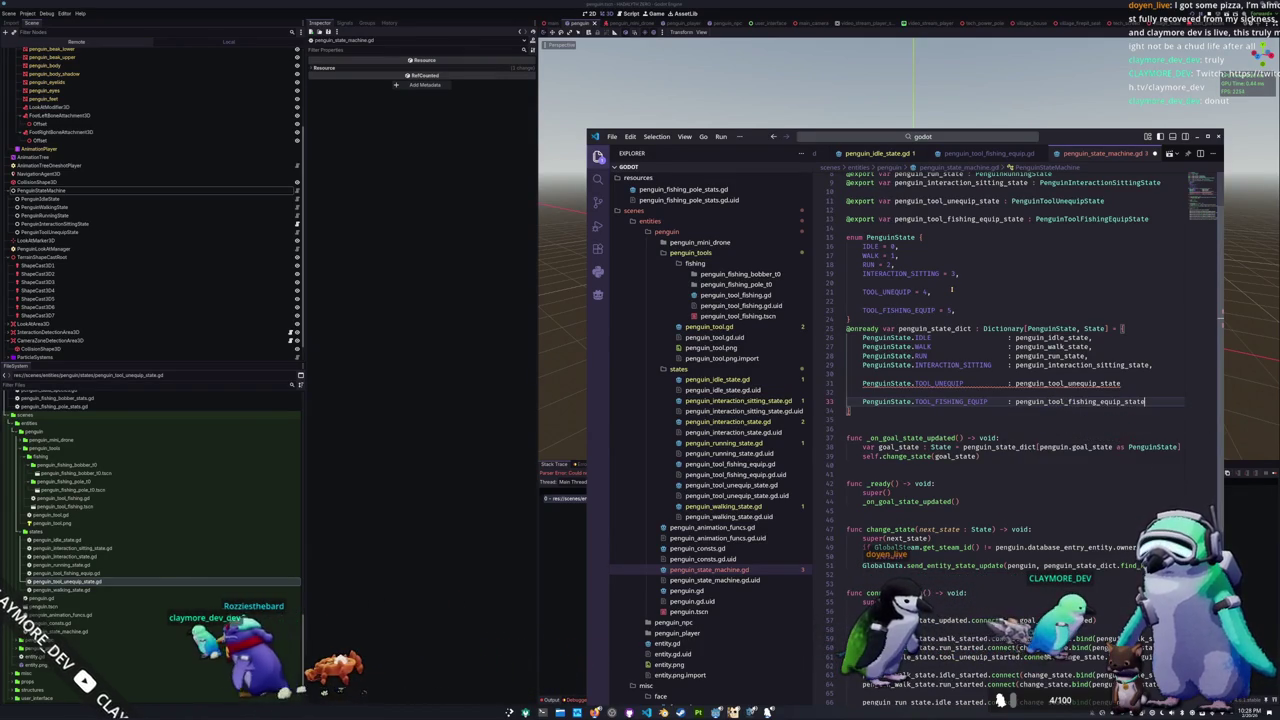
pyautogui.hotkey('ctrl', 'shift', 'Left')
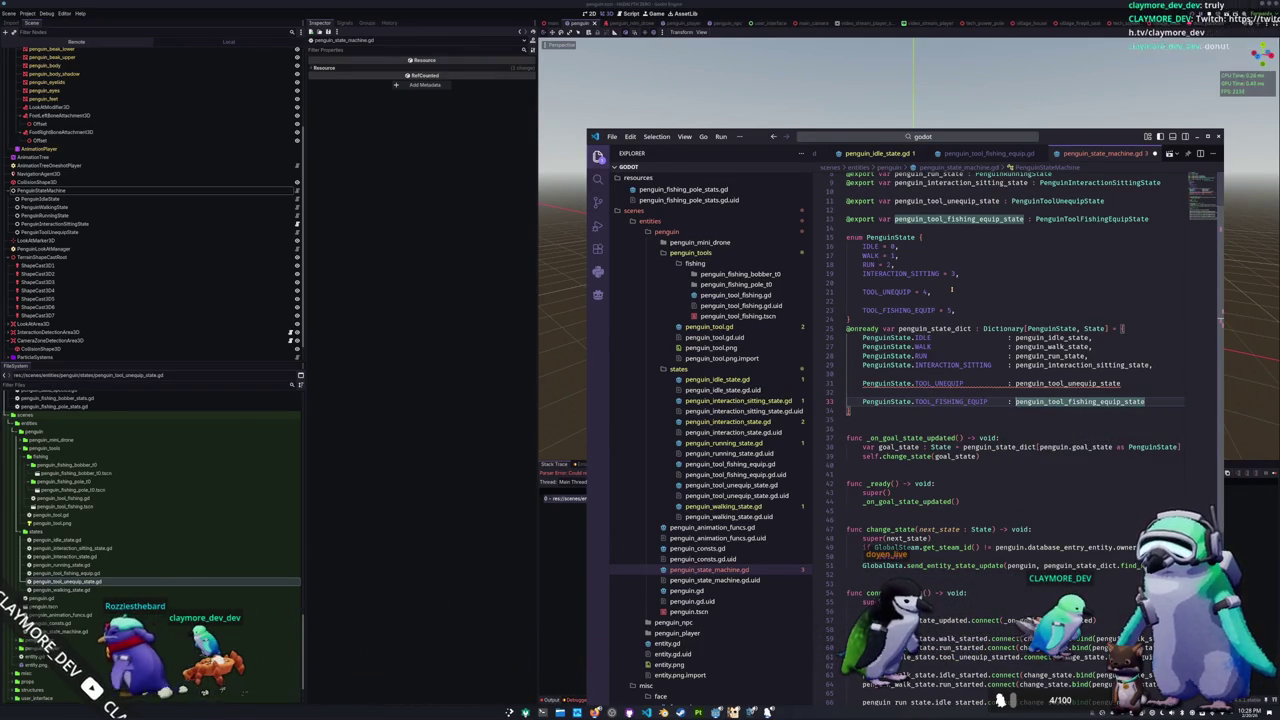
pyautogui.press('Down')
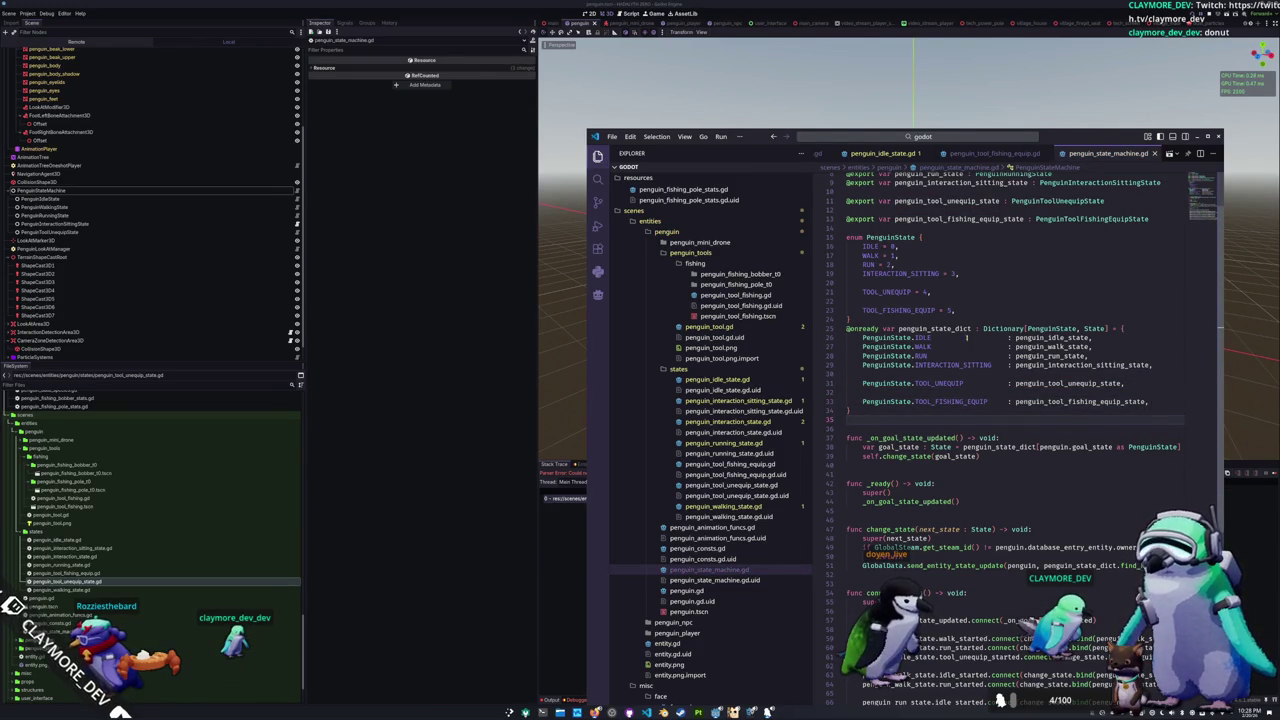
# Step: In connect_states, connect penguin_idle_state.tool_fishing_equip_started to change_state bound to penguin_tool_fishing_equip_state
pyautogui.scroll(-7, 965, 340)
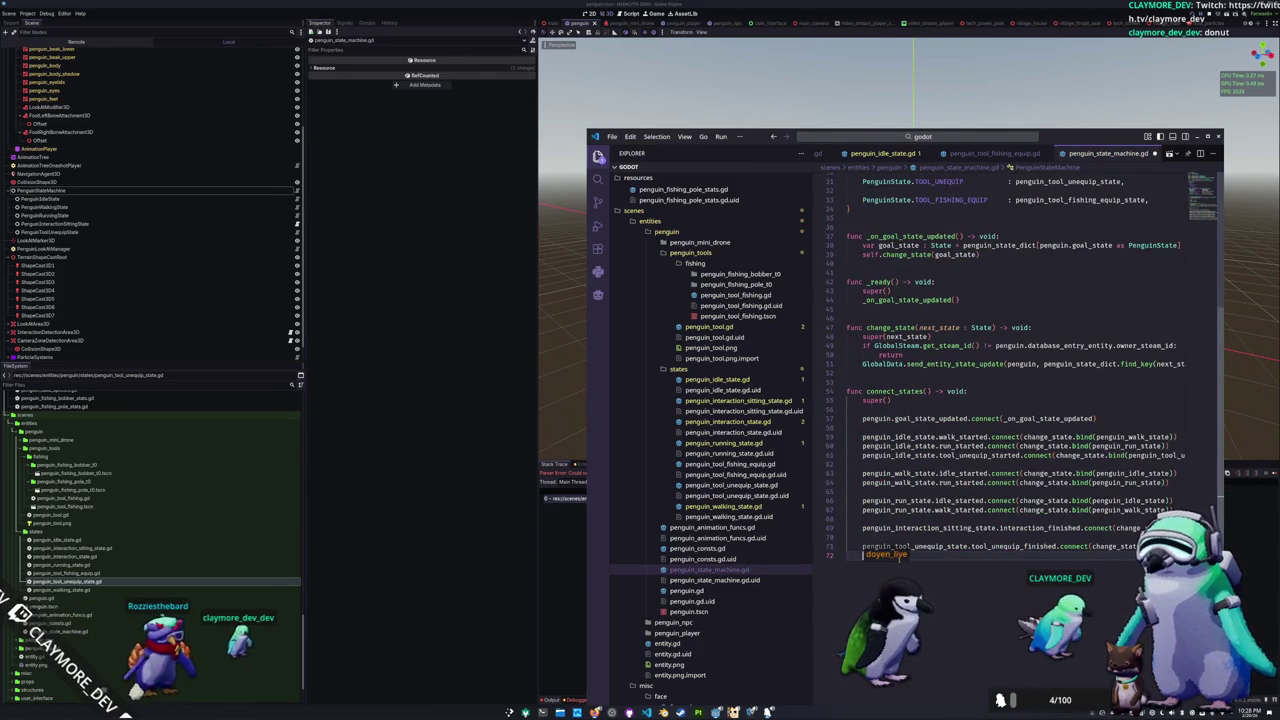
pyautogui.press('Up')
pyautogui.press('Up')
pyautogui.press('Up')
pyautogui.press('Return')
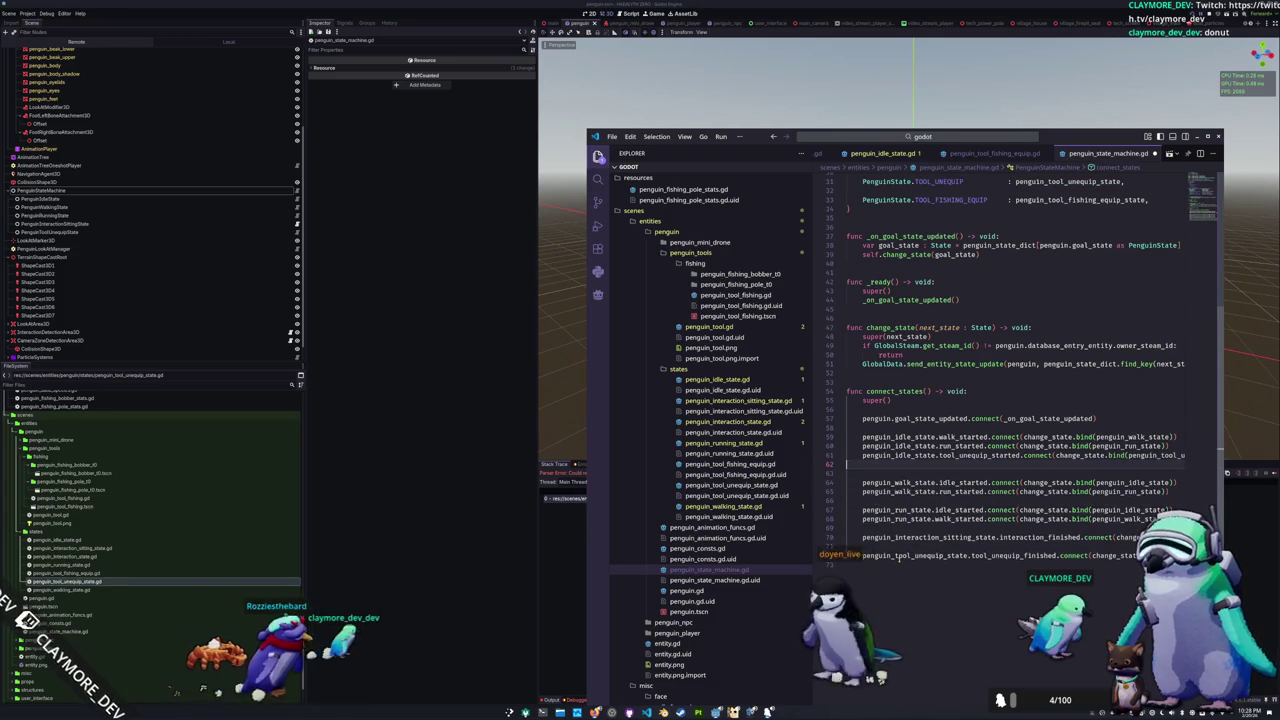
pyautogui.write('penguin_idle_s')
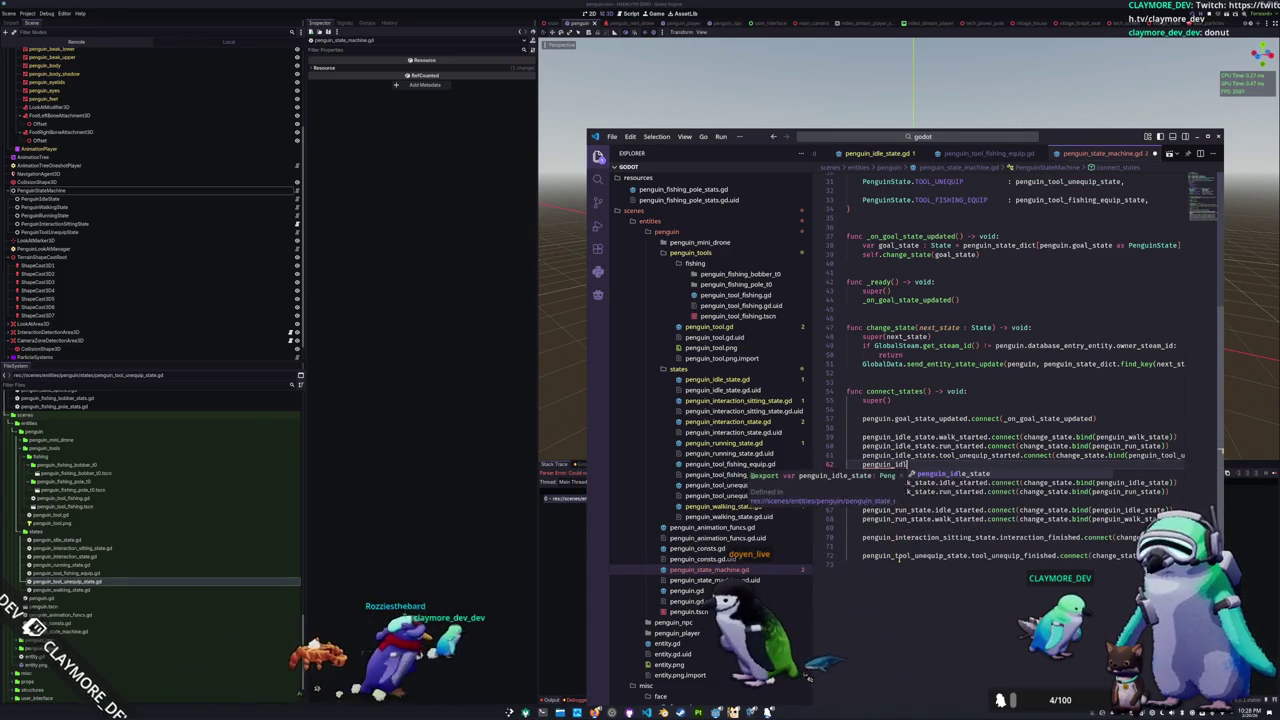
pyautogui.press('Return')
pyautogui.write('.tool')
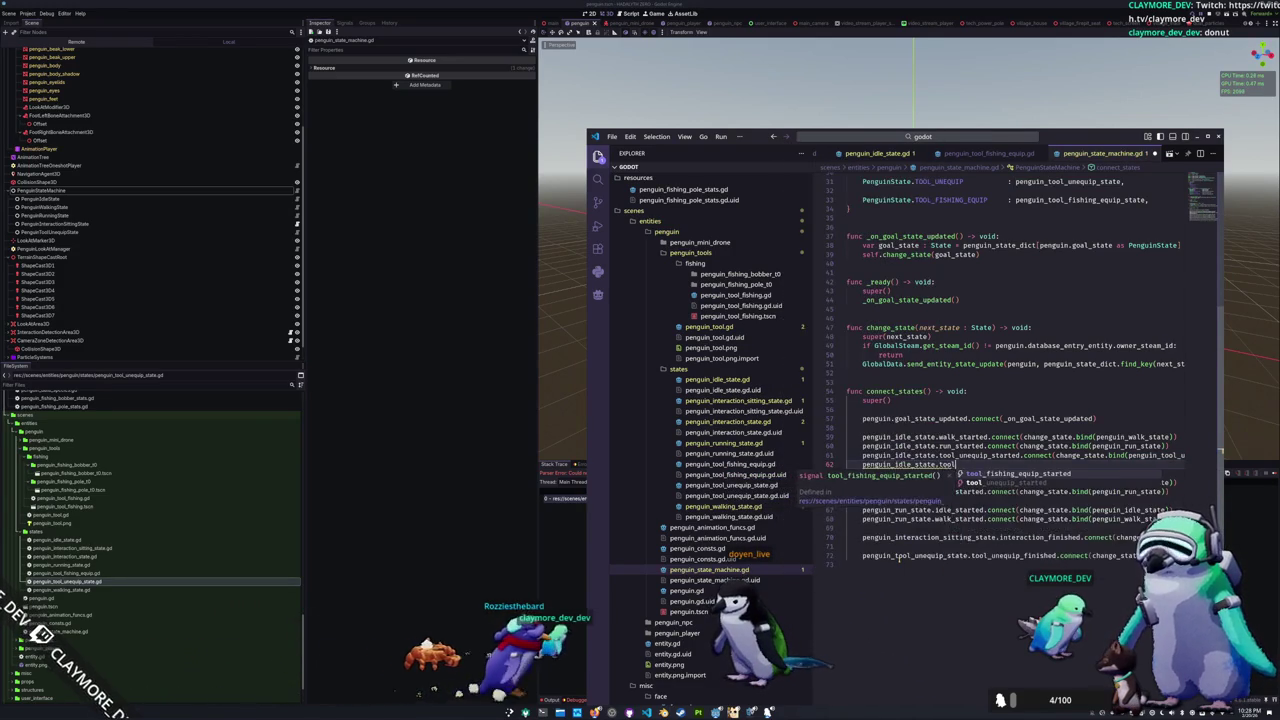
pyautogui.write('_fishing_equip_started.connect(chan')
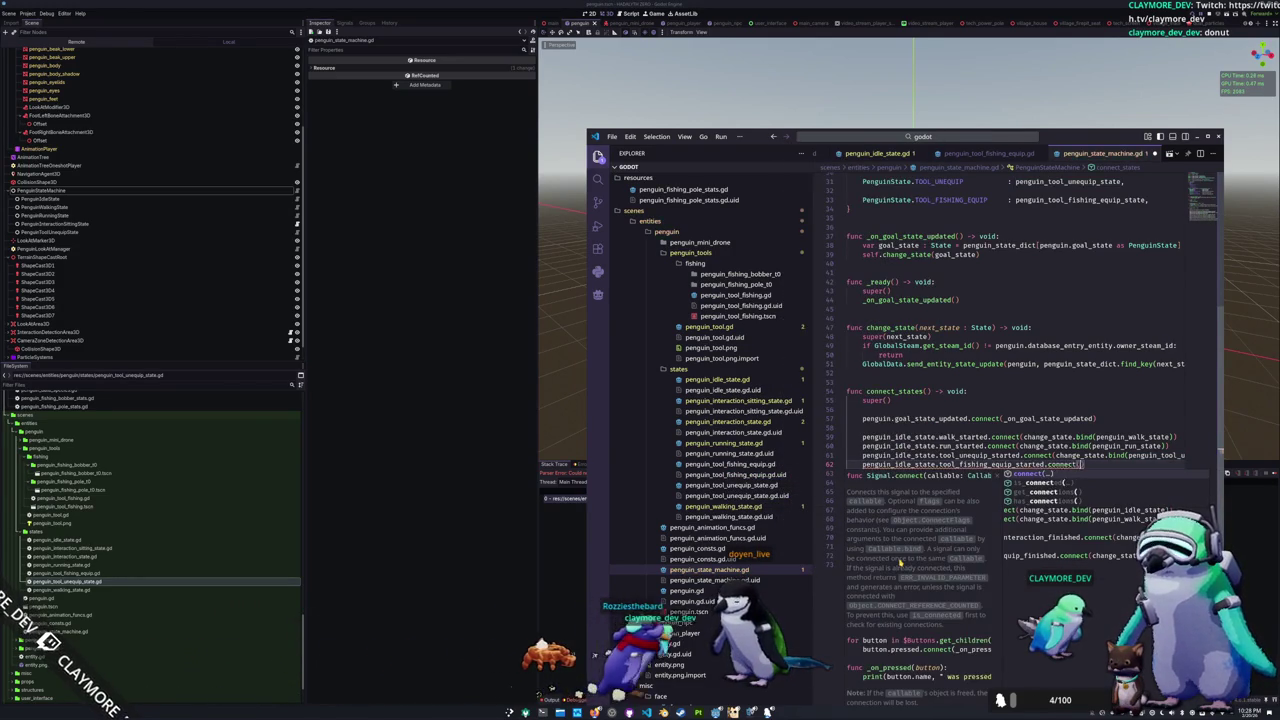
pyautogui.write('ge_state.bind(')
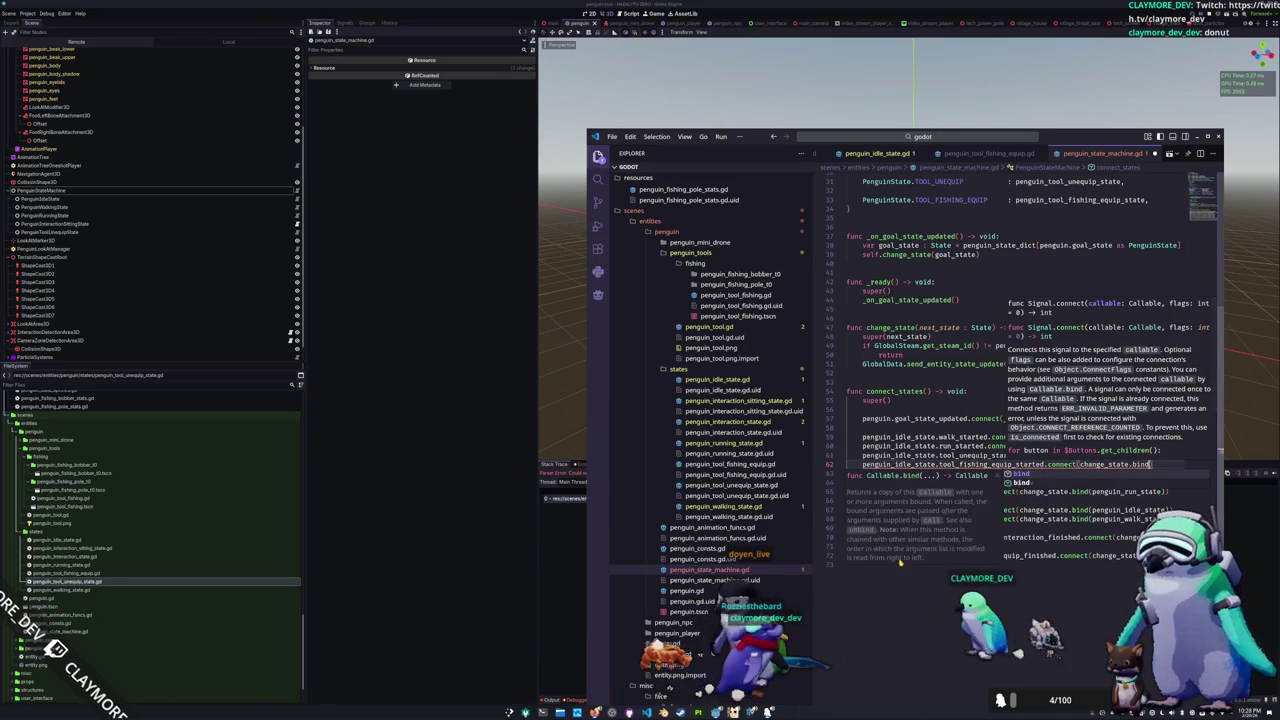
pyautogui.write('penguin_tool_fishing_equip_state')
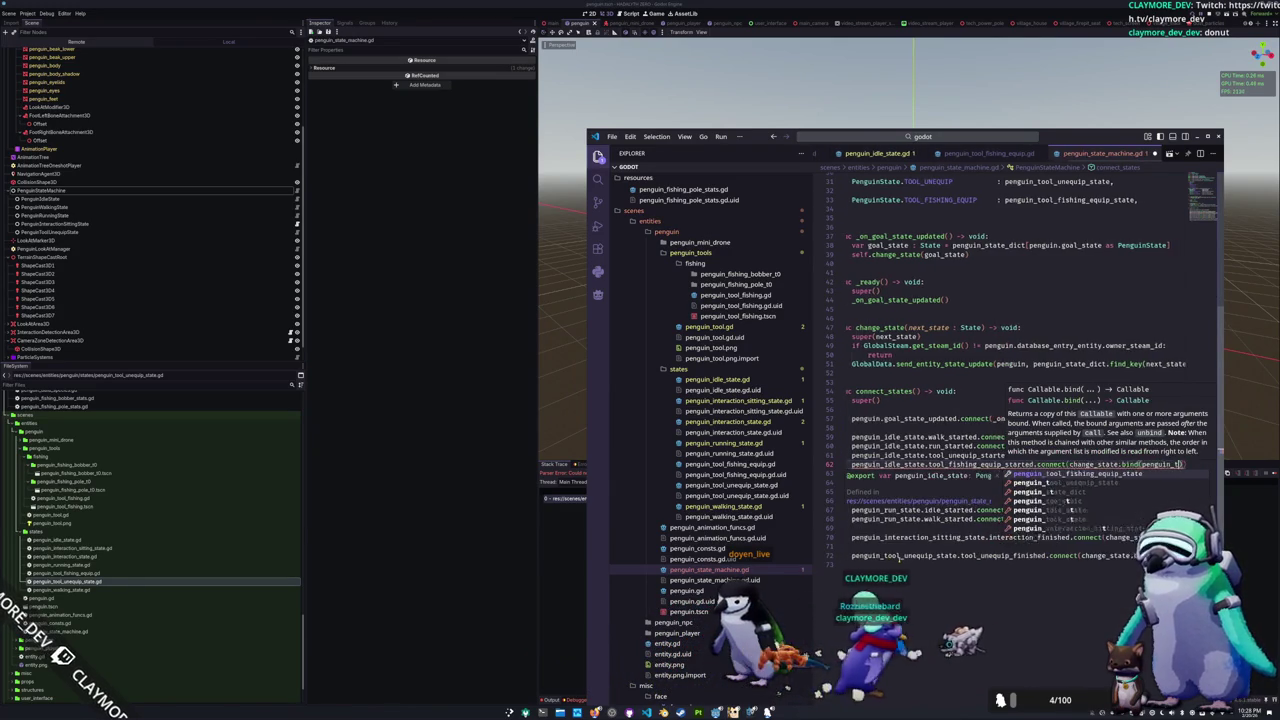
# Step: Route tool_fishing_equip_finished back to penguin_idle_state via change_state.bind, then return to Godot
pyautogui.press('Down')
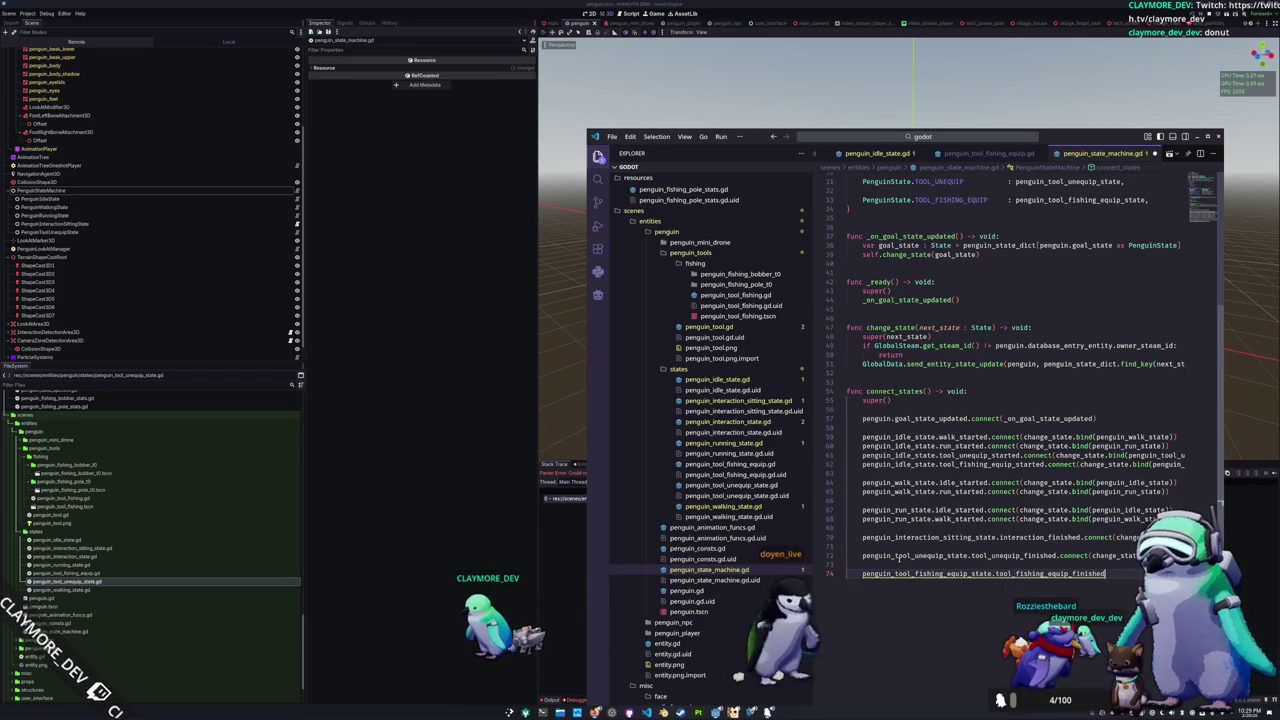
pyautogui.write('(c')
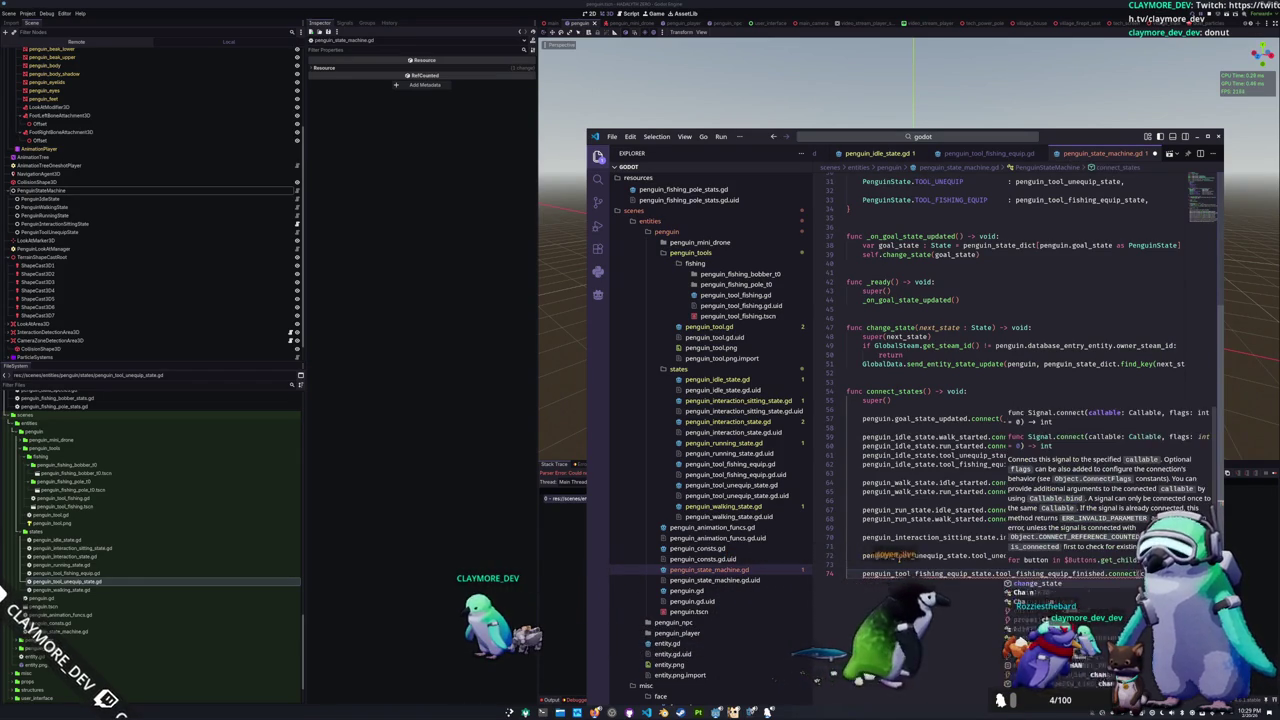
pyautogui.write('hange_st')
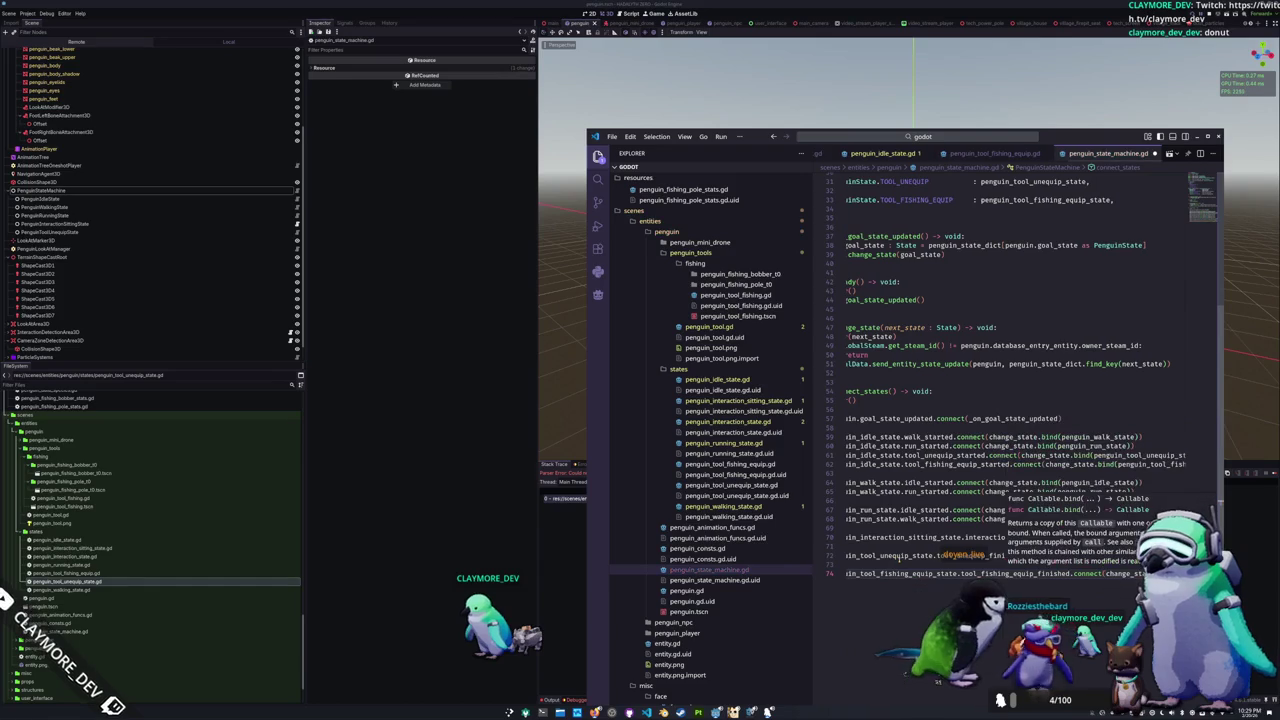
pyautogui.write('ate.bind(penguin_idle_state')
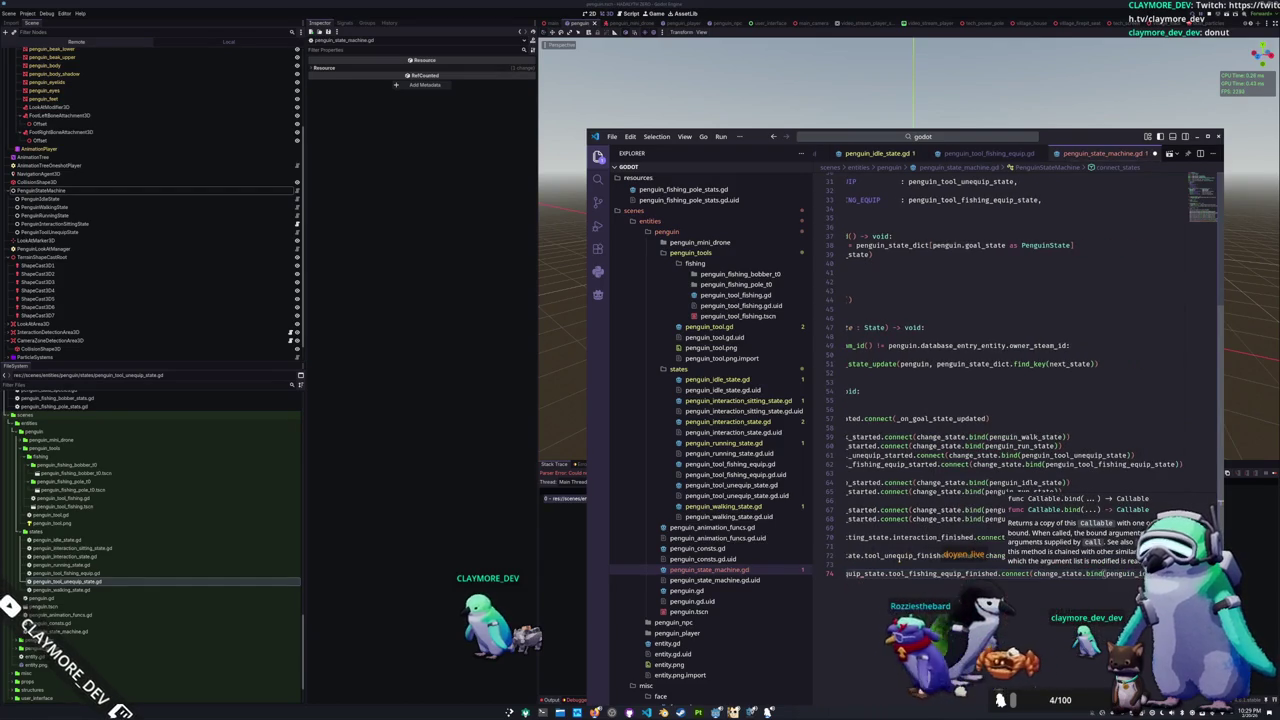
pyautogui.click(898, 563)
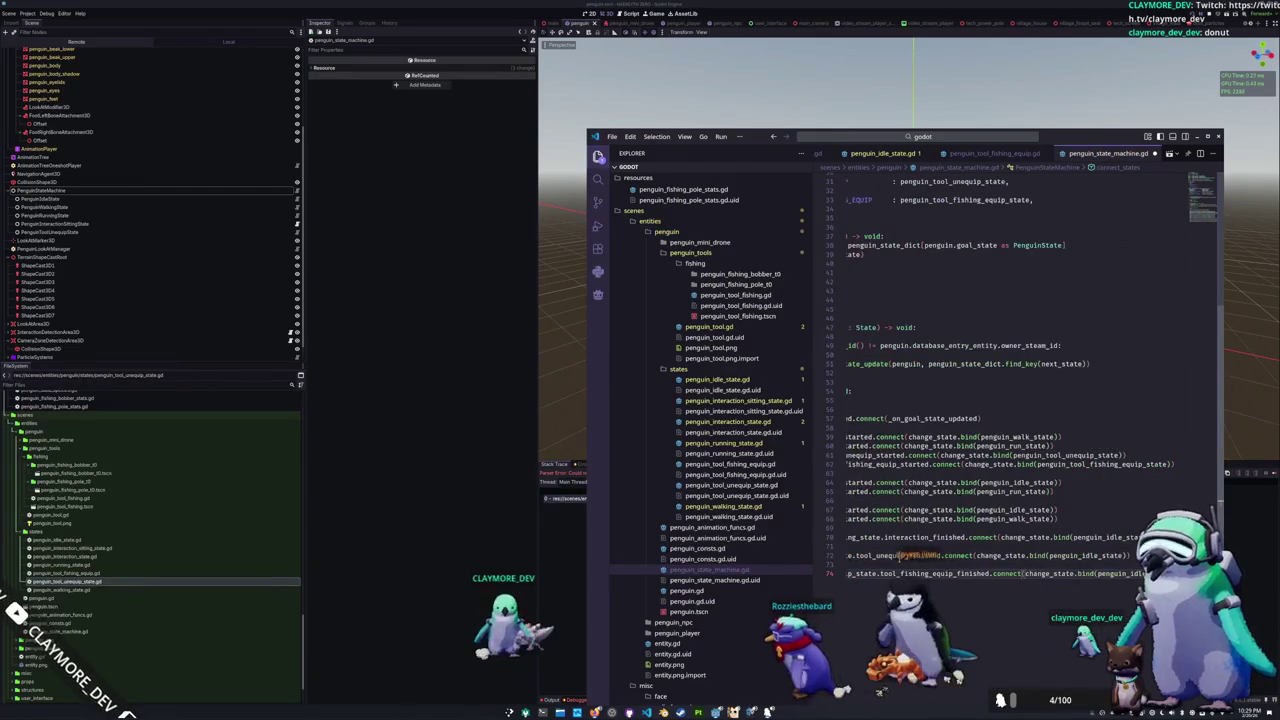
pyautogui.click(518, 503)
# Step: Test-launch the project, then add a PenguinToolFishingEquipState child node under PenguinStateMachine
pyautogui.press('F5')
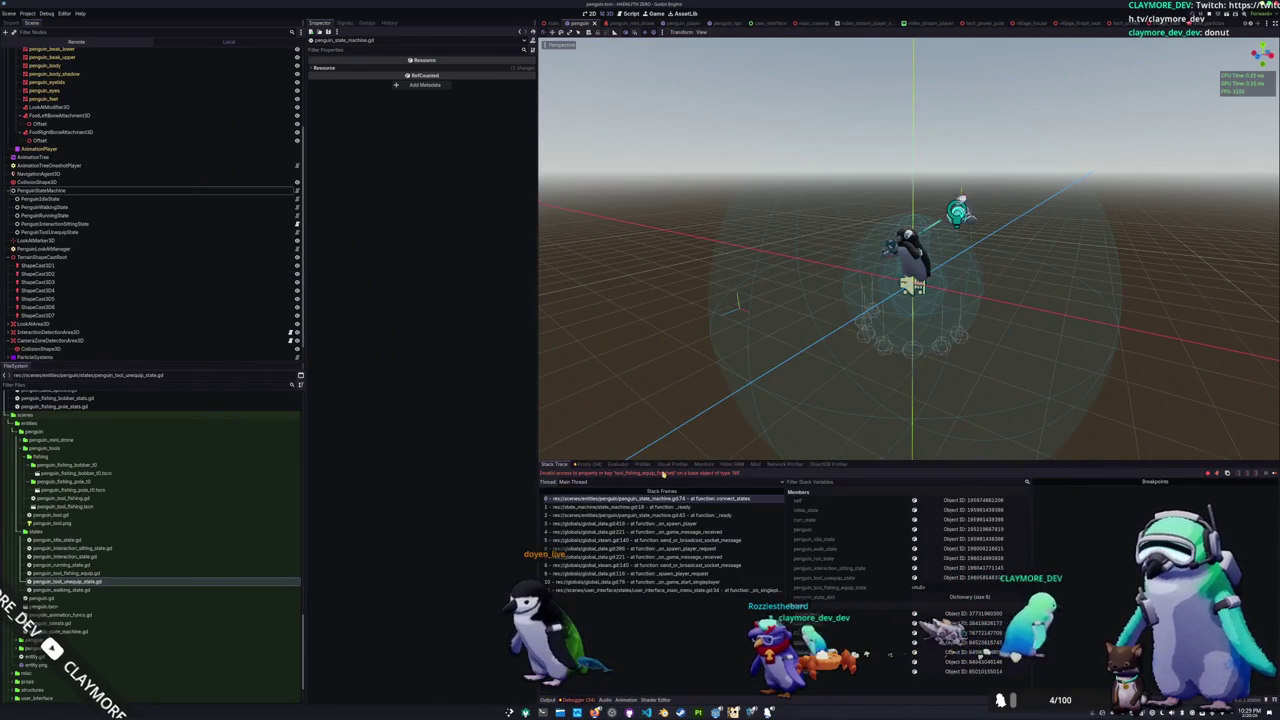
pyautogui.rightClick(45, 193)
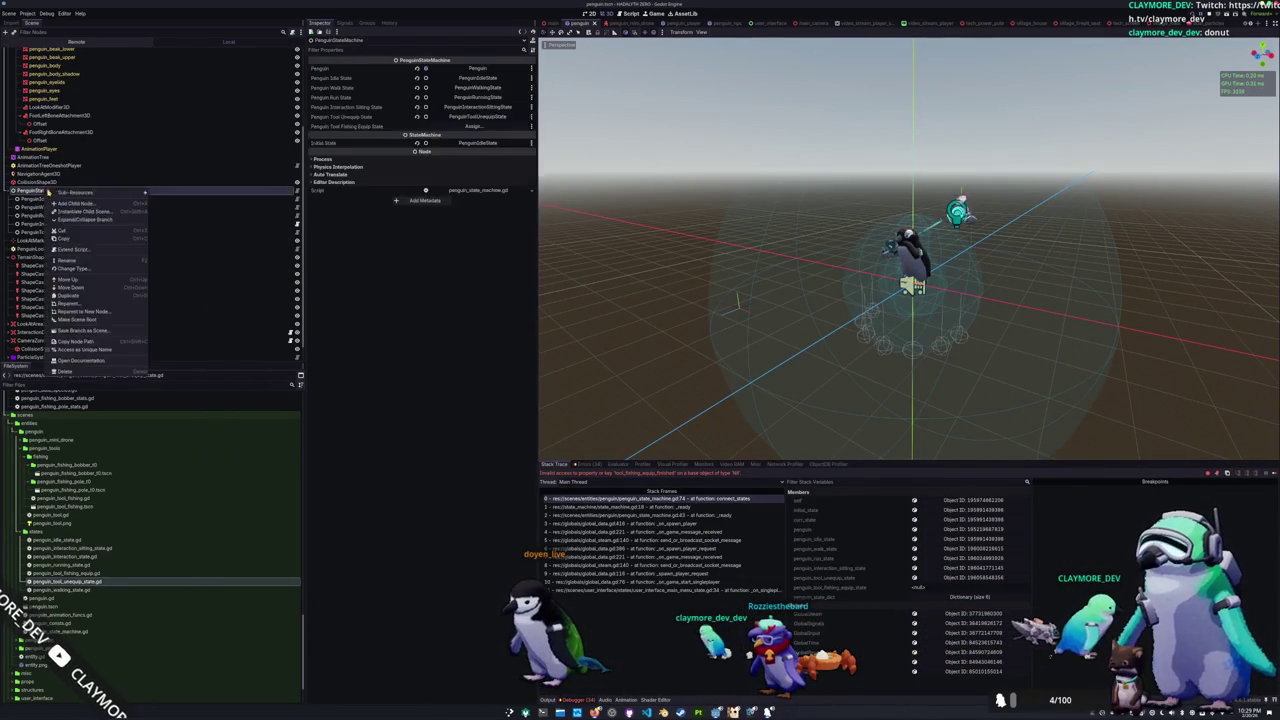
pyautogui.click(75, 204)
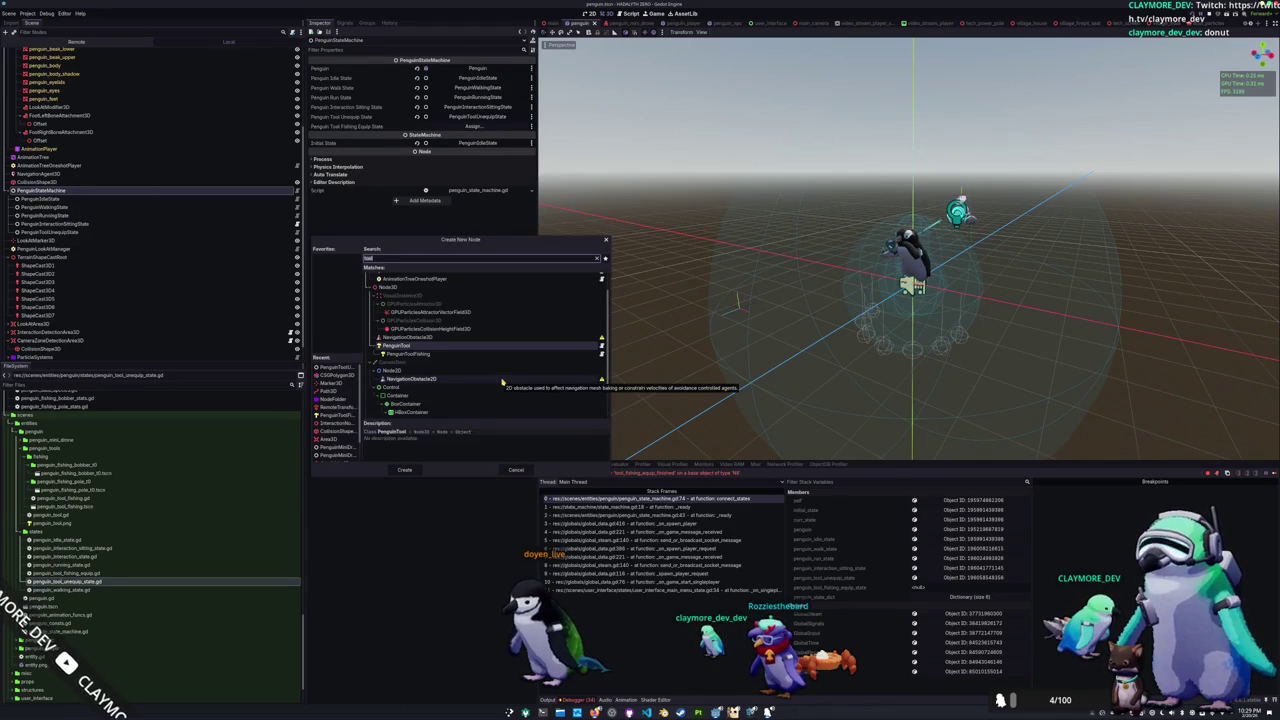
pyautogui.write('fishing')
pyautogui.press('Return')
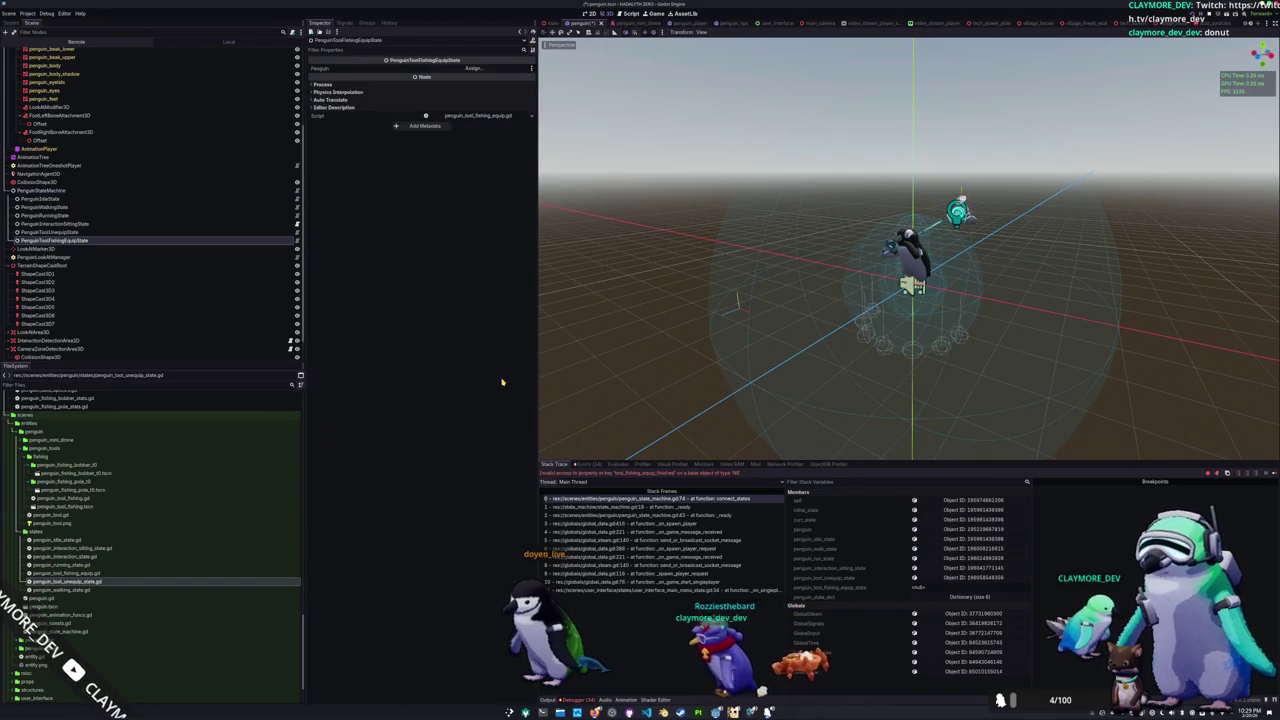
# Step: Assign Penguin to the new state and put it in the state machine's fishing-equip slot, then run
pyautogui.click(492, 68)
pyautogui.doubleClick(620, 269)
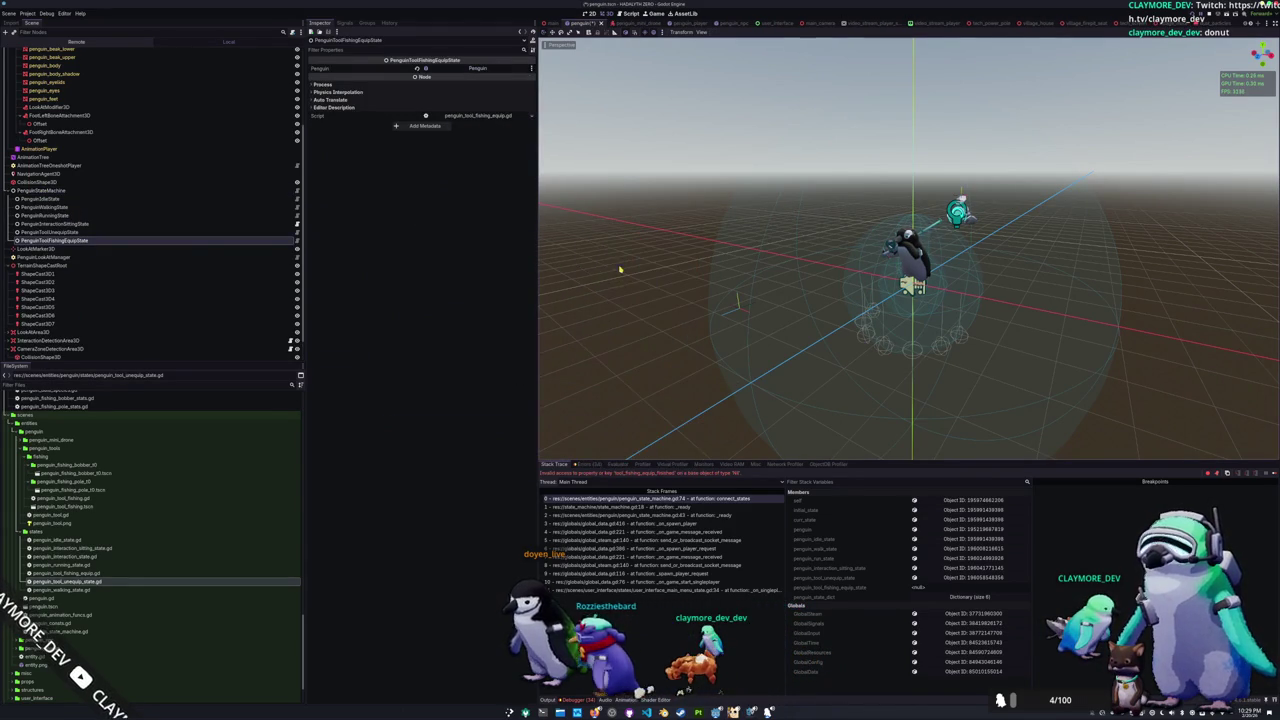
pyautogui.click(99, 190)
pyautogui.click(475, 127)
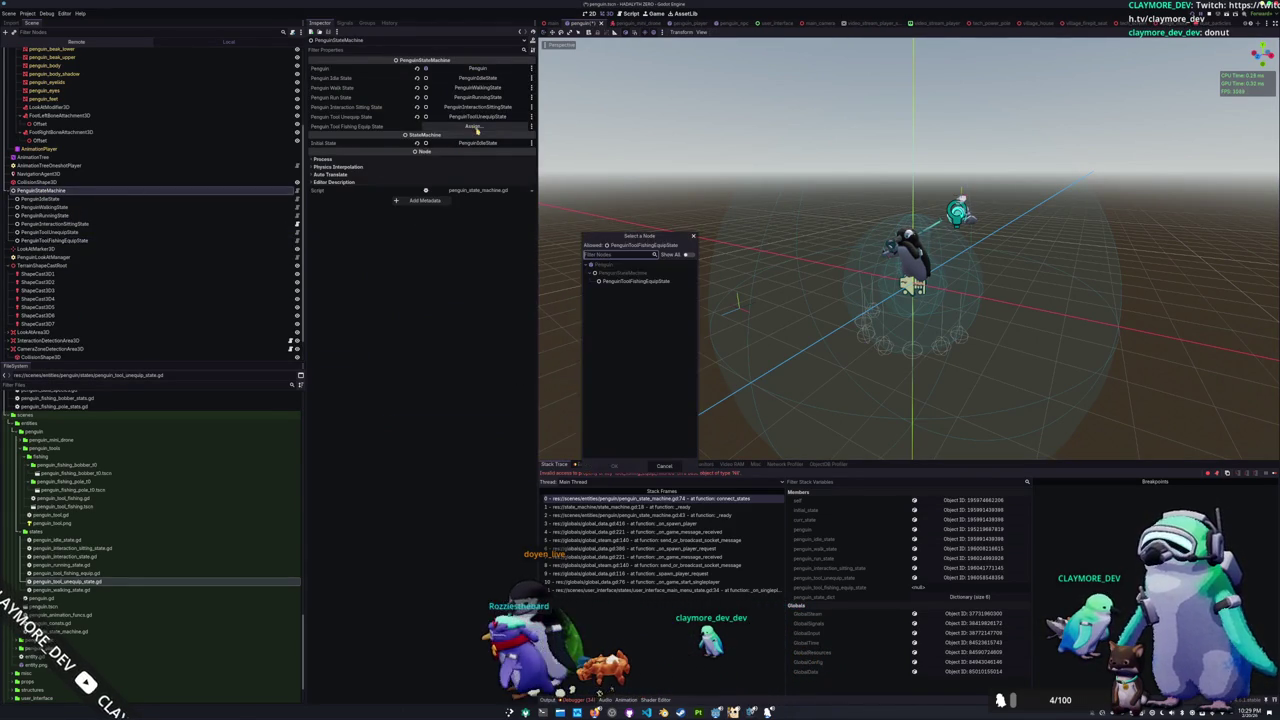
pyautogui.doubleClick(628, 281)
pyautogui.press('F8')
pyautogui.press('F5')
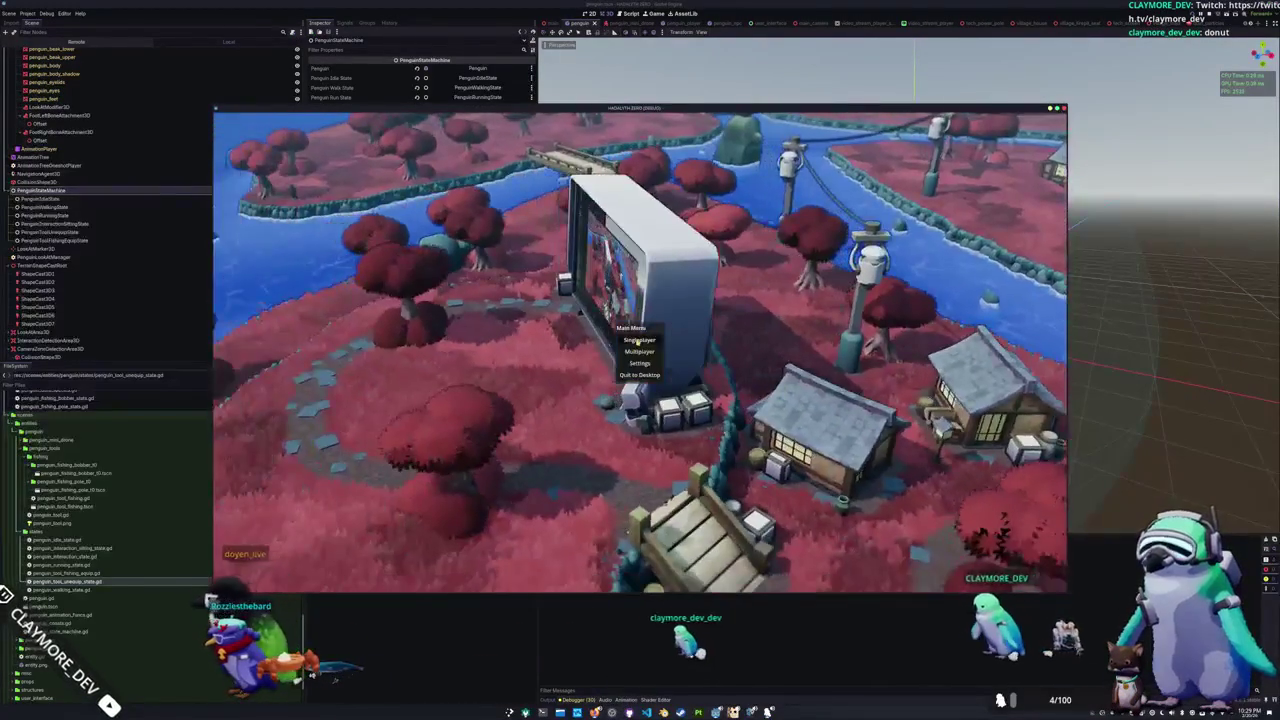
# Step: Start a Singleplayer game, inspect the Debugger errors, and open Project Settings' Input Map
pyautogui.click(637, 341)
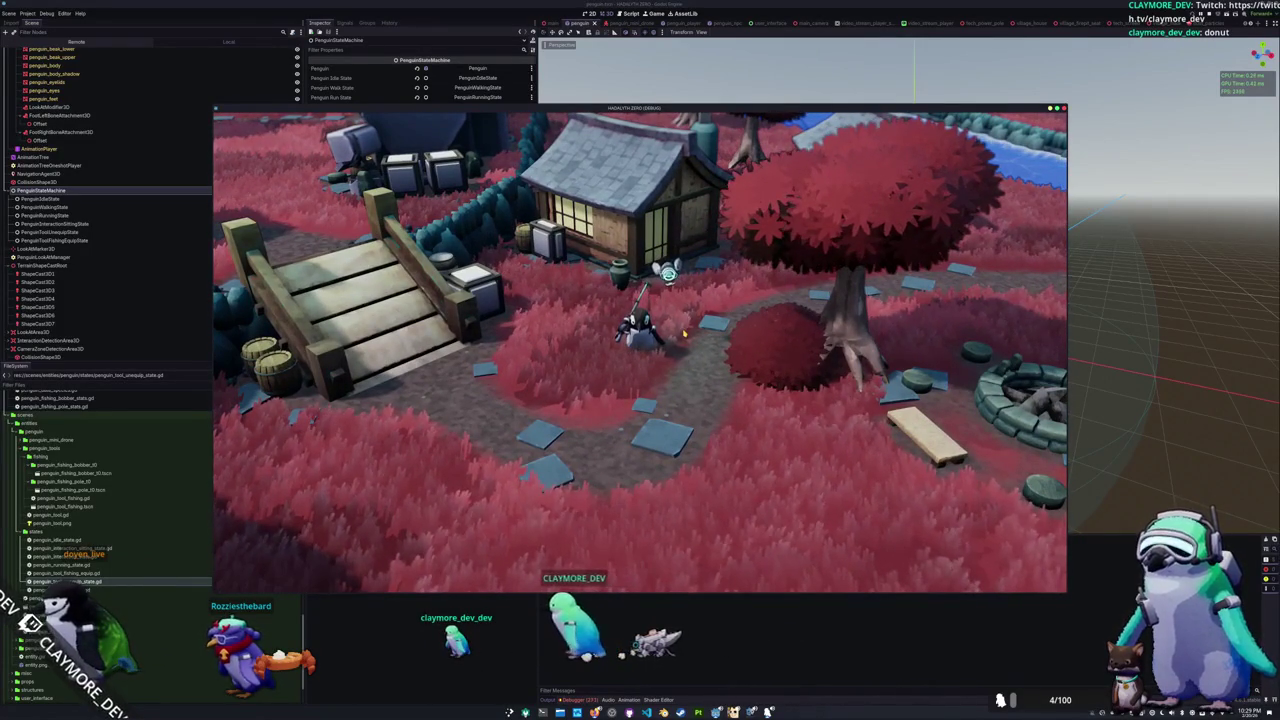
pyautogui.click(580, 700)
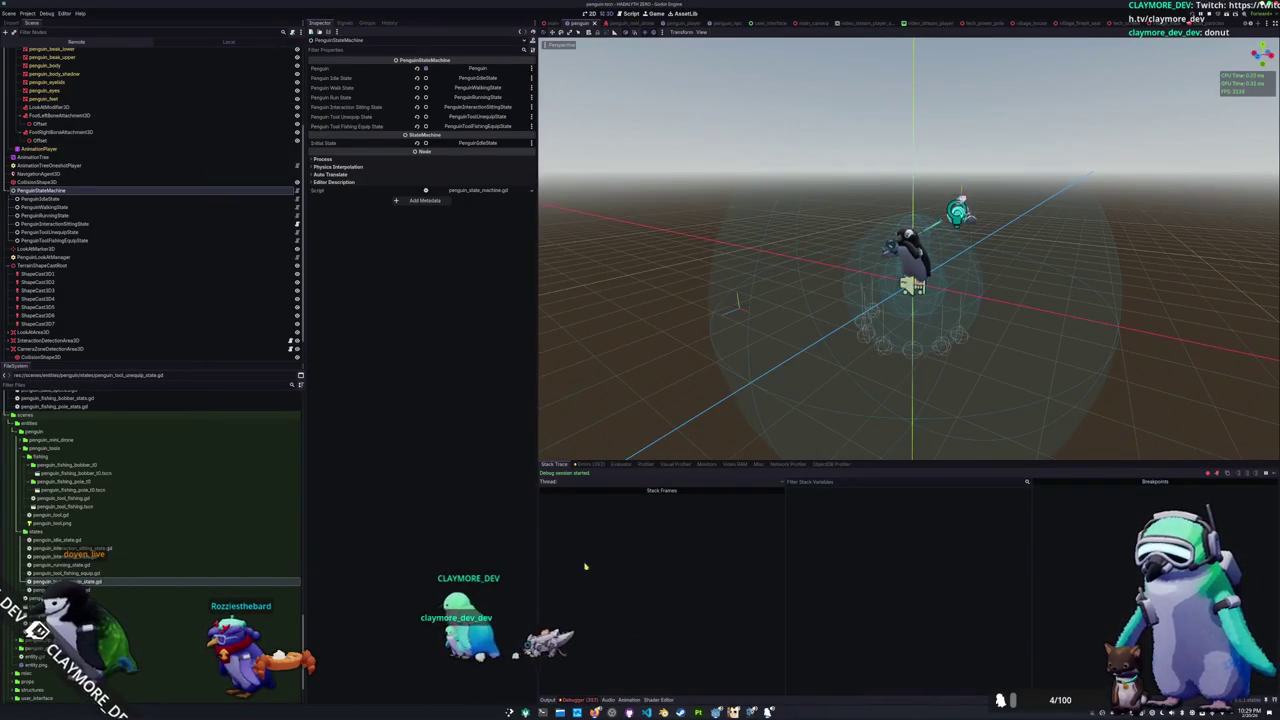
pyautogui.click(592, 465)
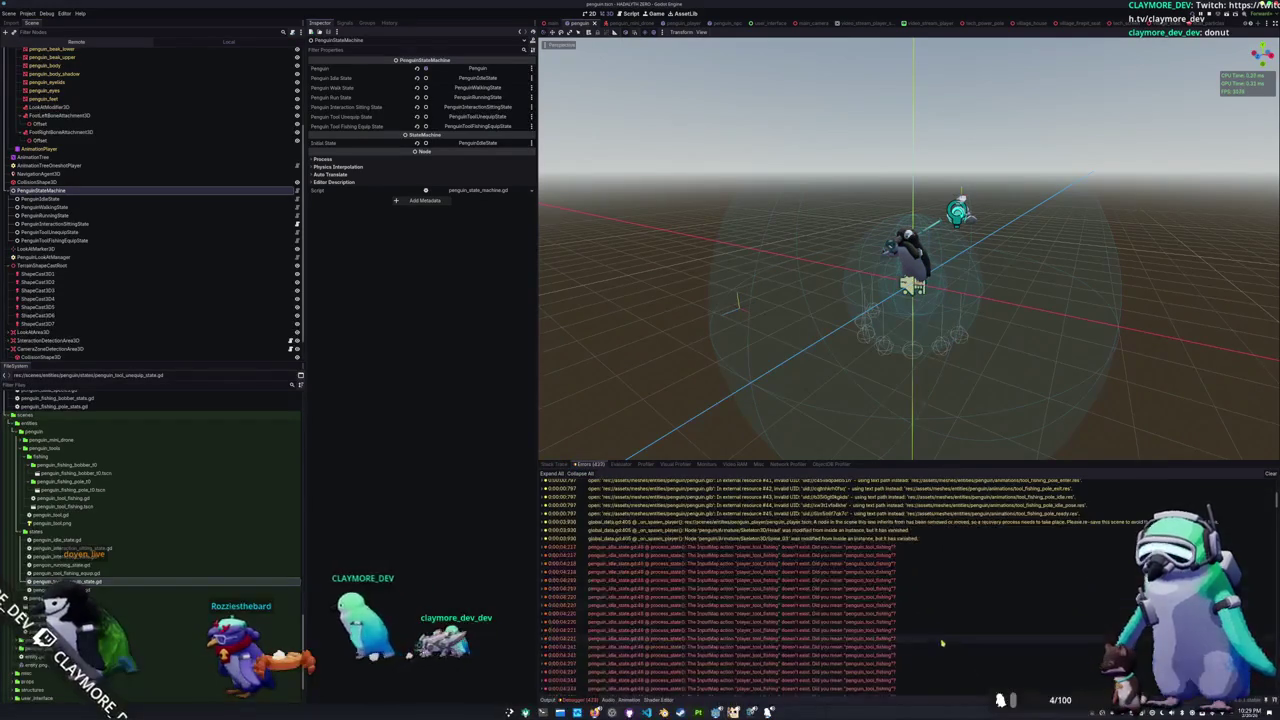
pyautogui.click(825, 624)
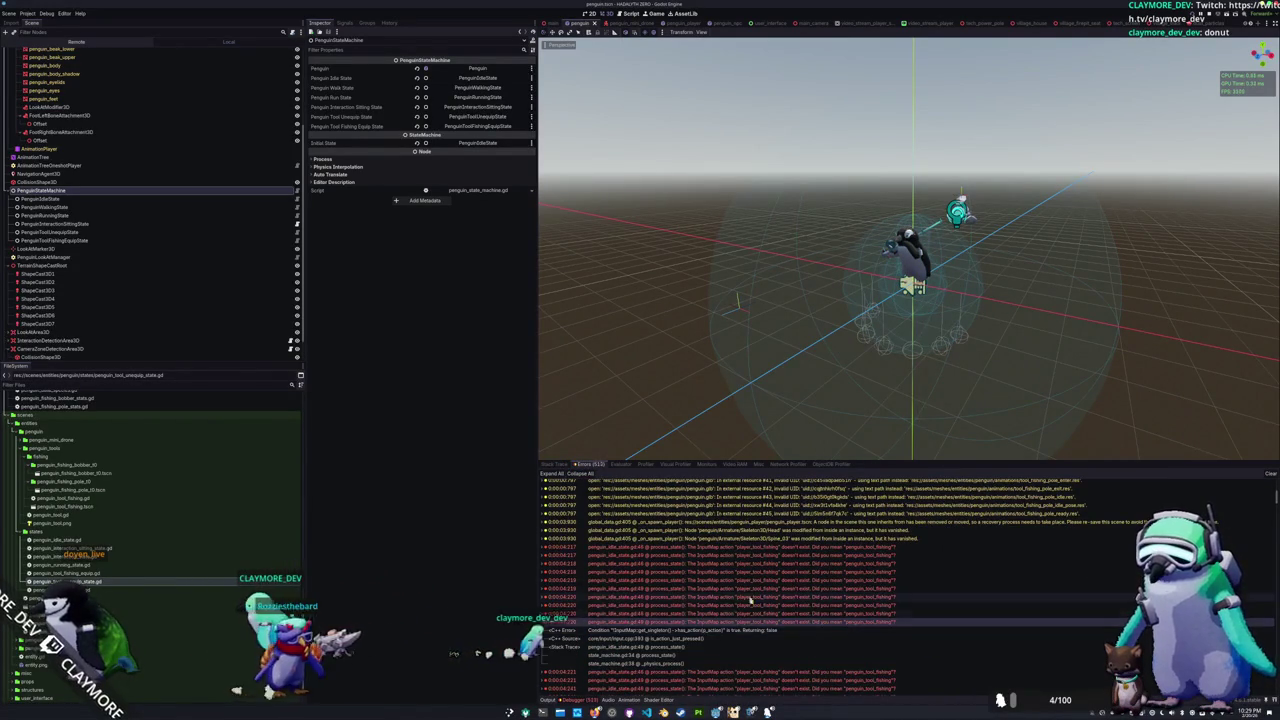
pyautogui.click(20, 14)
pyautogui.click(40, 22)
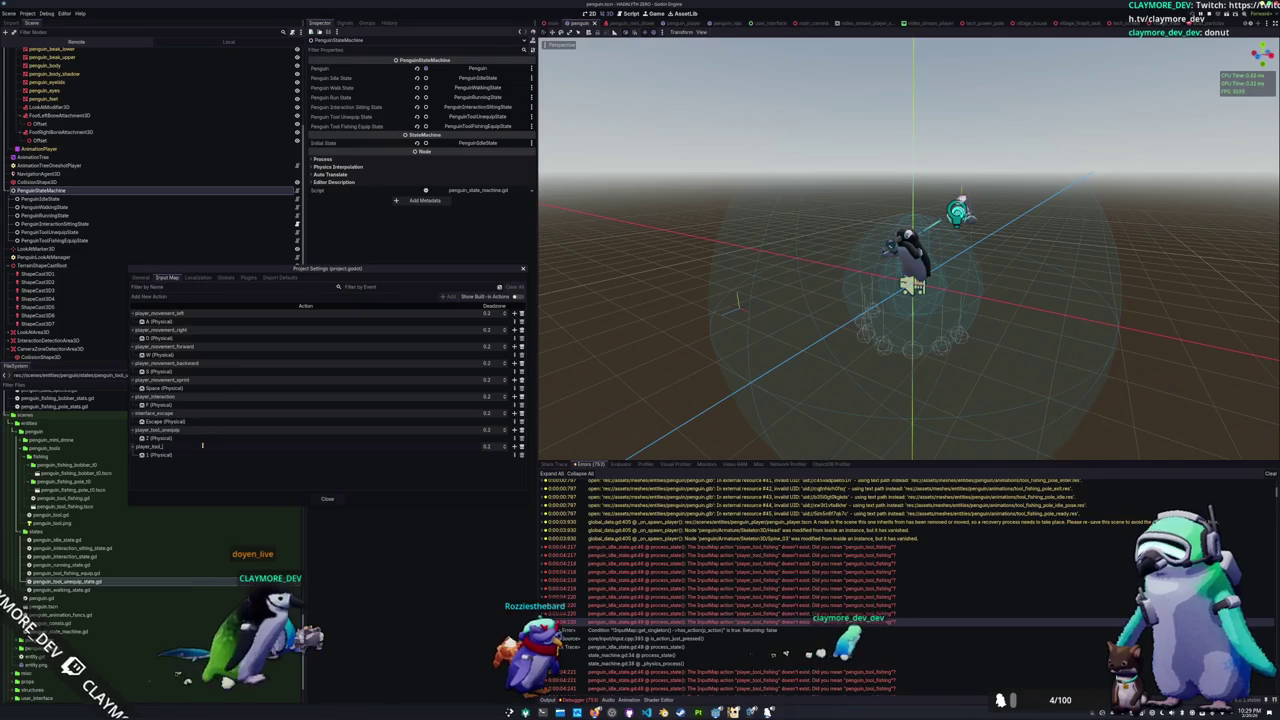
# Step: Close Project Settings, rerun the game to test fishing equip, then go to VS Code
pyautogui.click(322, 497)
pyautogui.press('F5')
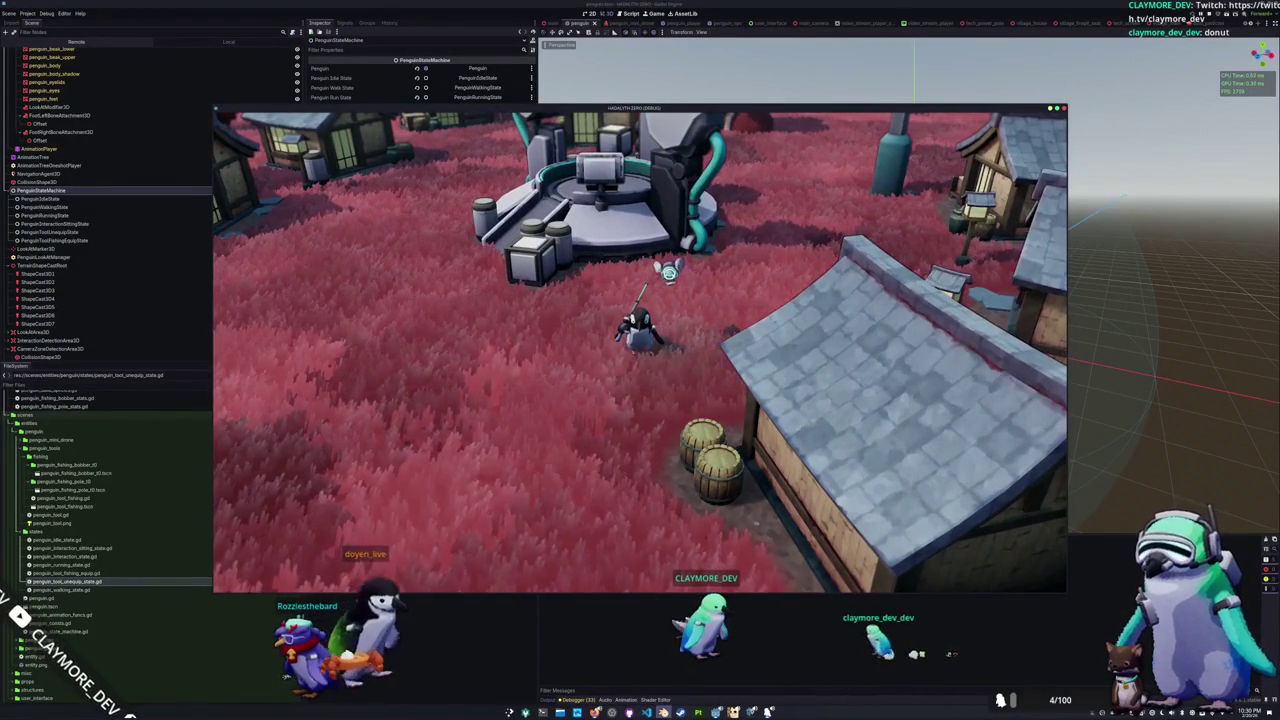
pyautogui.click(664, 711)
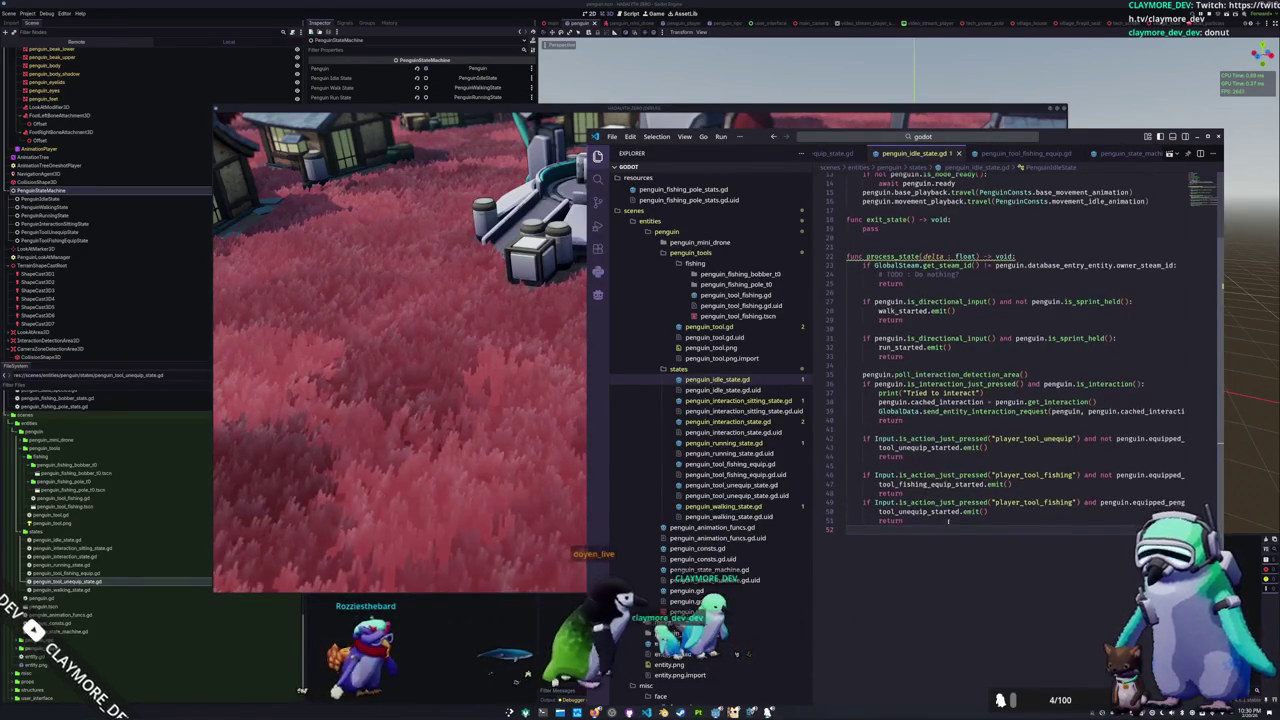
# Step: Step through lines 45–49 of penguin_idle_state.gd's fishing-equip checks, then return to Godot
pyautogui.click(982, 493)
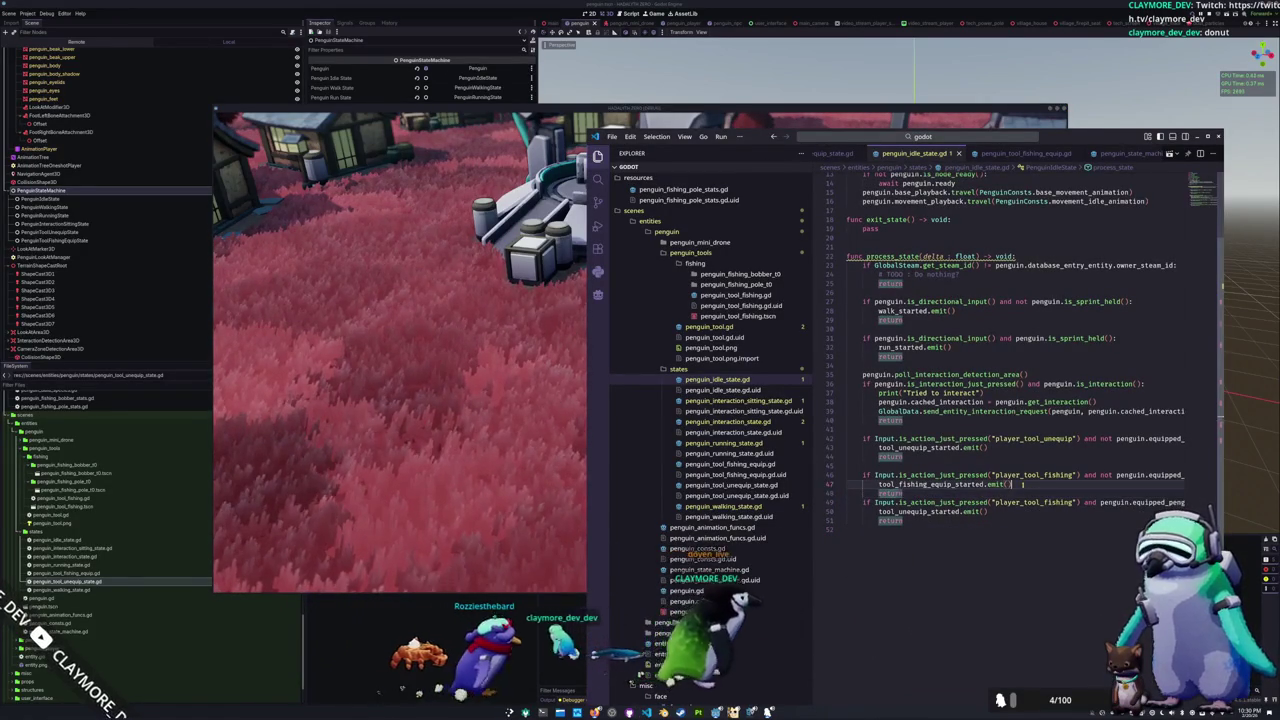
pyautogui.click(1021, 484)
pyautogui.press('Up')
pyautogui.press('Up')
pyautogui.press('Up')
pyautogui.press('Up')
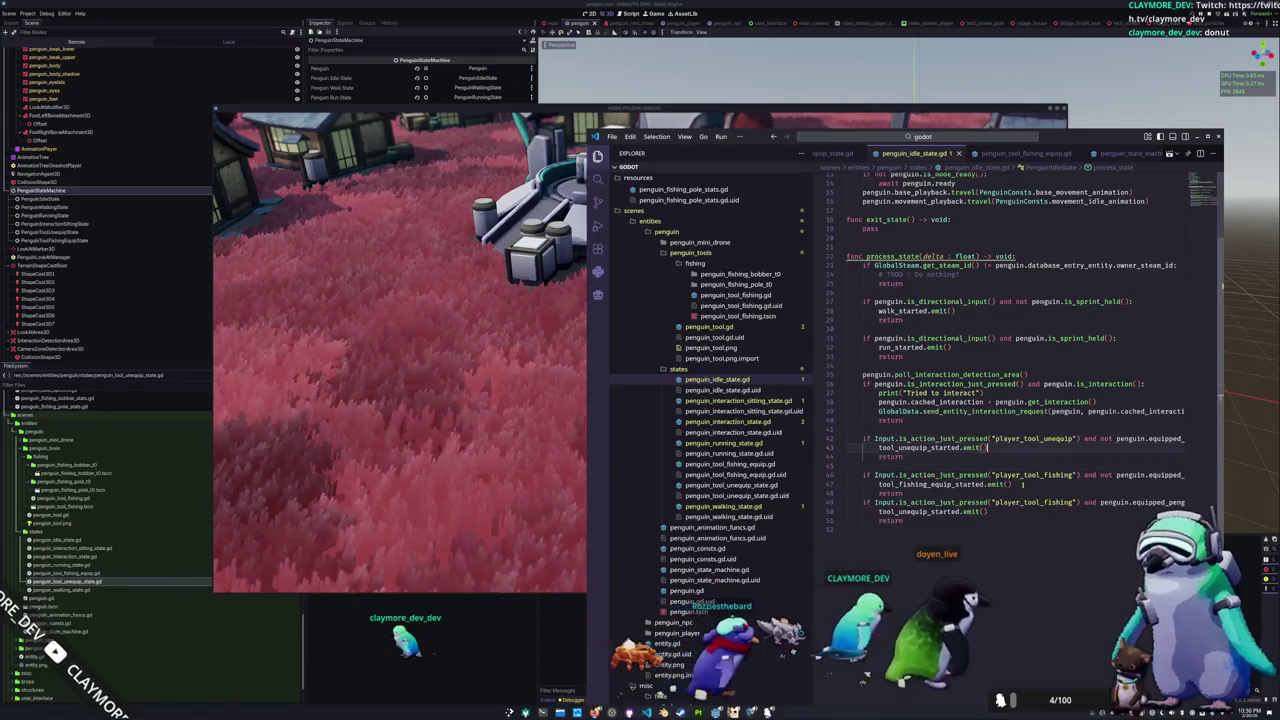
pyautogui.press('Down')
pyautogui.press('Down')
pyautogui.press('Down')
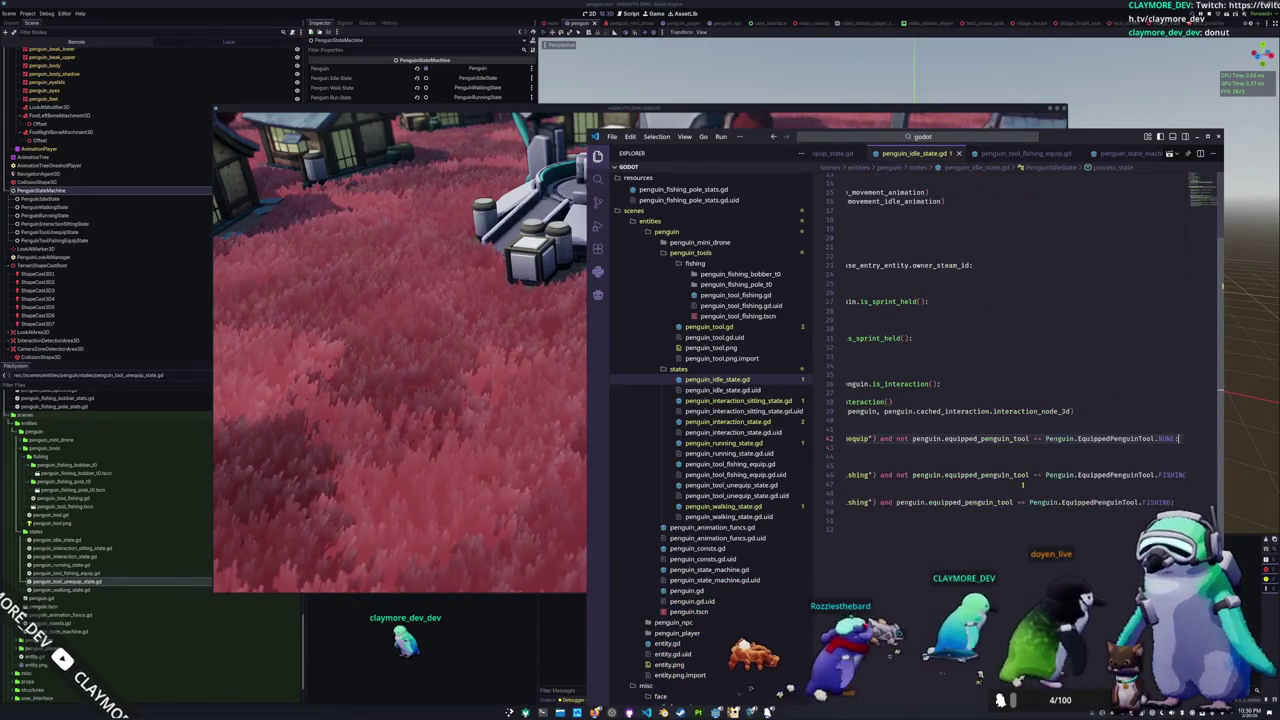
pyautogui.press('Down')
pyautogui.press('Down')
pyautogui.press('Down')
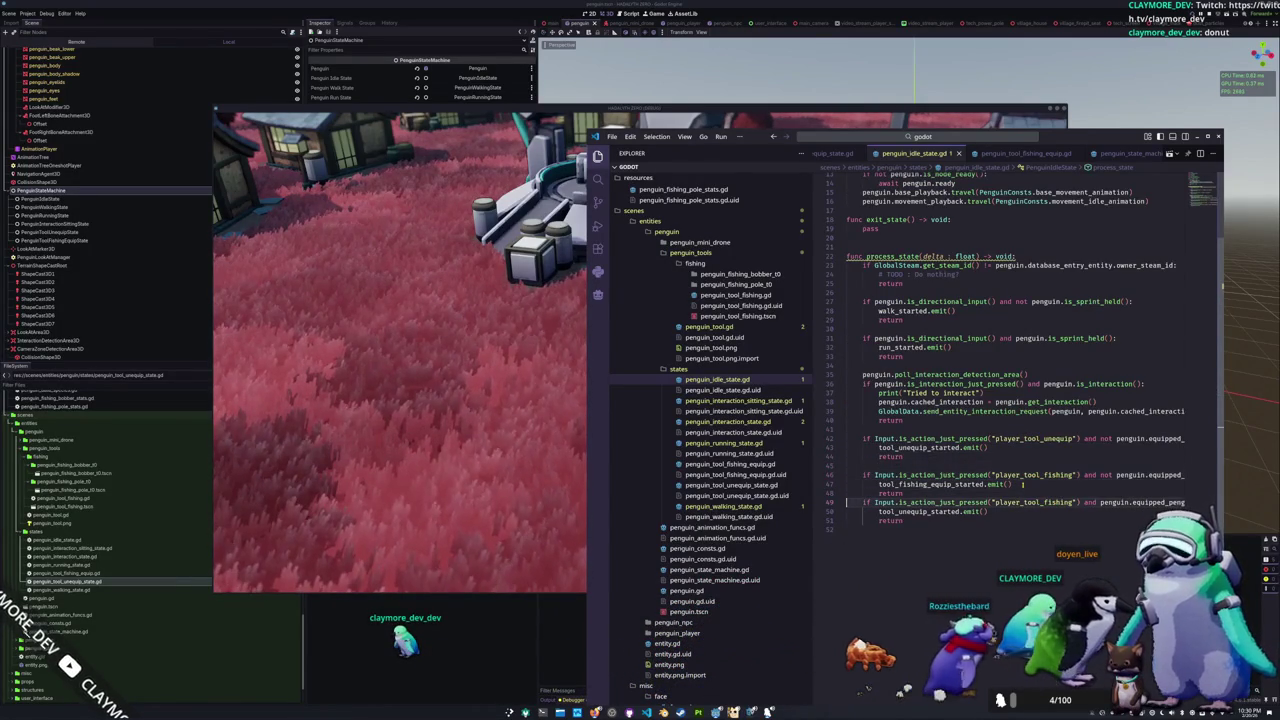
pyautogui.click(527, 666)
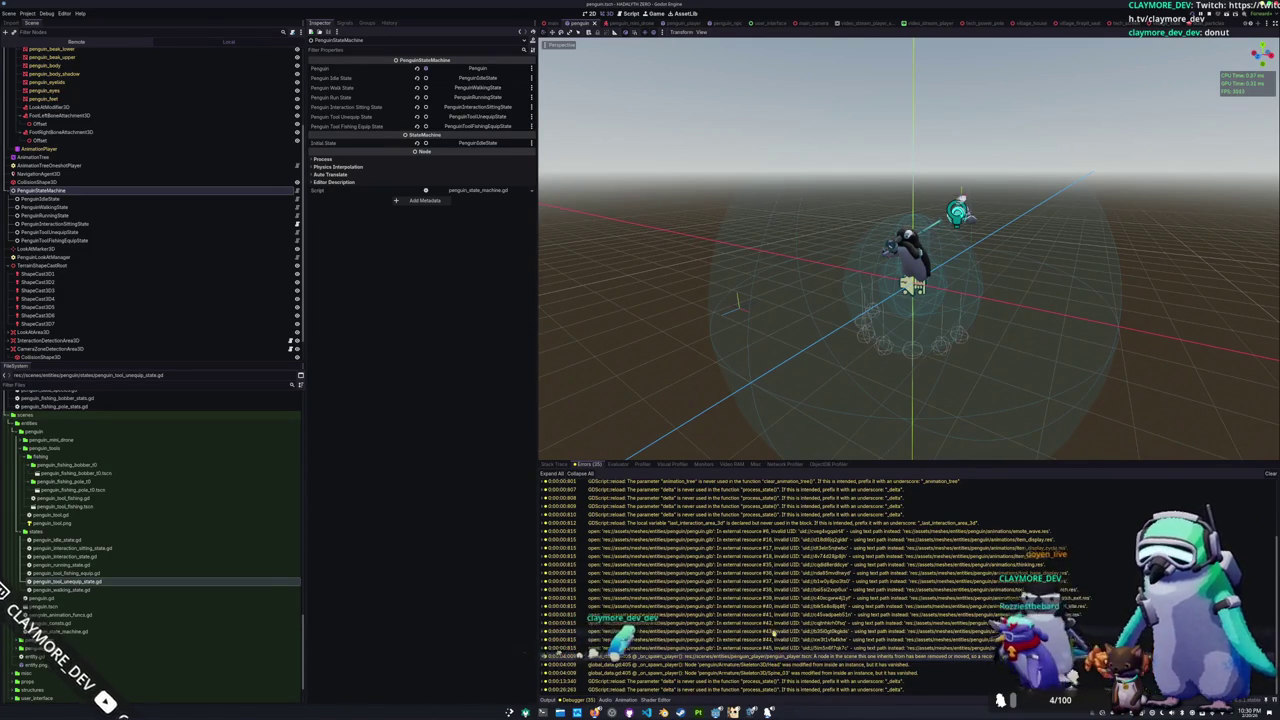
# Step: Scroll through the Output log, save the scenes, and switch to the penguin_player scene tab
pyautogui.scroll(3, 773, 633)
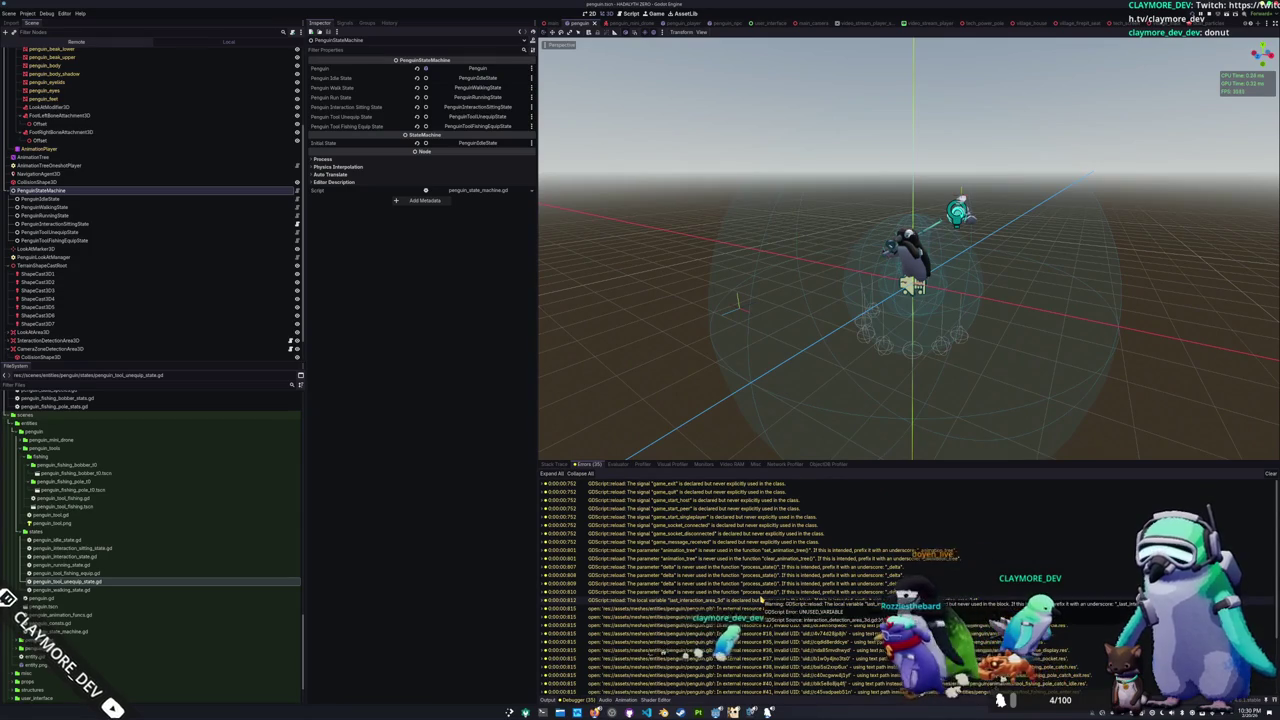
pyautogui.scroll(-3, 700, 650)
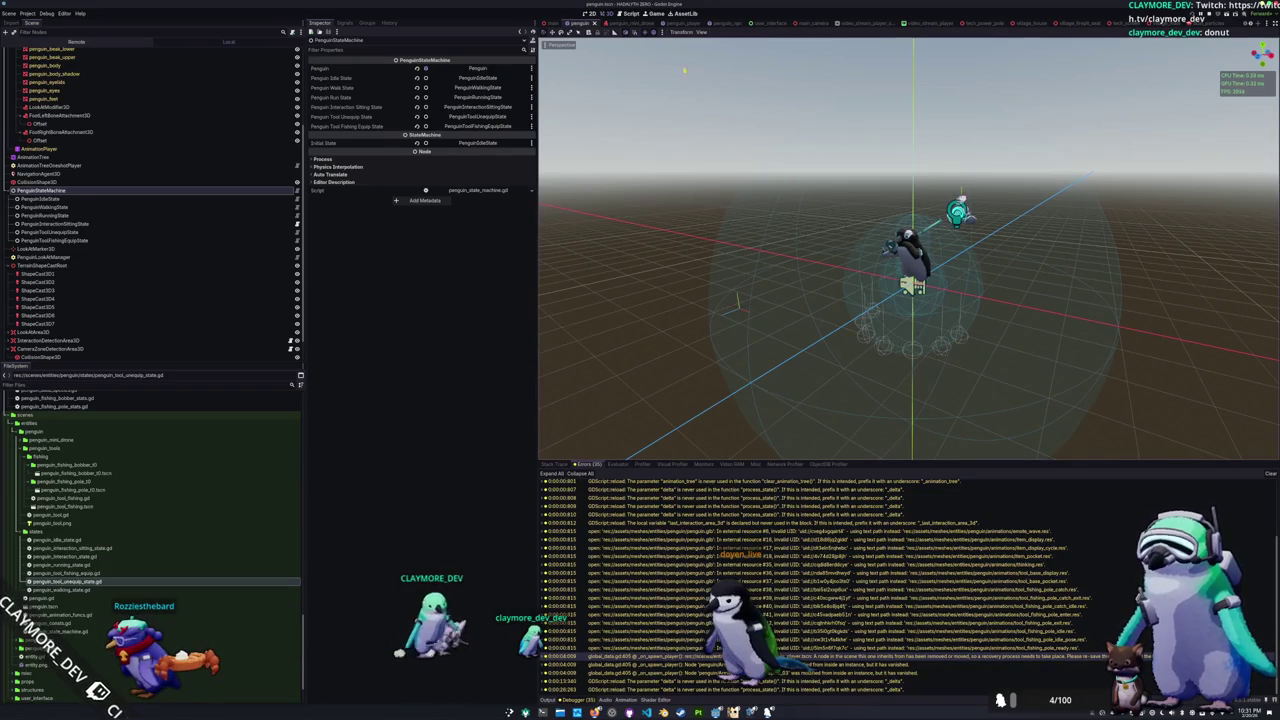
pyautogui.click(693, 24)
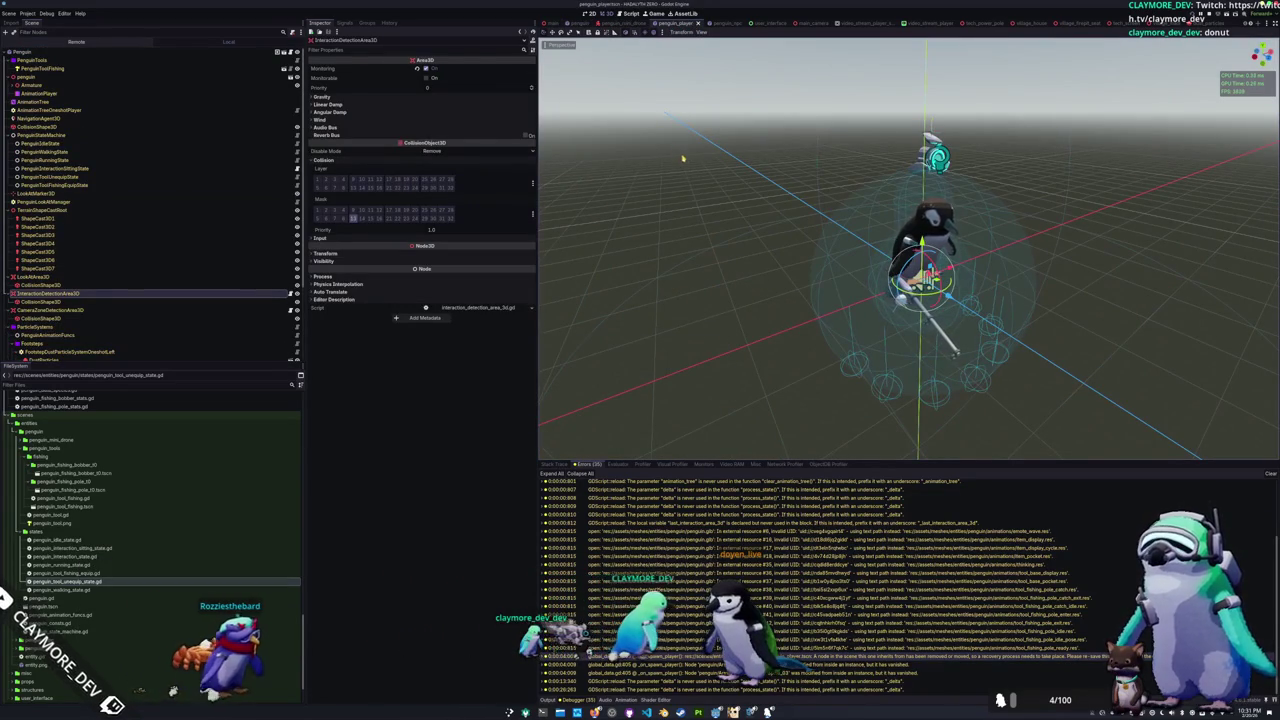
pyautogui.press('F5')
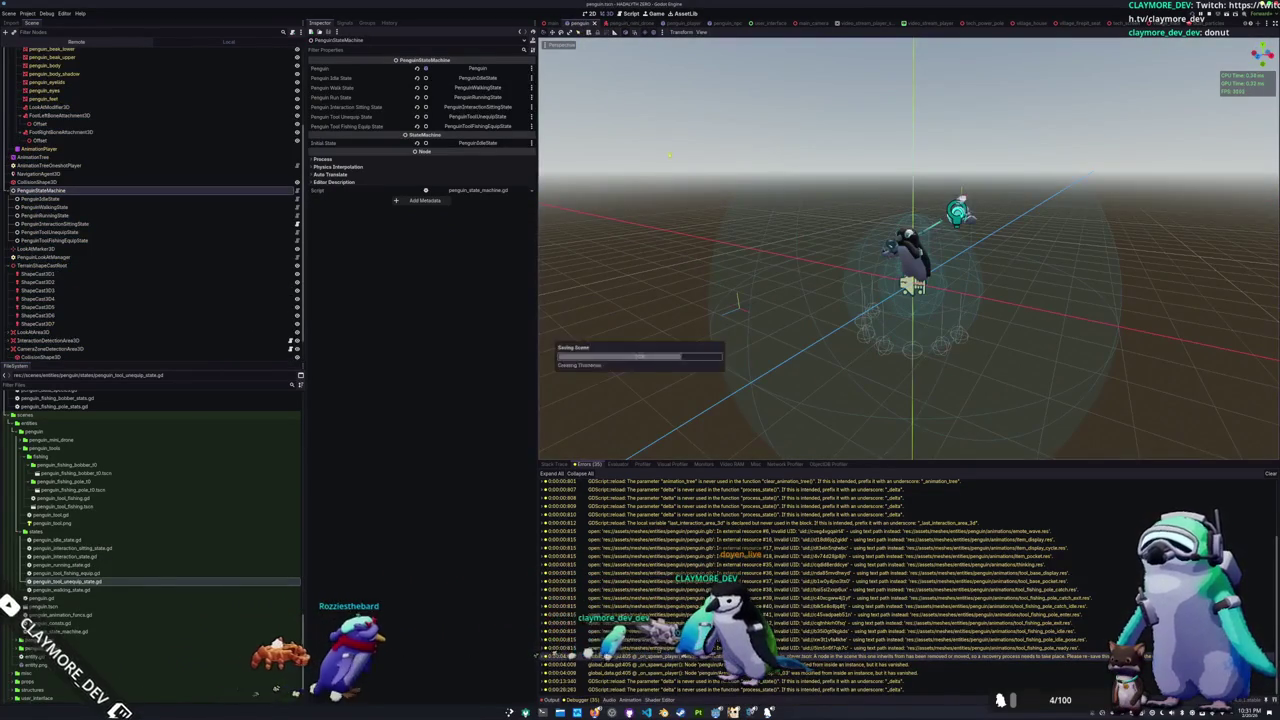
pyautogui.click(692, 23)
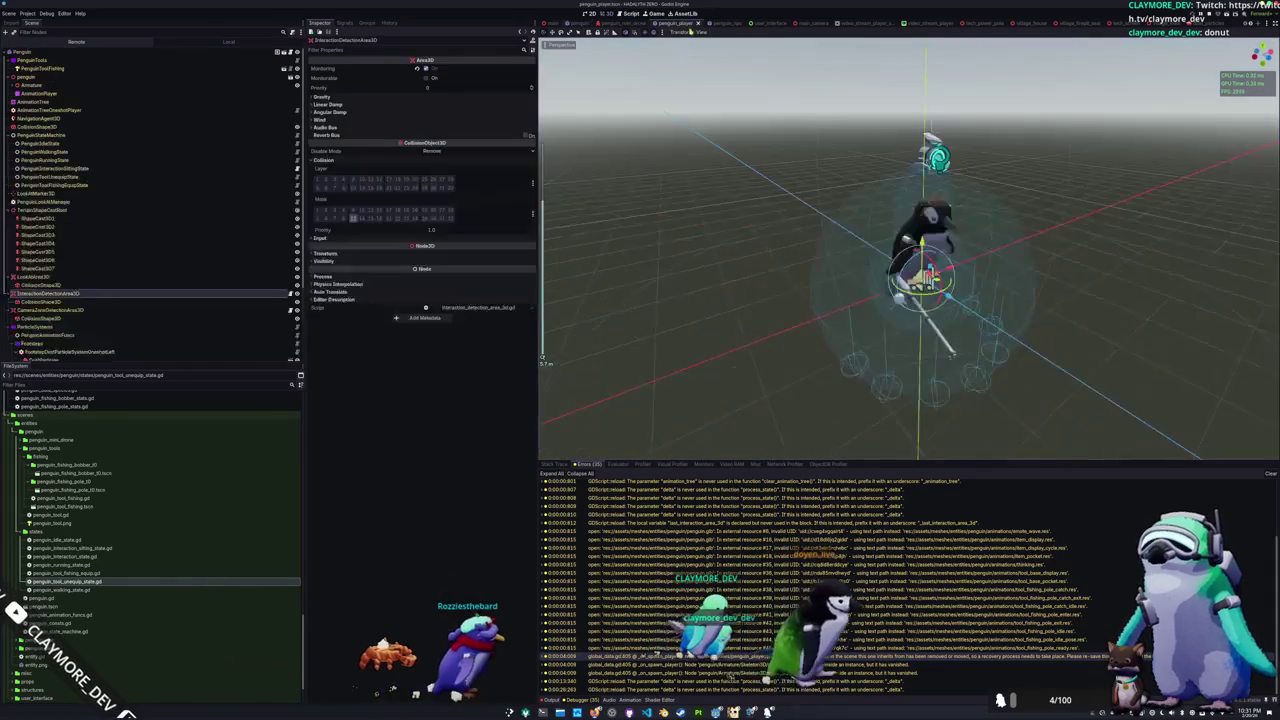
# Step: Open the AnimationTree's root blend graph and peek into the movement state machine
pyautogui.click(275, 102)
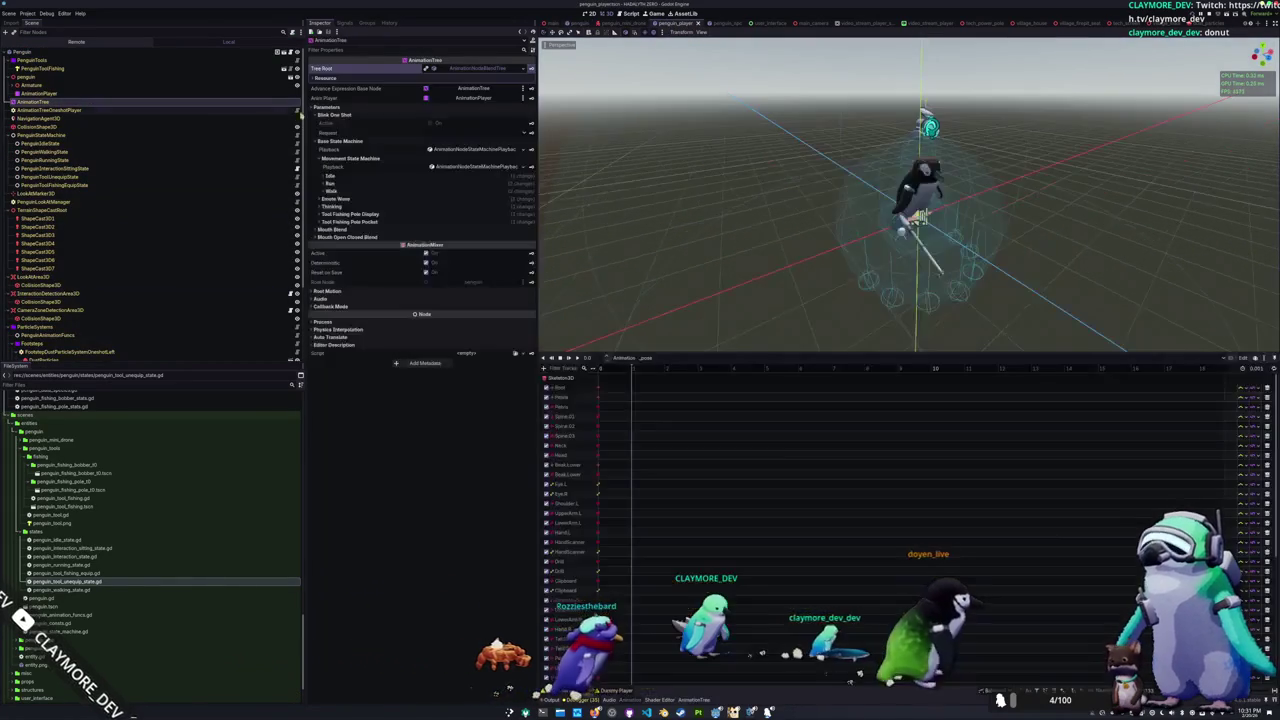
pyautogui.click(483, 69)
pyautogui.click(483, 70)
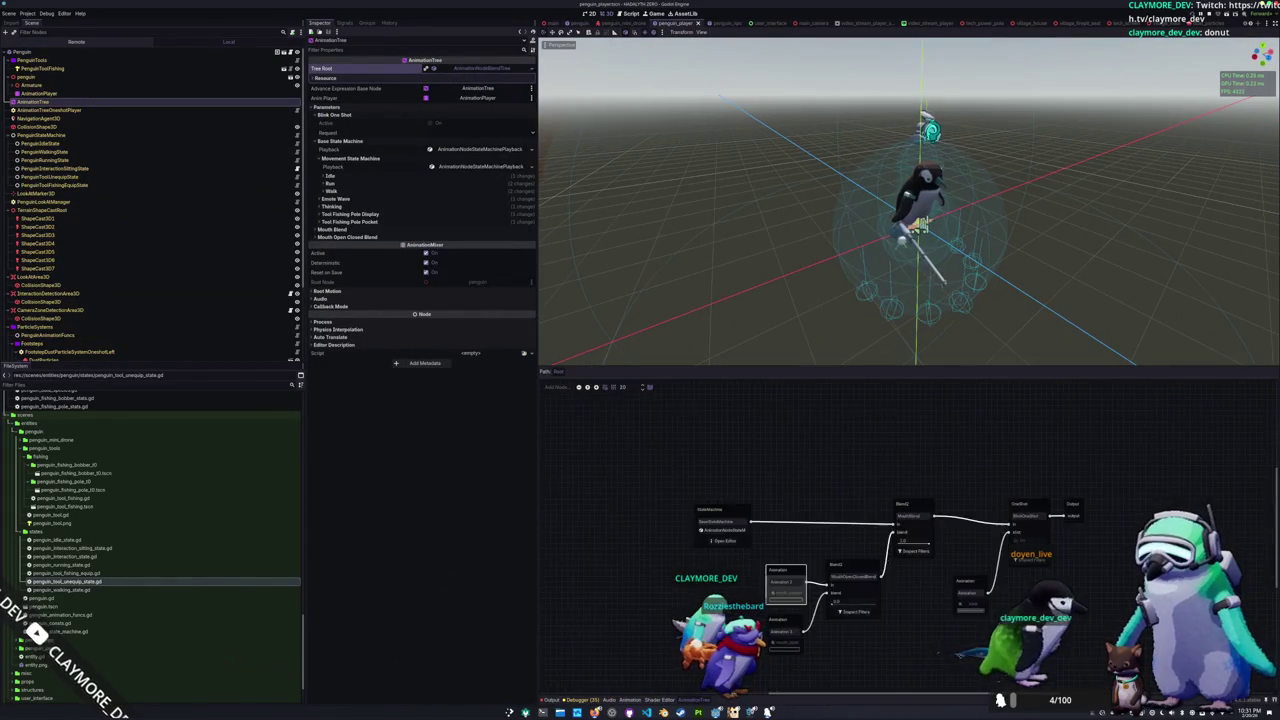
pyautogui.click(723, 540)
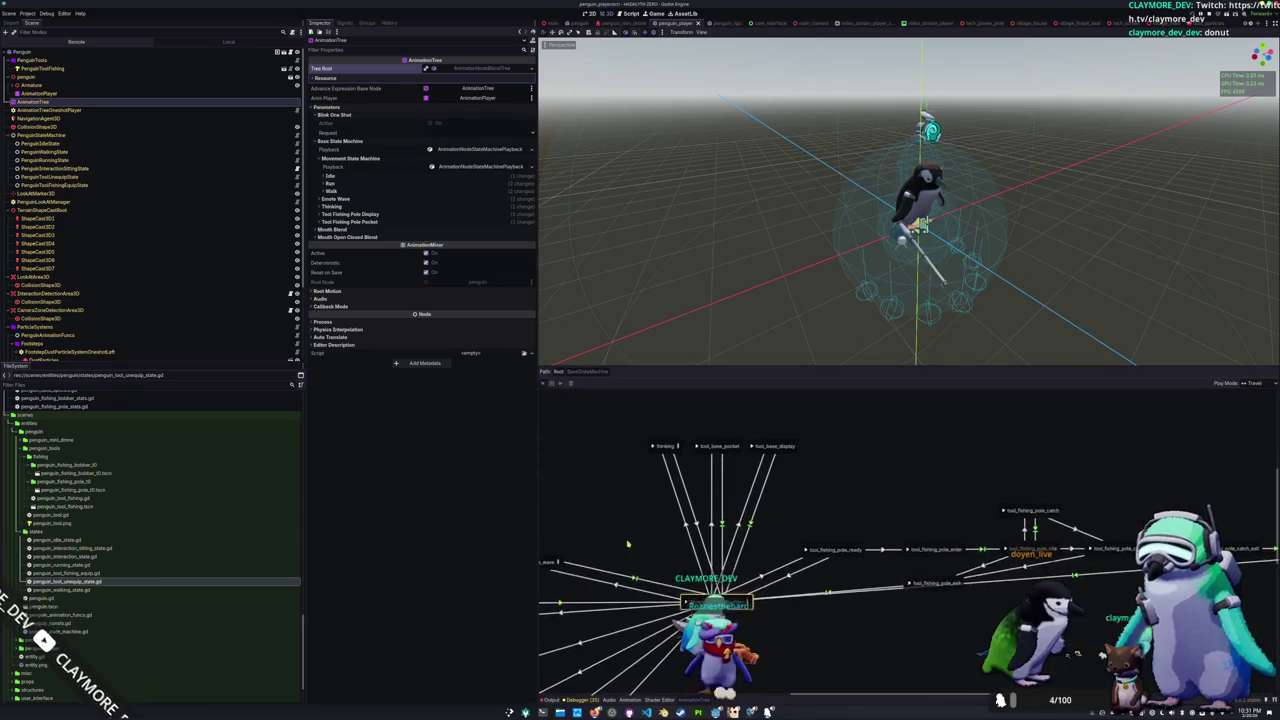
pyautogui.click(558, 371)
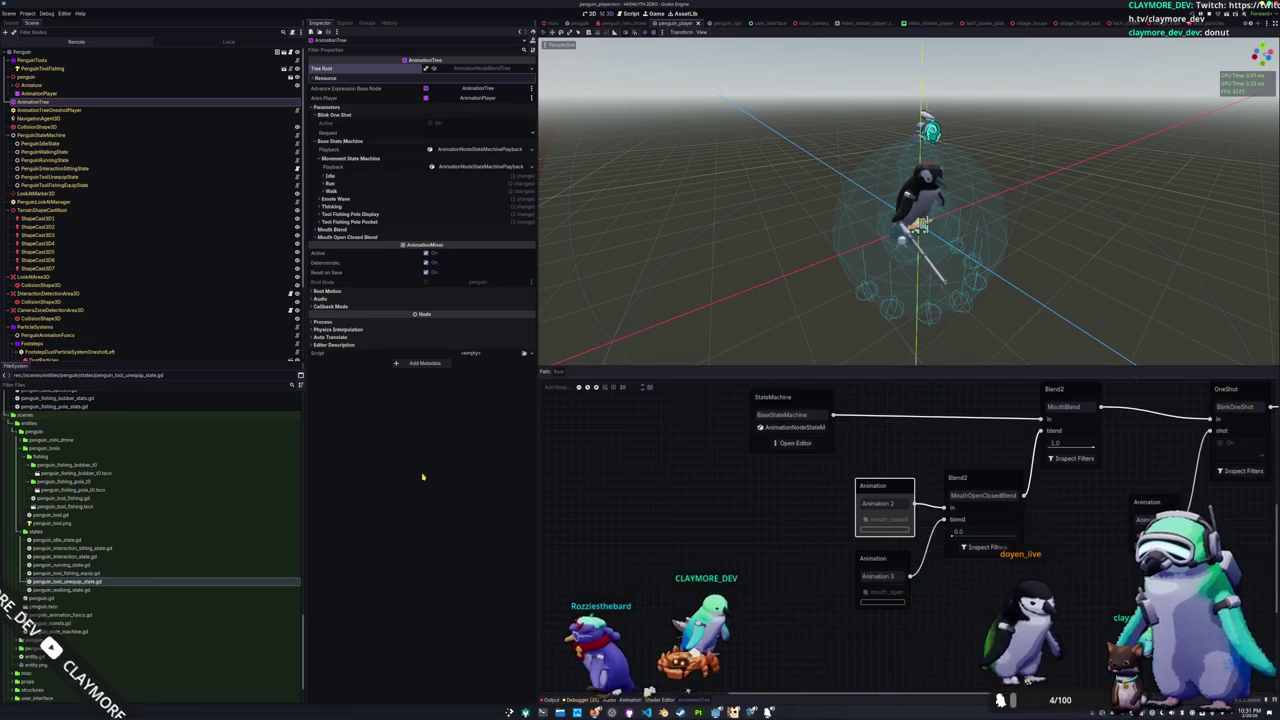
# Step: Check the Tool Fishing Pole Pocket and Display parameters' Fishing Blend amounts
pyautogui.click(465, 222)
pyautogui.click(465, 229)
pyautogui.click(435, 214)
pyautogui.click(435, 229)
pyautogui.click(445, 214)
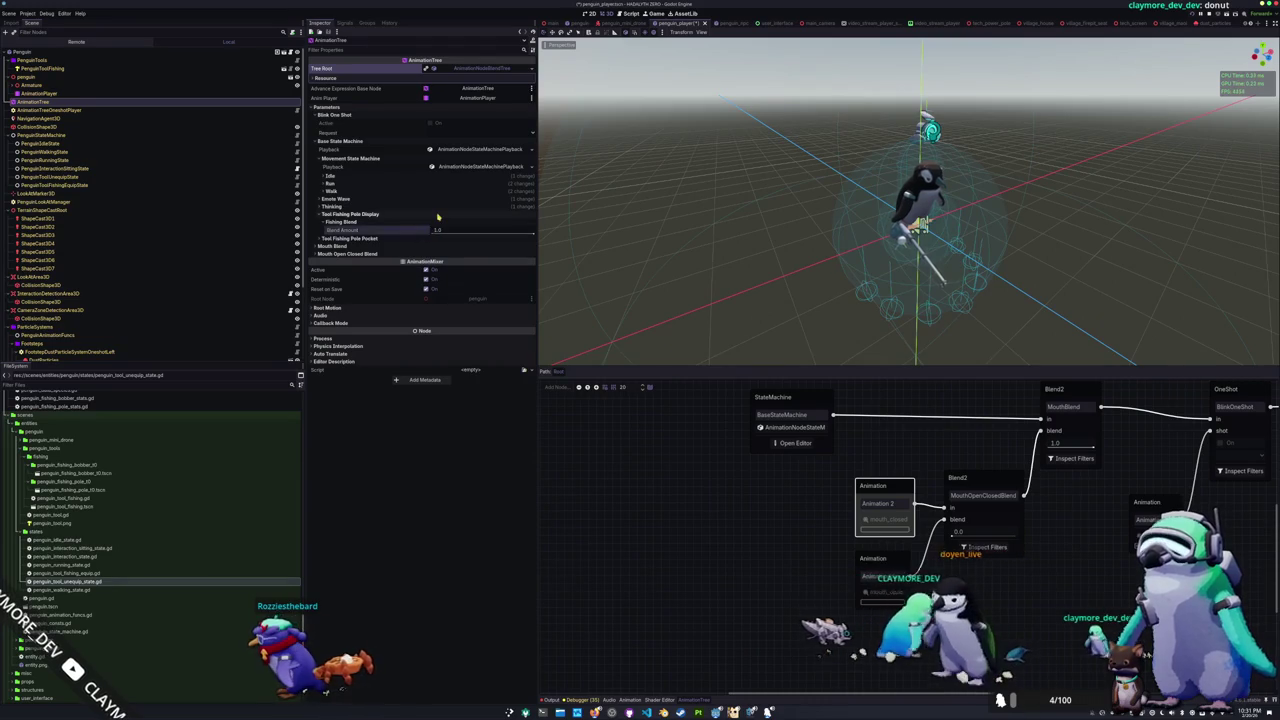
# Step: Review Thinking, Emote Wave, Walk and Run fishing blend and time scale values, then close AnimationTree
pyautogui.click(445, 207)
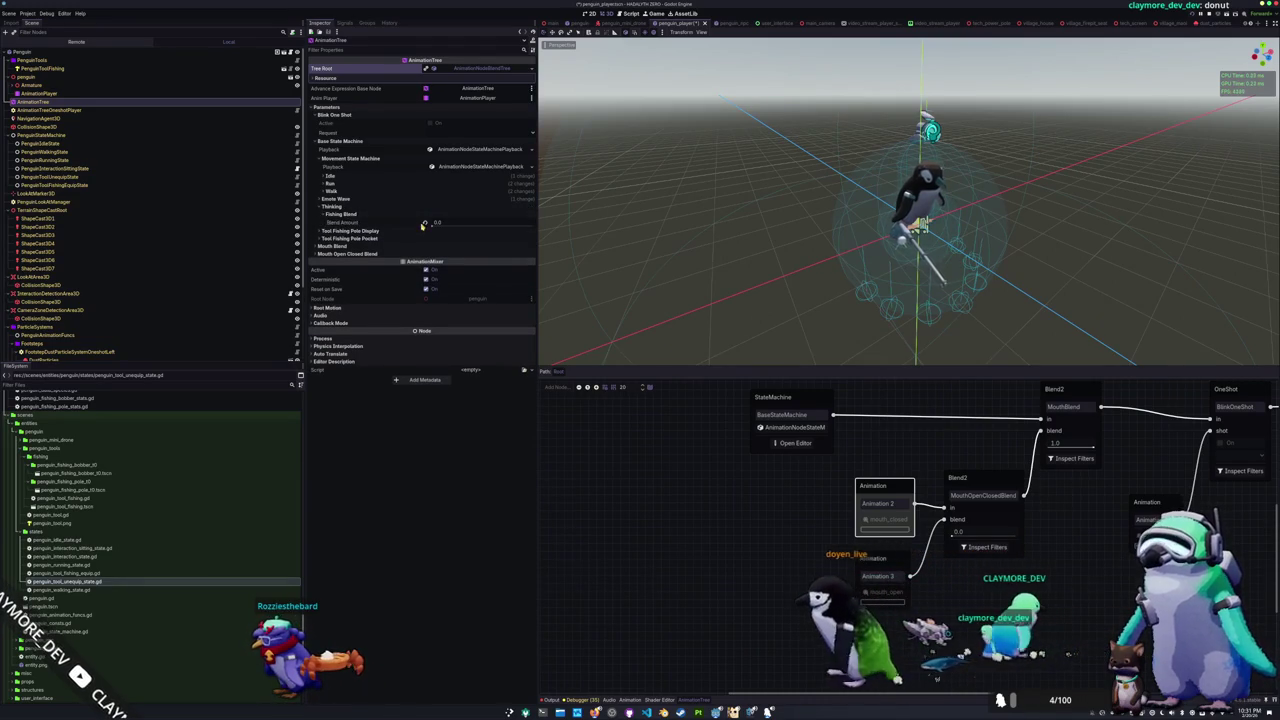
pyautogui.click(425, 199)
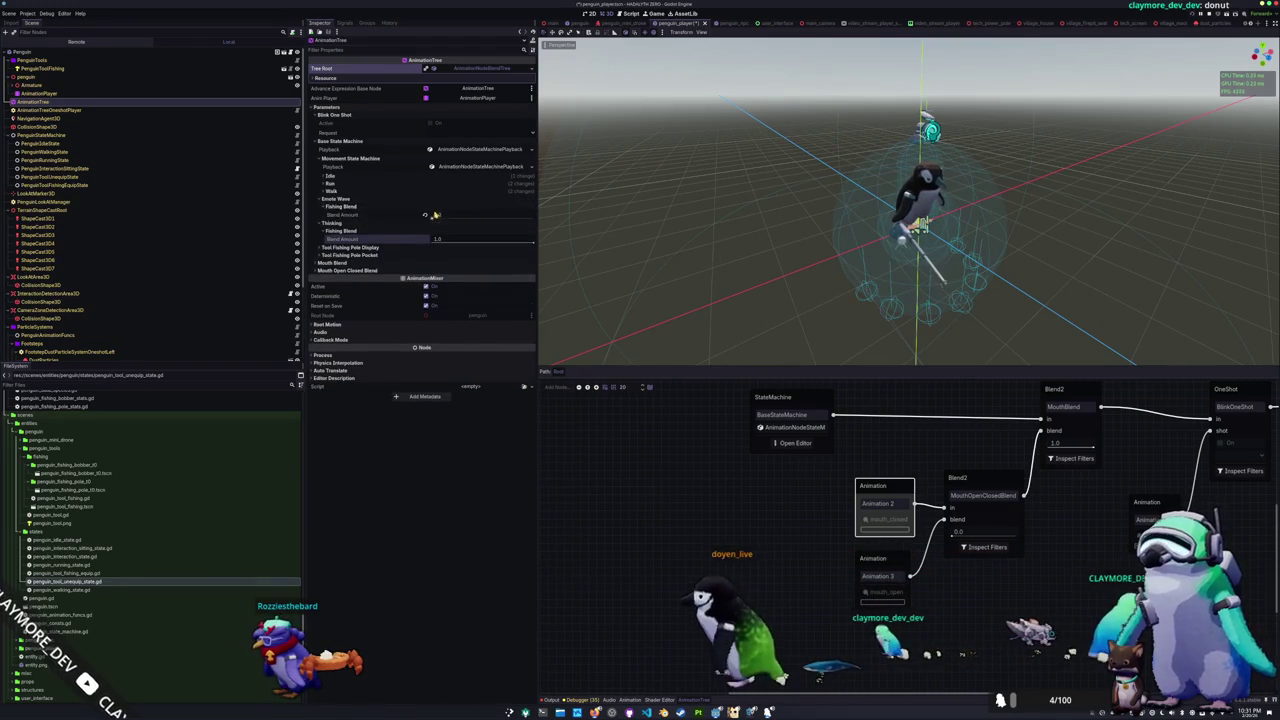
pyautogui.click(430, 216)
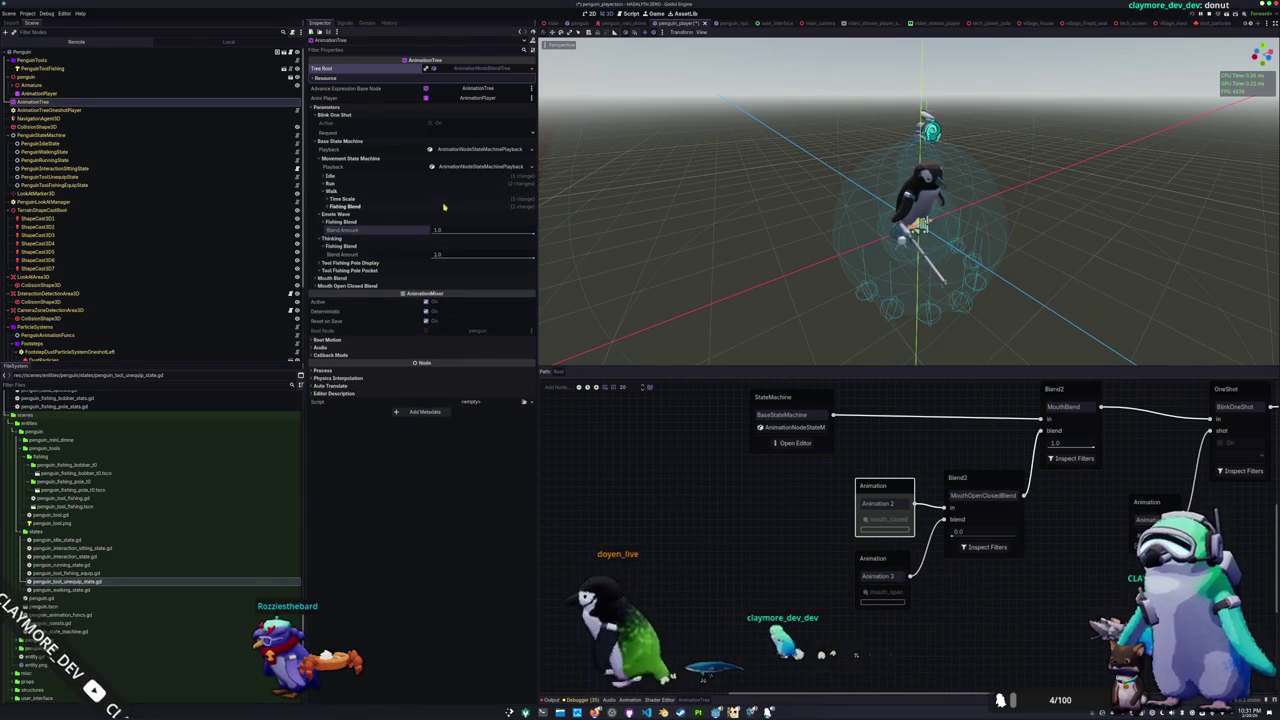
pyautogui.click(442, 199)
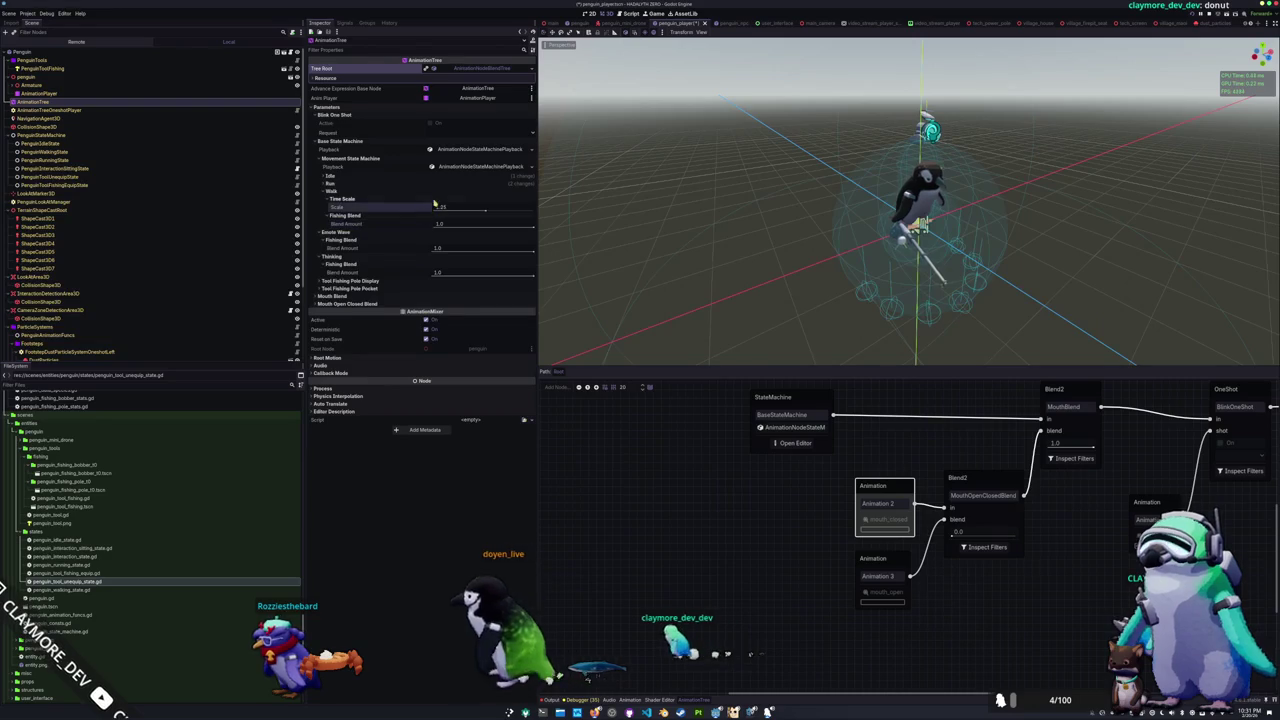
pyautogui.click(446, 184)
pyautogui.click(432, 199)
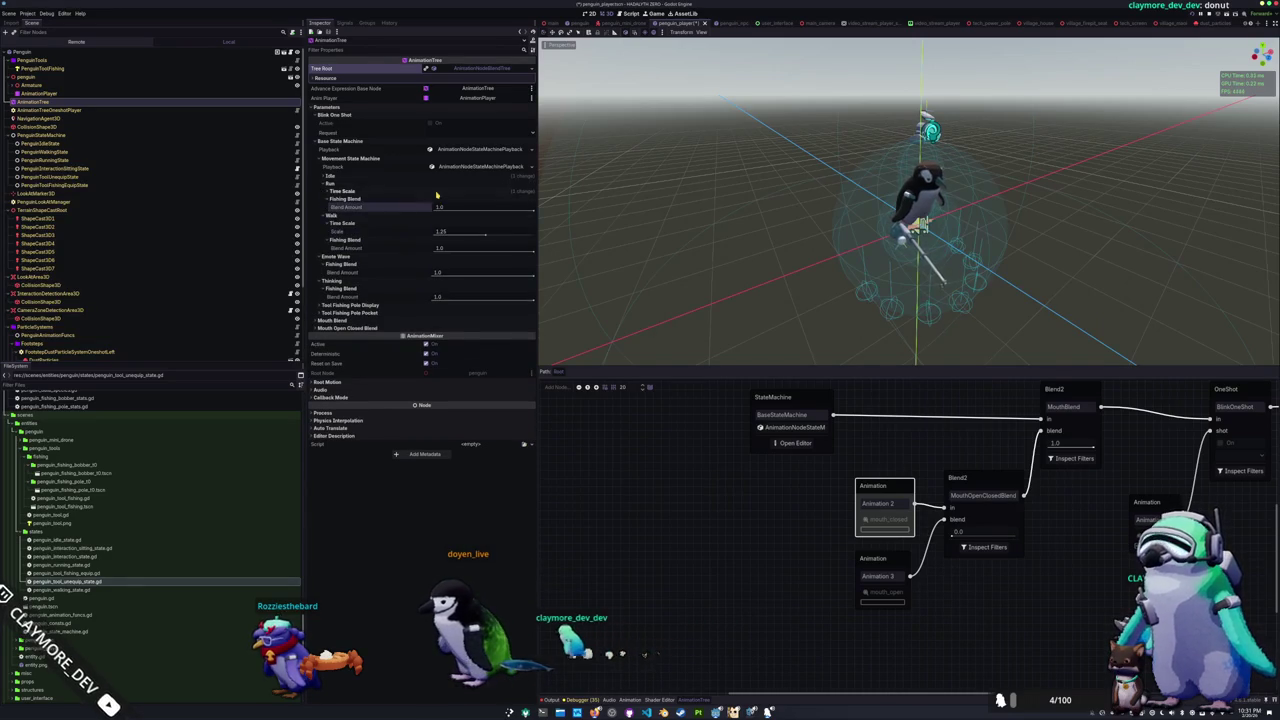
pyautogui.click(428, 191)
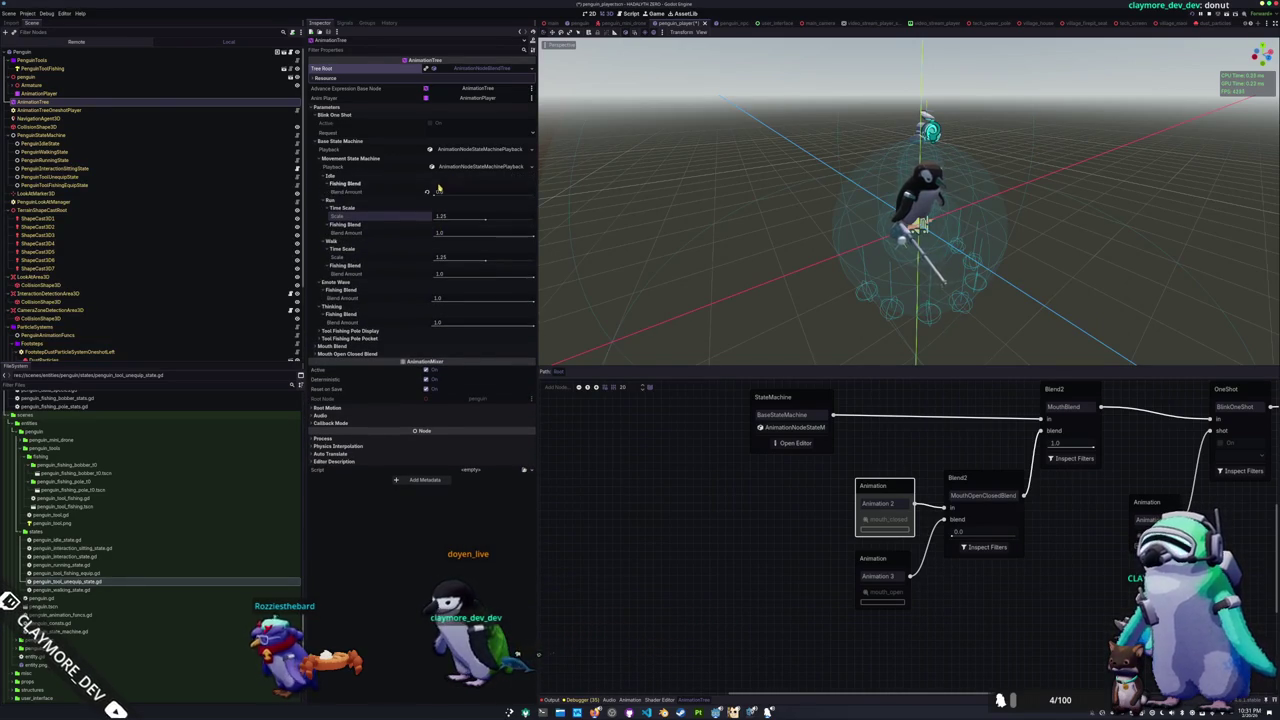
pyautogui.click(609, 166)
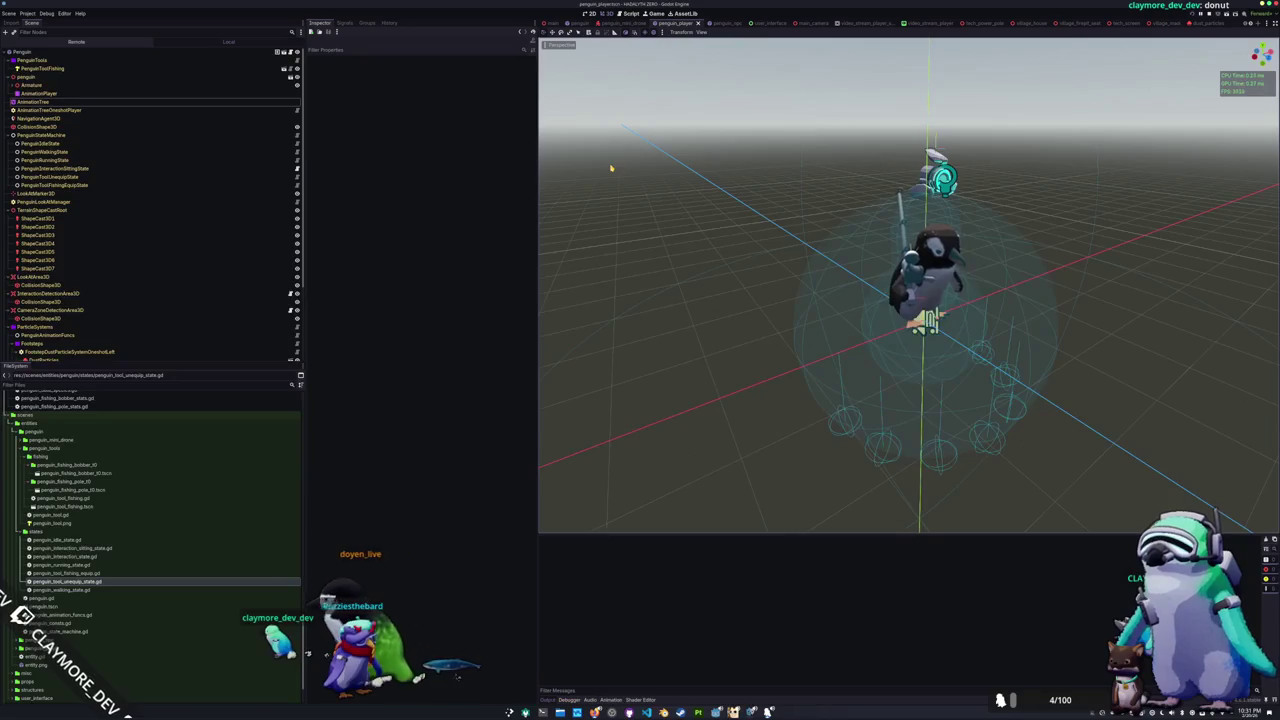
# Step: Run the game to view the penguin, stop it with F8, and scroll the Errors list
pyautogui.press('F5')
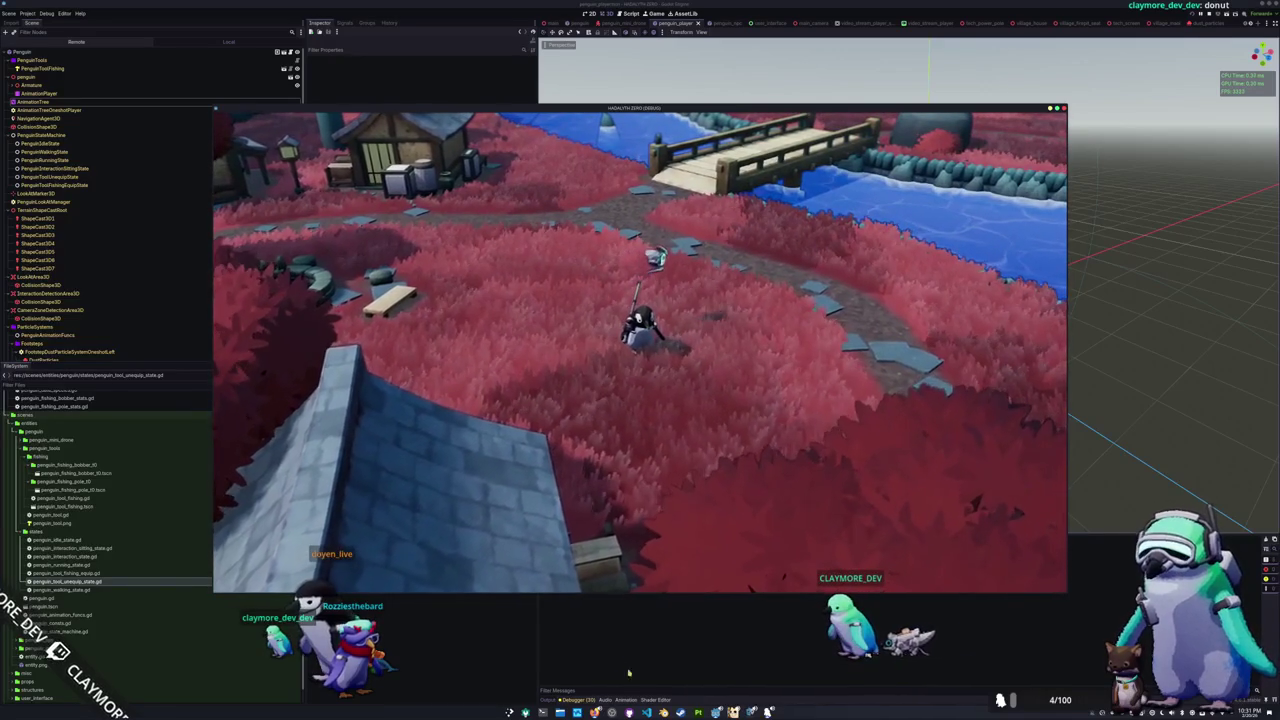
pyautogui.press('F8')
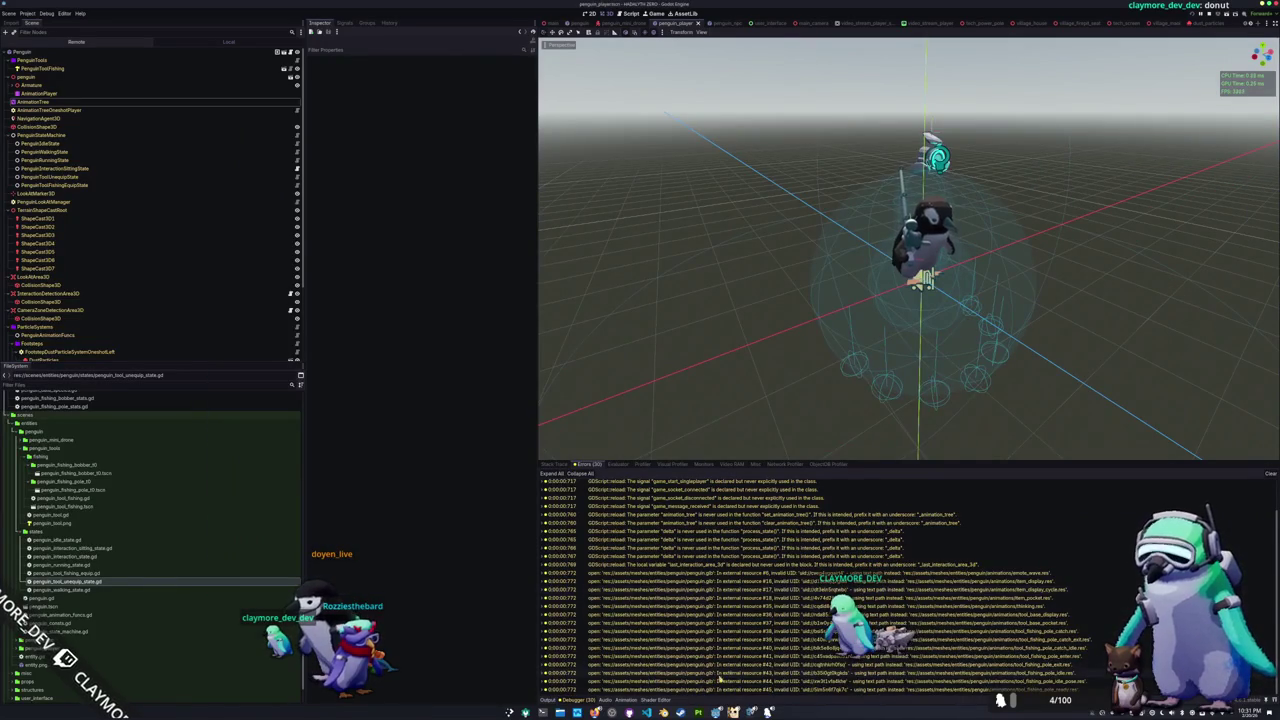
pyautogui.scroll(2, 764, 566)
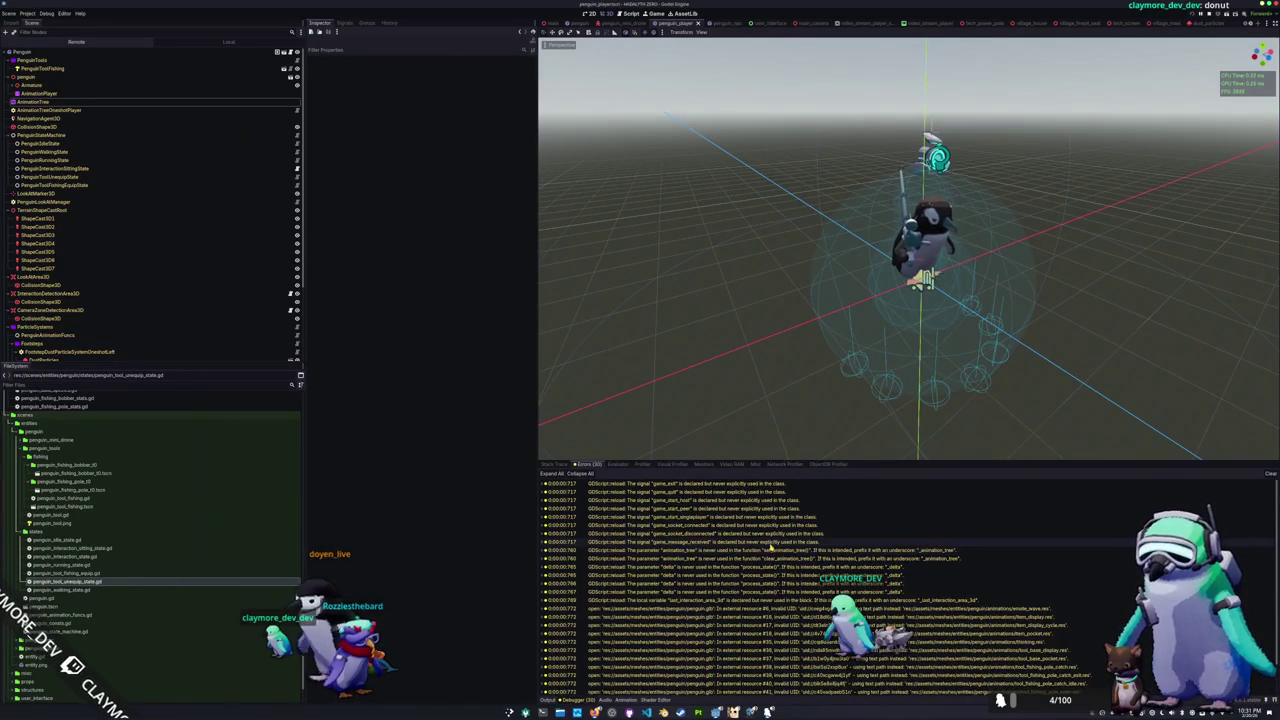
pyautogui.scroll(-1, 770, 548)
# Step: Bring up penguin_idle_state.gd in VS Code and select the tool_fishing_equip_started signal name
pyautogui.hotkey('alt', 'Tab')
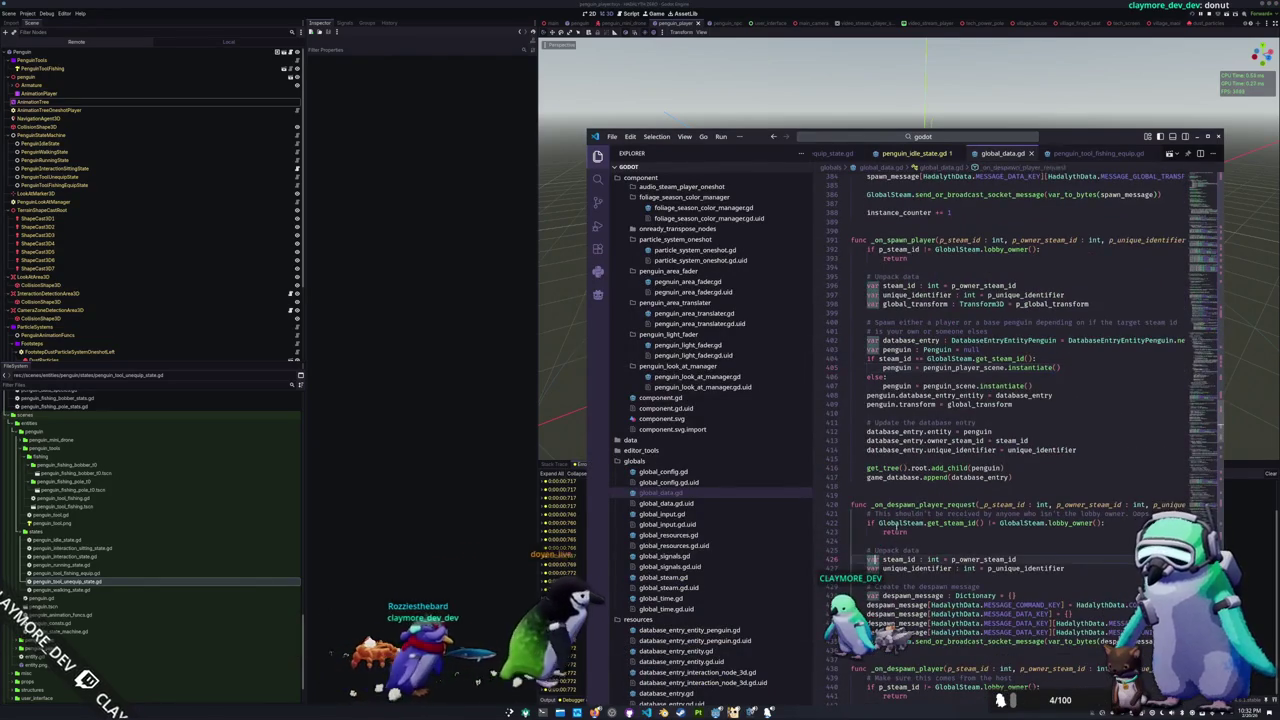
pyautogui.scroll(3, 1000, 400)
pyautogui.scroll(3, 1058, 150)
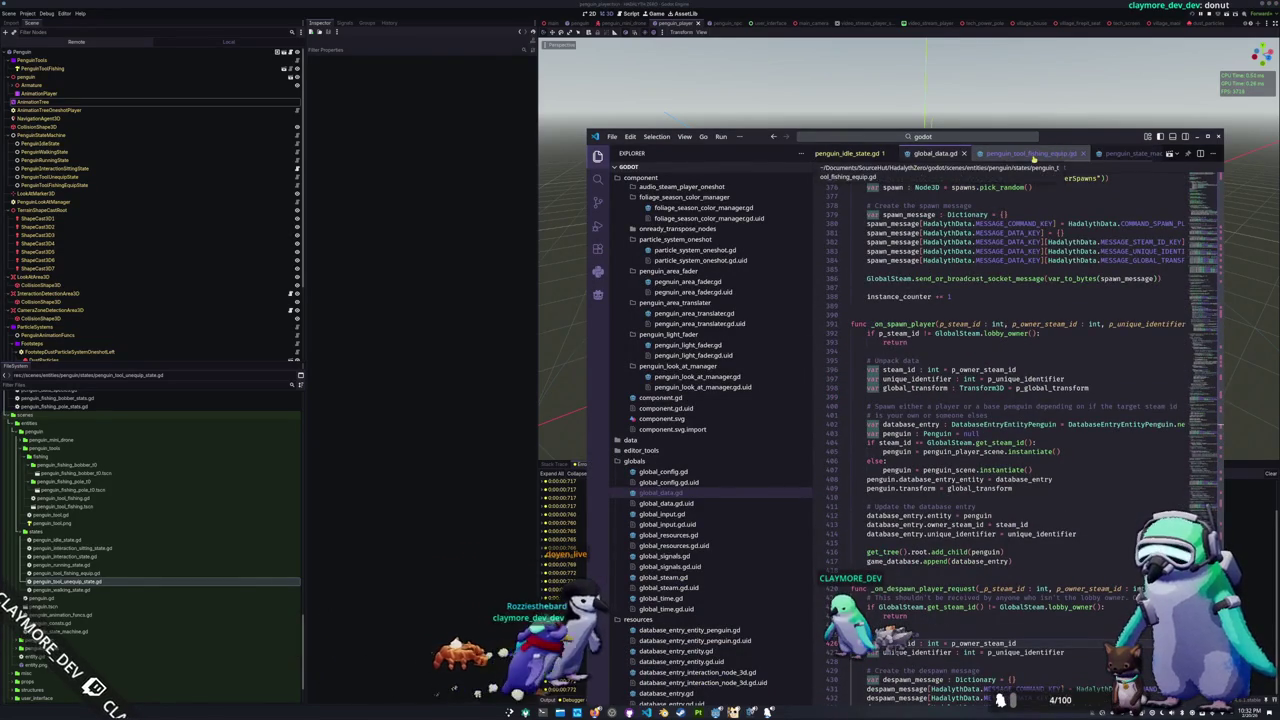
pyautogui.click(980, 153)
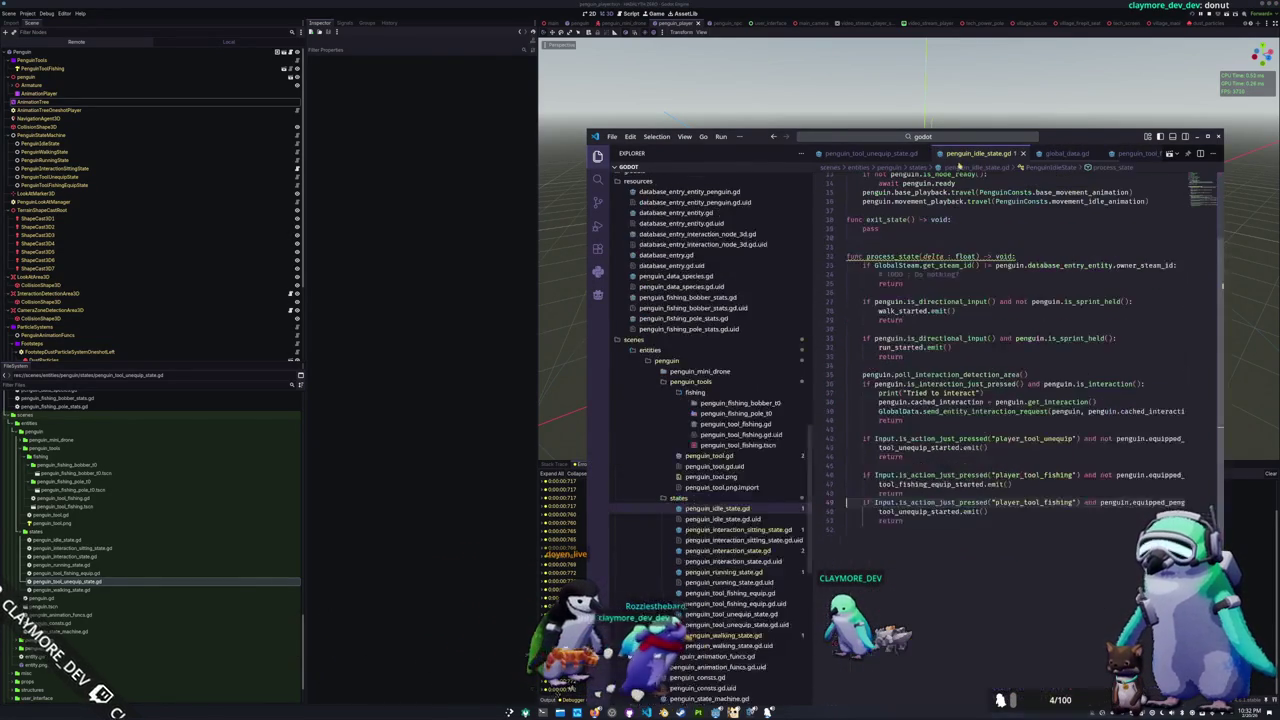
pyautogui.click(879, 538)
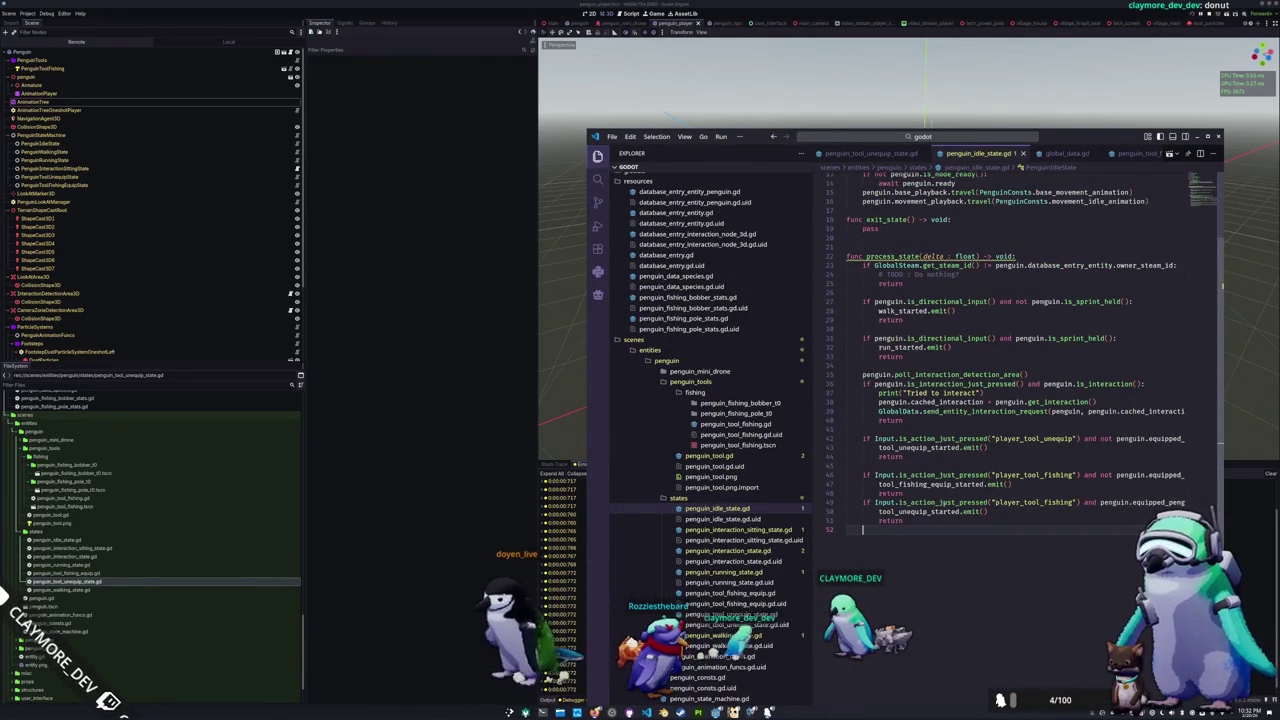
pyautogui.doubleClick(946, 484)
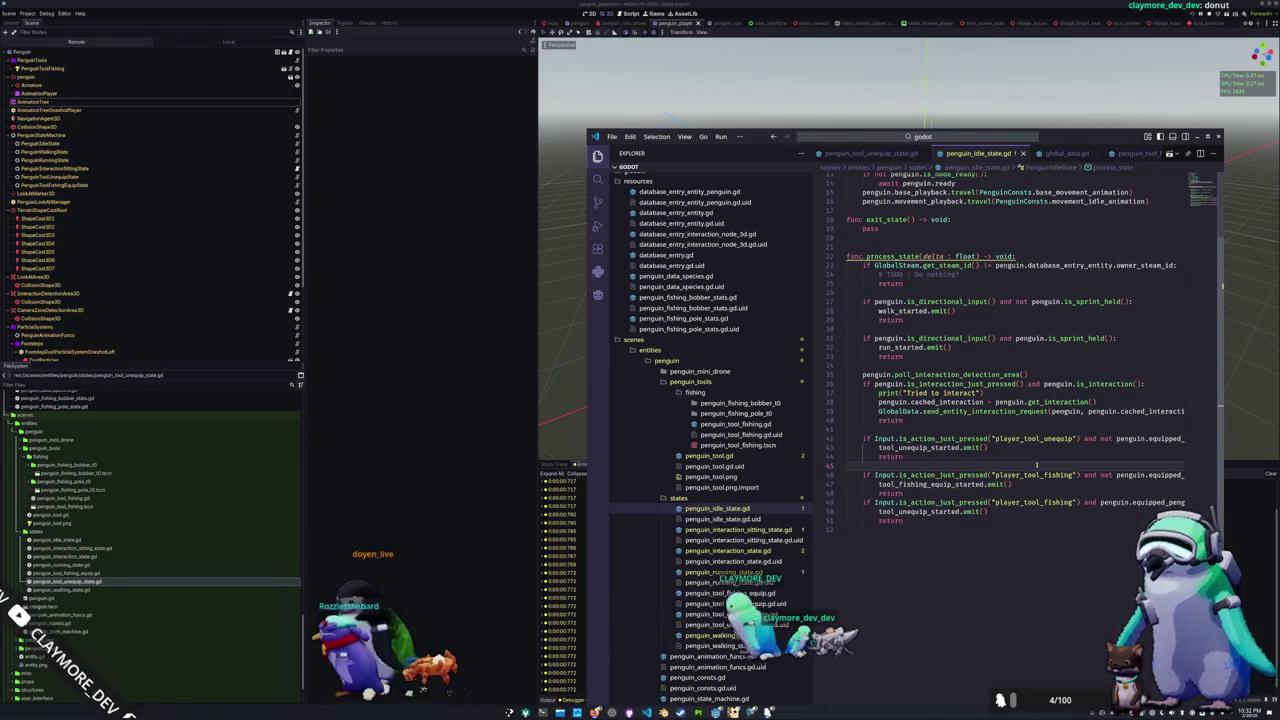
# Step: Step through lines 46–51 to review the fishing-equip and unequip input conditions
pyautogui.press('Up')
pyautogui.press('End')
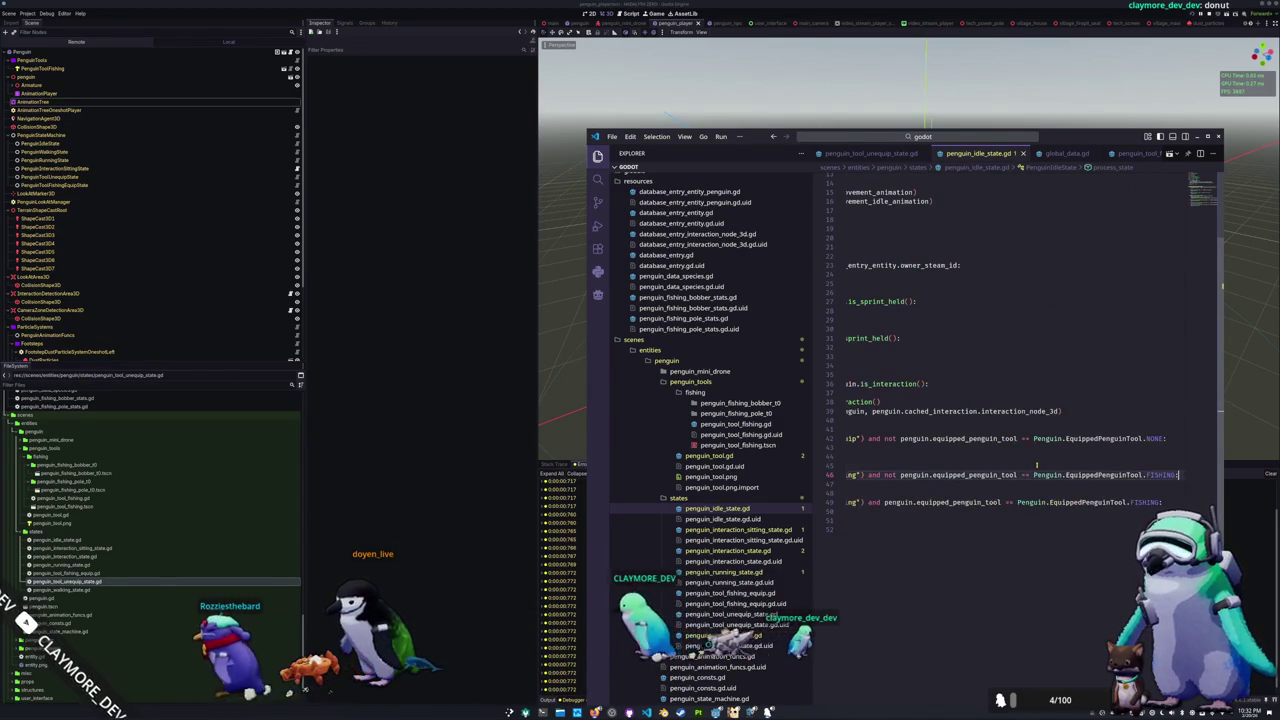
pyautogui.hotkey('ctrl', 'Left')
pyautogui.hotkey('ctrl', 'Left')
pyautogui.hotkey('ctrl', 'Left')
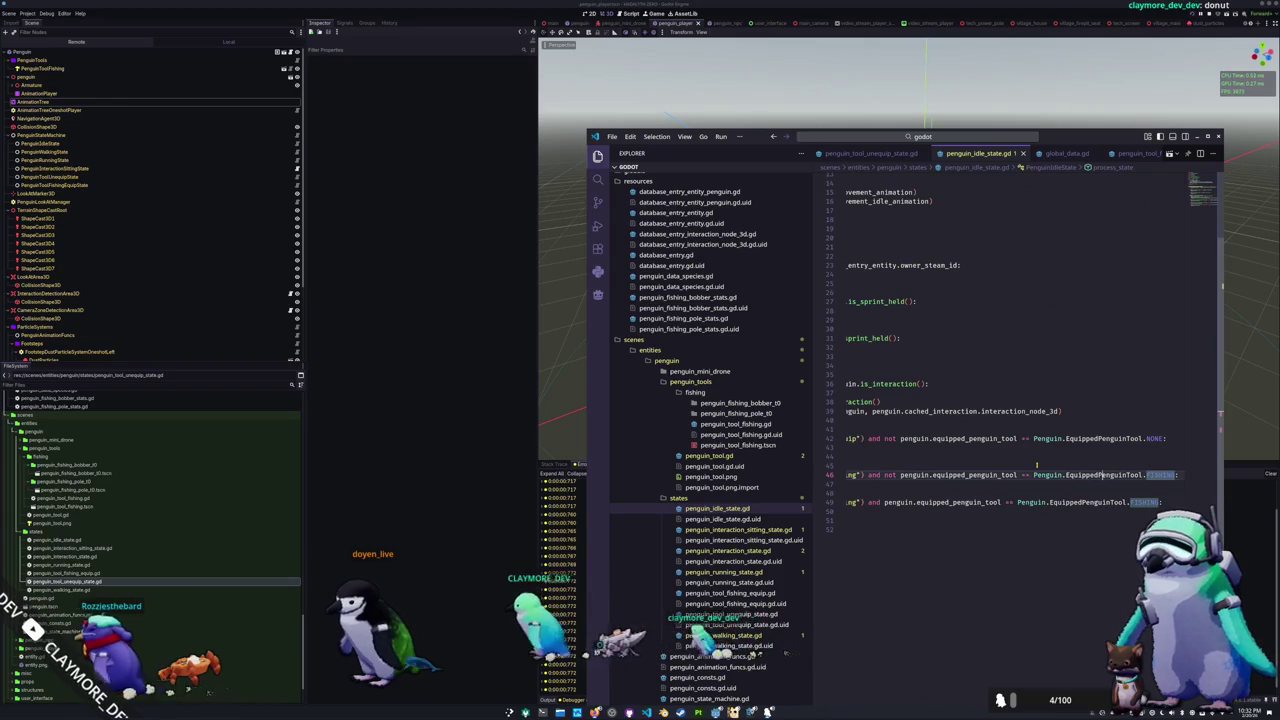
pyautogui.press('Left')
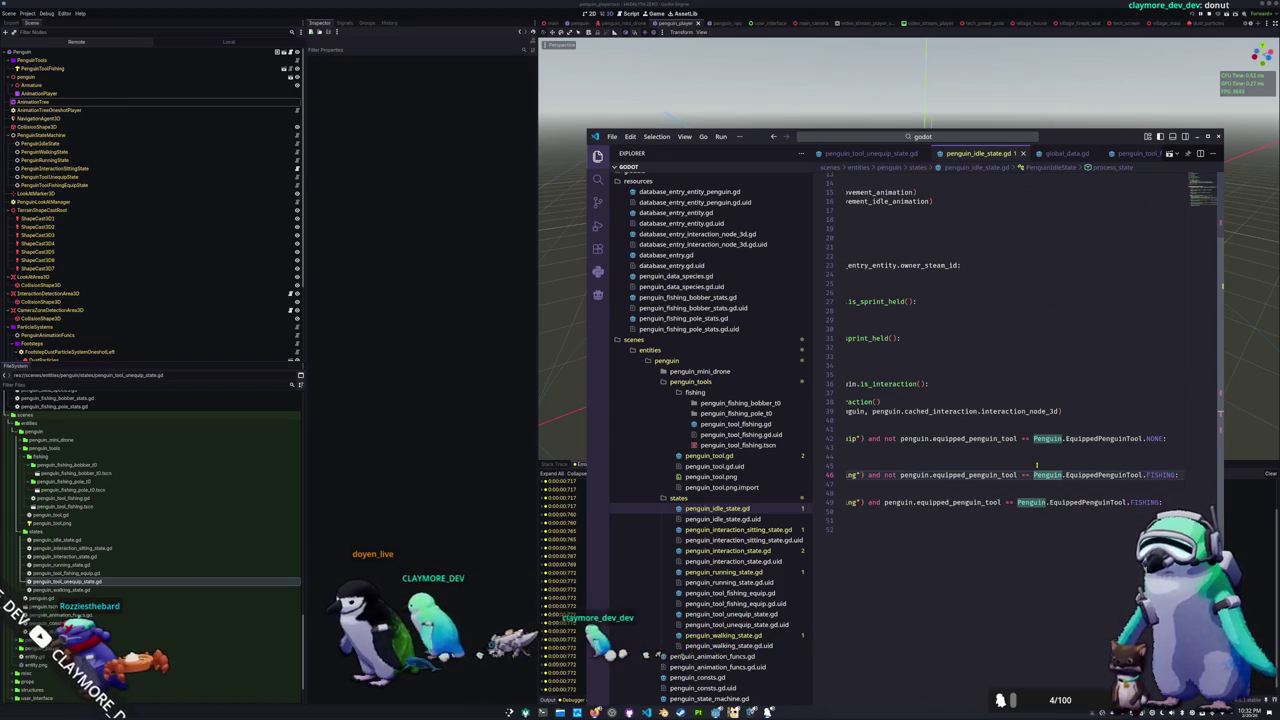
pyautogui.press('Home')
pyautogui.press('Home')
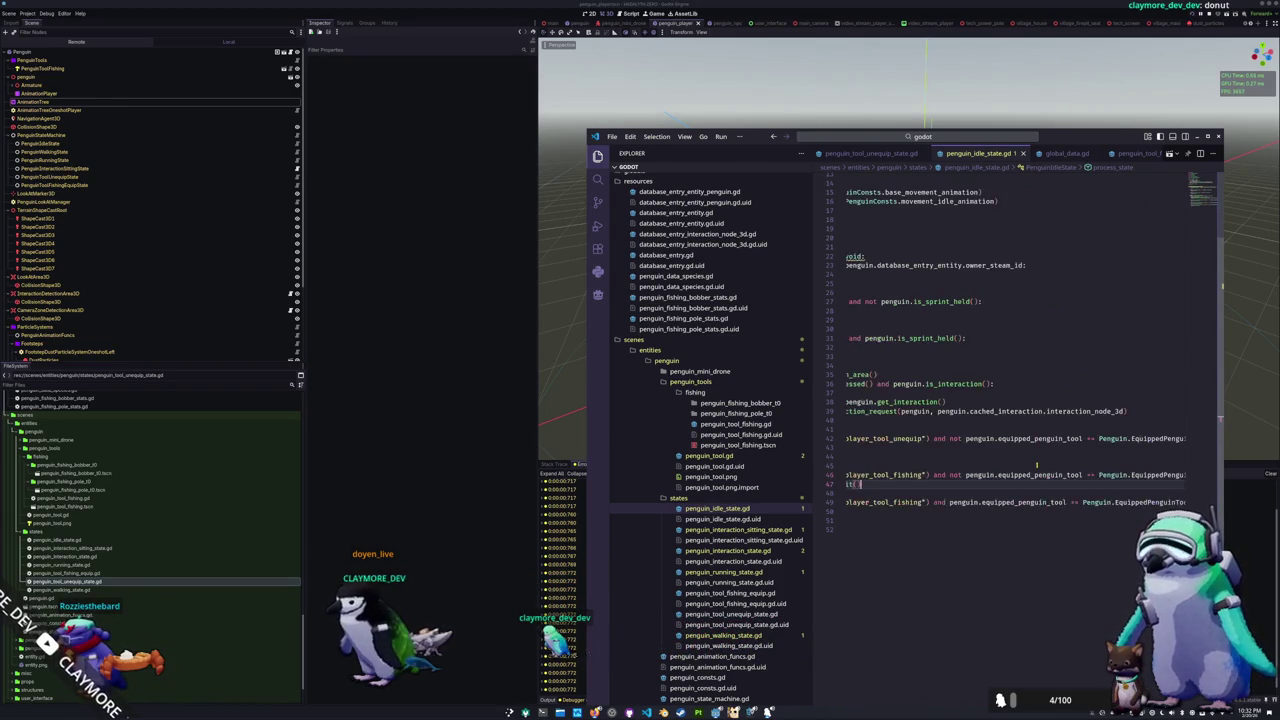
pyautogui.press('Down')
pyautogui.press('Down')
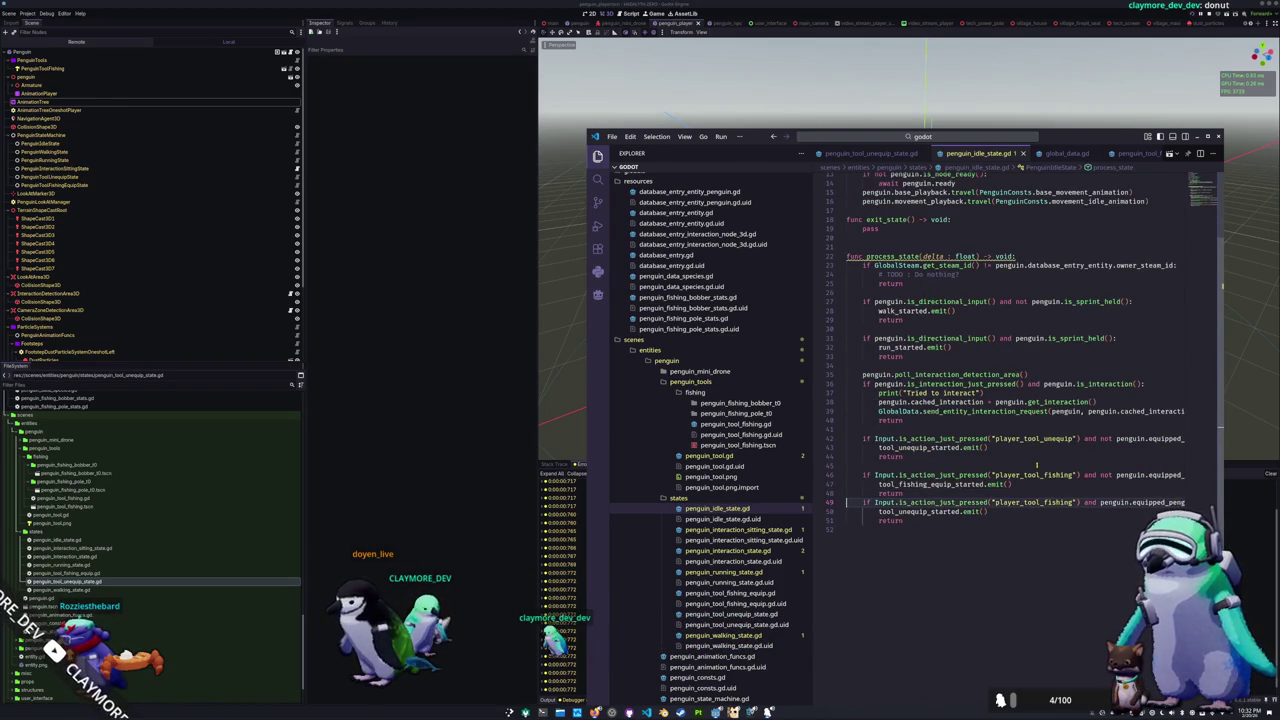
pyautogui.press('Up')
pyautogui.press('End')
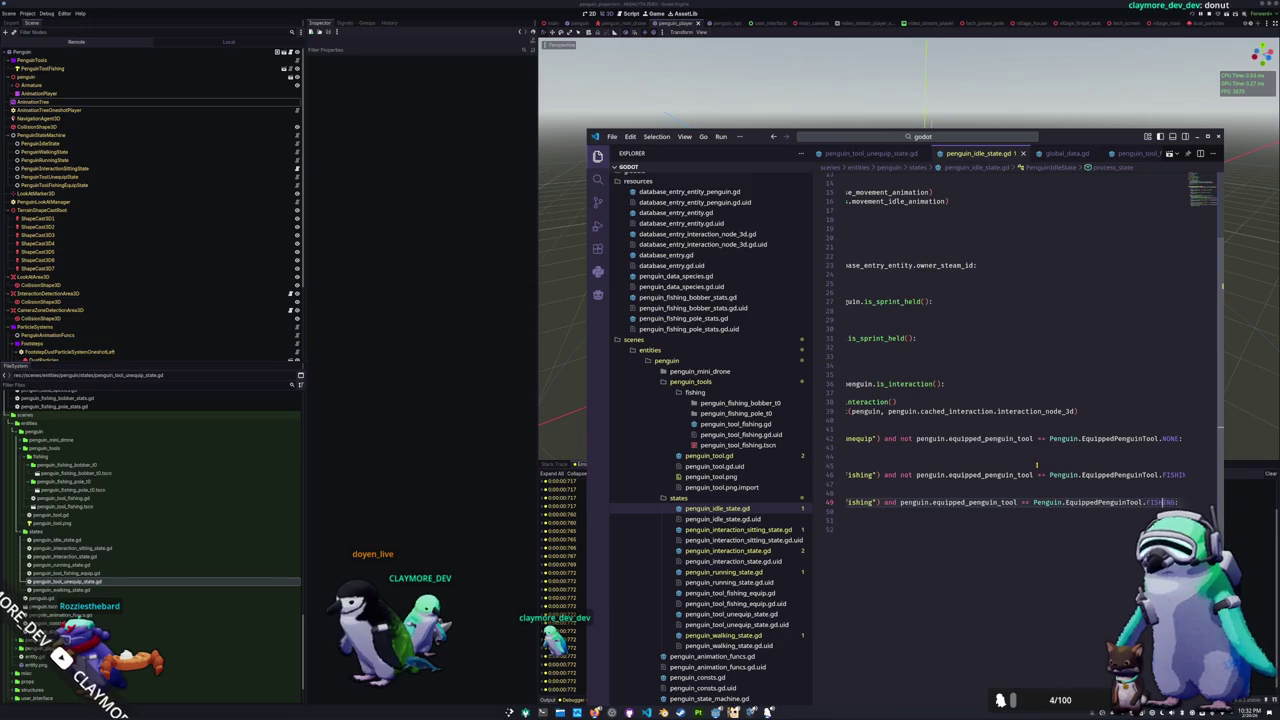
pyautogui.press('Home')
pyautogui.press('Home')
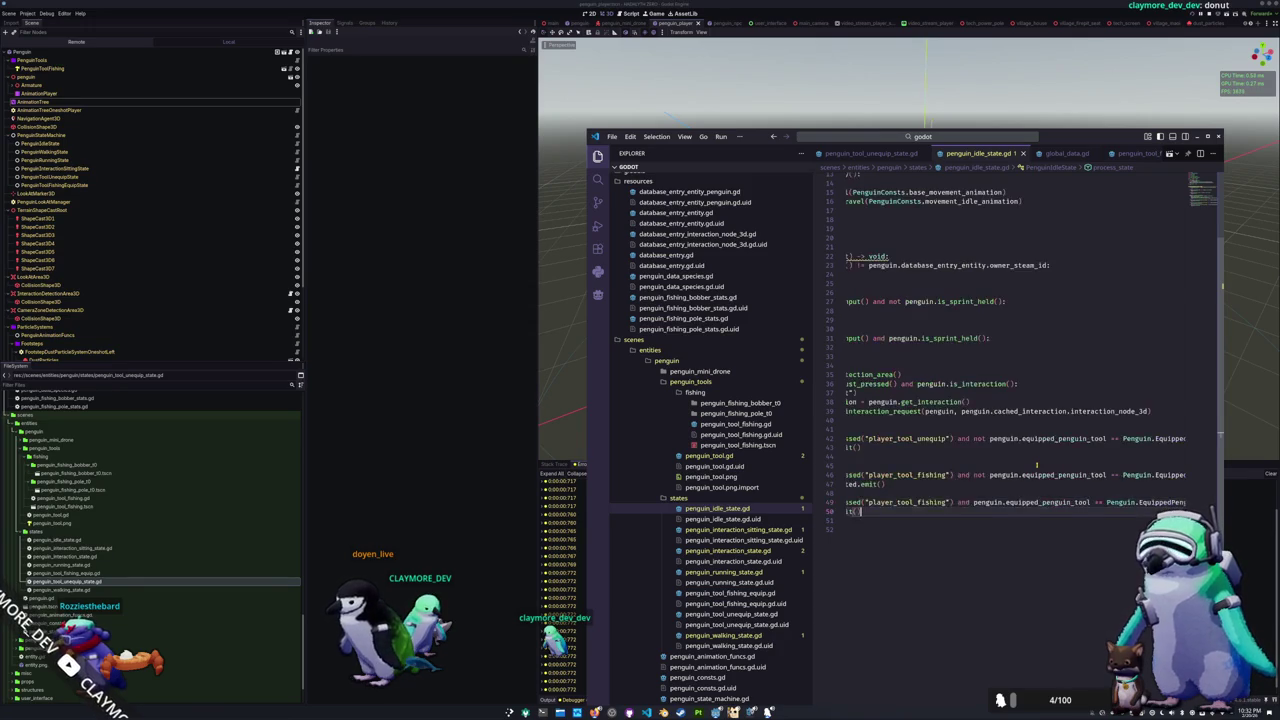
pyautogui.press('Down')
pyautogui.press('Down')
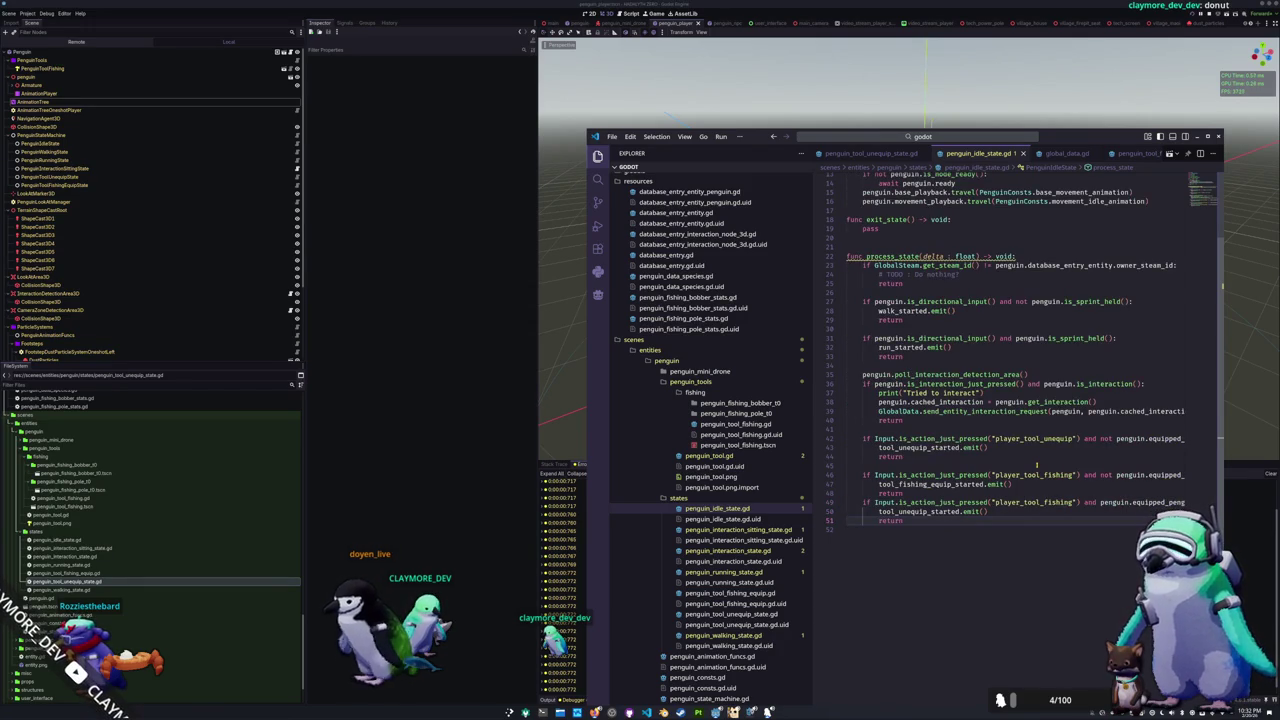
pyautogui.scroll(4, 1036, 465)
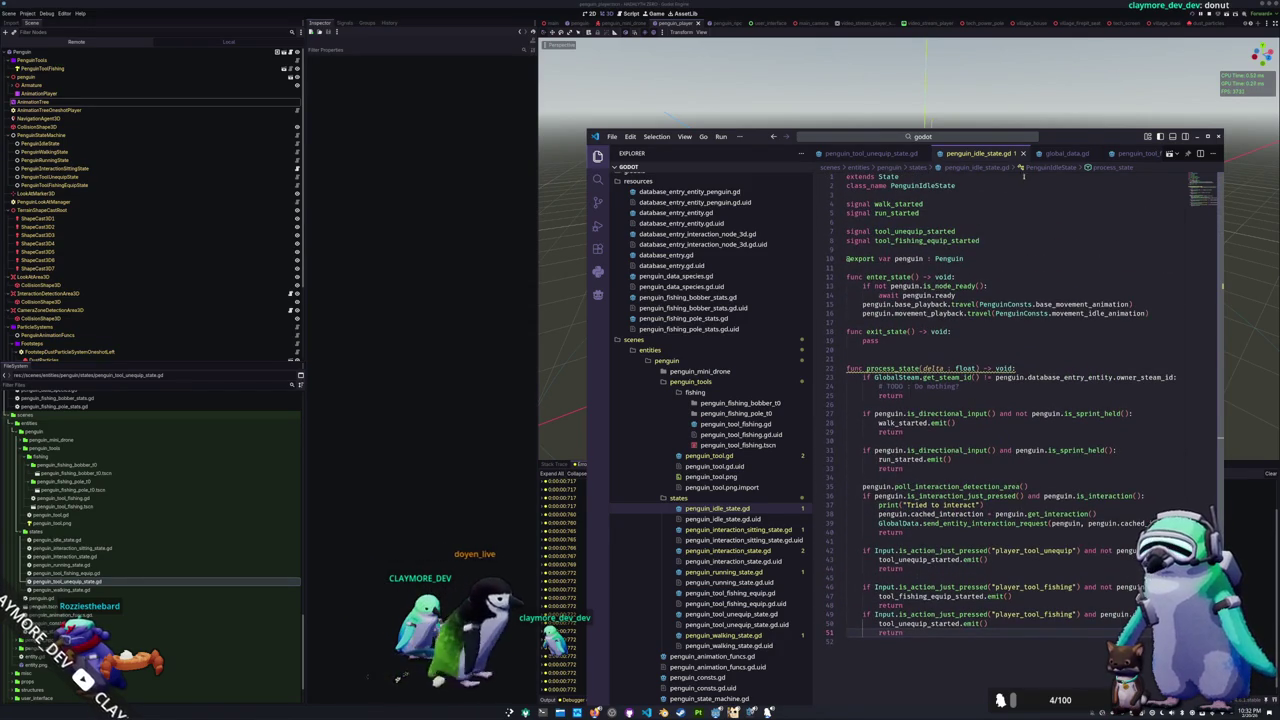
pyautogui.scroll(1, 1066, 155)
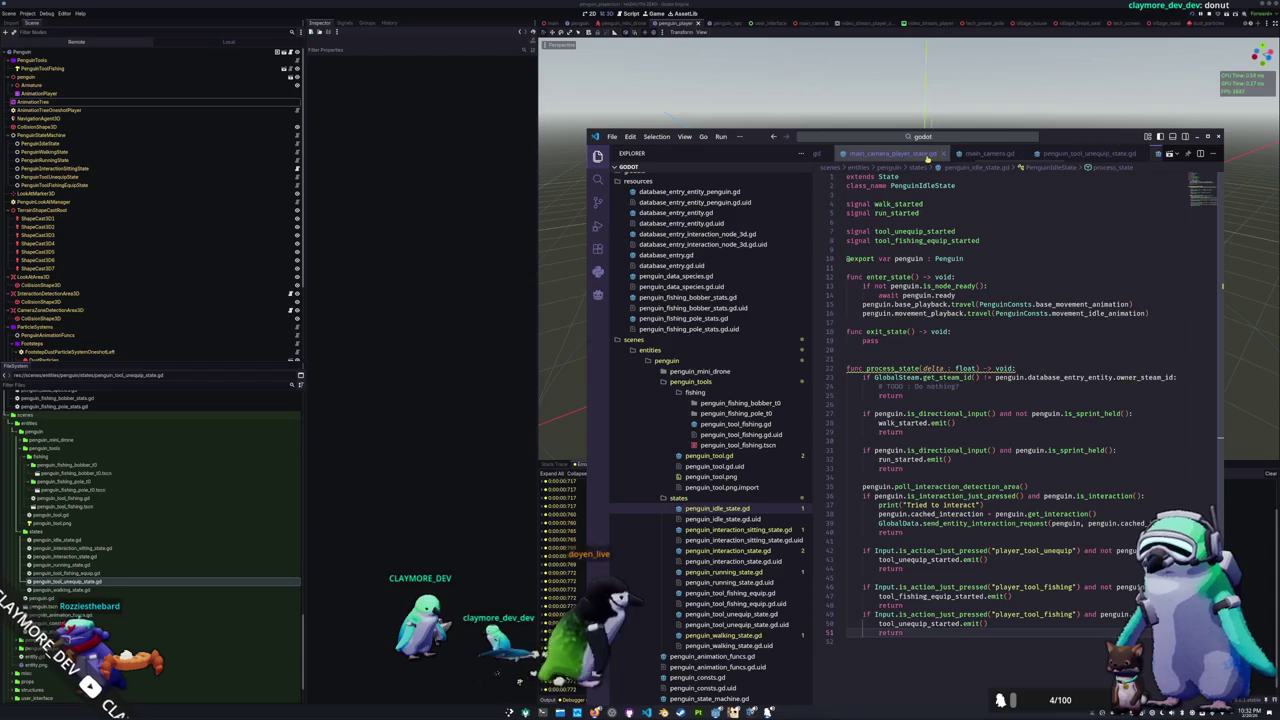
pyautogui.scroll(-3, 936, 156)
pyautogui.click(1105, 153)
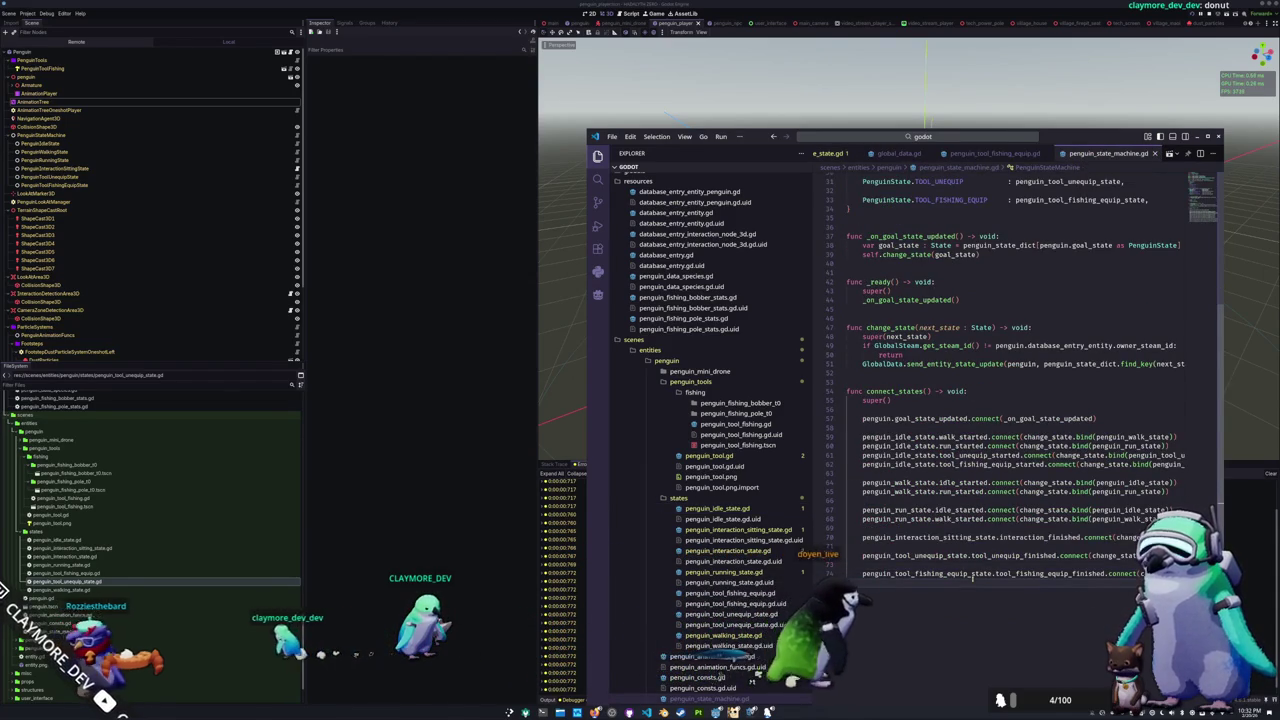
pyautogui.doubleClick(990, 464)
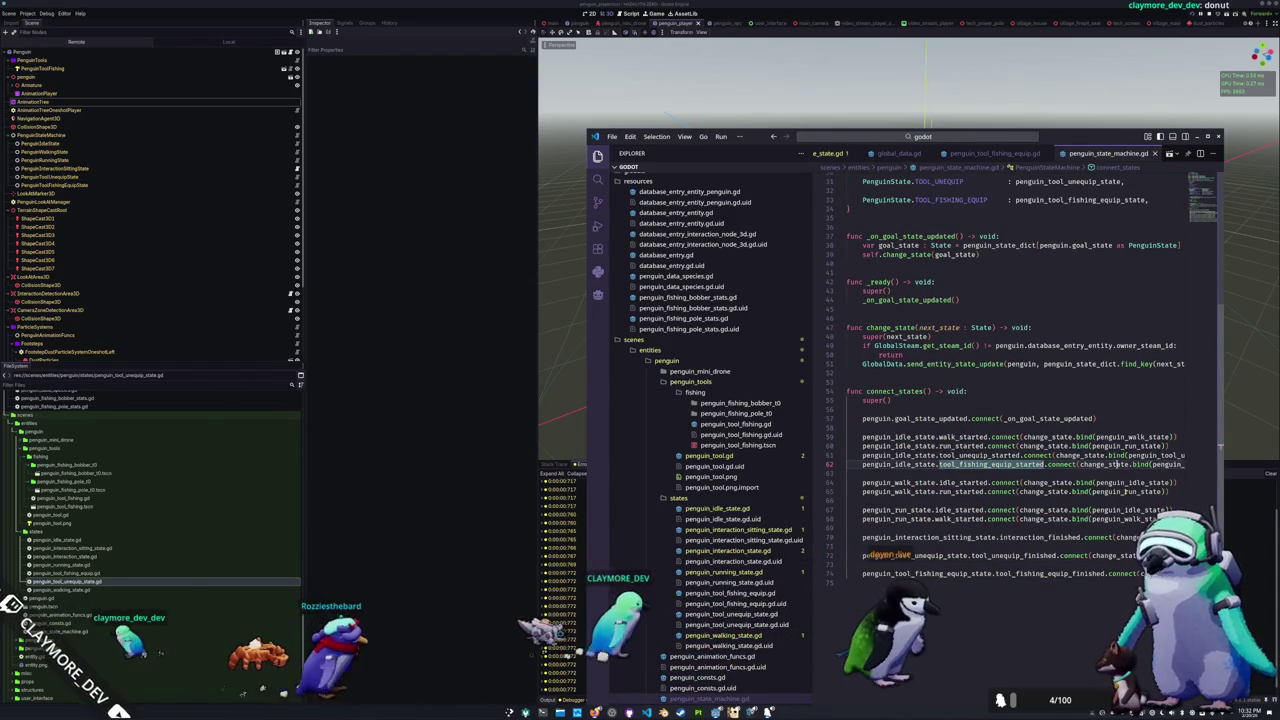
pyautogui.doubleClick(1160, 464)
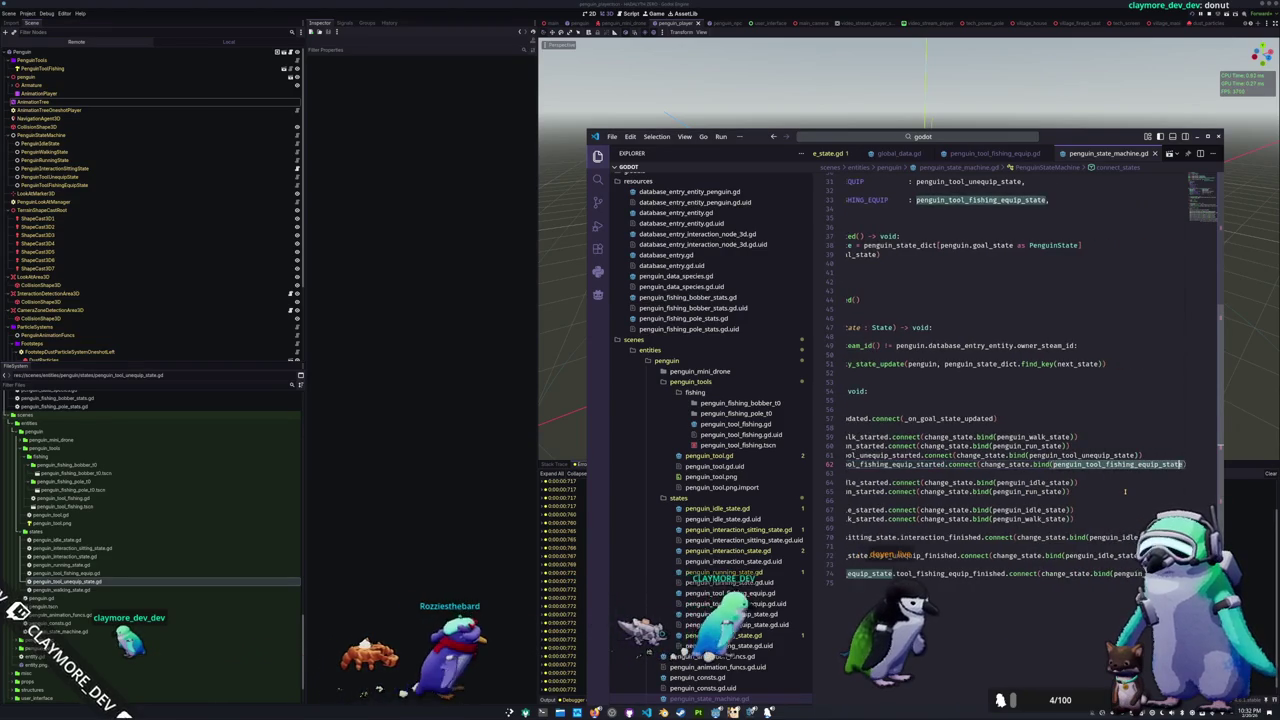
pyautogui.press('Up')
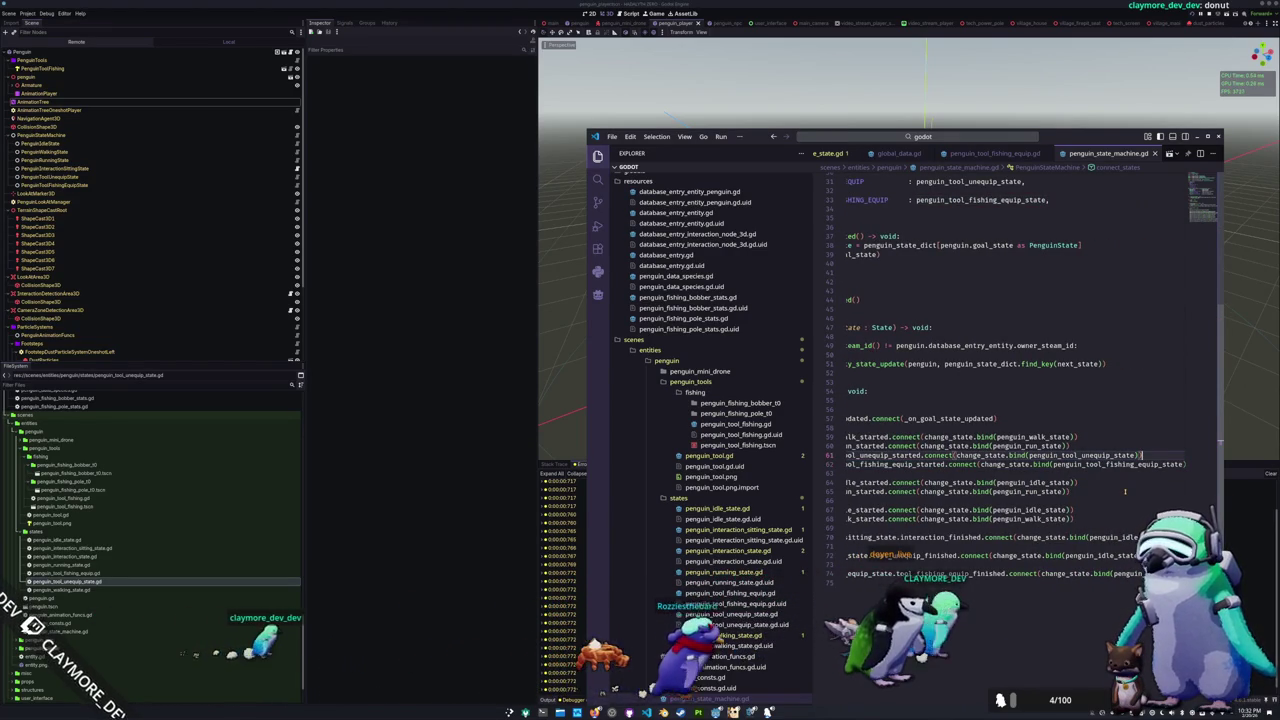
pyautogui.press('Down')
pyautogui.press('Home')
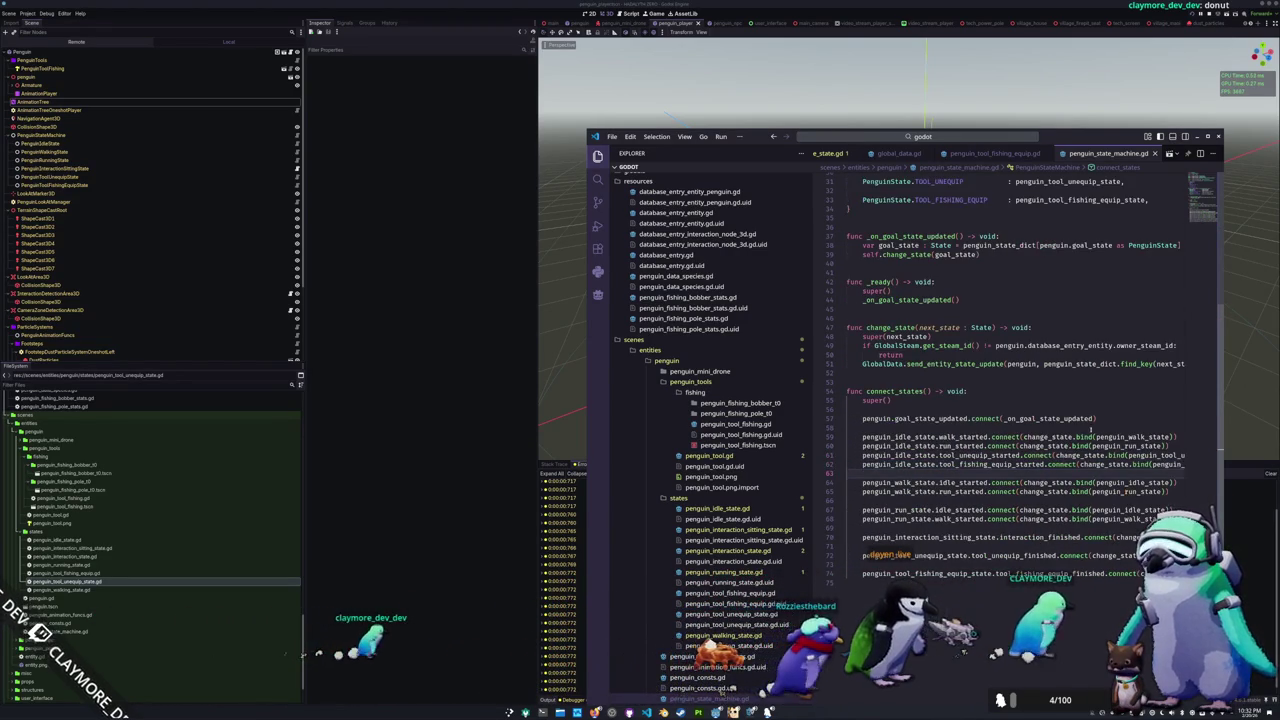
pyautogui.scroll(5, 1076, 398)
pyautogui.doubleClick(1069, 368)
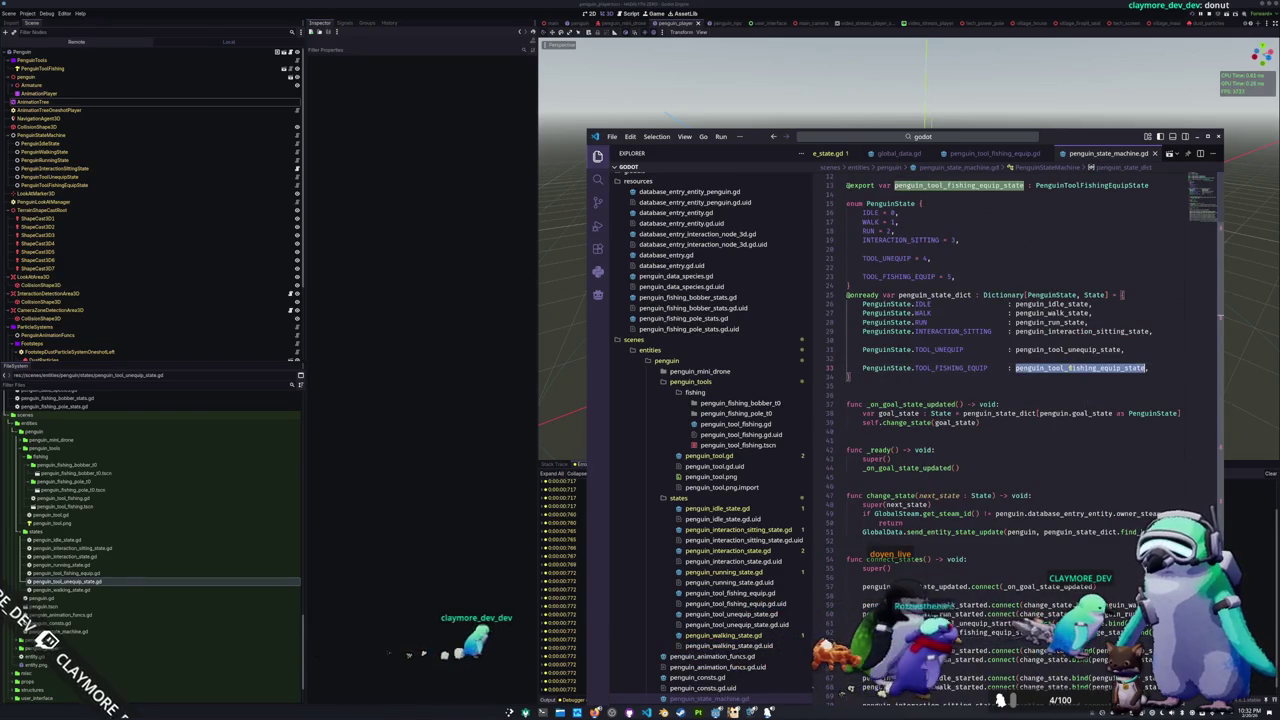
pyautogui.doubleClick(958, 368)
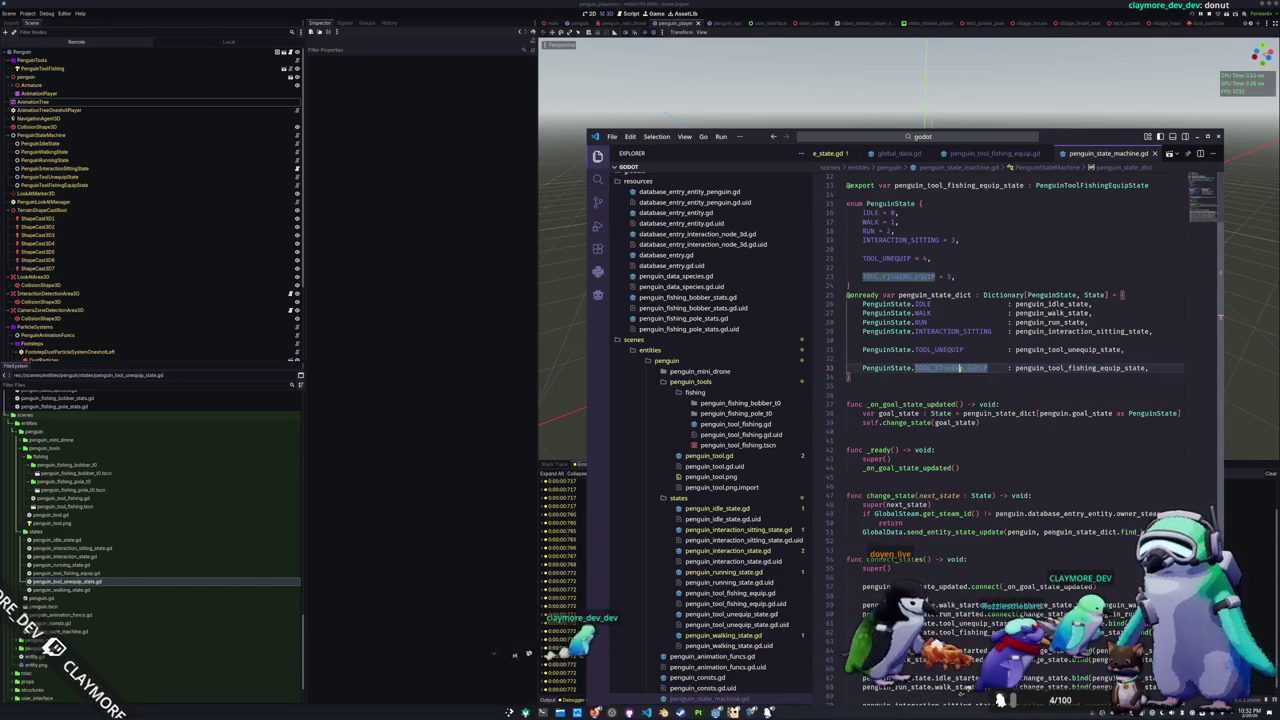
pyautogui.scroll(4, 960, 369)
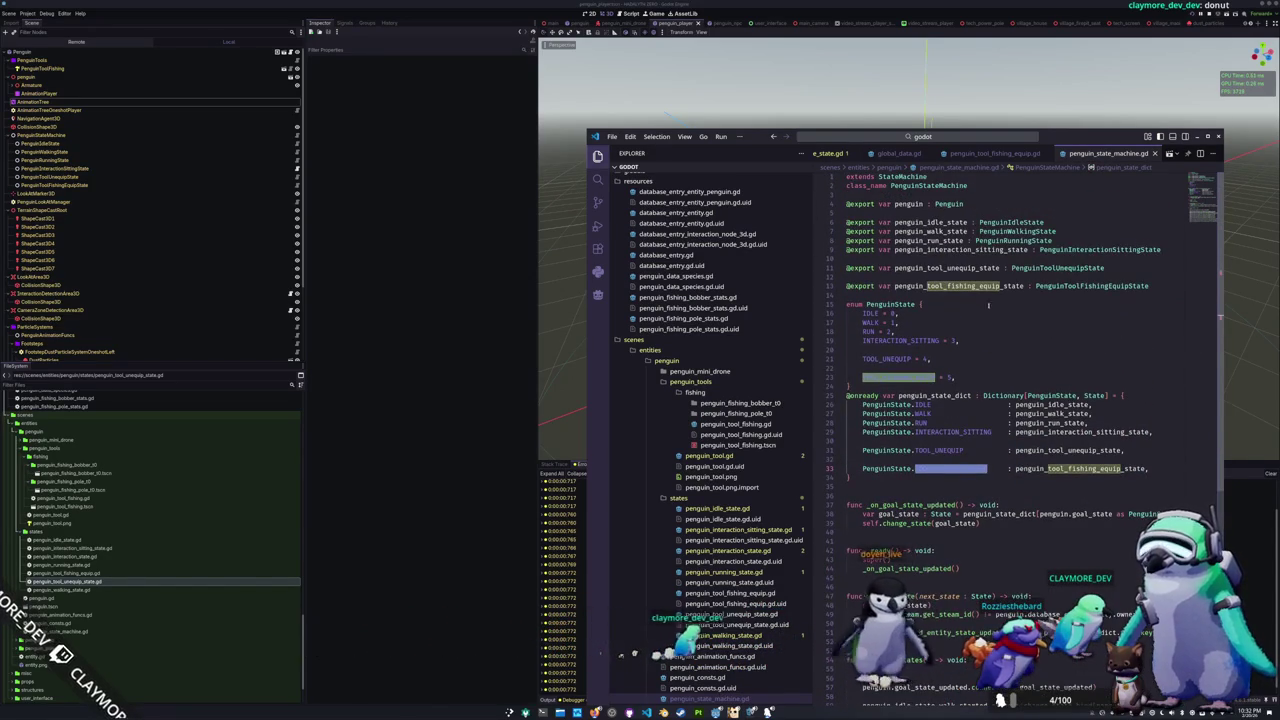
pyautogui.doubleClick(979, 286)
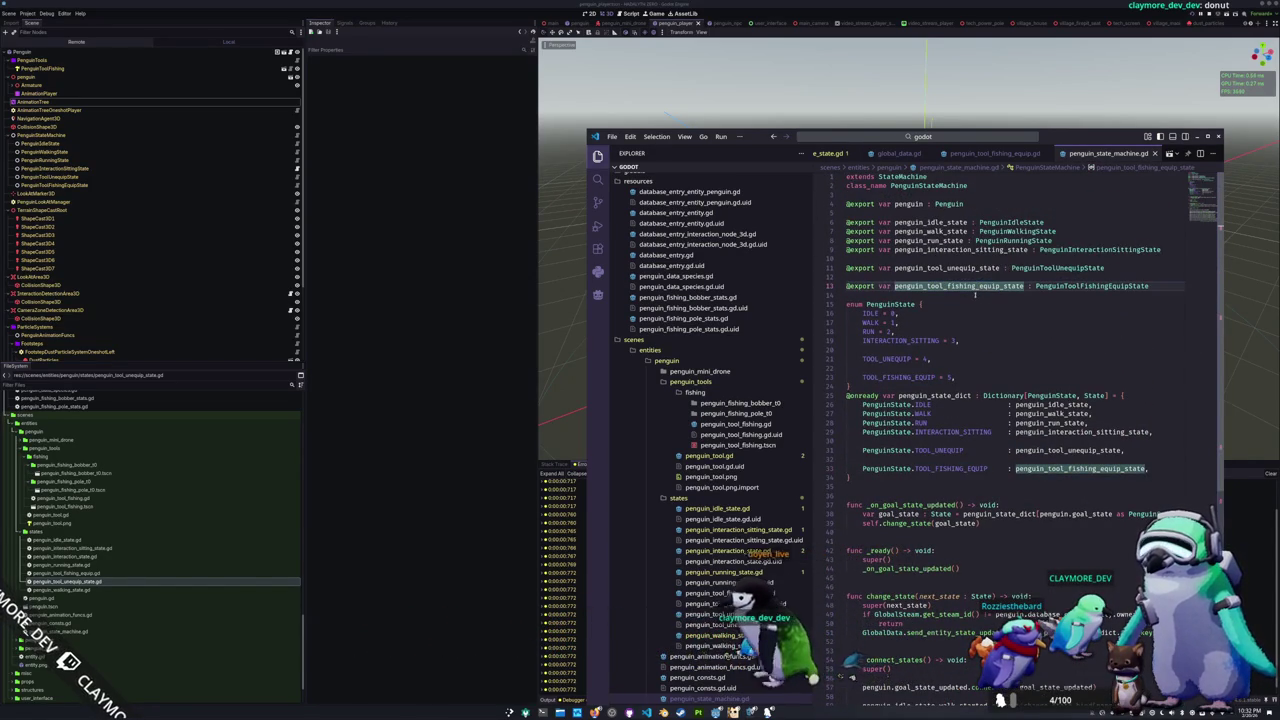
pyautogui.doubleClick(1090, 286)
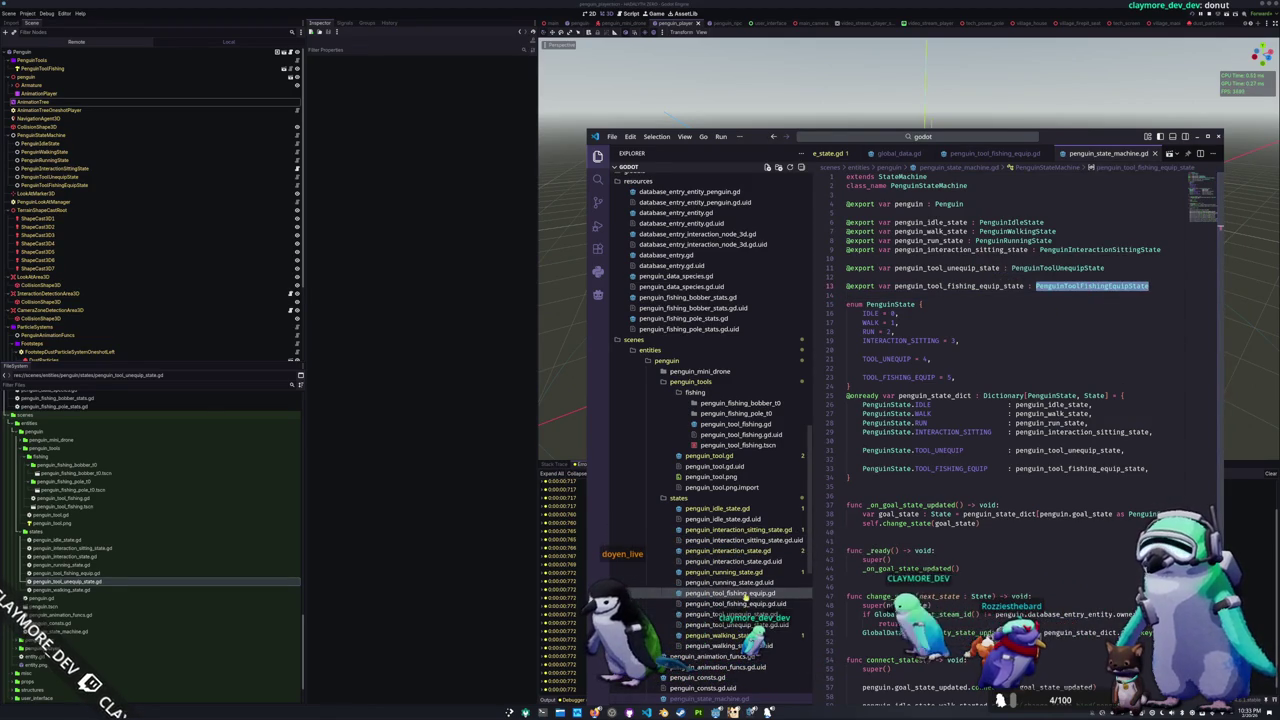
pyautogui.click(746, 594)
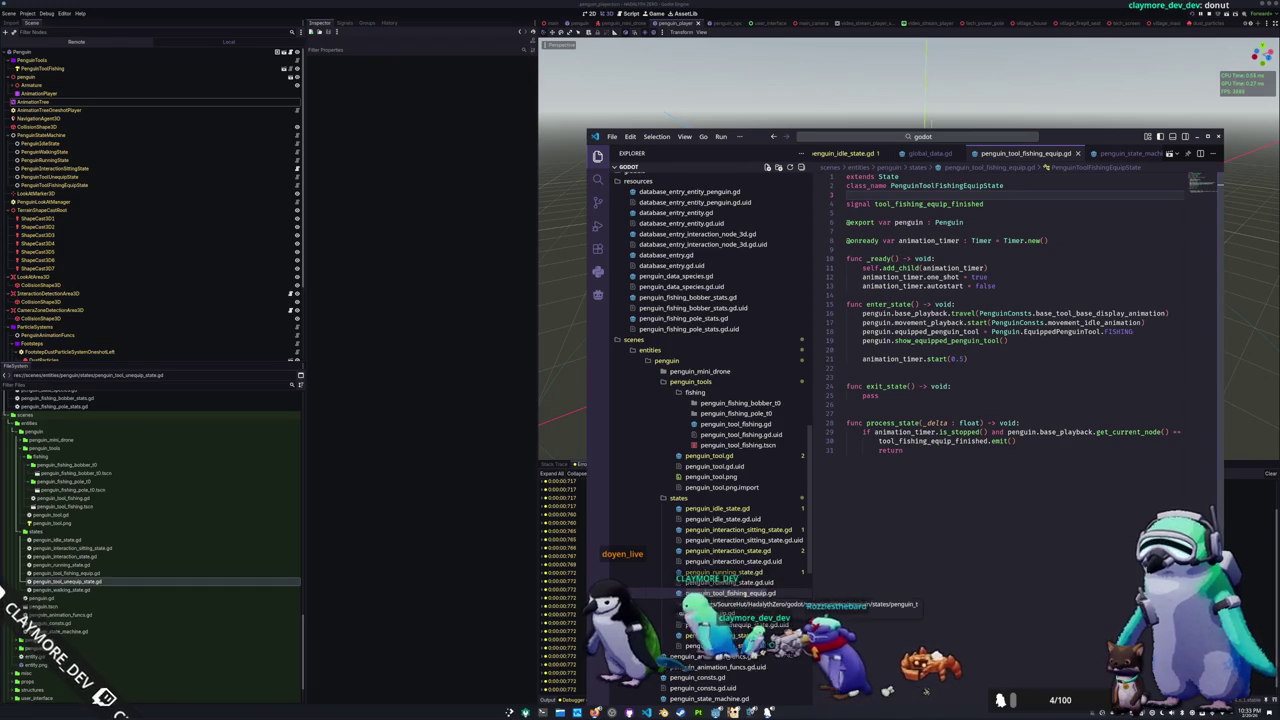
# Step: Find penguin_tool_fishing_equip_state.gd in Godot's FileSystem dock and inspect the script resource
pyautogui.click(467, 605)
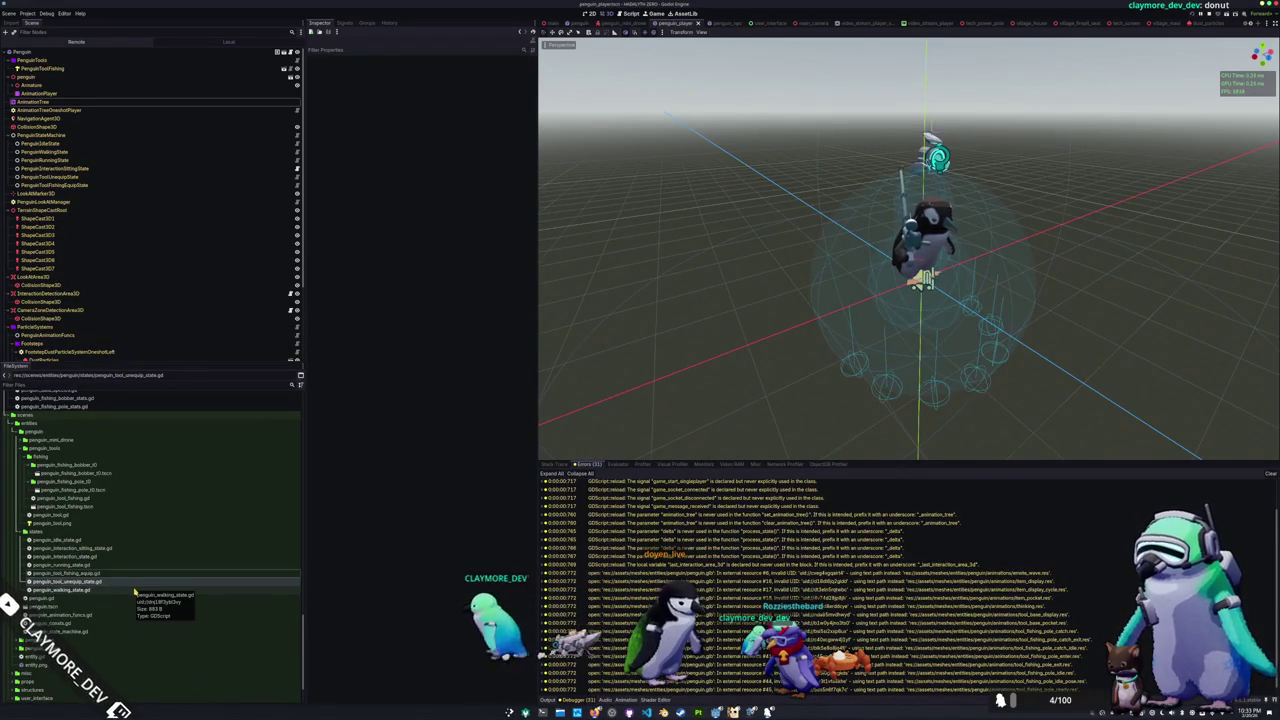
pyautogui.click(141, 574)
pyautogui.click(133, 574)
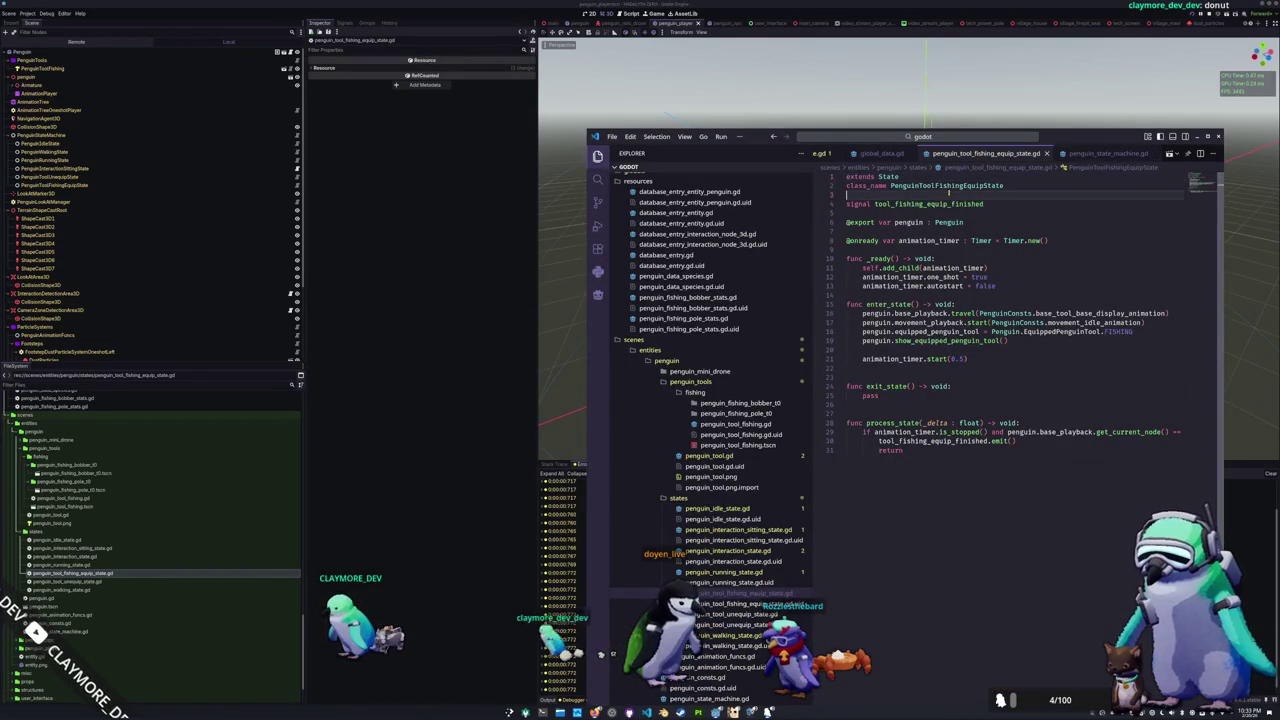
# Step: Check the PenguinToolFishing node's properties, then run the game with F5
pyautogui.click(436, 374)
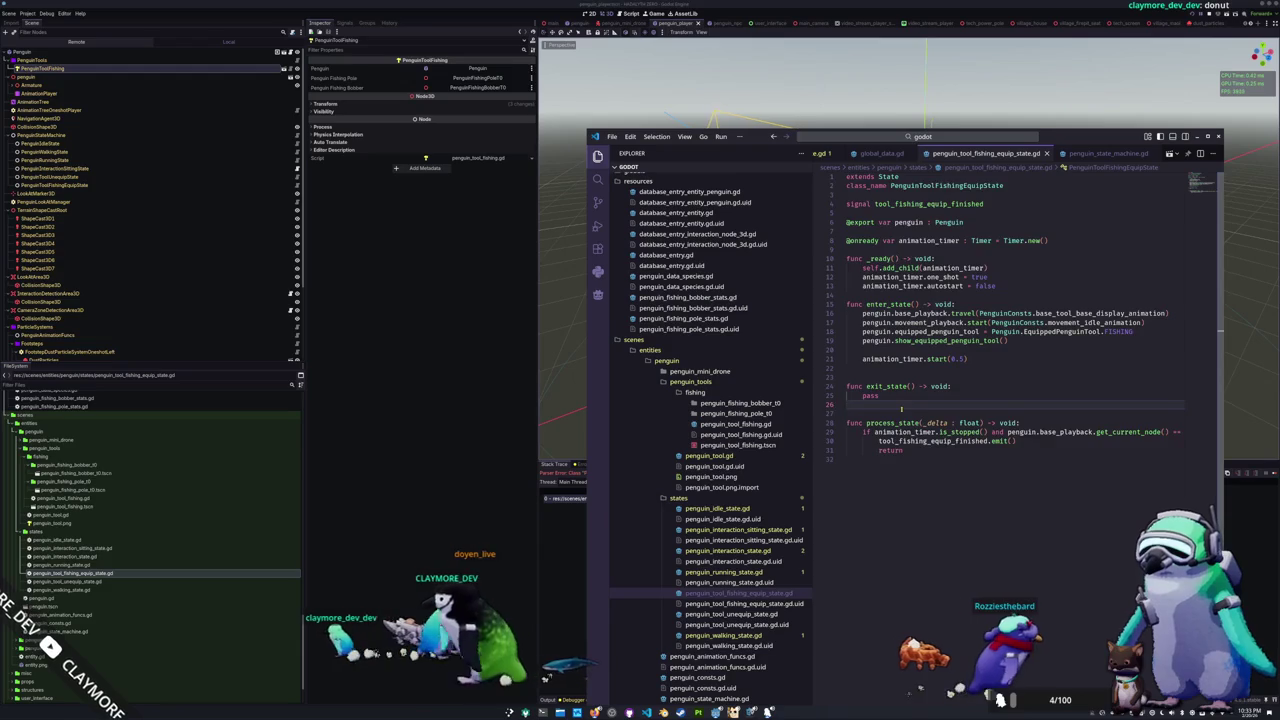
pyautogui.click(425, 528)
pyautogui.press('F5')
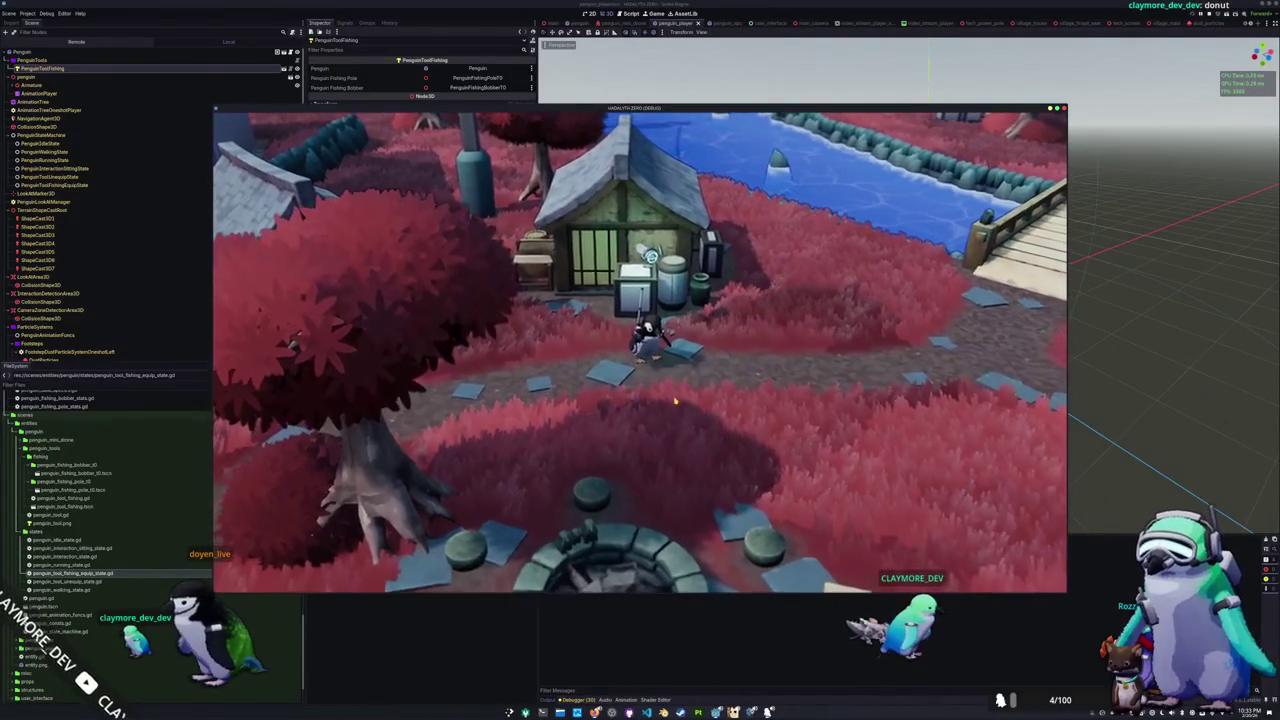
# Step: Bring Visual Studio Code back in front of the running game
pyautogui.hotkey('alt', 'Tab')
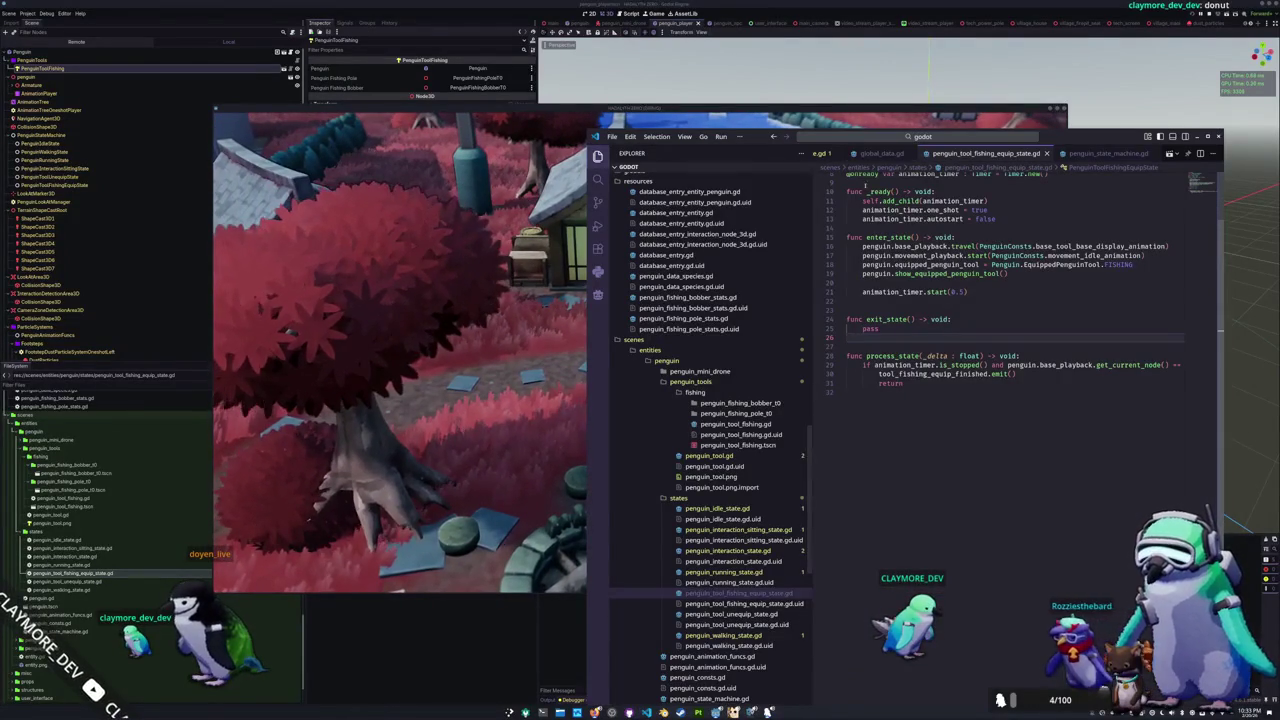
# Step: In penguin_idle_state.gd, open a new line near line 42 above the tool input checks
pyautogui.click(944, 153)
pyautogui.press('Up')
pyautogui.press('Up')
pyautogui.press('Up')
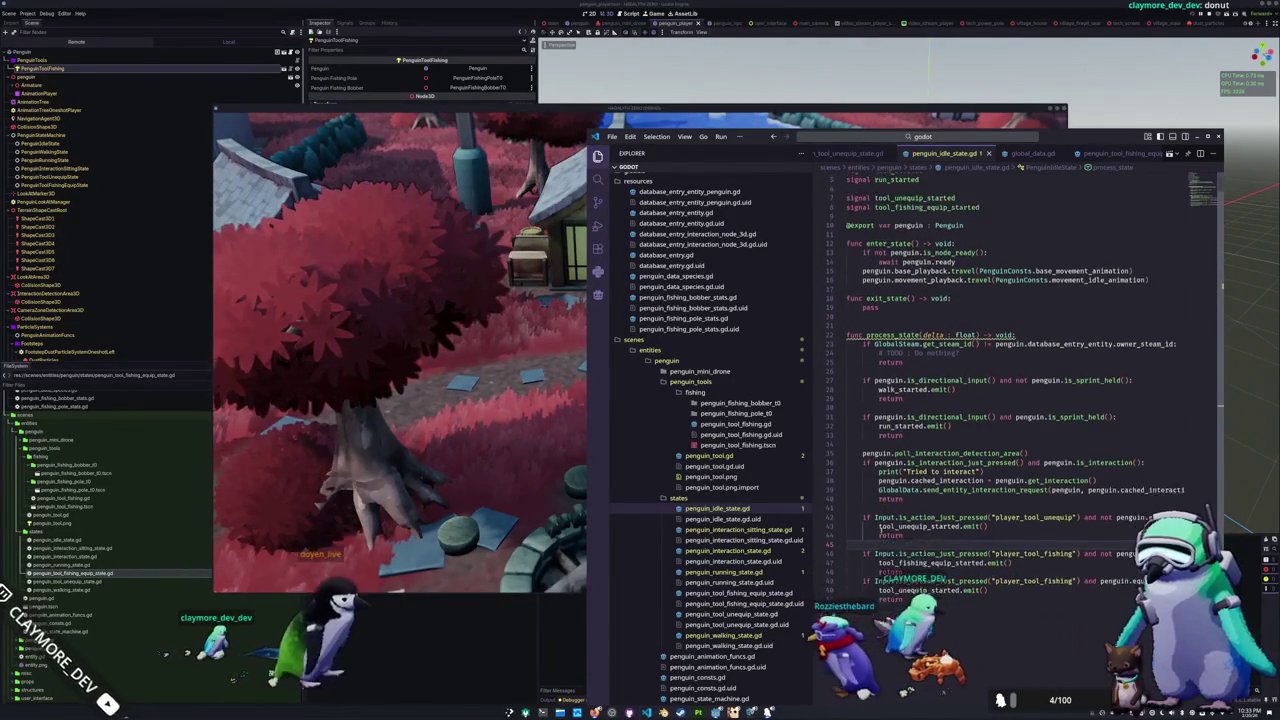
pyautogui.scroll(-2, 881, 532)
pyautogui.click(884, 563)
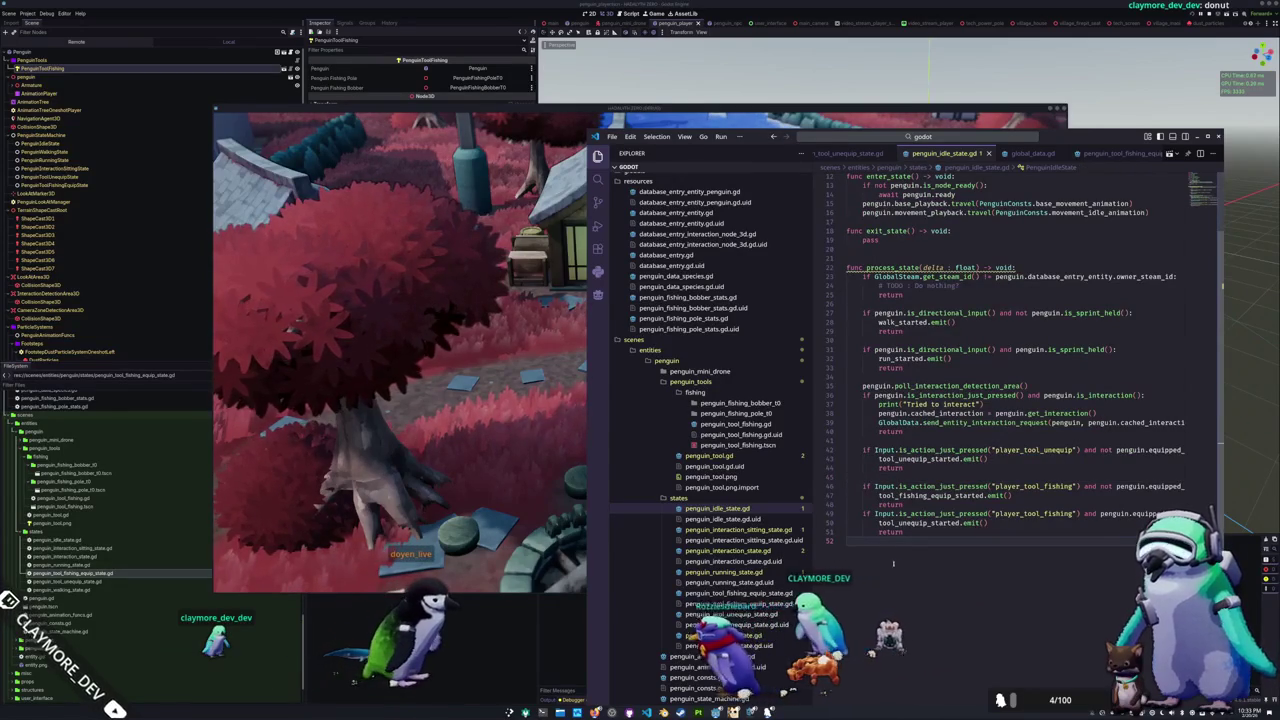
pyautogui.click(863, 450)
pyautogui.press('Return')
pyautogui.press('Up')
# Step: Add a print("Reaching") debug line above the unequip check
pyautogui.write('print(')
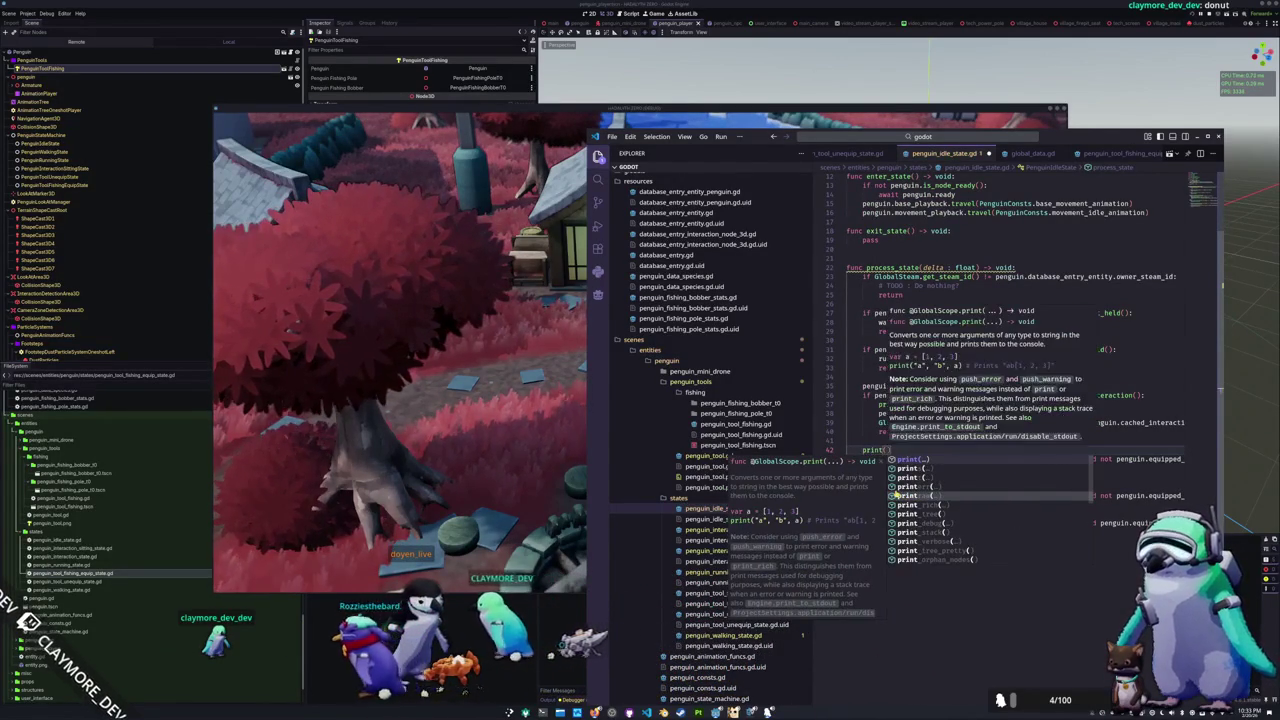
pyautogui.write('"Reaching')
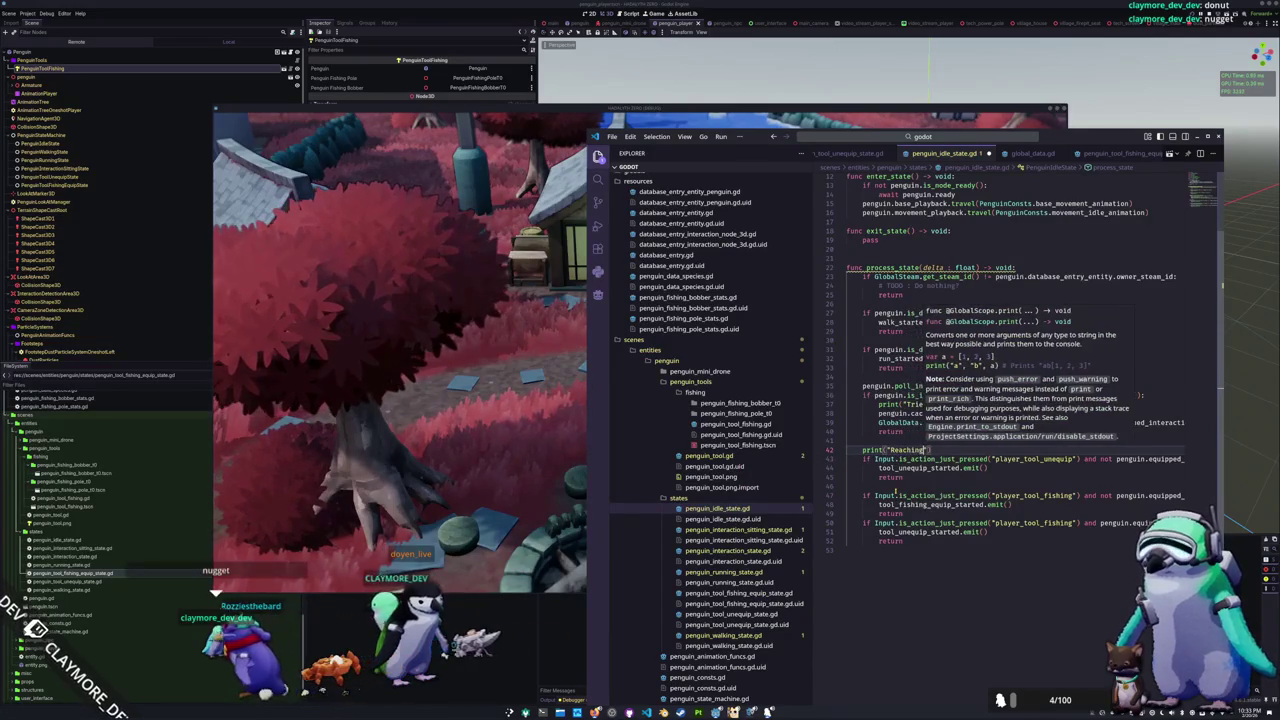
pyautogui.hotkey('shift', 'Up')
pyautogui.hotkey('ctrl', 'c')
pyautogui.press('BackSpace')
pyautogui.press('Down')
pyautogui.press('Down')
pyautogui.press('Down')
pyautogui.press('Up')
pyautogui.press('Up')
pyautogui.press('Up')
pyautogui.hotkey('ctrl', 'v')
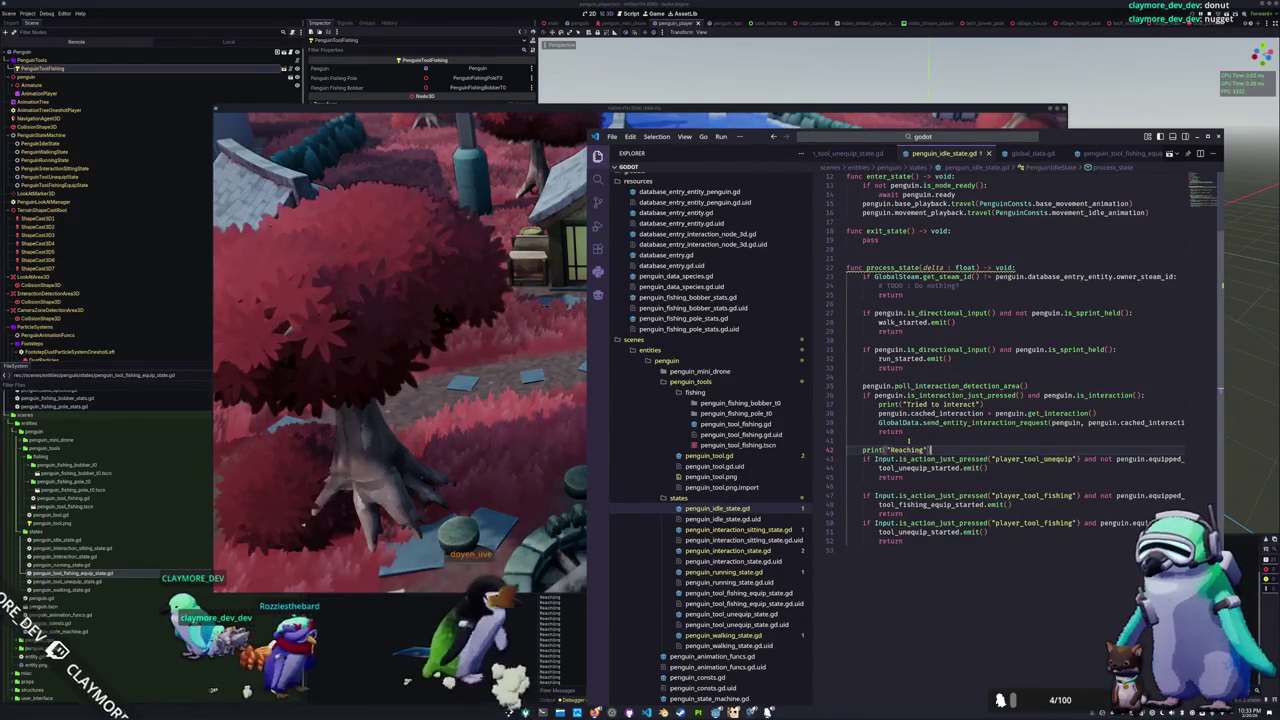
# Step: Remove the debug print, restore the blank indented line 41, and select tool_unequip_started
pyautogui.hotkey('ctrl', 'z')
pyautogui.press('Tab')
pyautogui.press('Return')
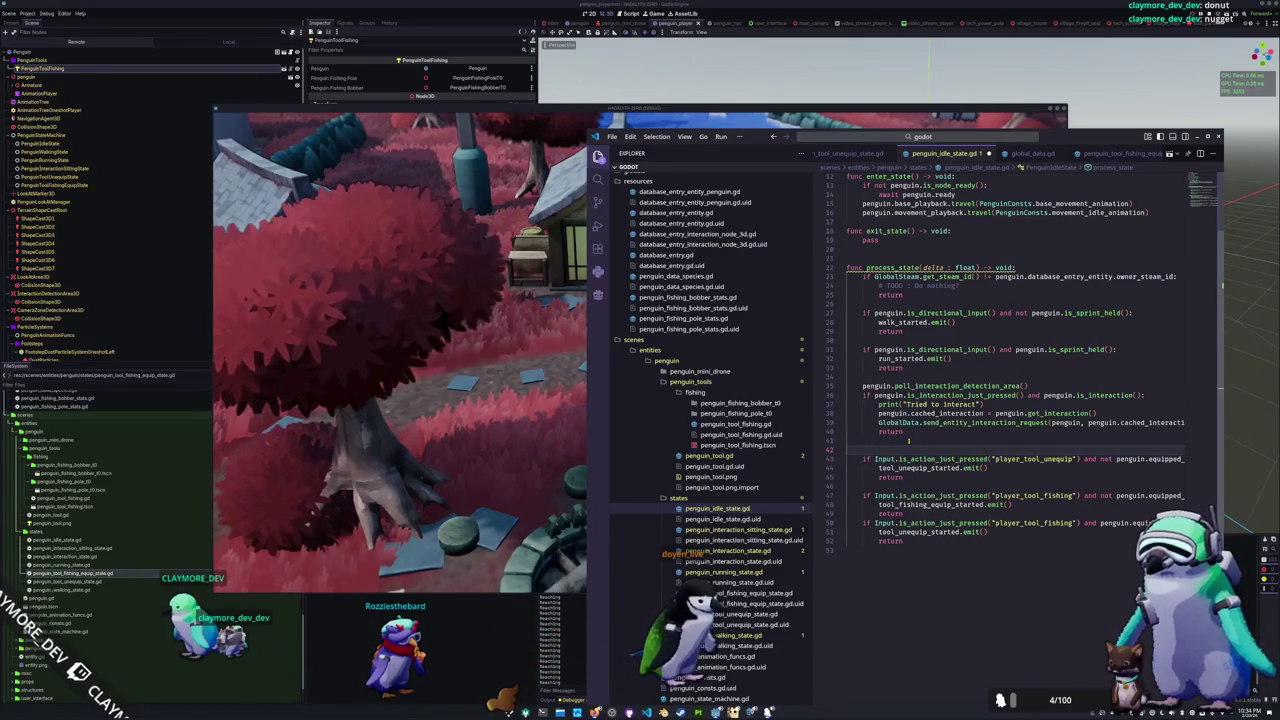
pyautogui.doubleClick(928, 468)
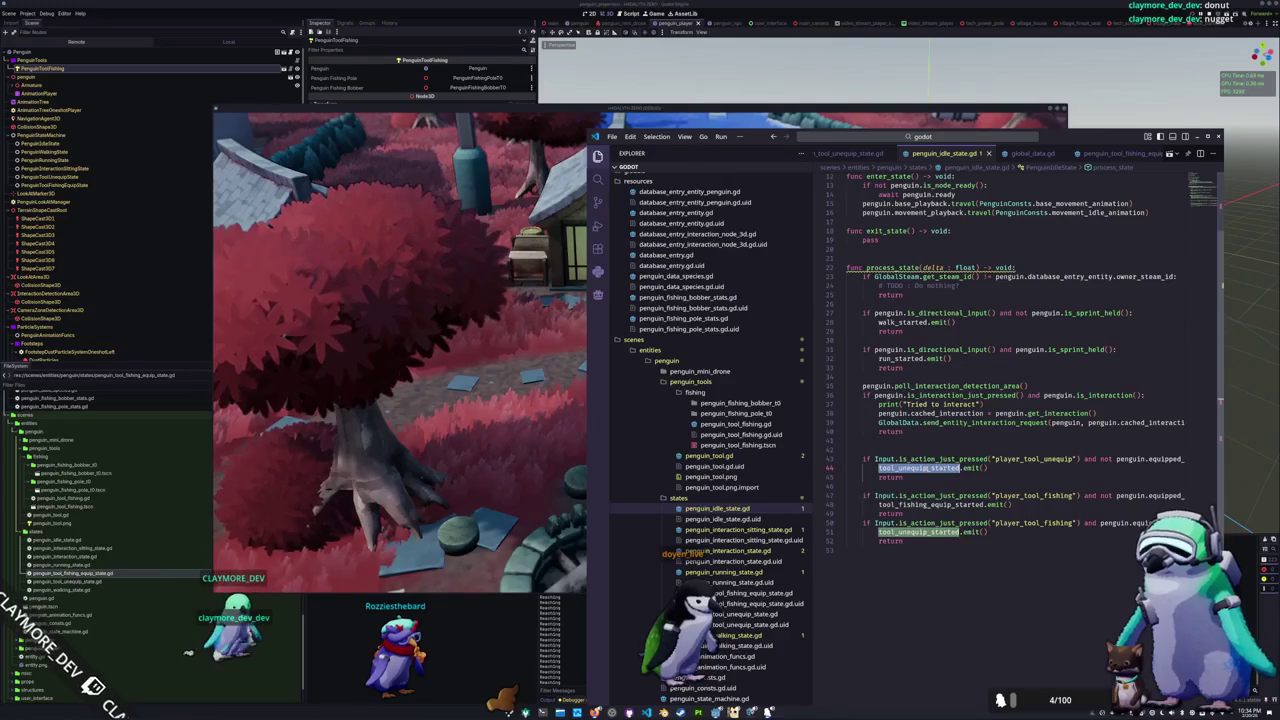
# Step: Compare tool_unequip_started's uses with the not penguin.equipped condition, then return to the game
pyautogui.click(929, 468)
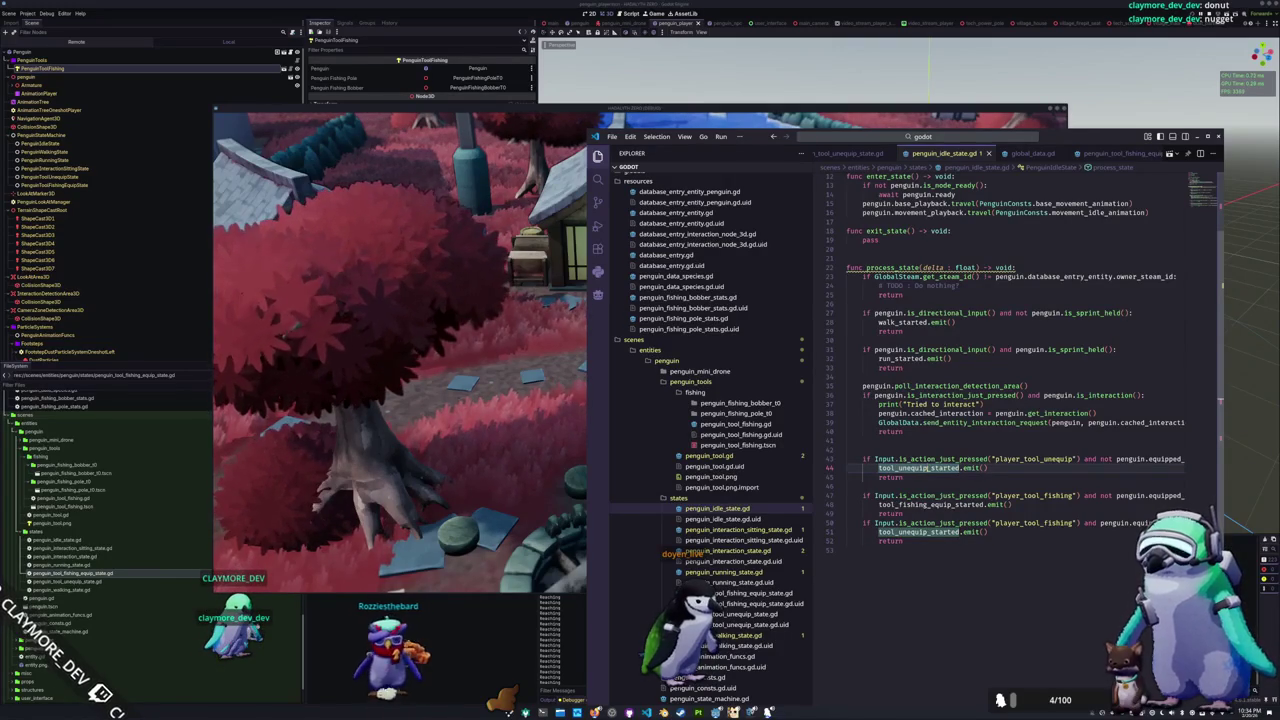
pyautogui.doubleClick(929, 468)
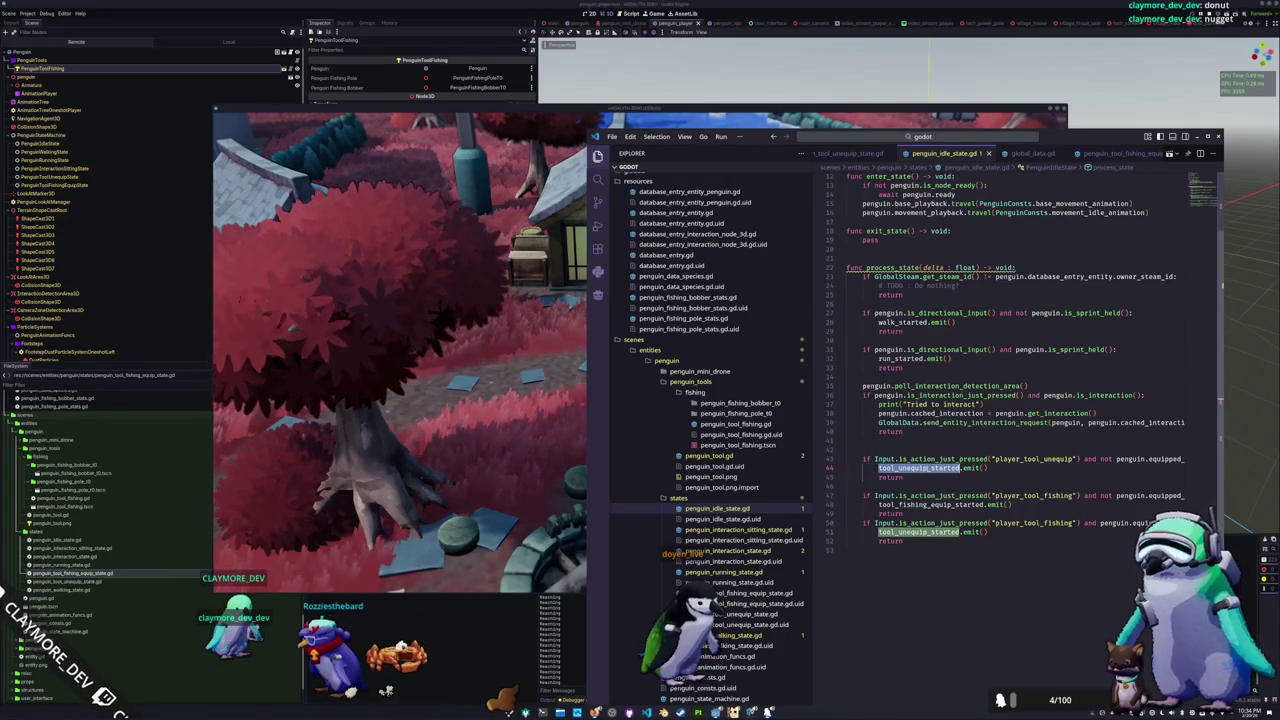
pyautogui.moveTo(1099, 458)
pyautogui.mouseDown()
pyautogui.moveTo(1215, 458)
pyautogui.moveTo(1157, 458)
pyautogui.mouseUp()
pyautogui.click(1141, 452)
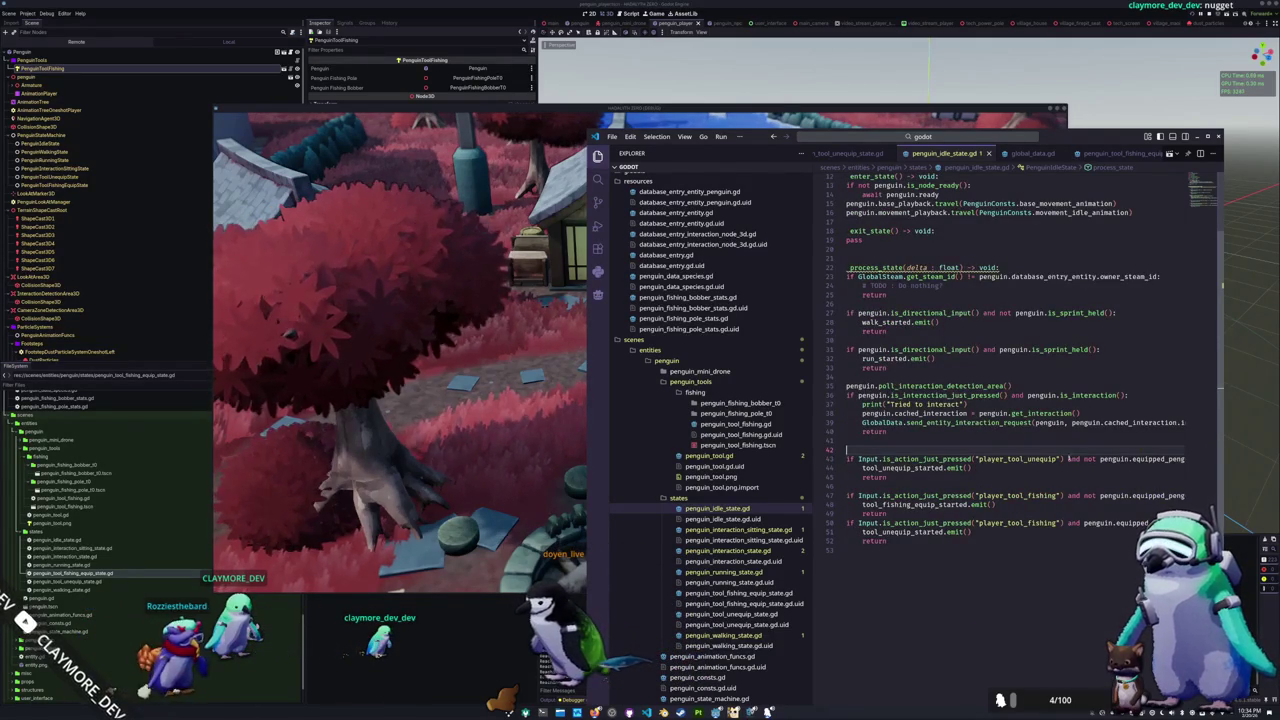
pyautogui.click(519, 527)
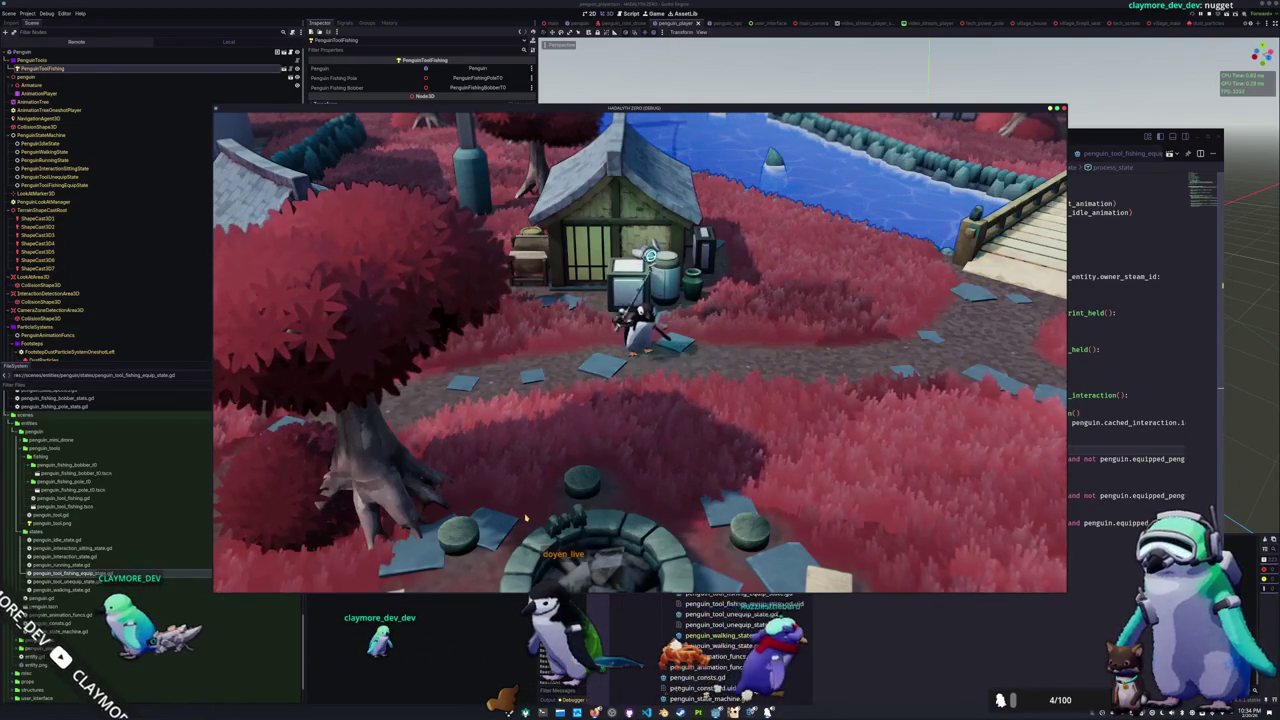
# Step: Equip the fishing rod with E and walk the penguin right toward the water
pyautogui.press('w')
pyautogui.press('s')
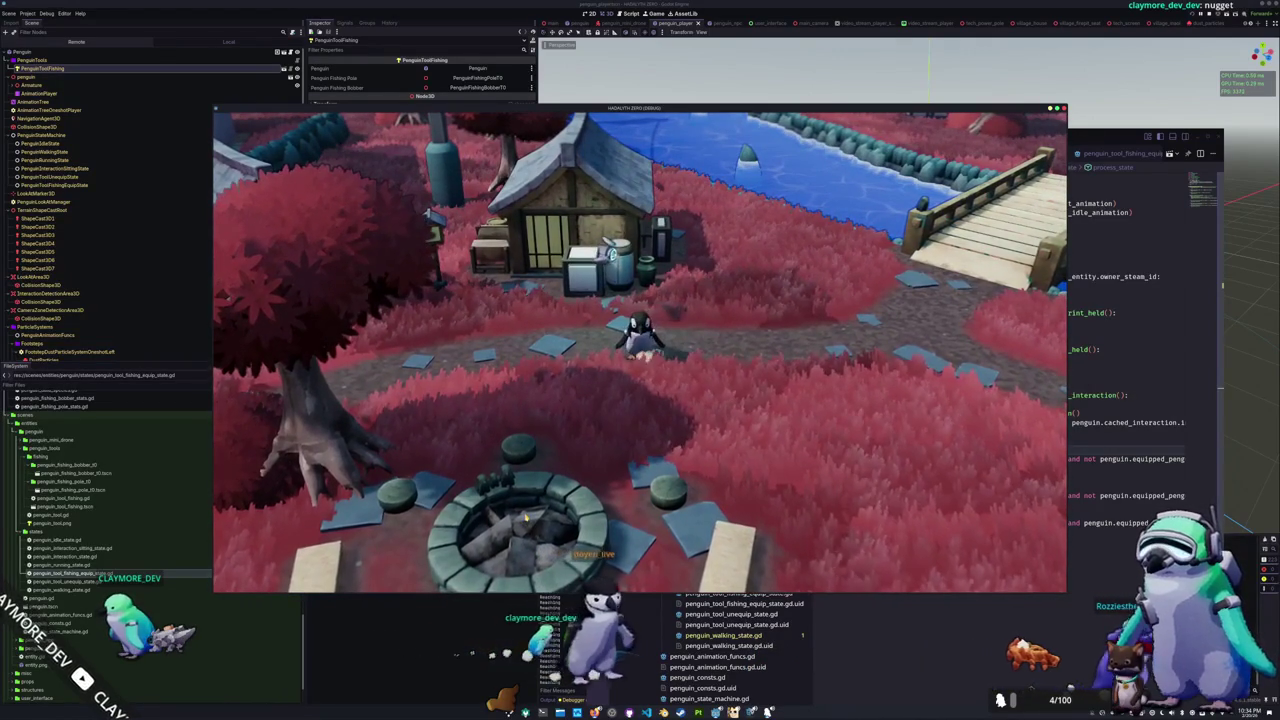
pyautogui.press('w')
pyautogui.press('e')
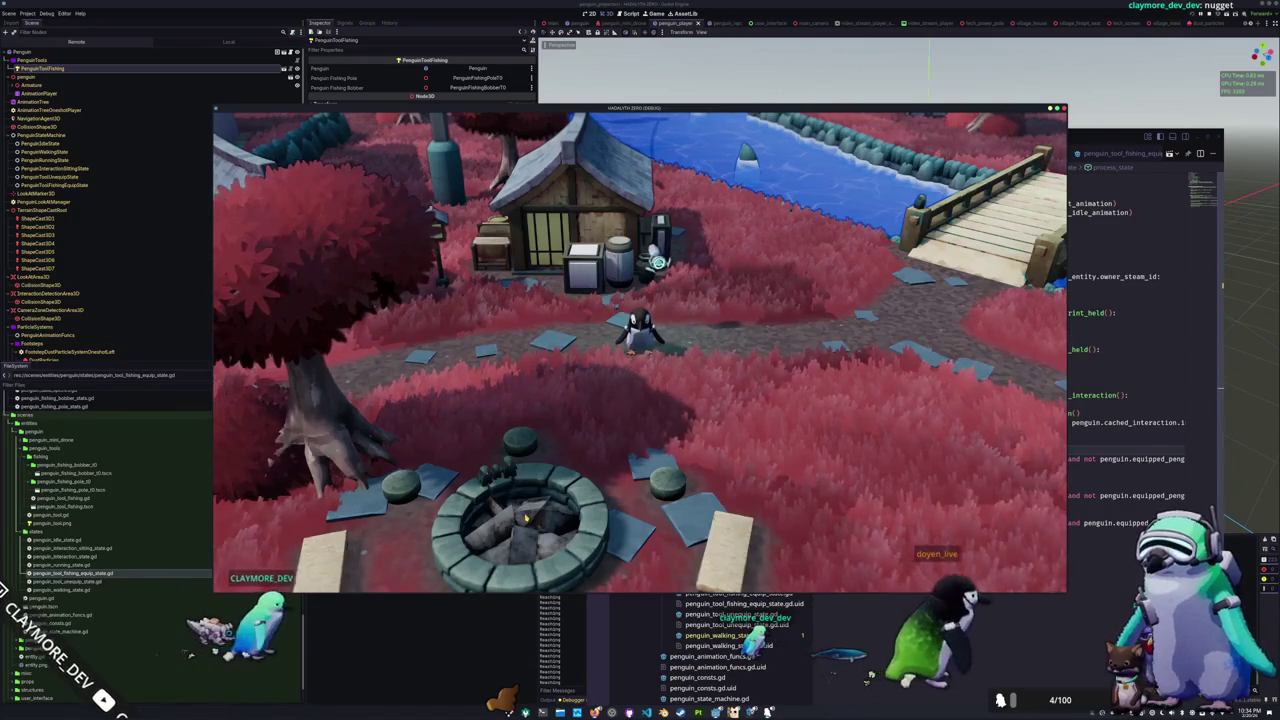
pyautogui.press('d')
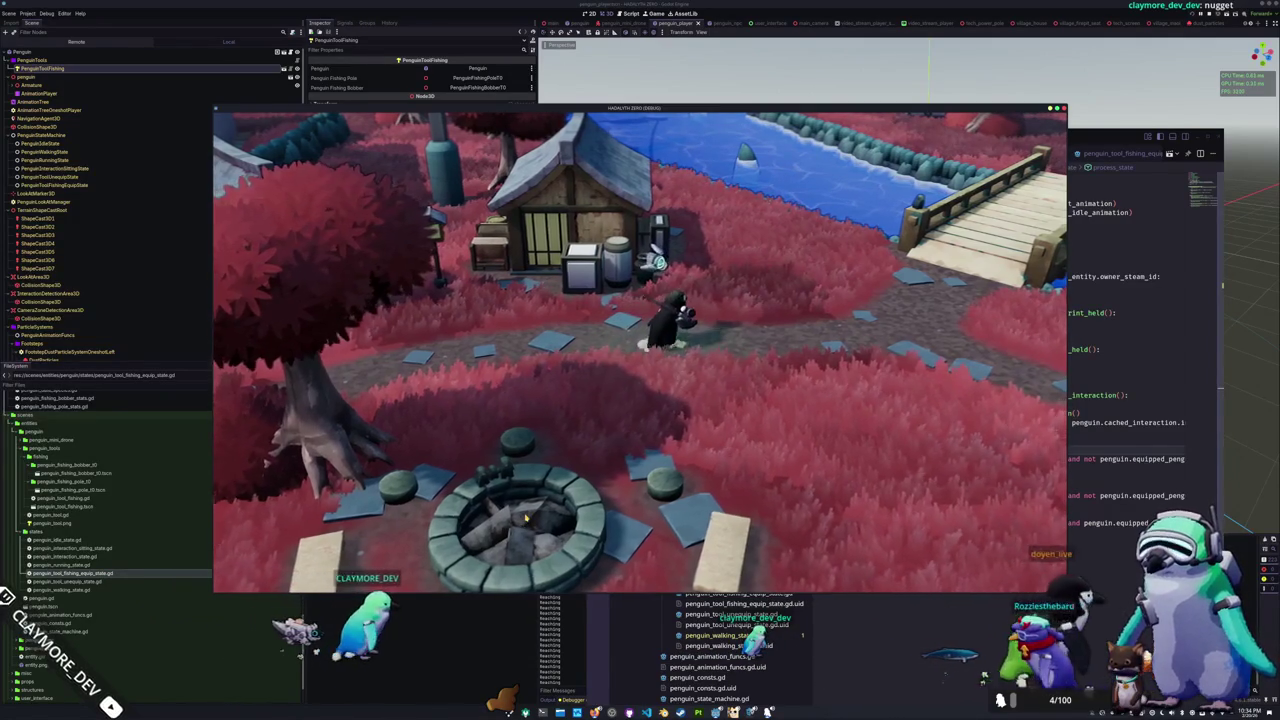
pyautogui.press('d')
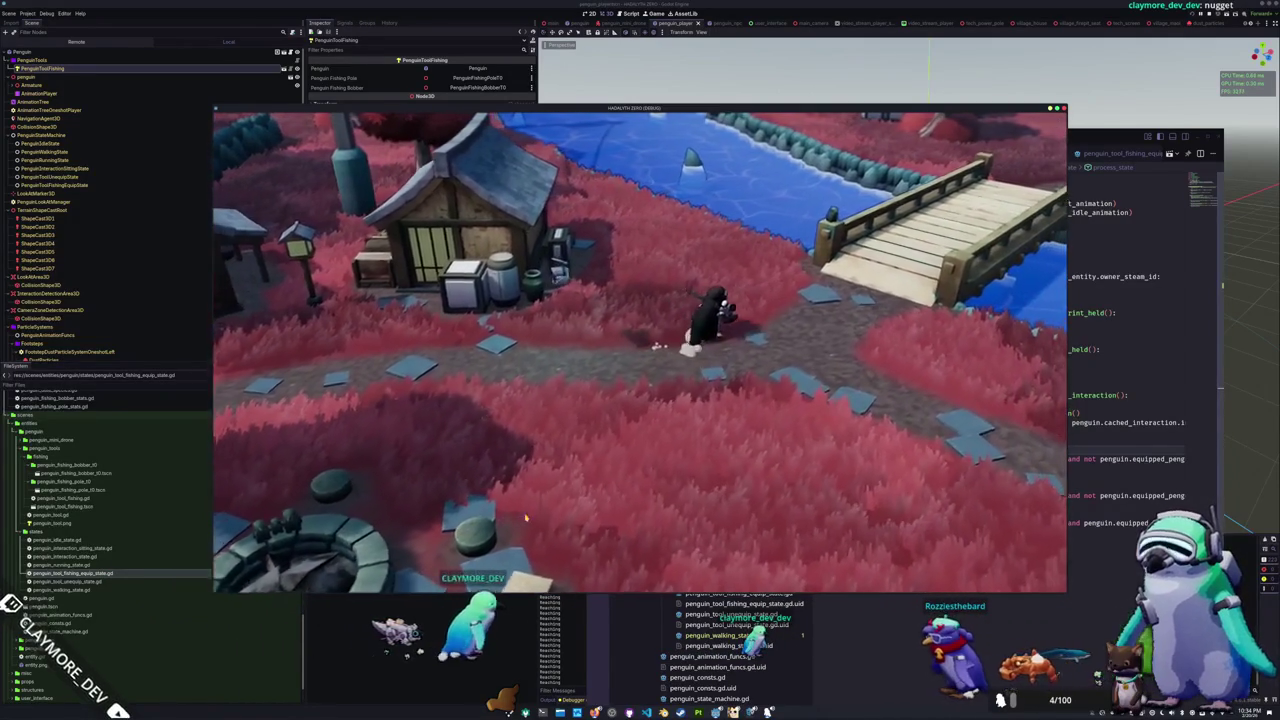
pyautogui.press('w')
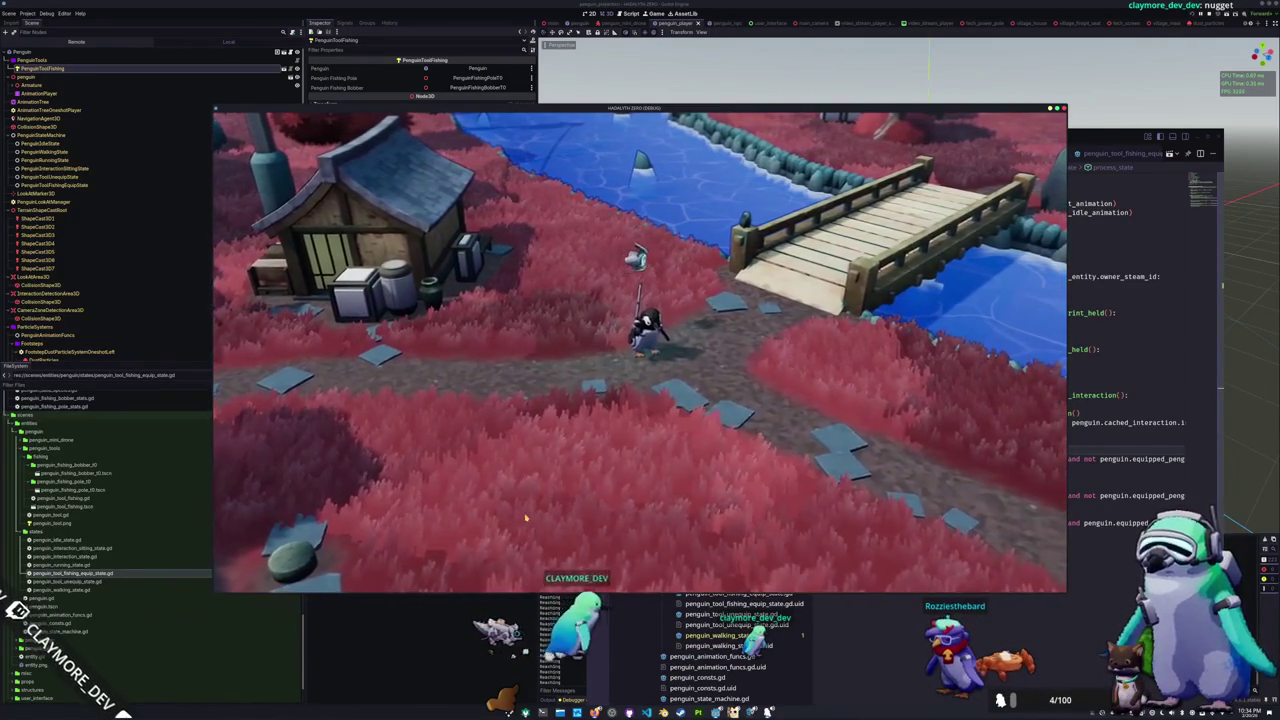
pyautogui.press('a')
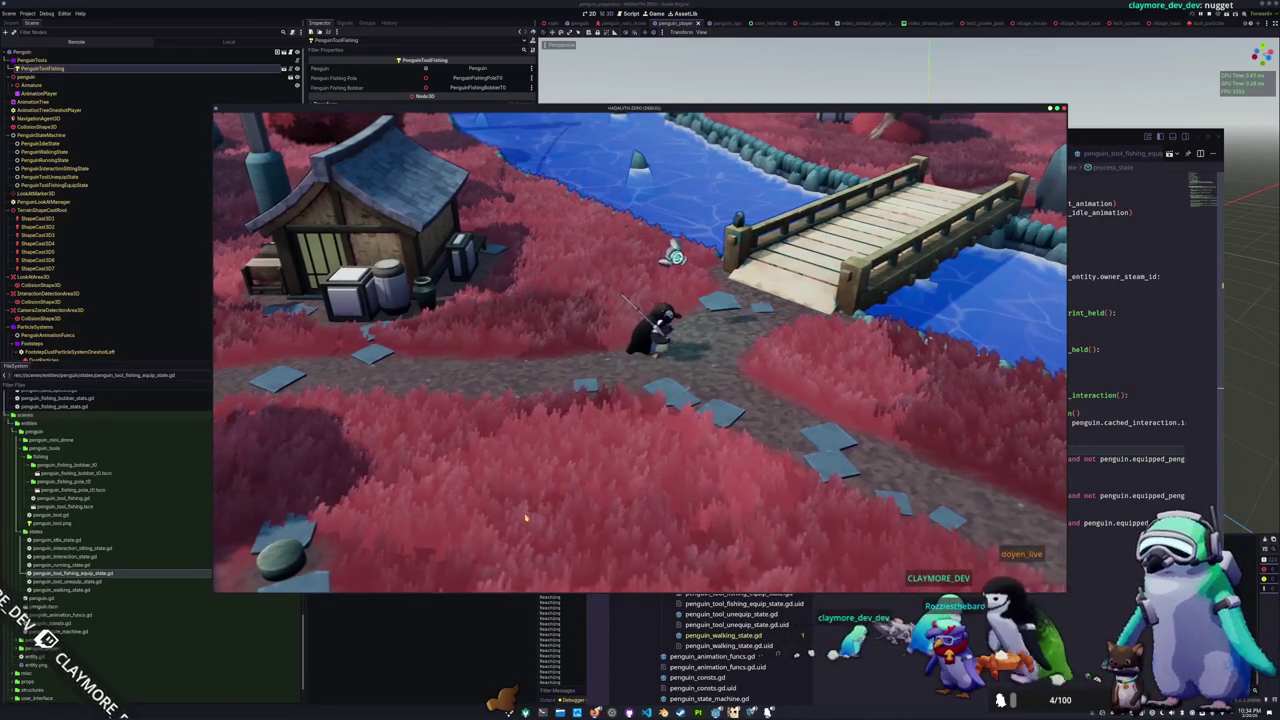
pyautogui.press('d')
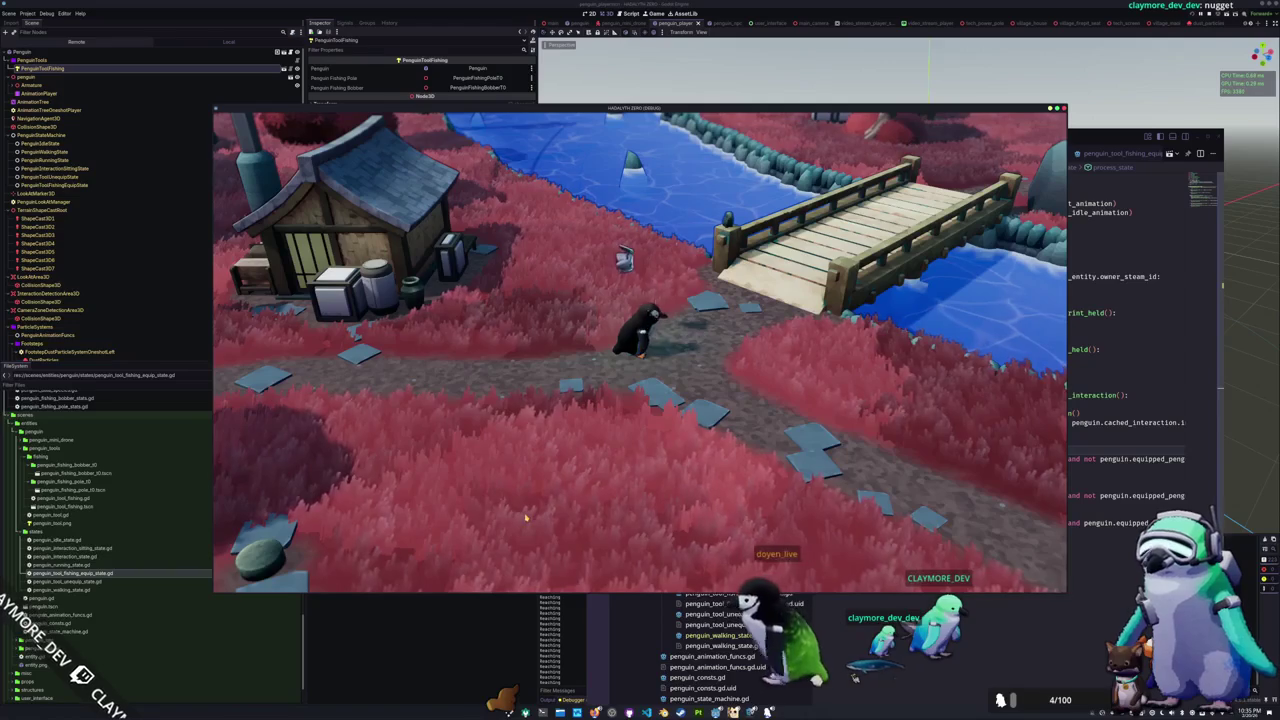
# Step: Toggle the rod off and on with Q, then walk onto the bridge and back
pyautogui.press('q')
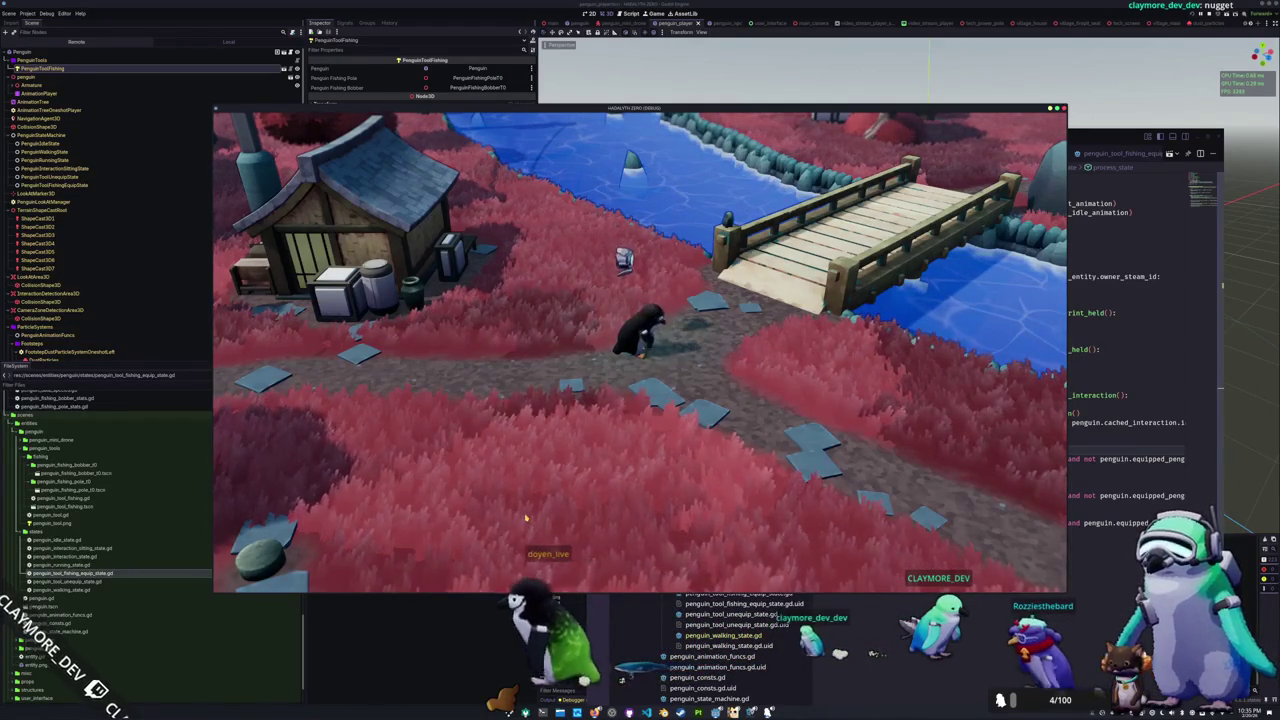
pyautogui.press('q')
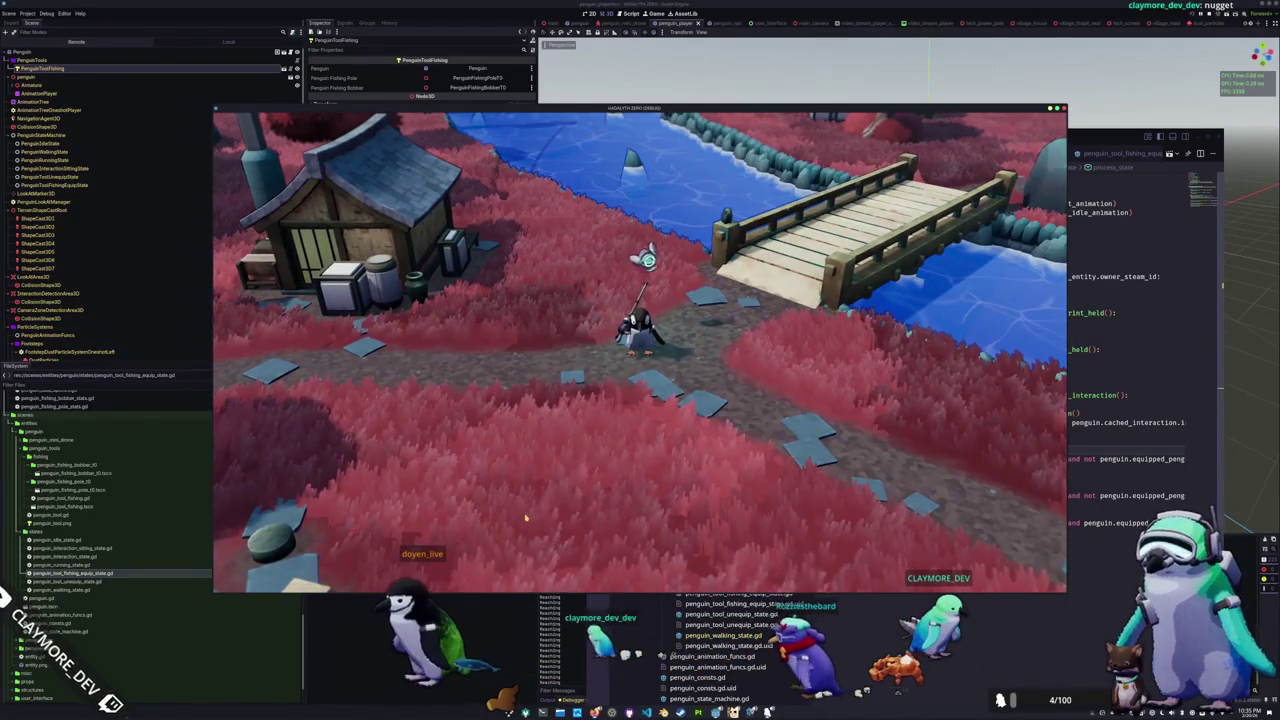
pyautogui.press('d')
pyautogui.press('d')
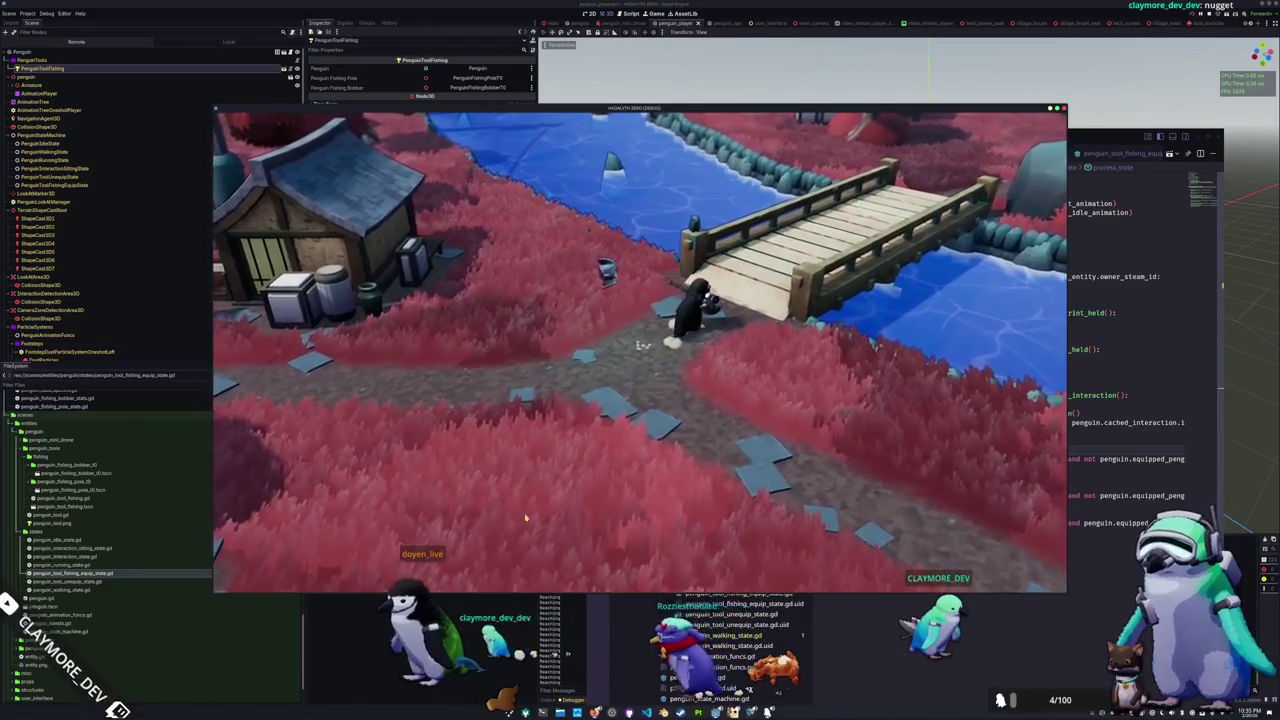
pyautogui.press('d')
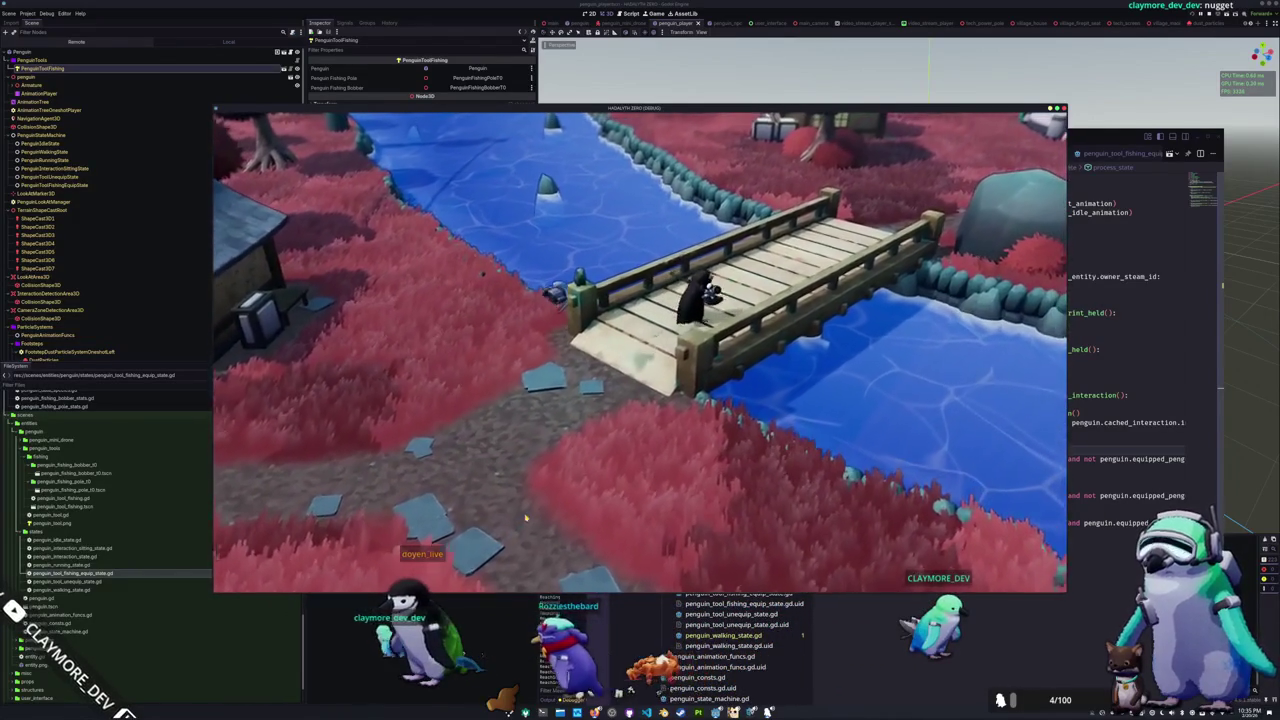
pyautogui.press('s')
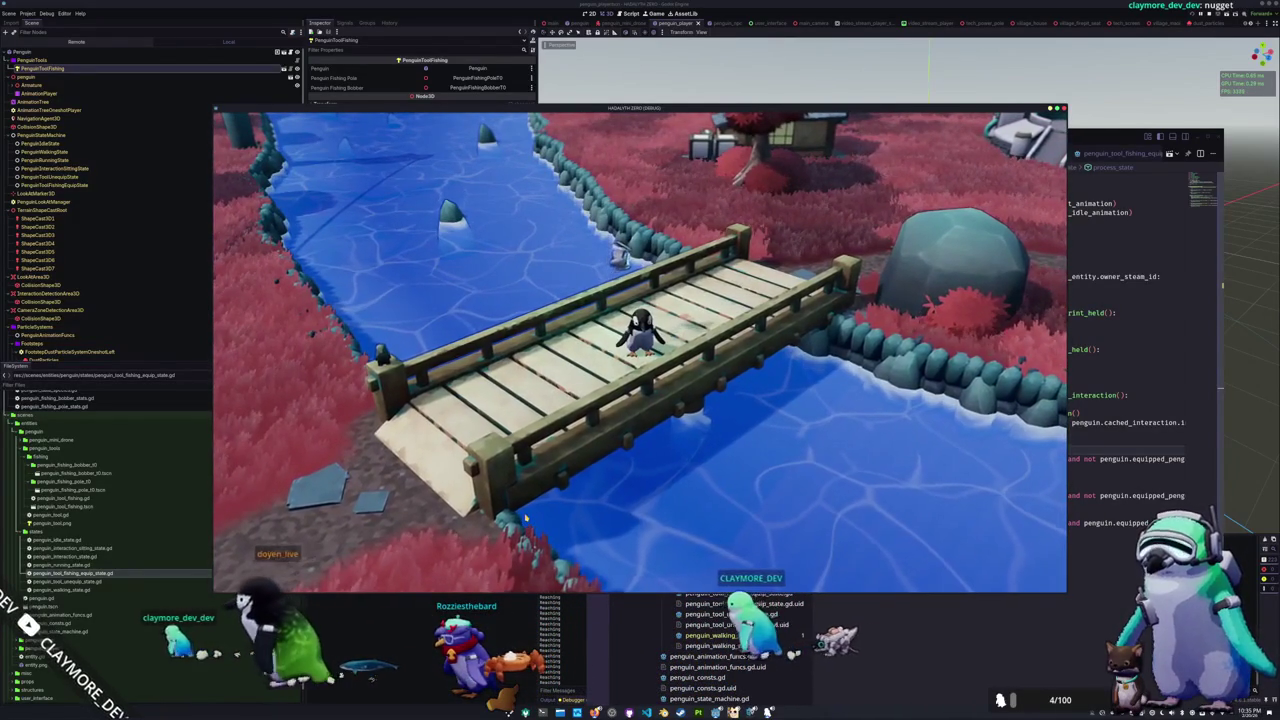
pyautogui.press('w')
pyautogui.press('a')
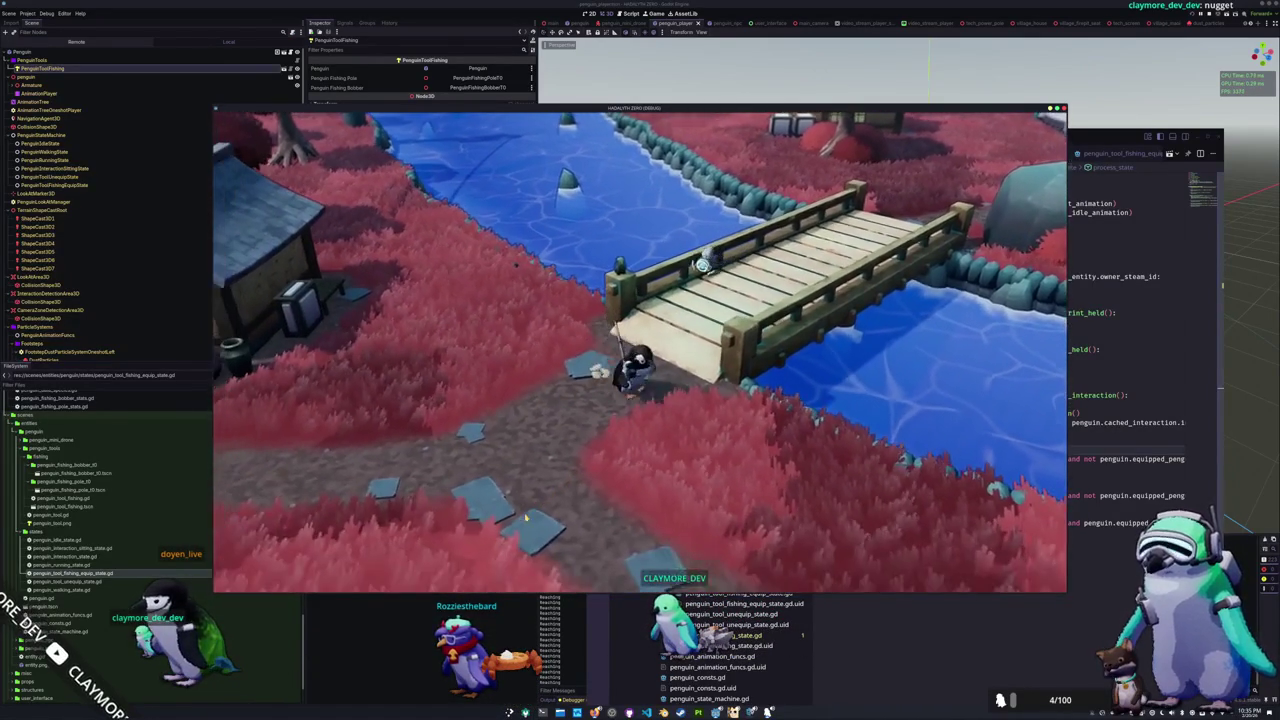
# Step: Walk the rod-holding penguin toward the house, behind the tree, and along the bridge
pyautogui.press('w')
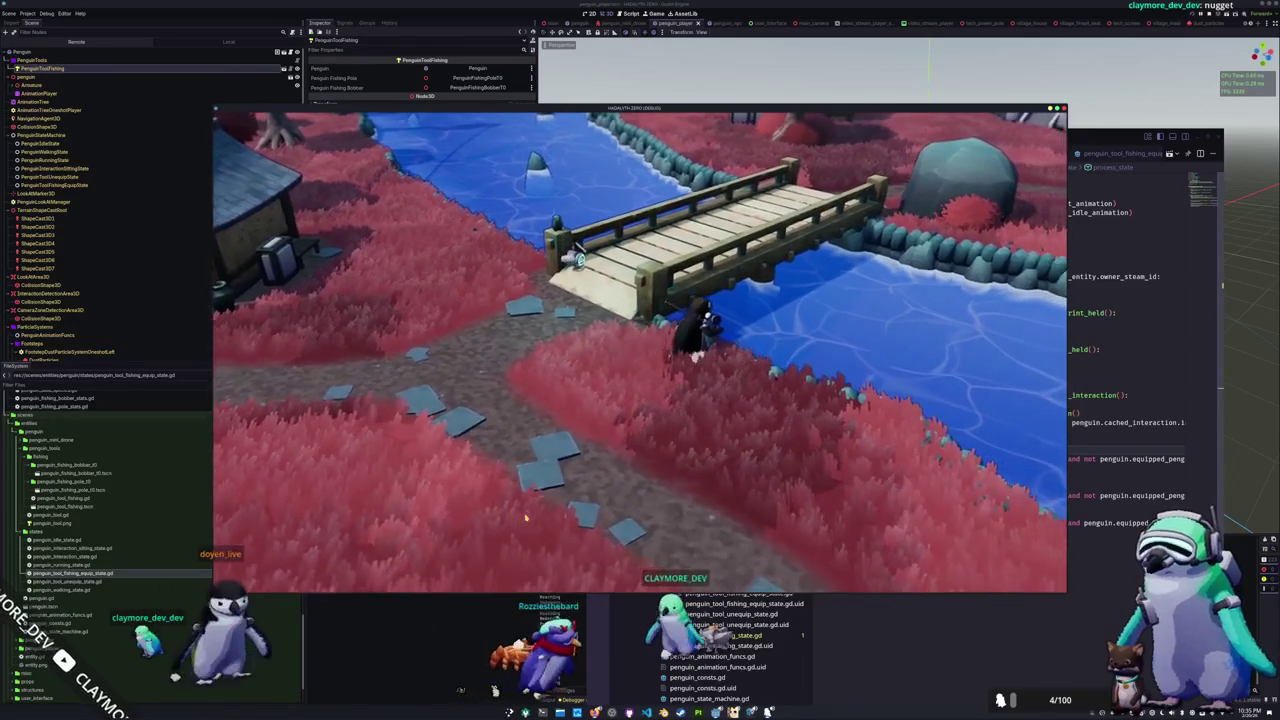
pyautogui.press('a')
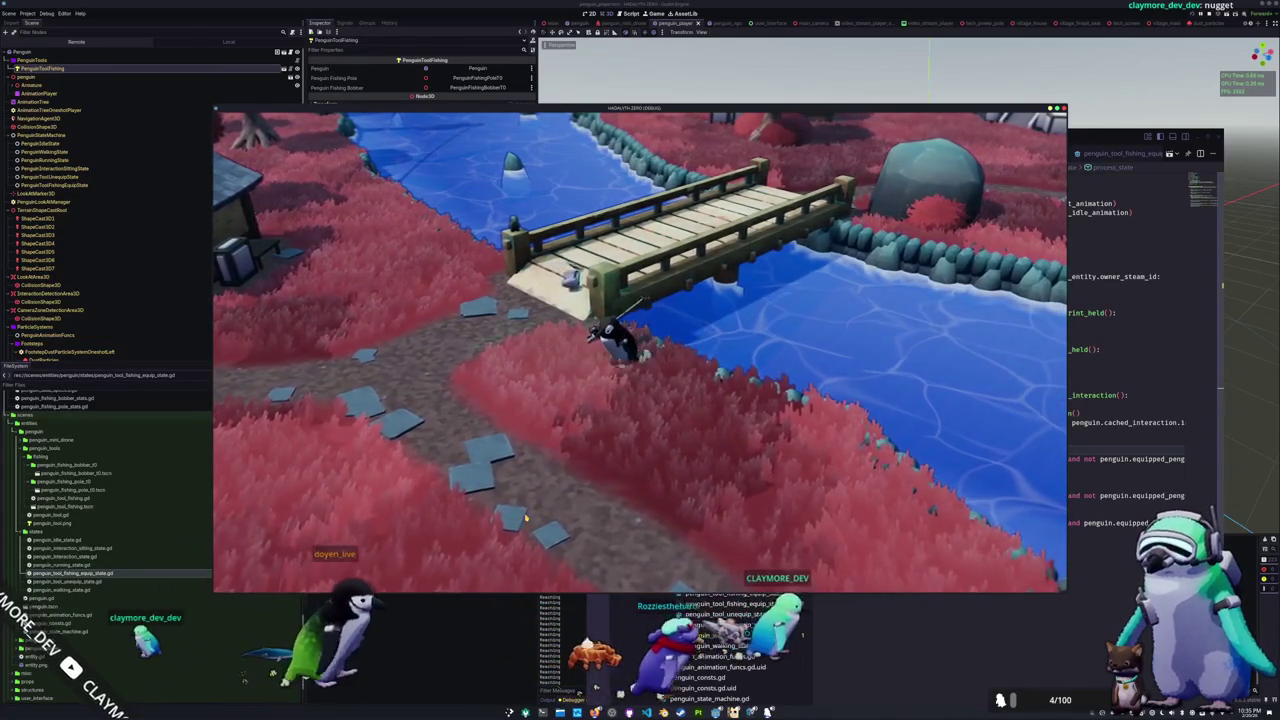
pyautogui.press('w')
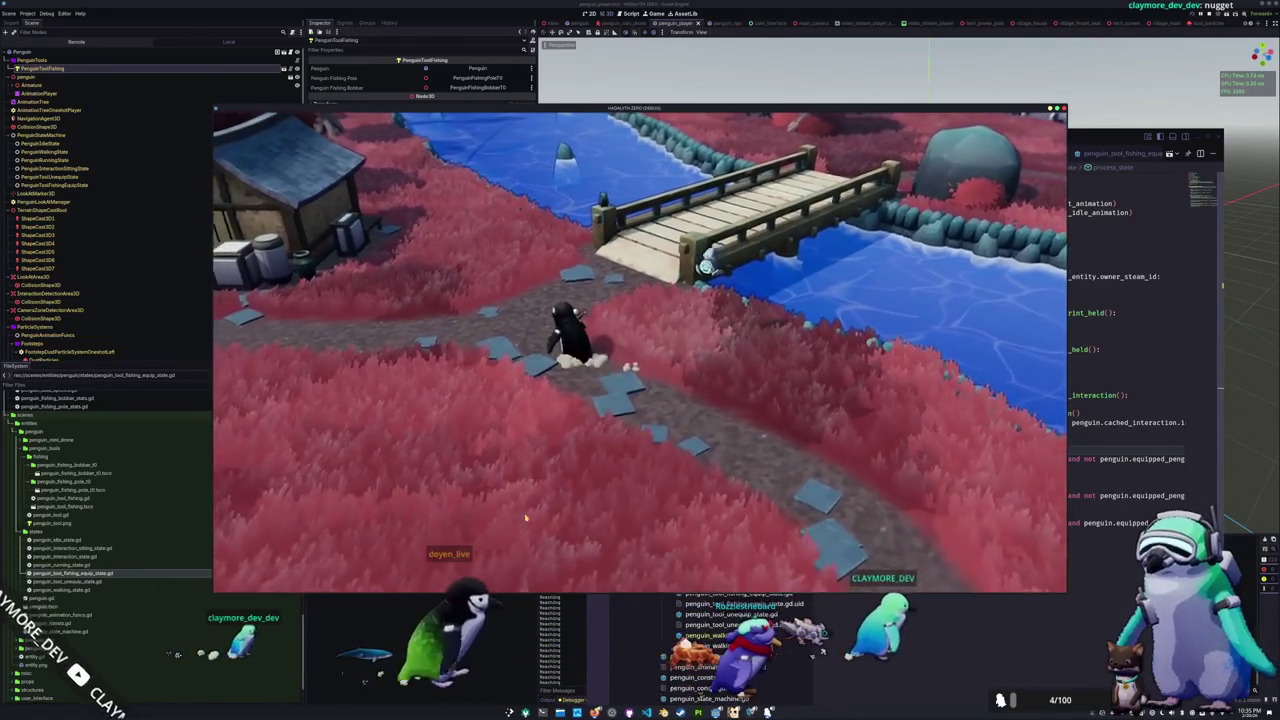
pyautogui.press('a')
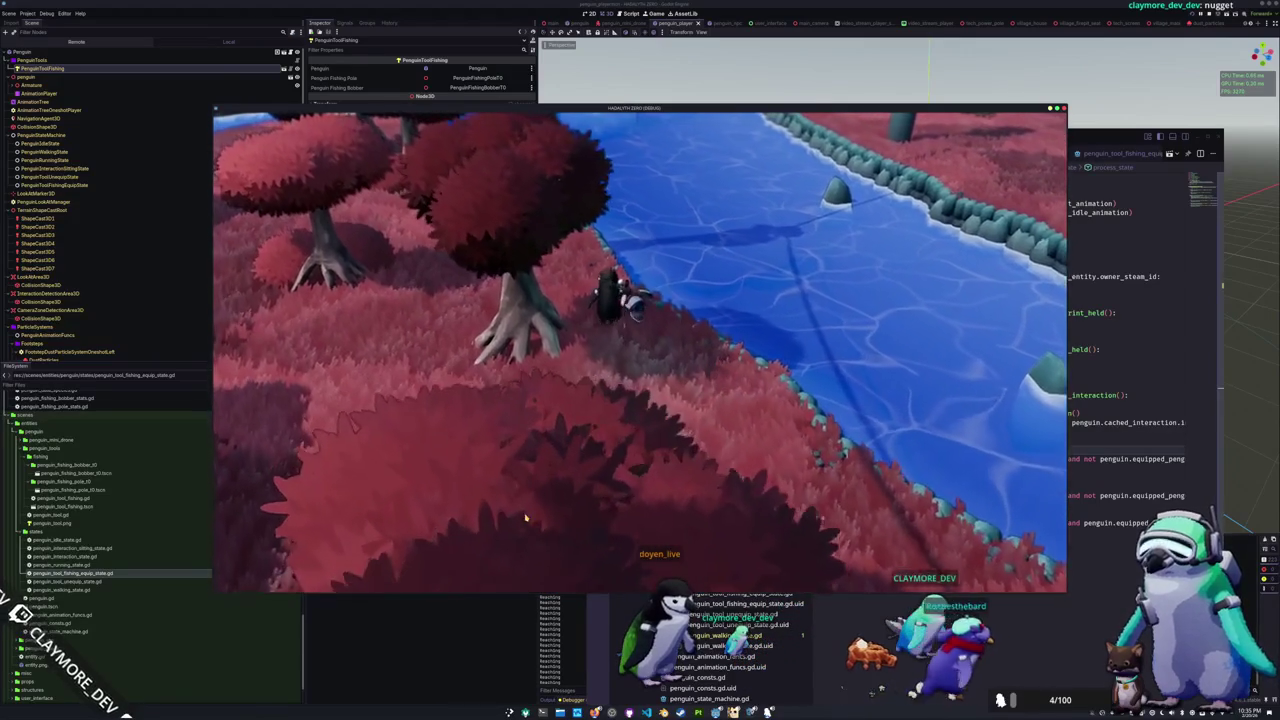
pyautogui.press('w')
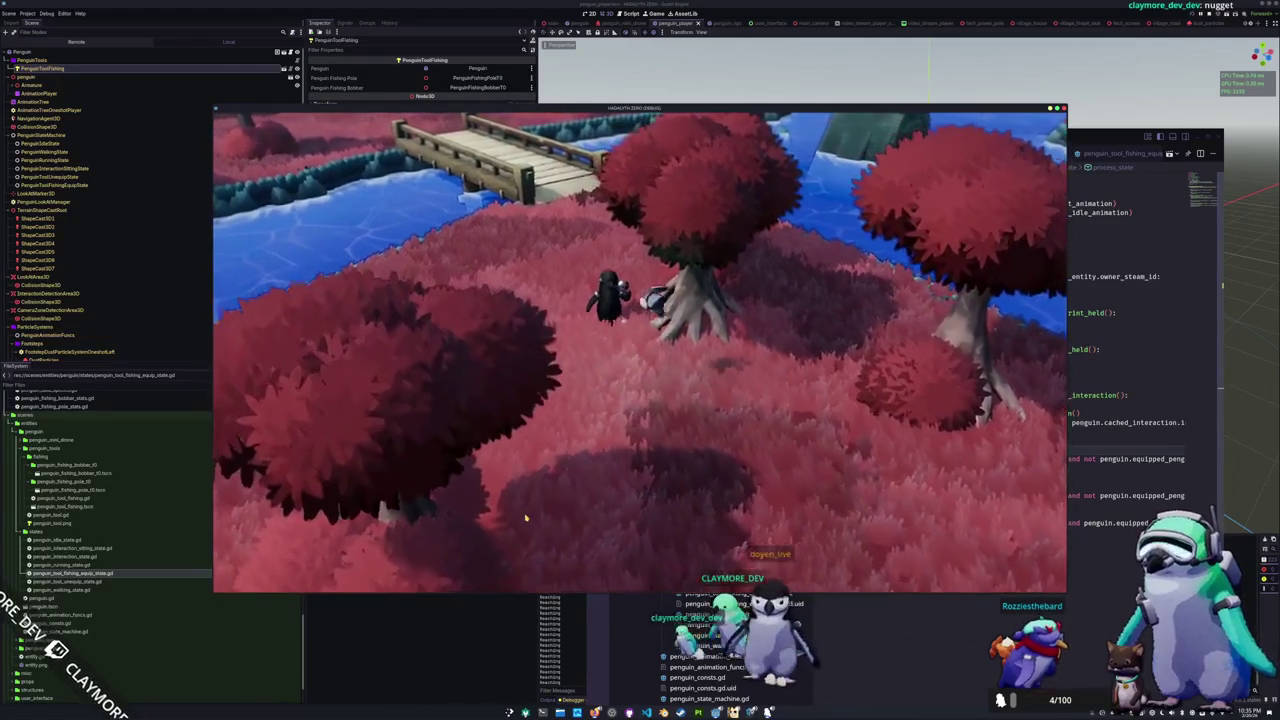
pyautogui.press('w')
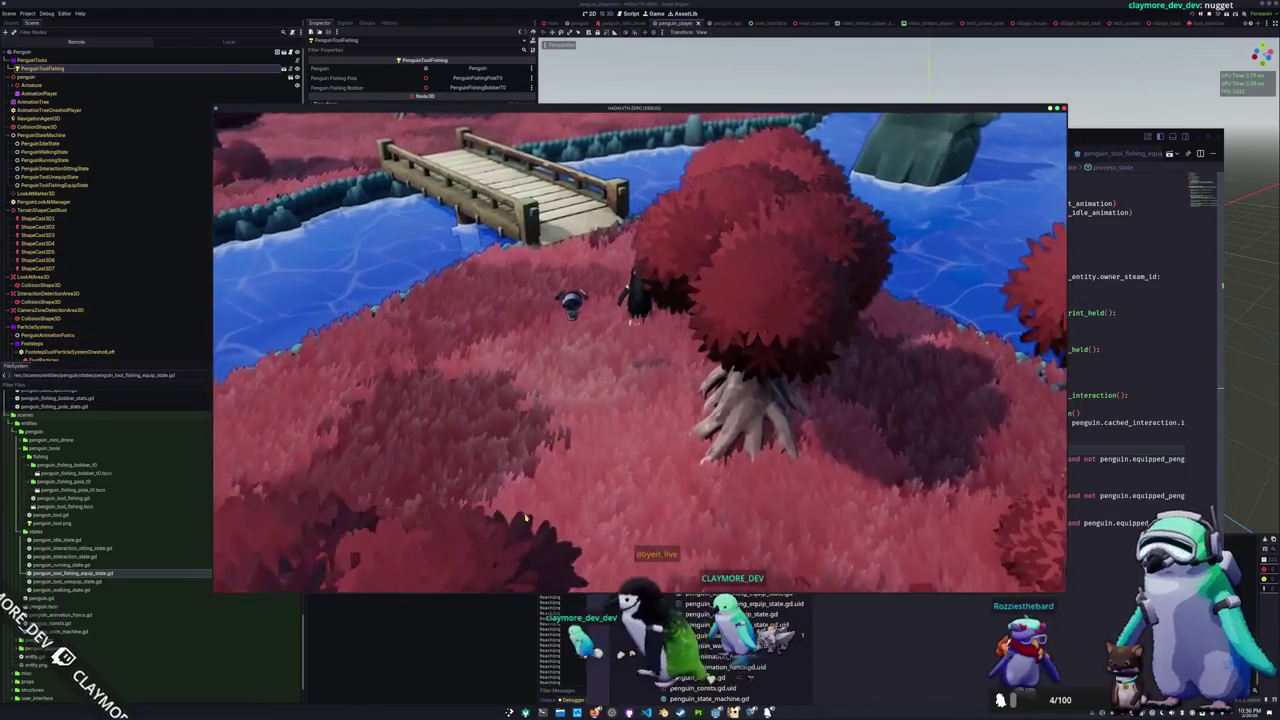
pyautogui.press('w')
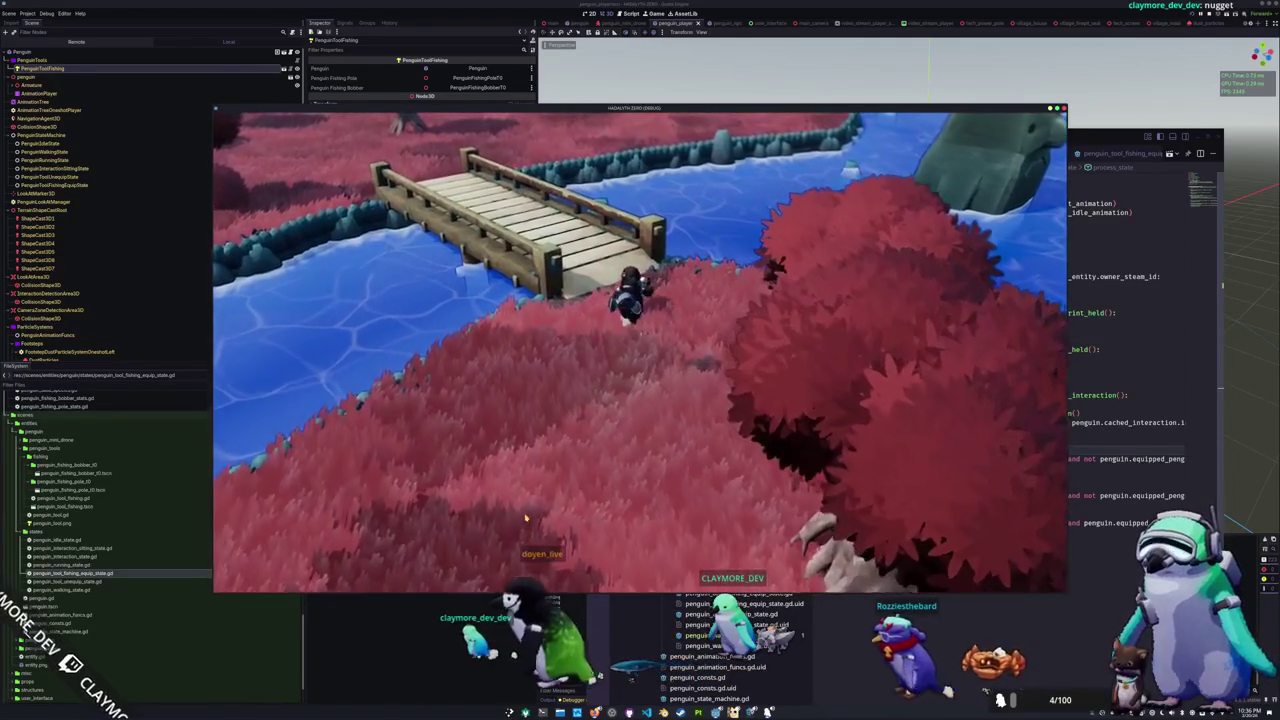
pyautogui.press('w')
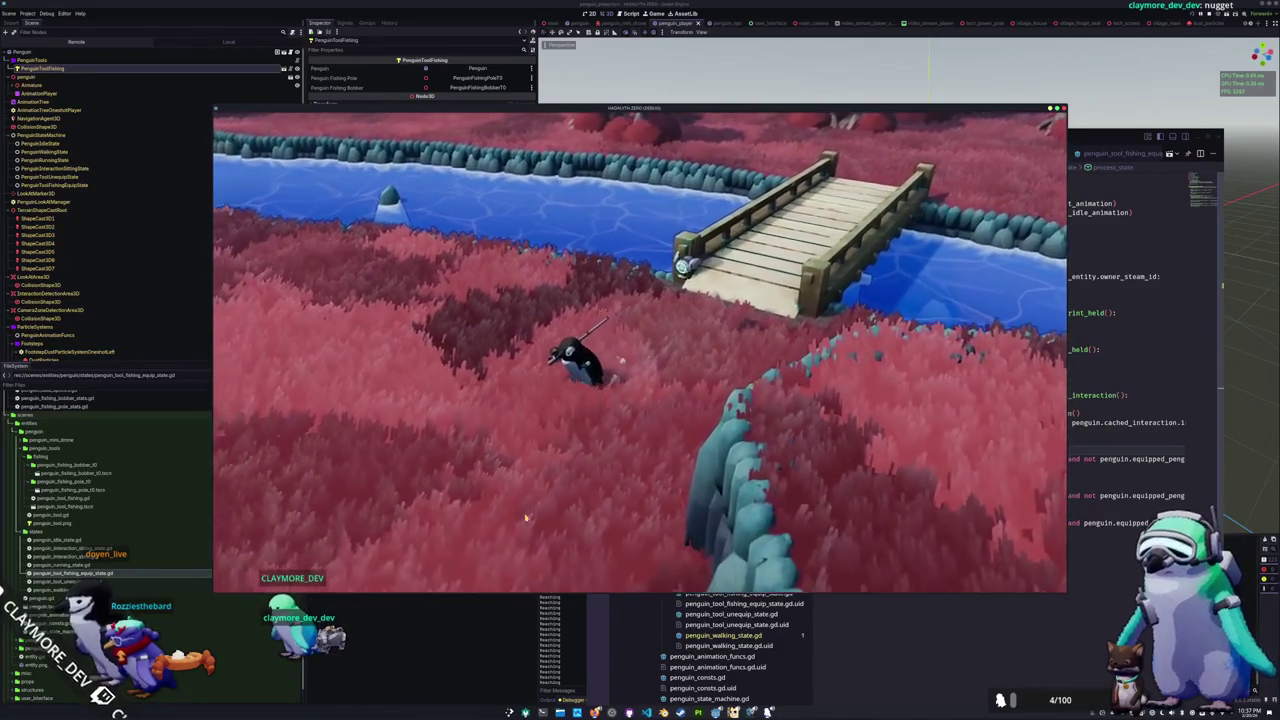
# Step: Walk the penguin back past the rock and stone roof, across the red grass between the houses
pyautogui.press('s')
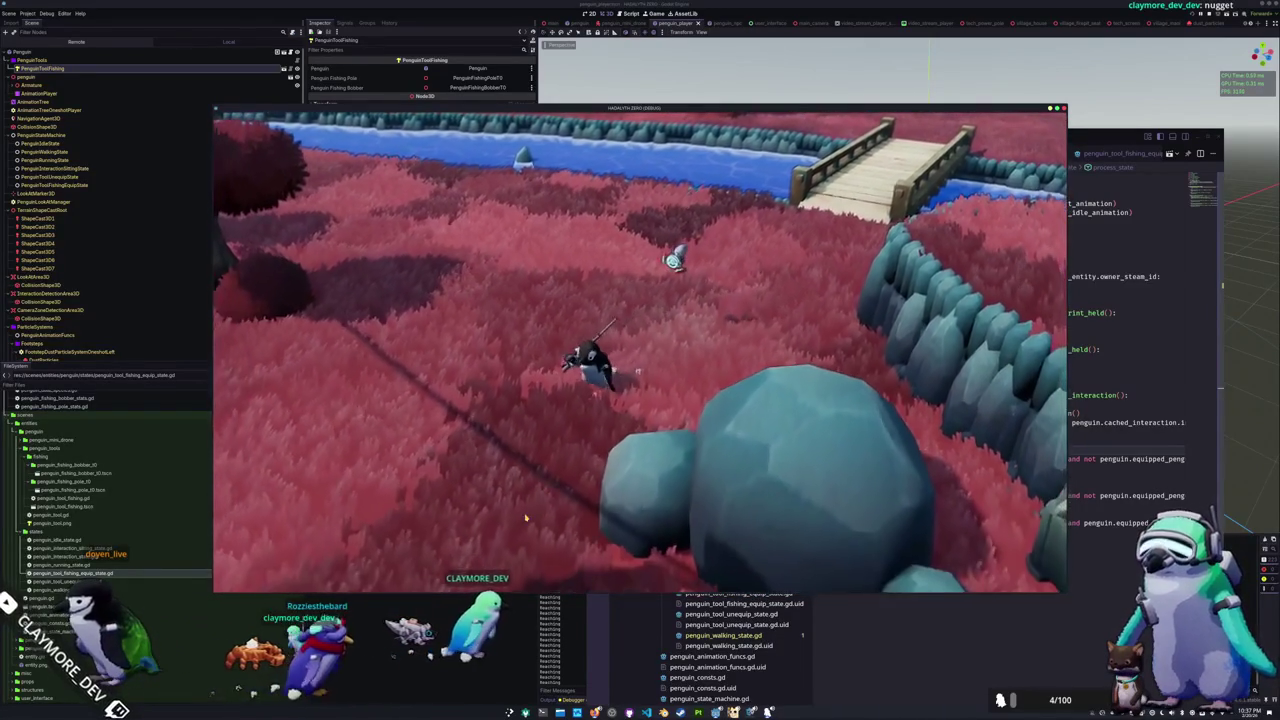
pyautogui.press('s')
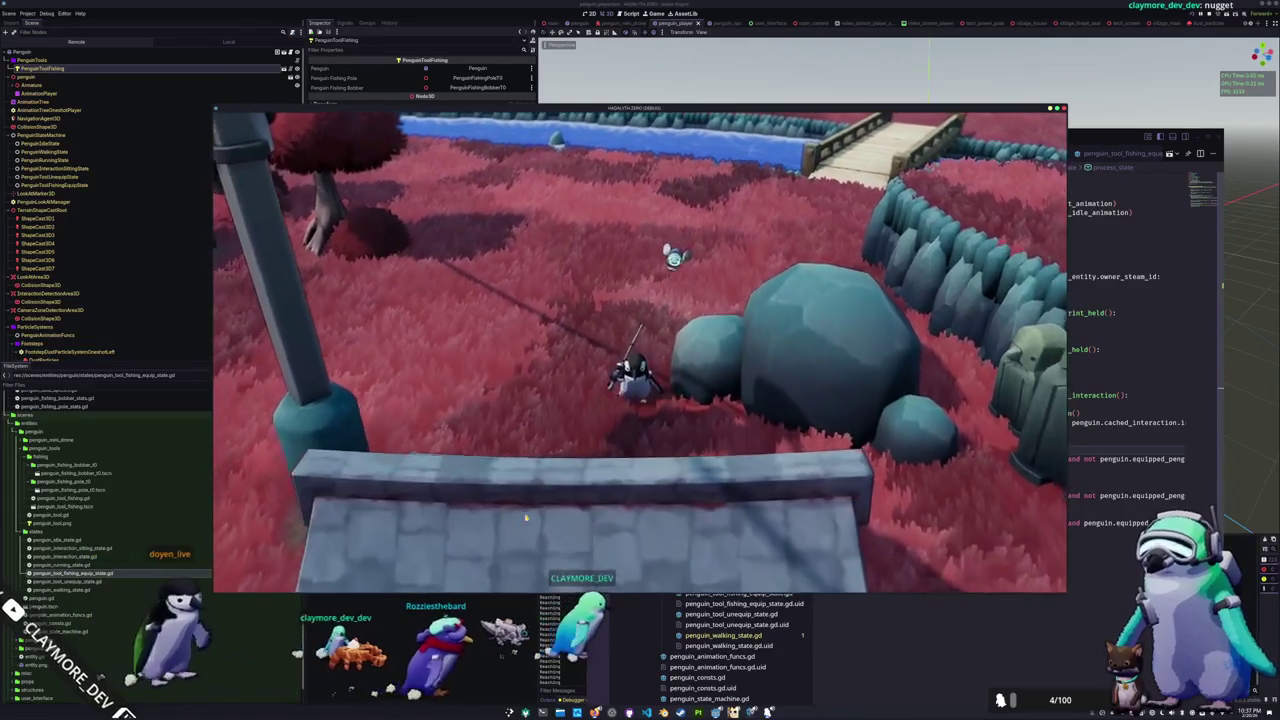
pyautogui.press('s')
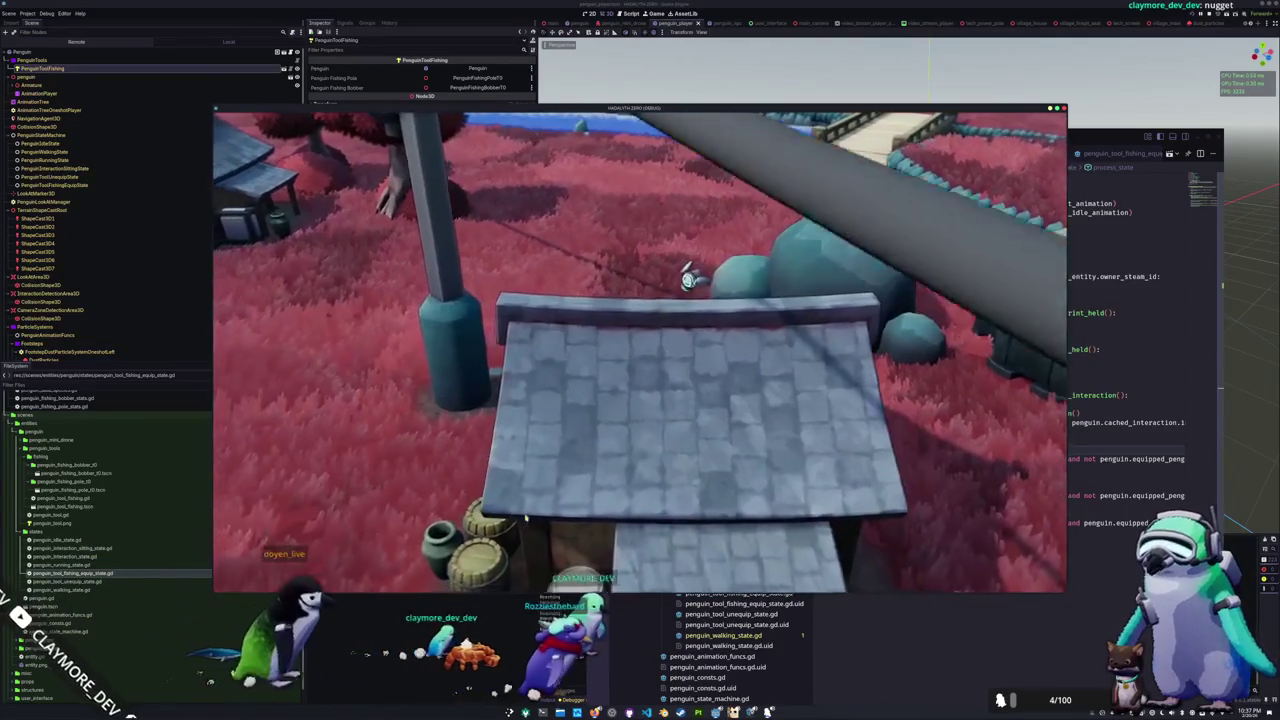
pyautogui.press('a')
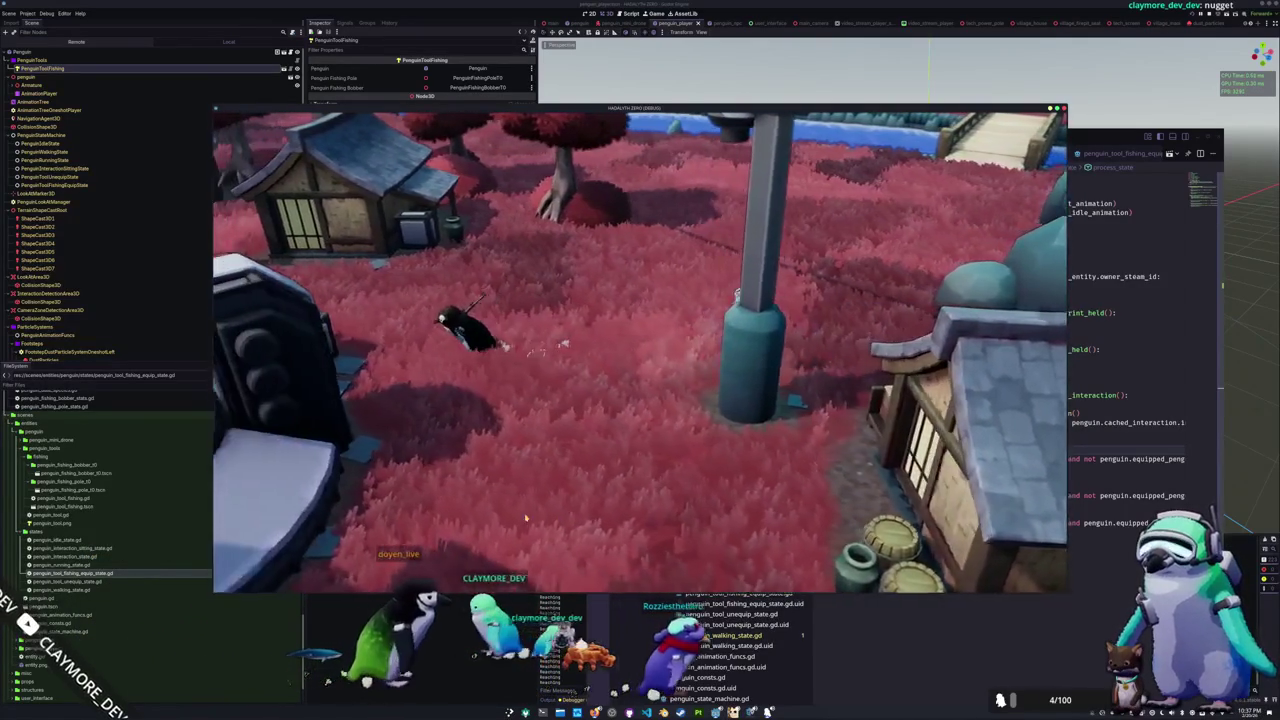
pyautogui.press('a')
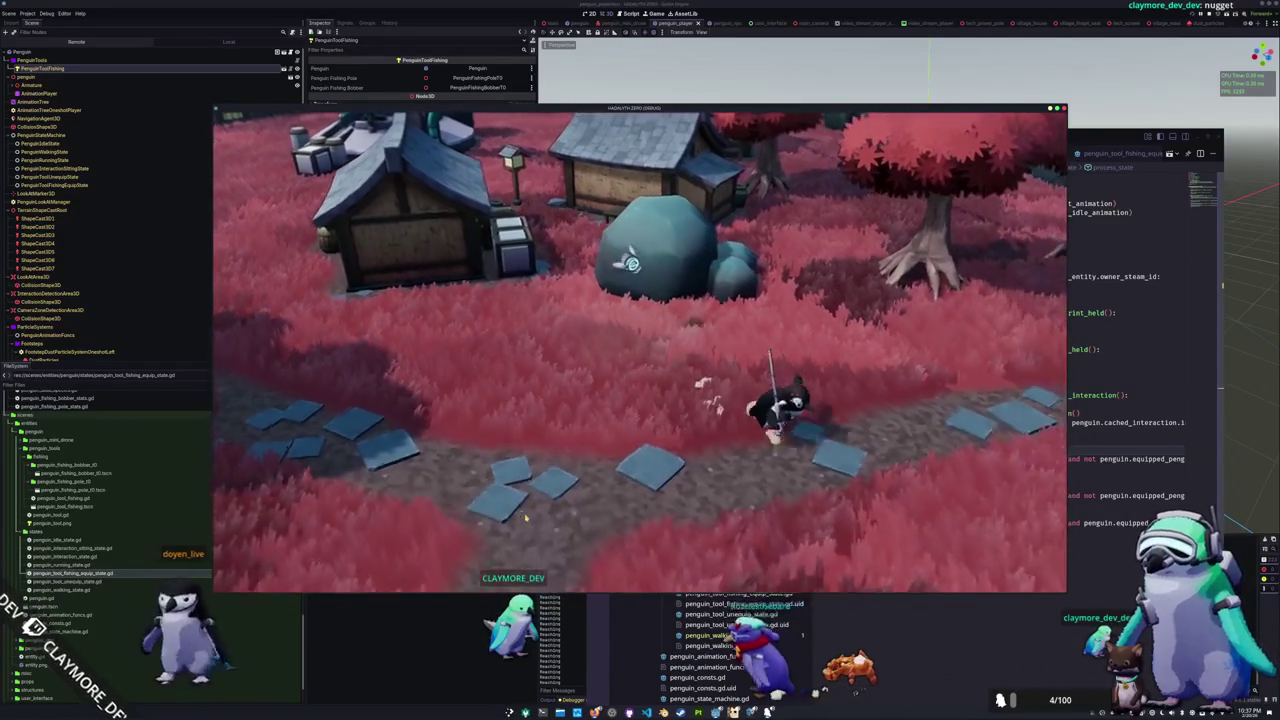
# Step: Walk the penguin over the wooden bridge, past the red tree, to the riverbank by the statue
pyautogui.press('d')
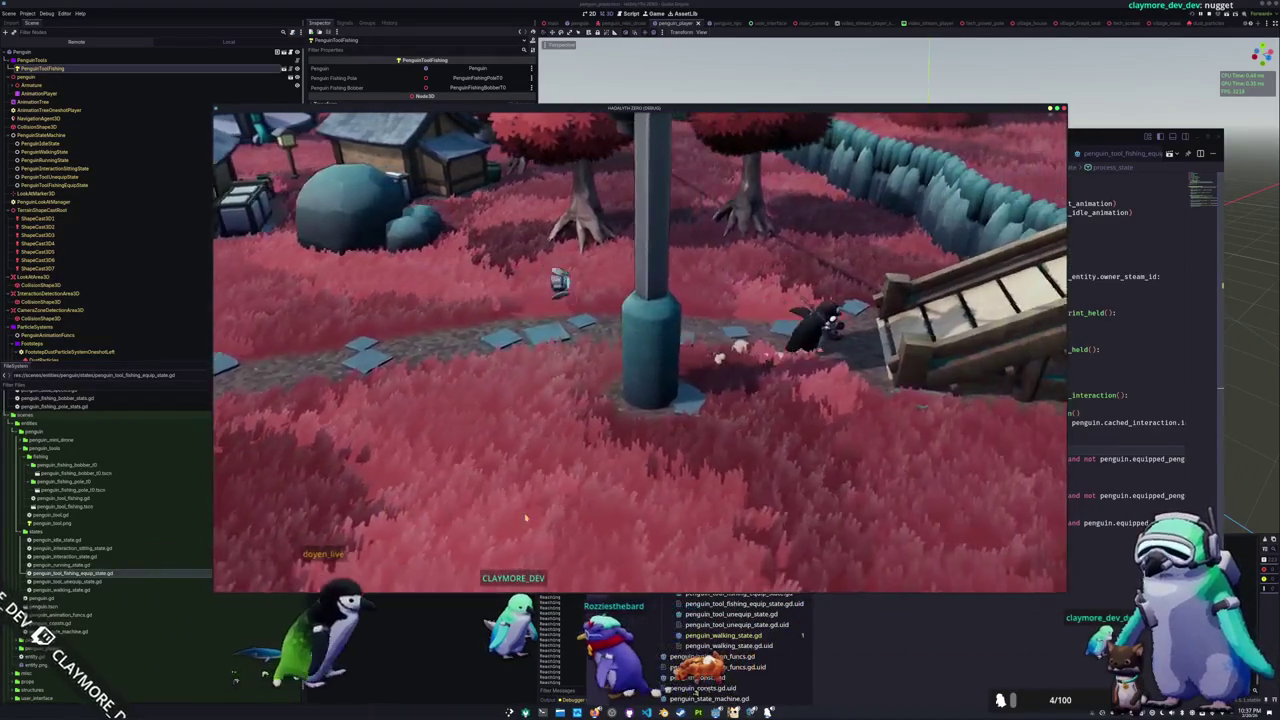
pyautogui.press('d')
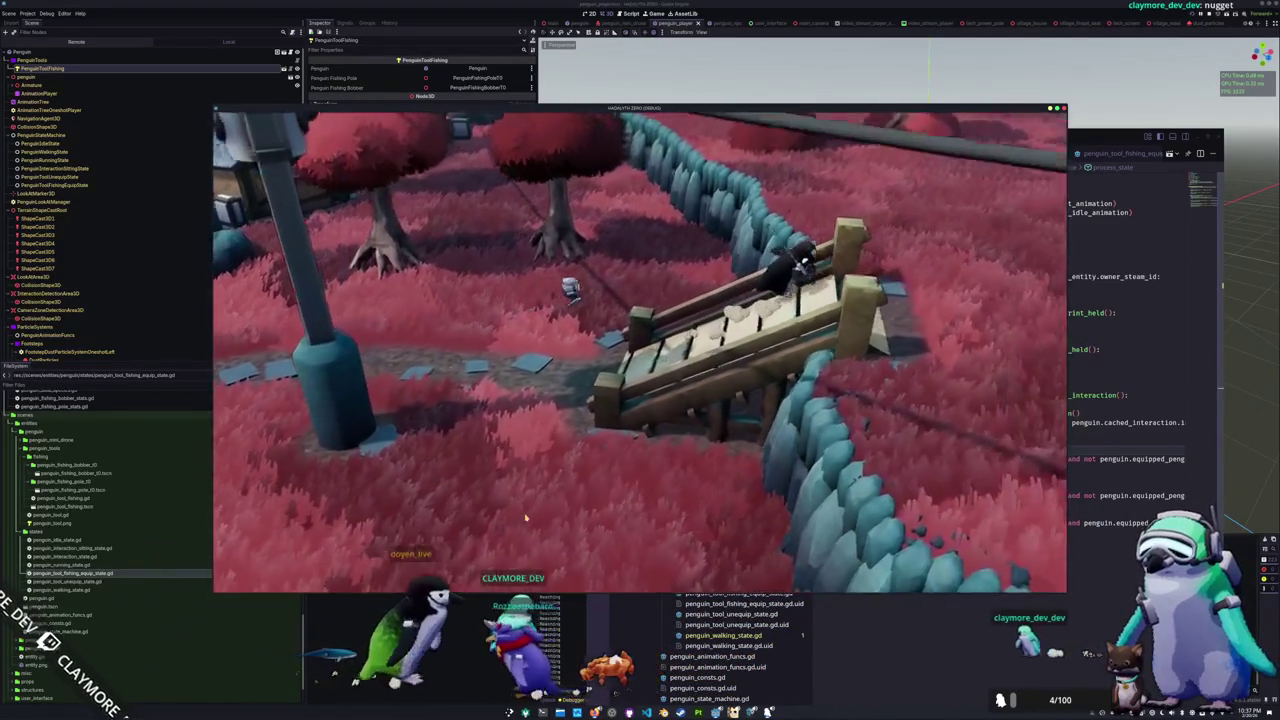
pyautogui.press('w')
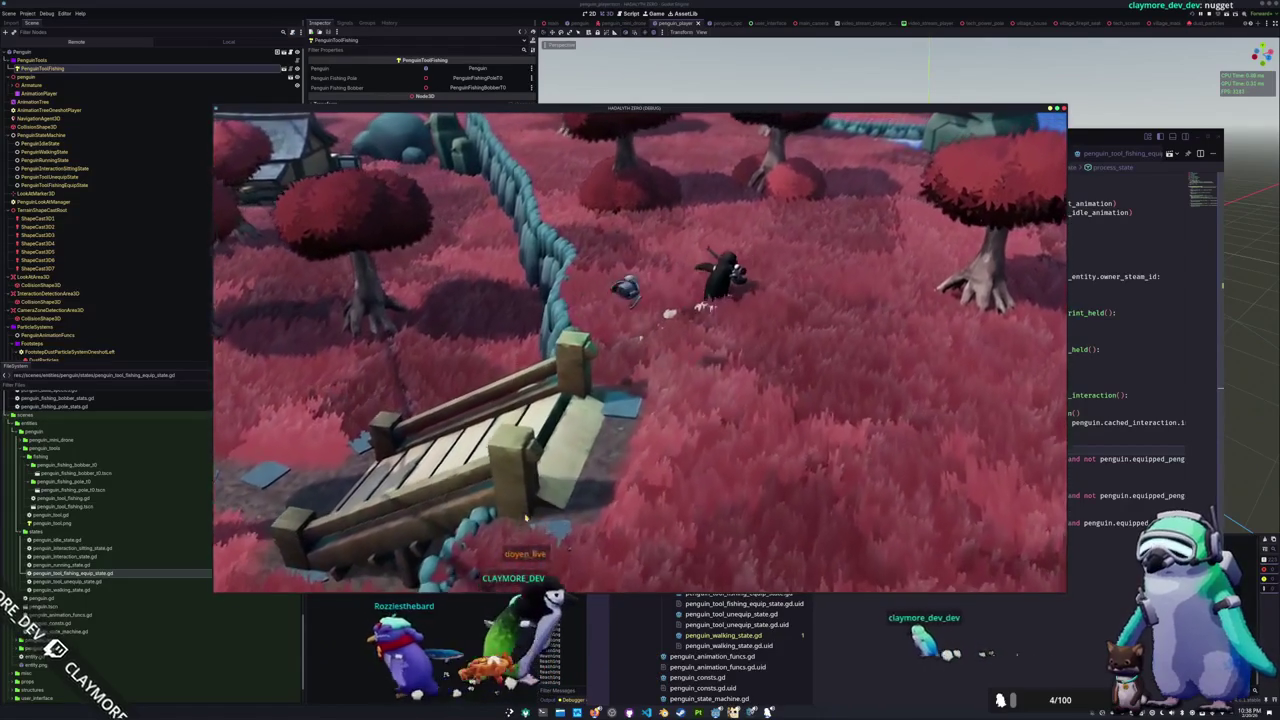
pyautogui.press('d')
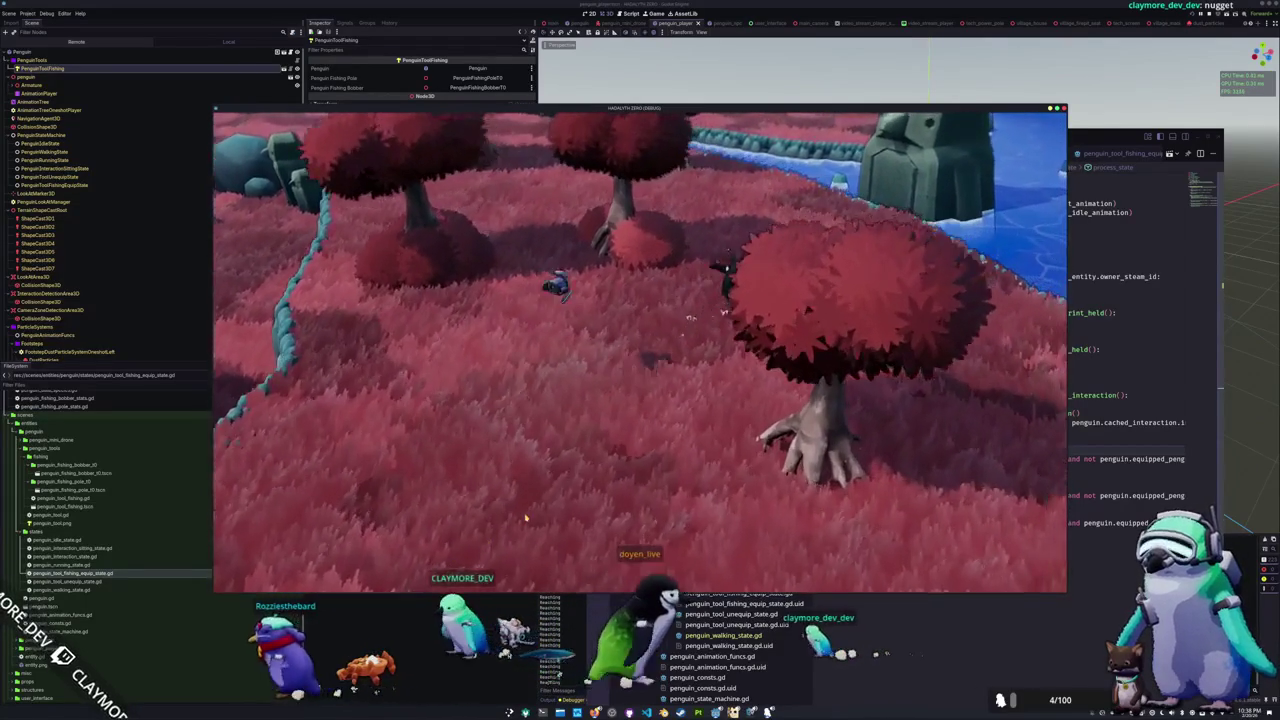
pyautogui.press('a')
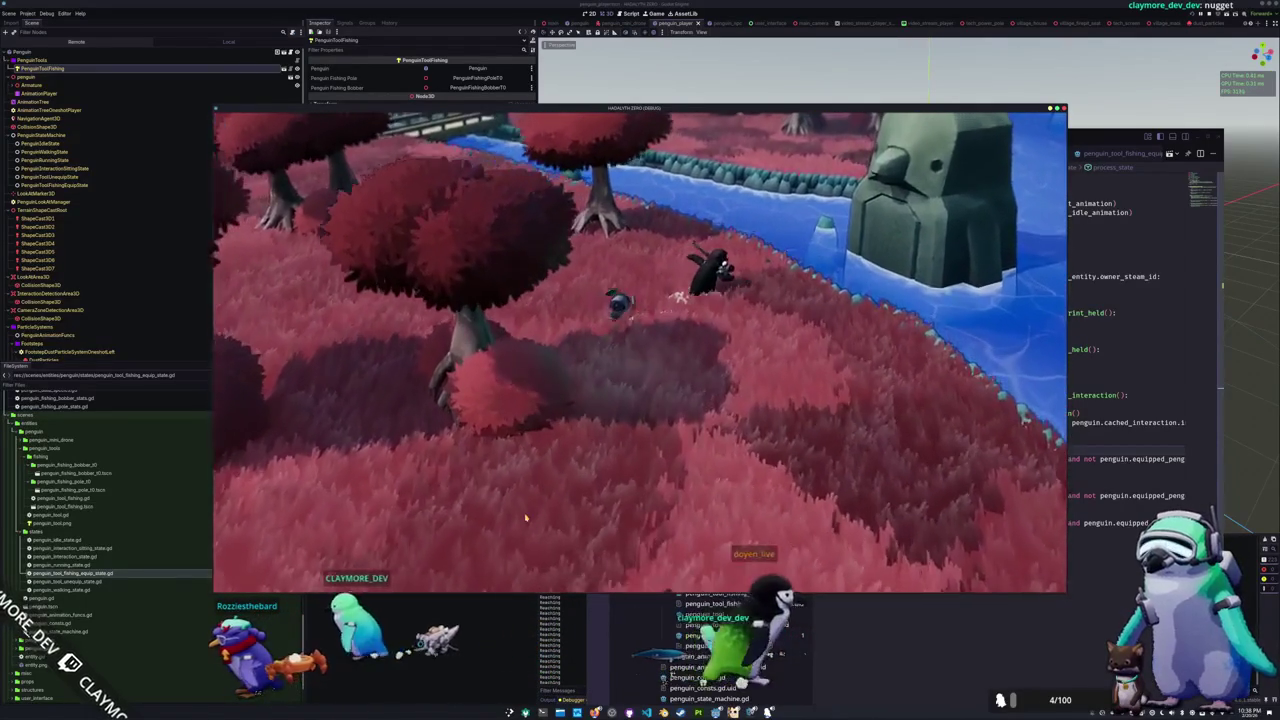
pyautogui.press('w')
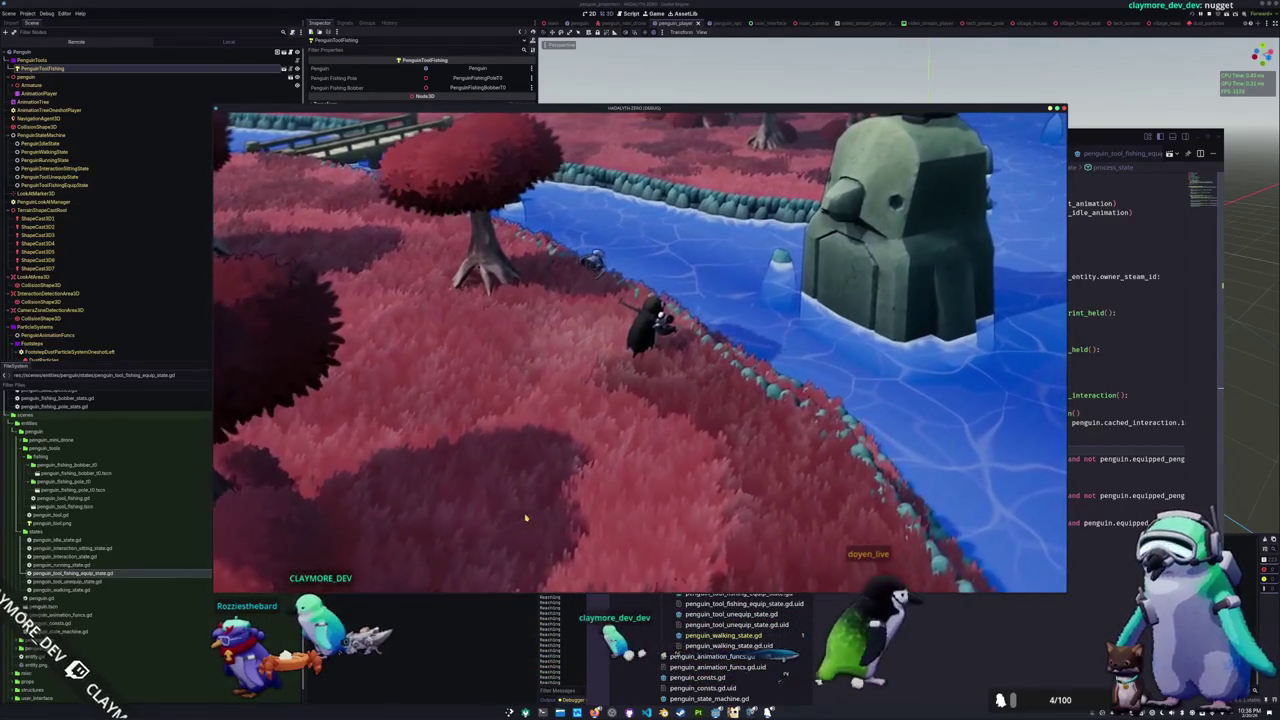
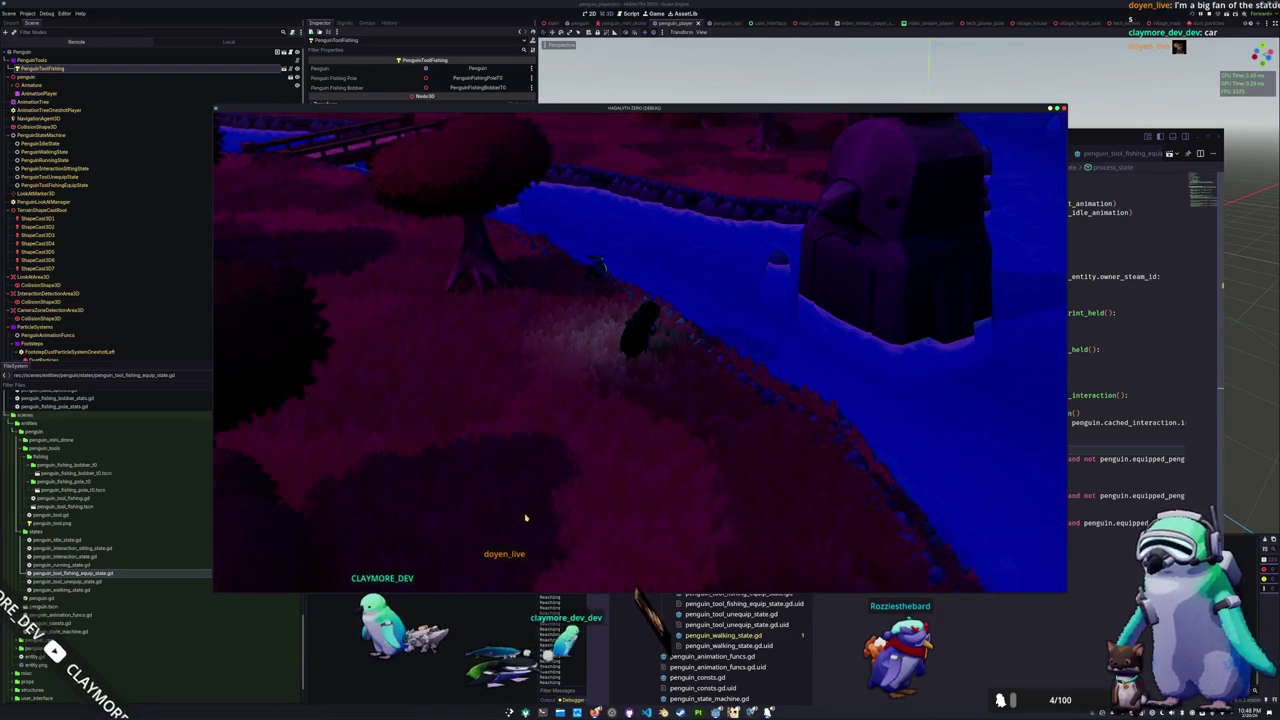
# Step: Walk the penguin along the shore, across the wooden bridge and onto the ground beyond
pyautogui.press('w')
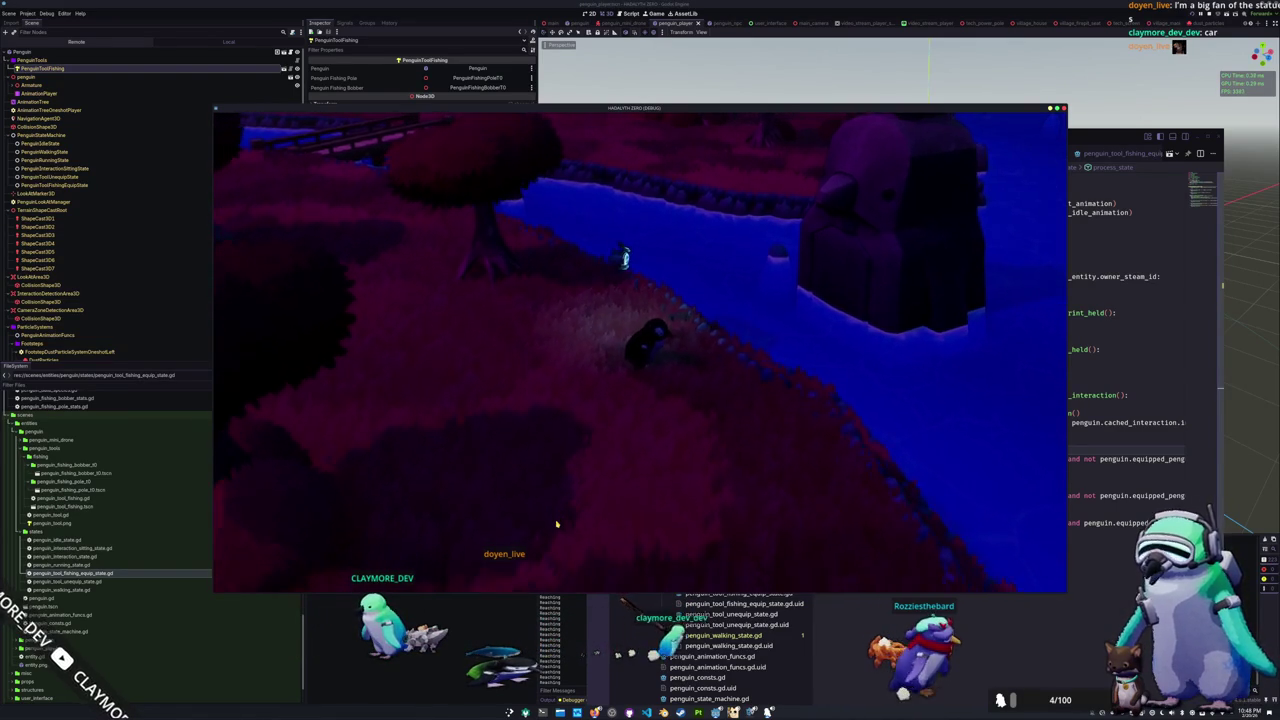
pyautogui.press('w')
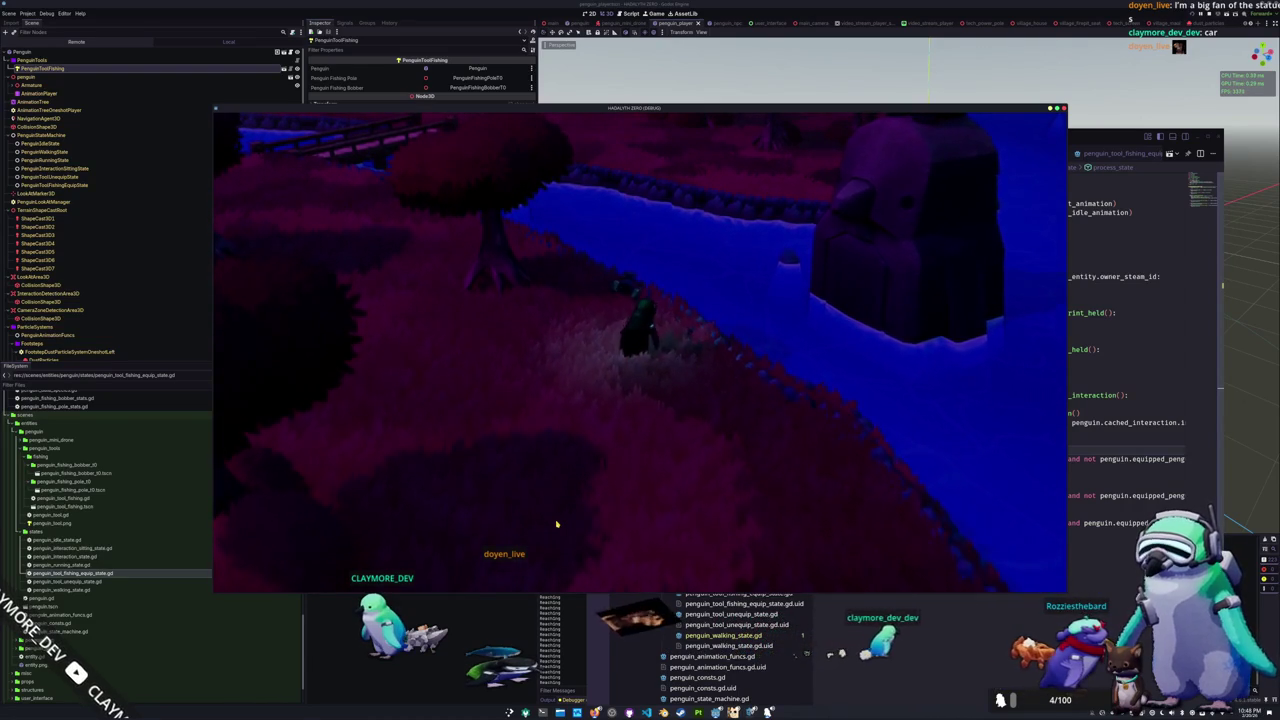
pyautogui.press('w')
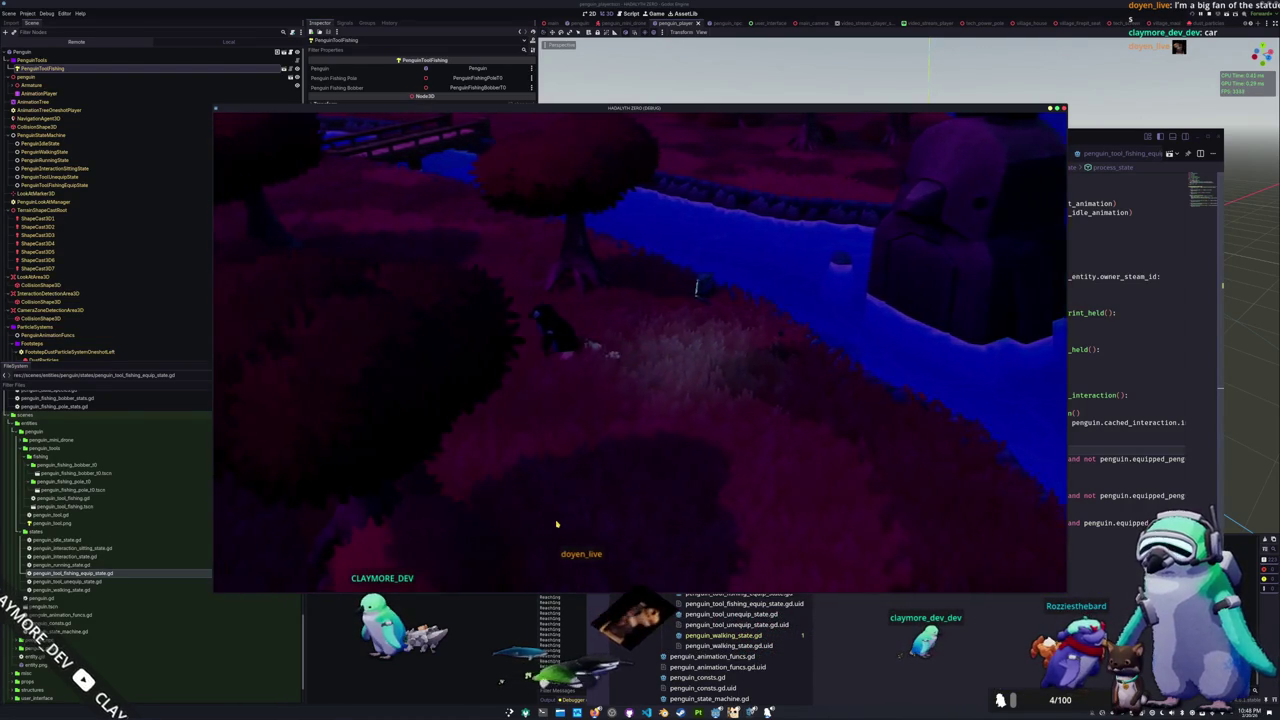
pyautogui.press('w')
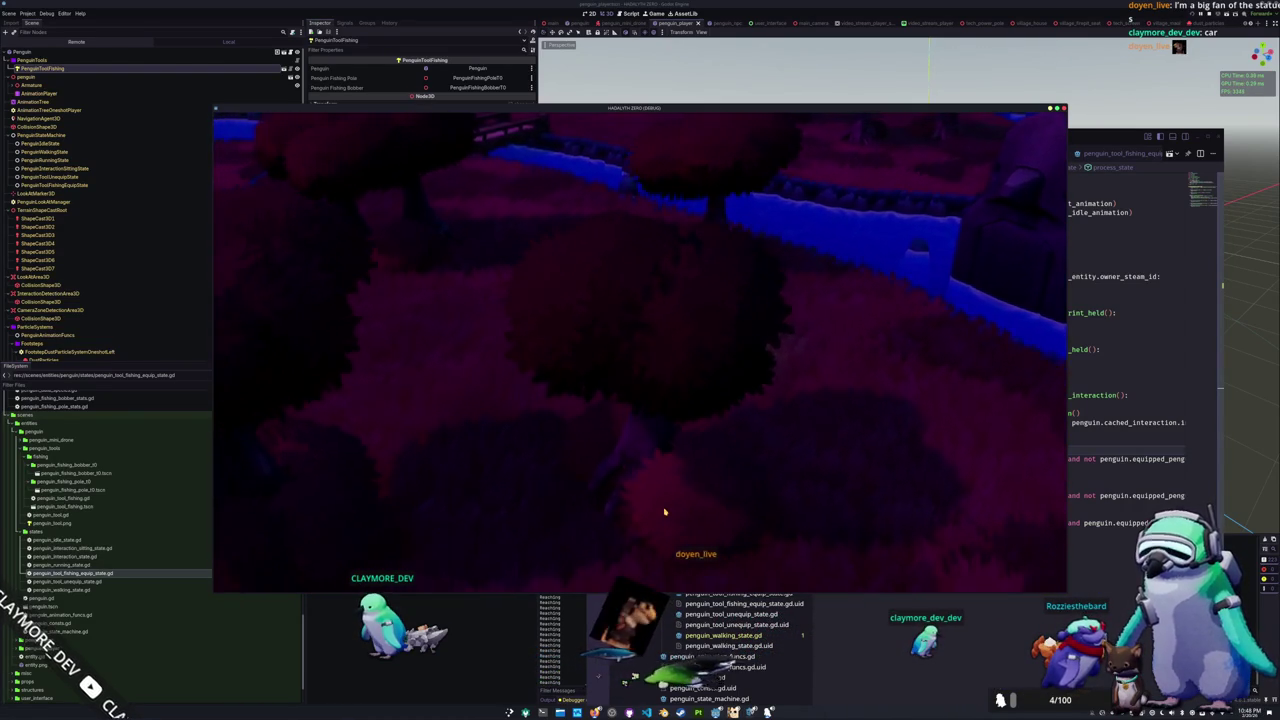
pyautogui.press('w')
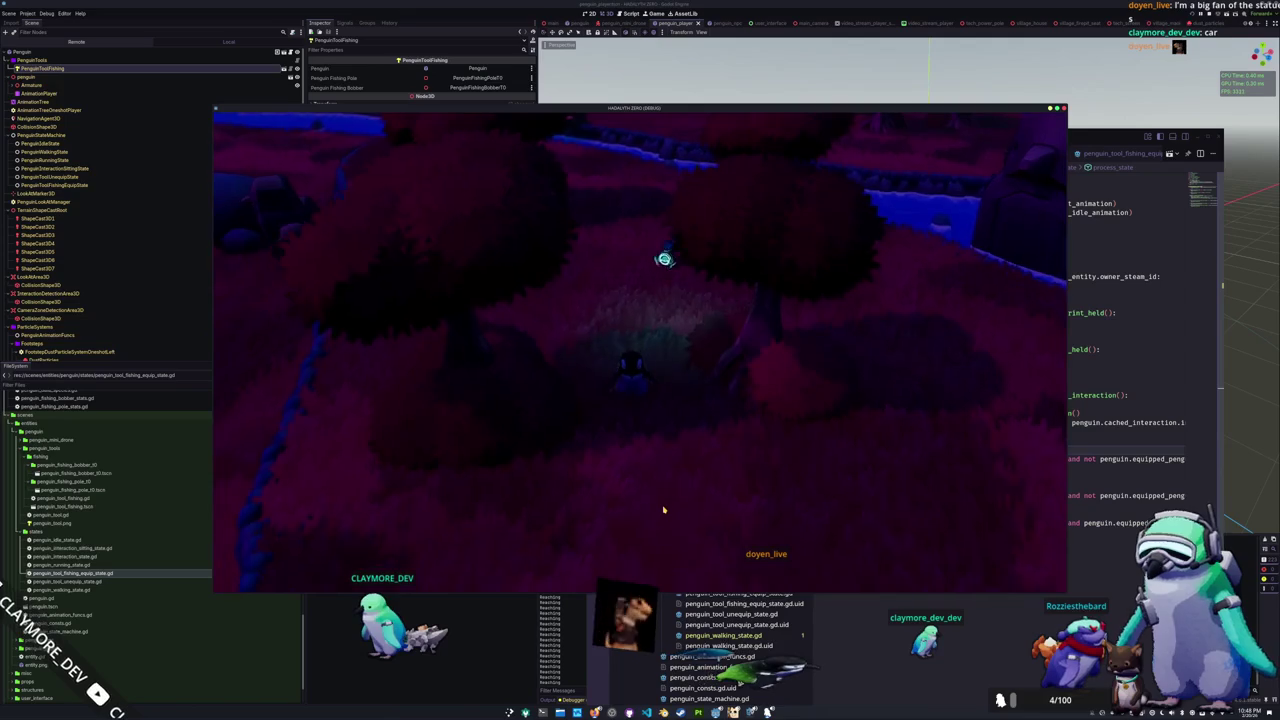
pyautogui.press('w')
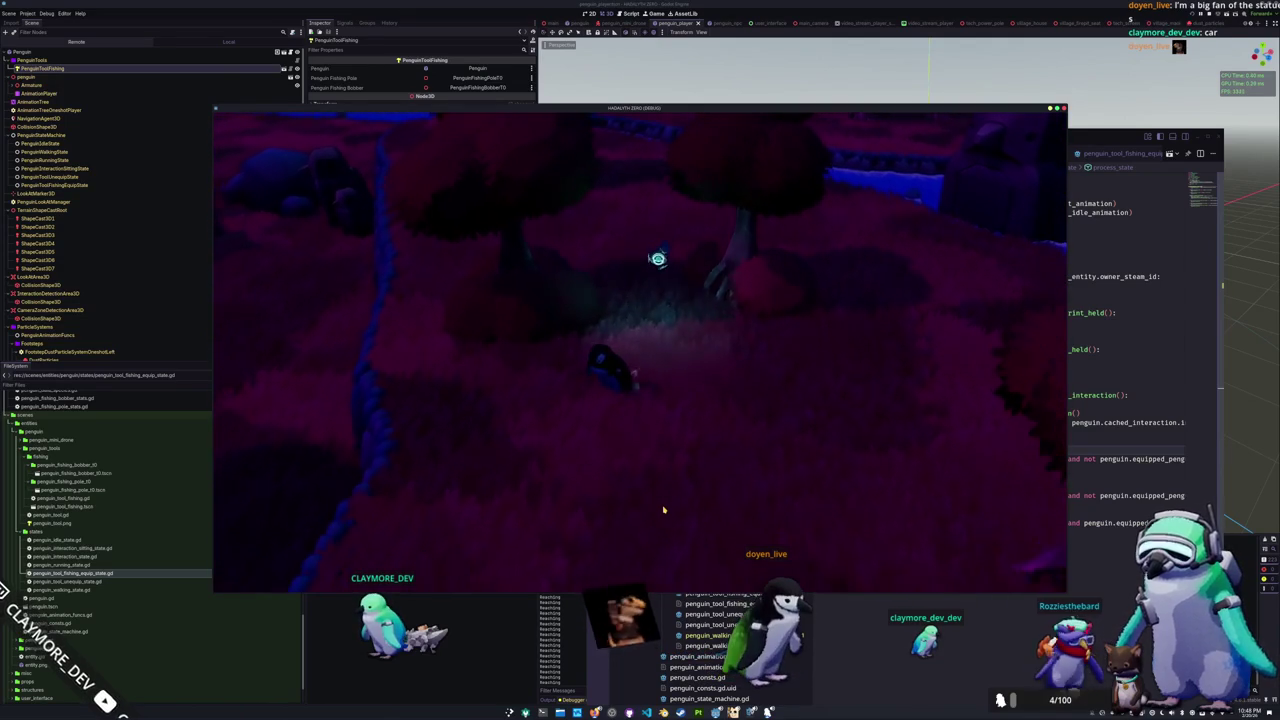
pyautogui.press('w')
pyautogui.scroll(-2, 663, 510)
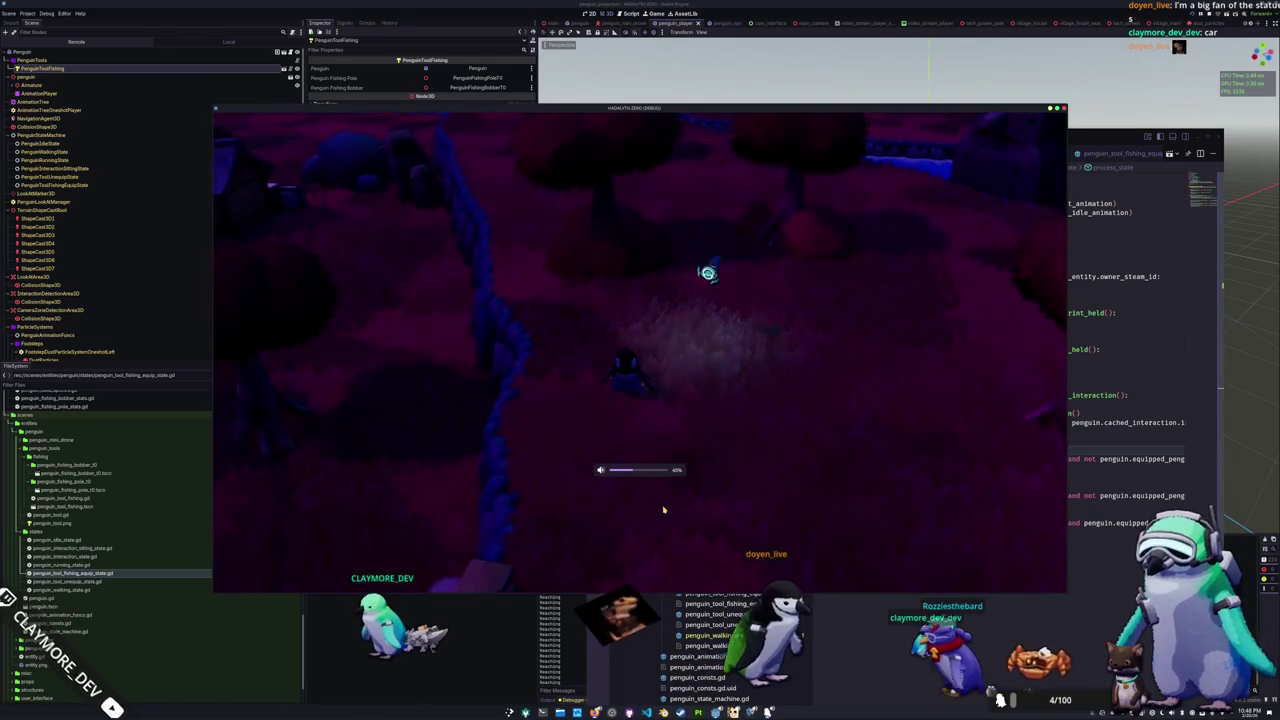
pyautogui.press('w')
pyautogui.scroll(-3, 663, 510)
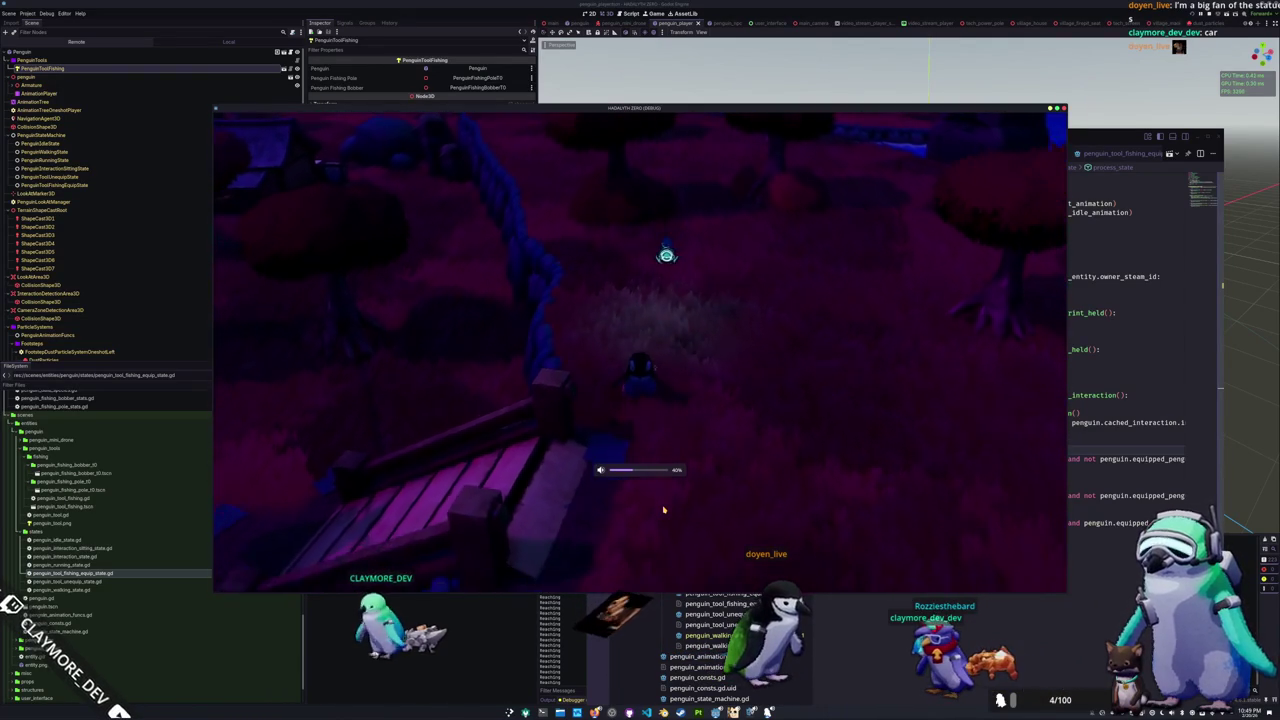
pyautogui.press('w')
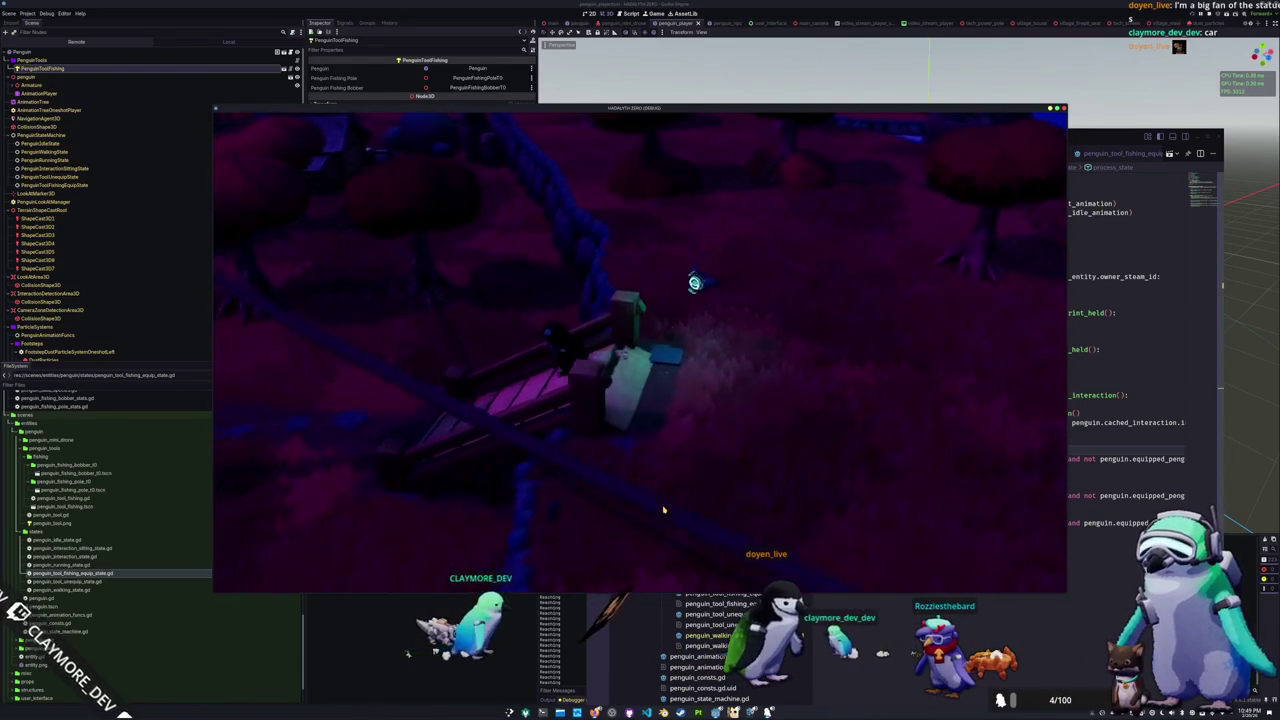
pyautogui.press('w')
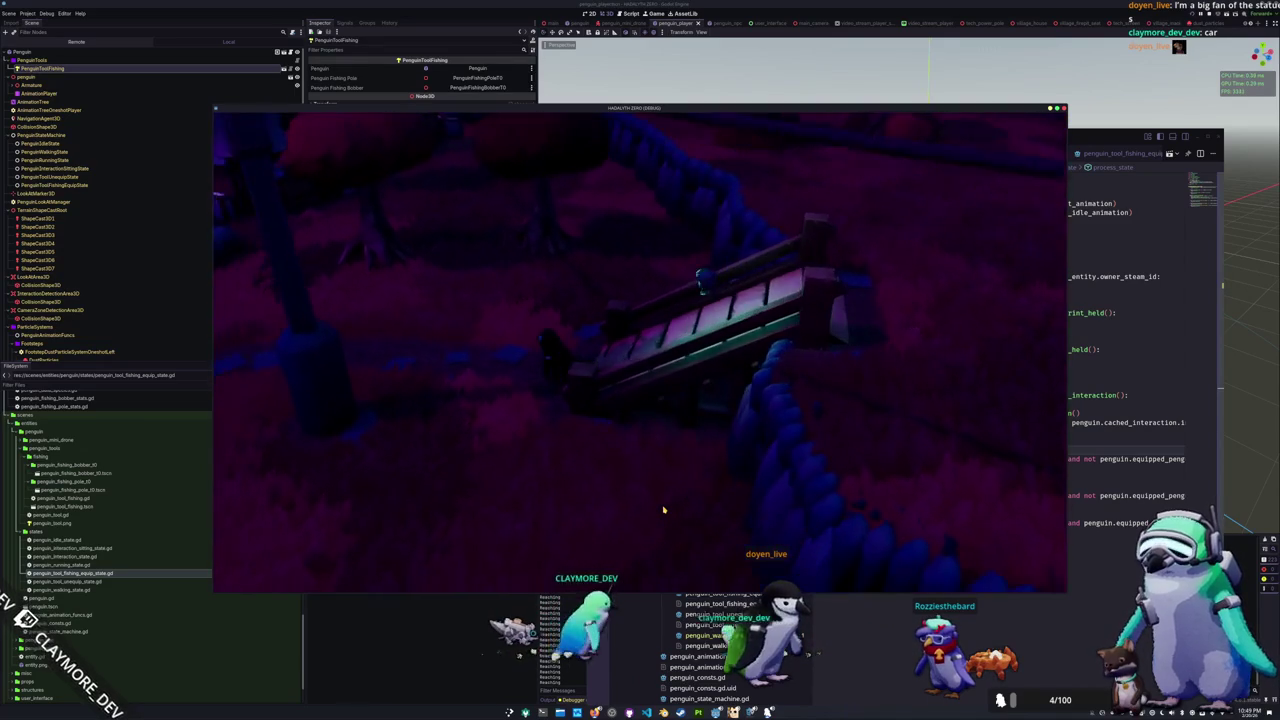
pyautogui.press('w')
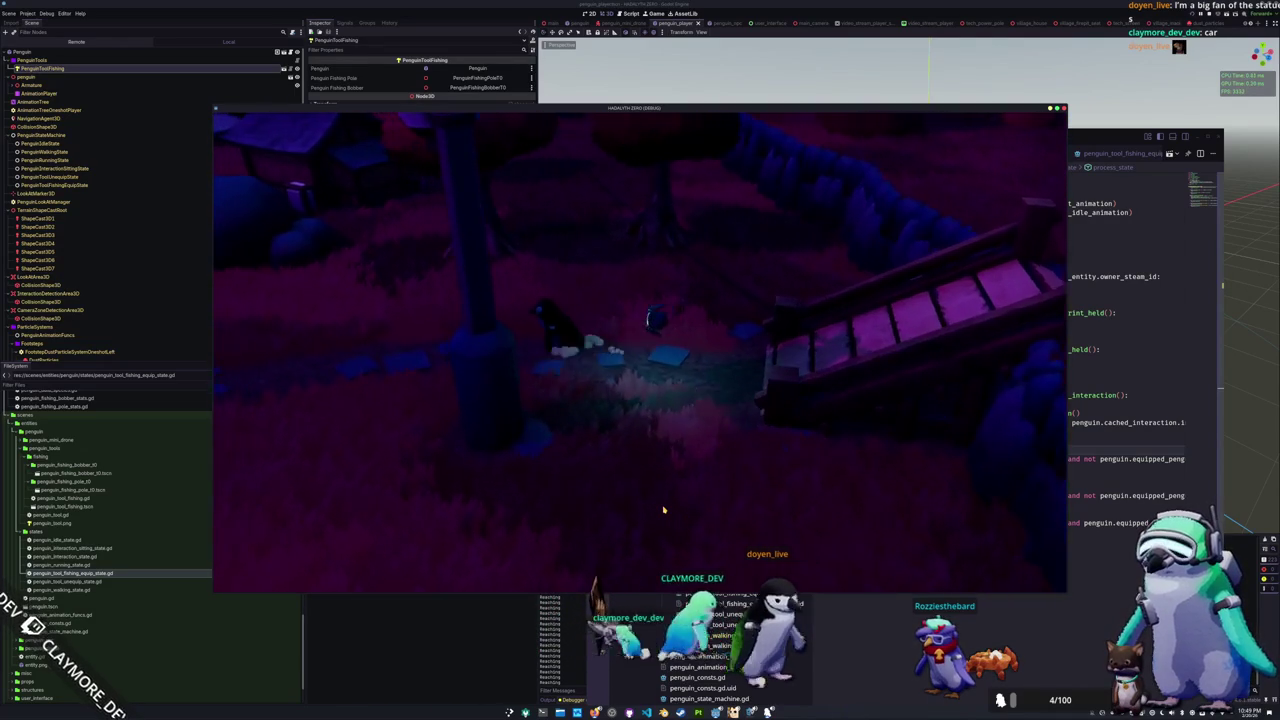
pyautogui.press('w')
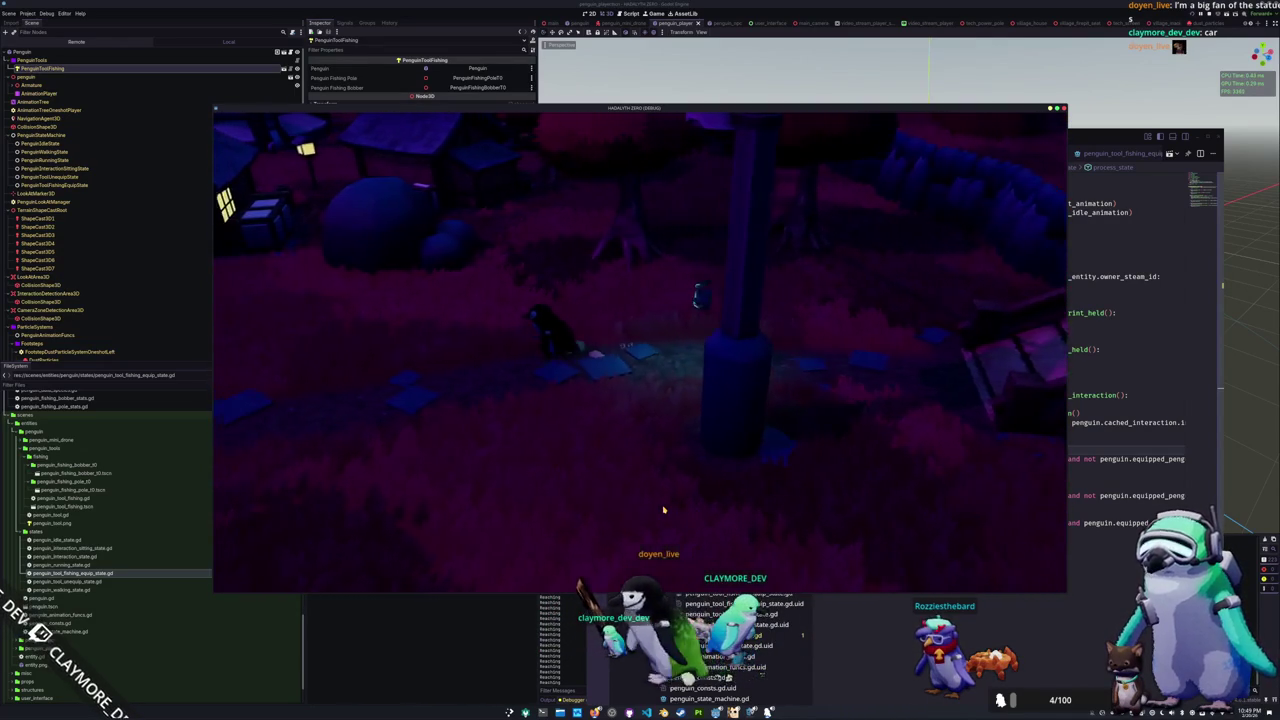
# Step: Lower the system volume, glance at penguin_idle_state.gd, then stop the running game with F8
pyautogui.press('w')
pyautogui.press('XF86AudioLowerVolume')
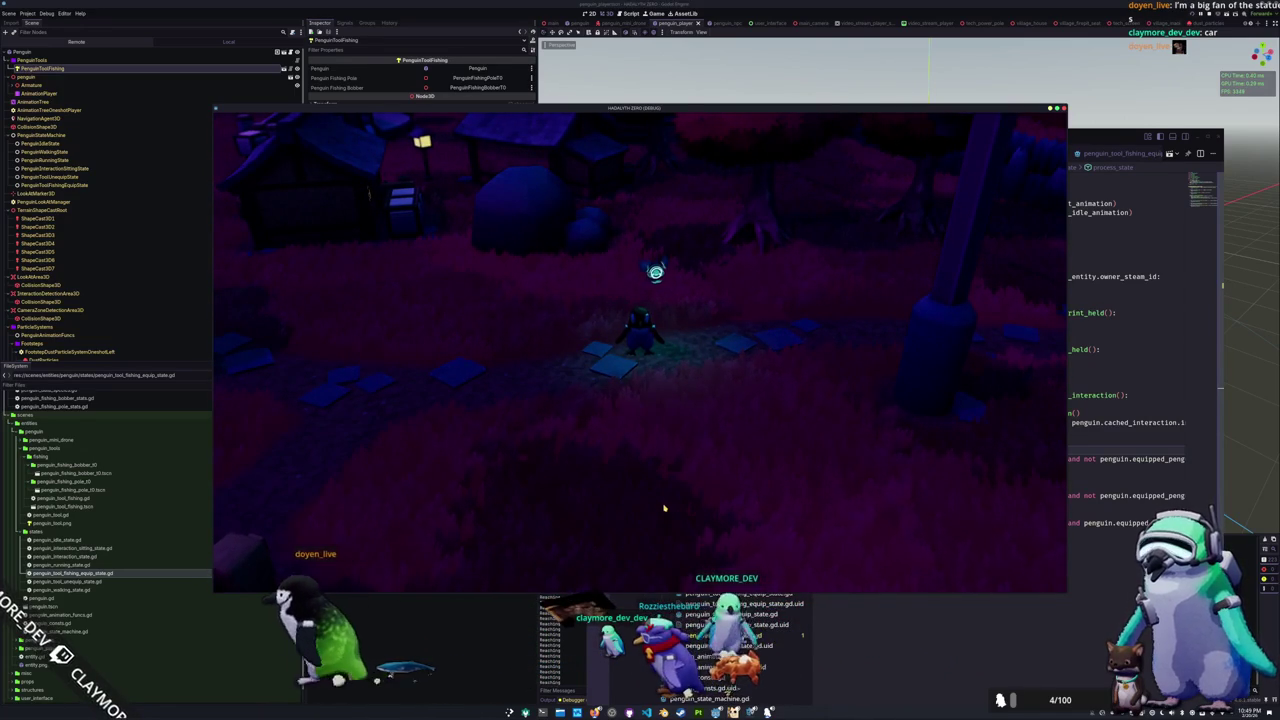
pyautogui.click(915, 638)
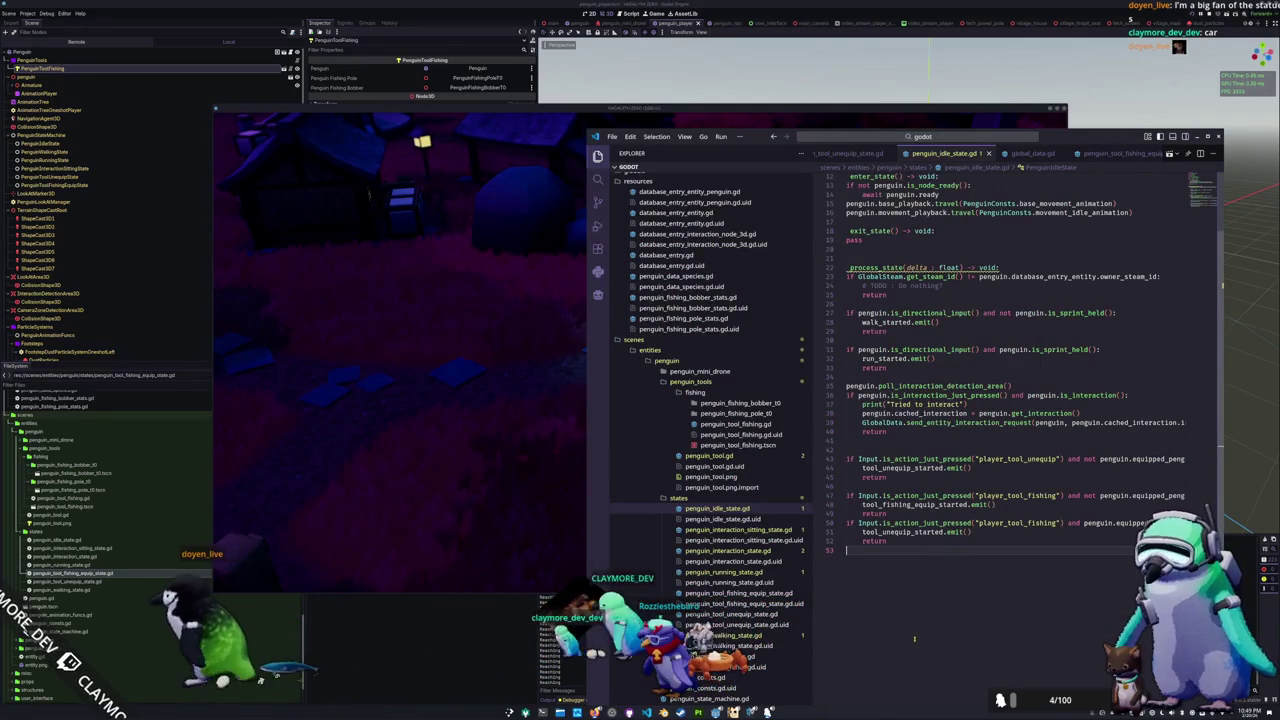
pyautogui.click(580, 562)
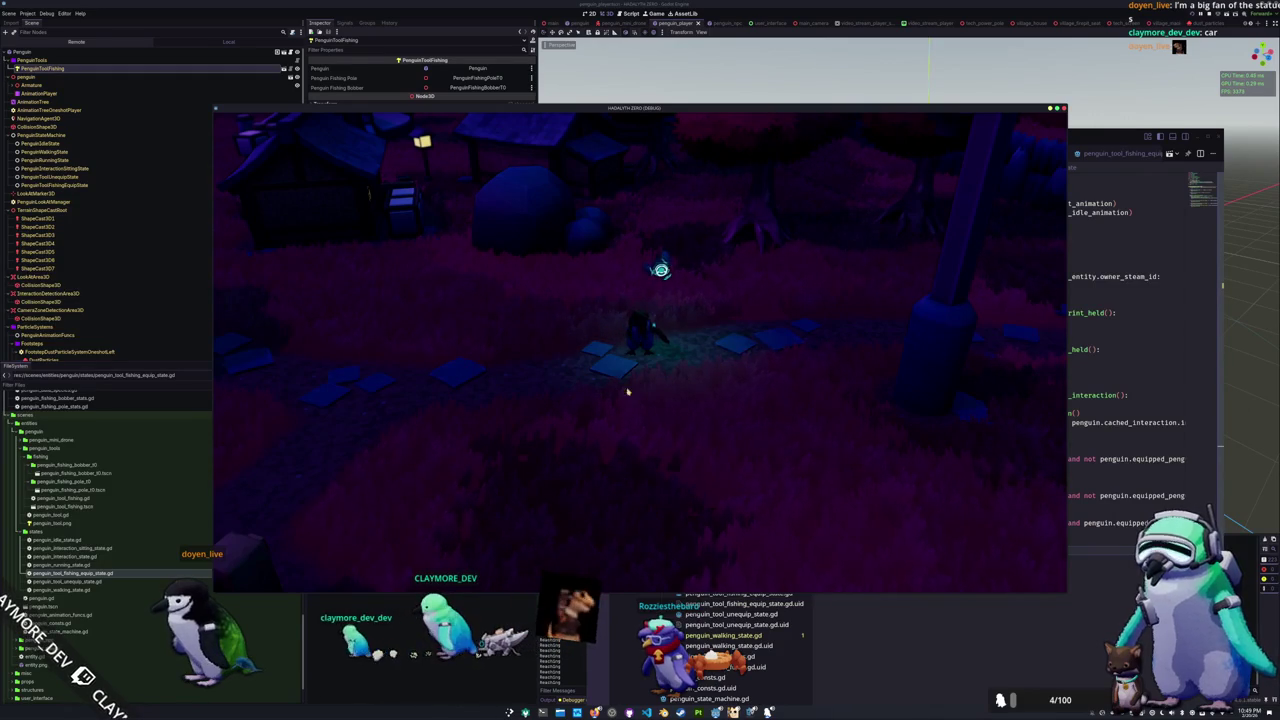
pyautogui.press('F8')
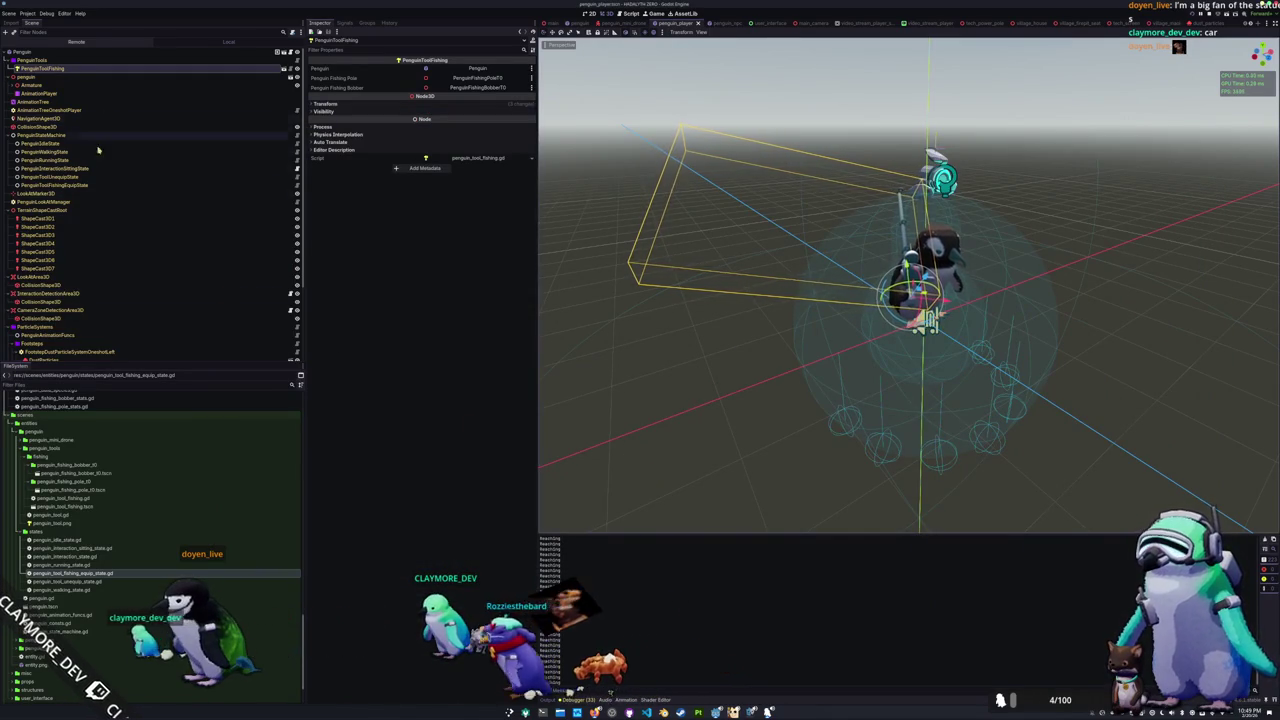
# Step: Open penguin.tscn and select the AnimationTree to show its properties in the Inspector
pyautogui.click(576, 24)
pyautogui.scroll(4, 598, 155)
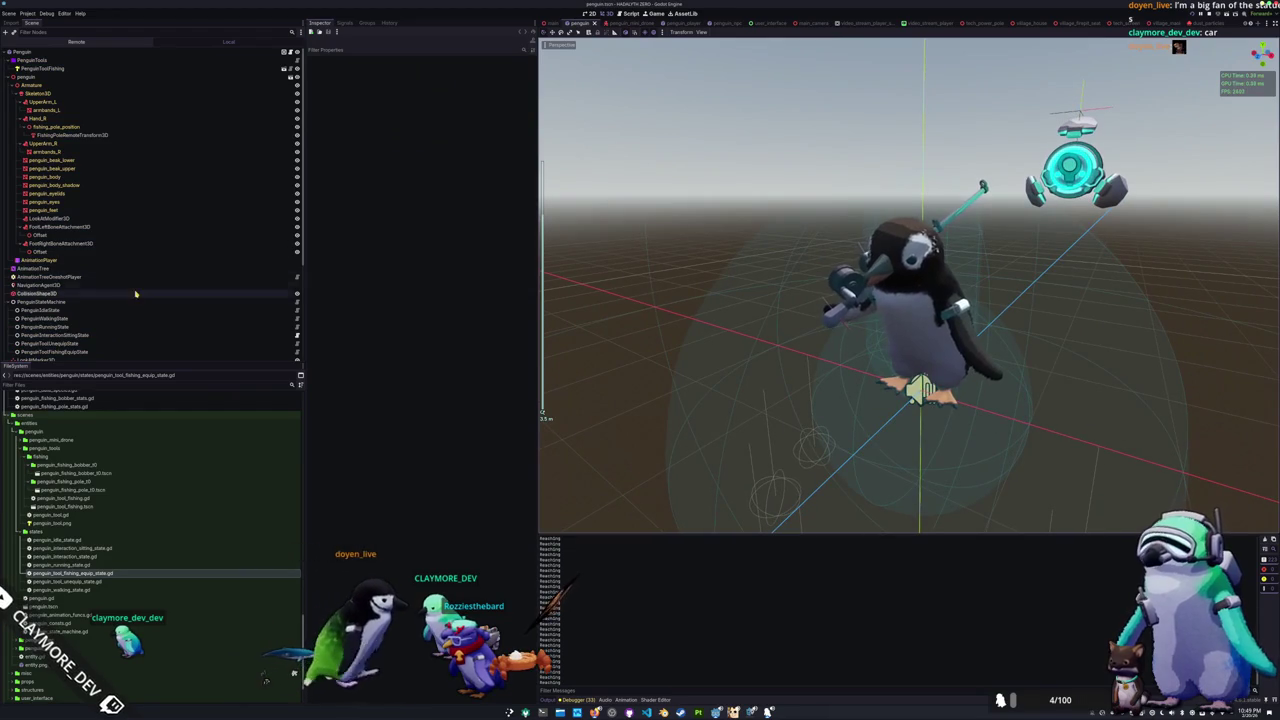
pyautogui.click(100, 271)
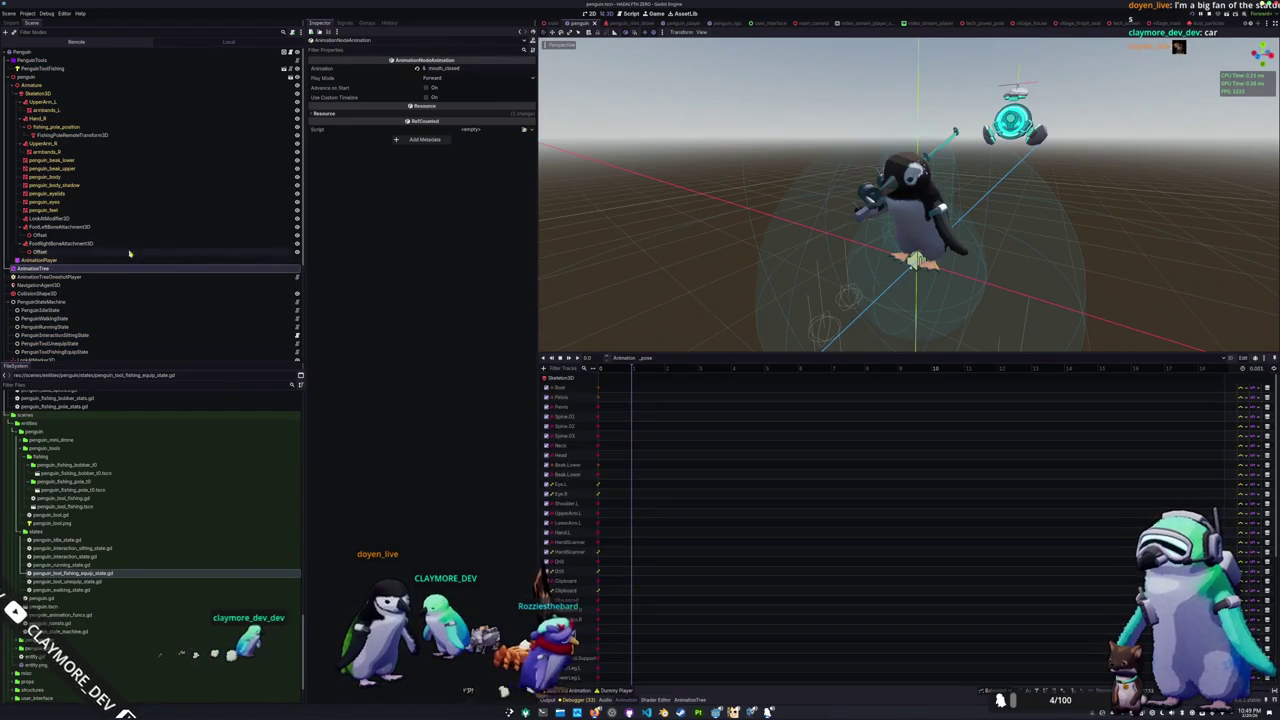
pyautogui.click(67, 271)
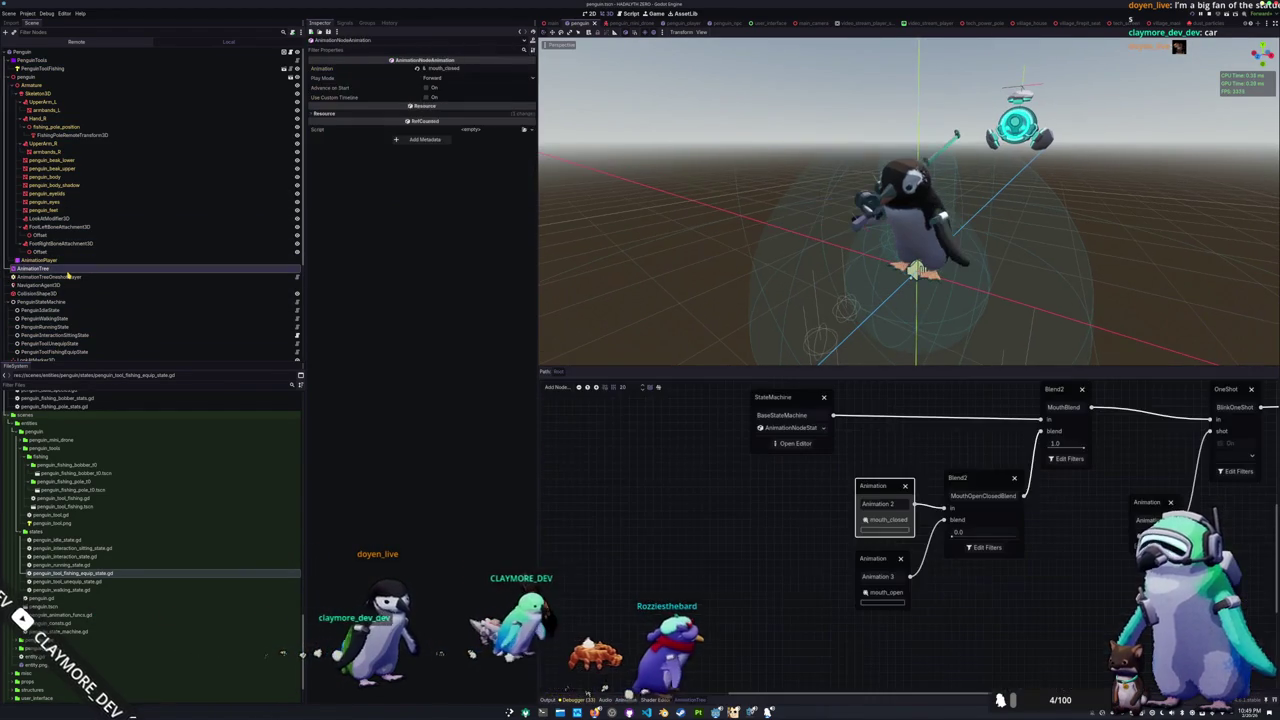
pyautogui.click(67, 270)
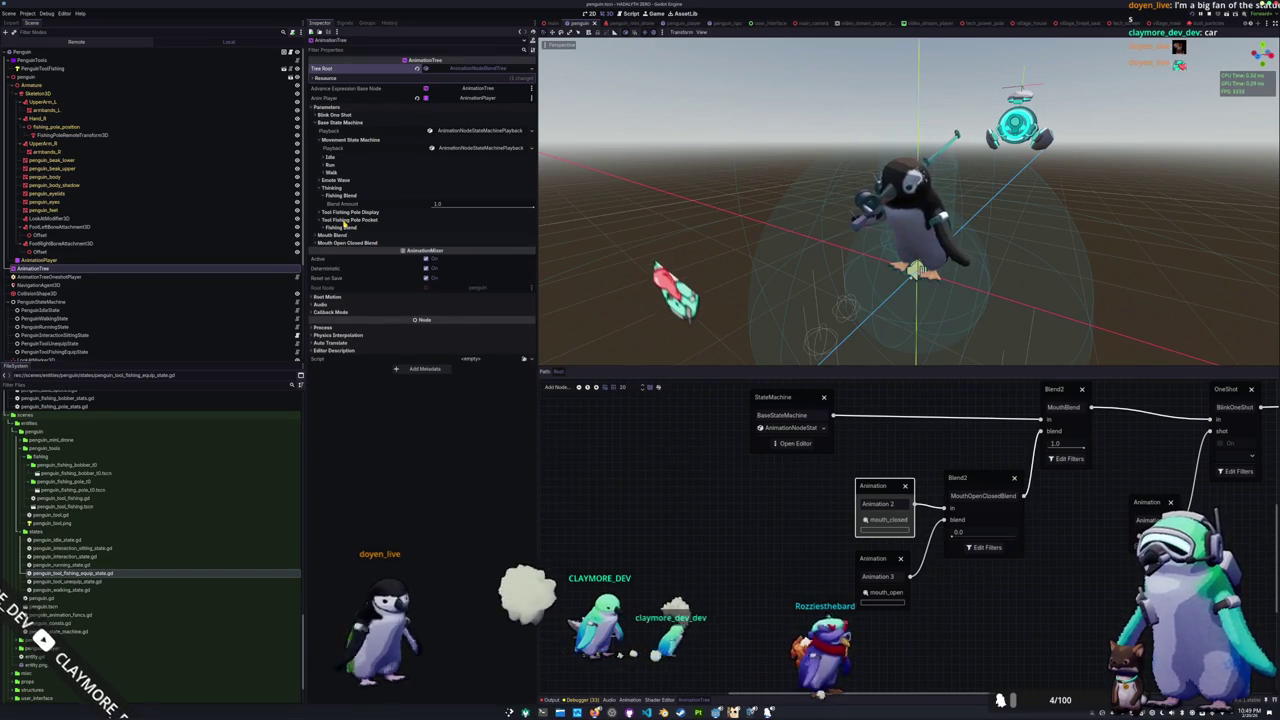
# Step: Set the Tool Fishing Pole Pocket Fishing Blend amount to 0.0
pyautogui.click(346, 221)
pyautogui.moveTo(445, 235); pyautogui.dragTo(412, 235)
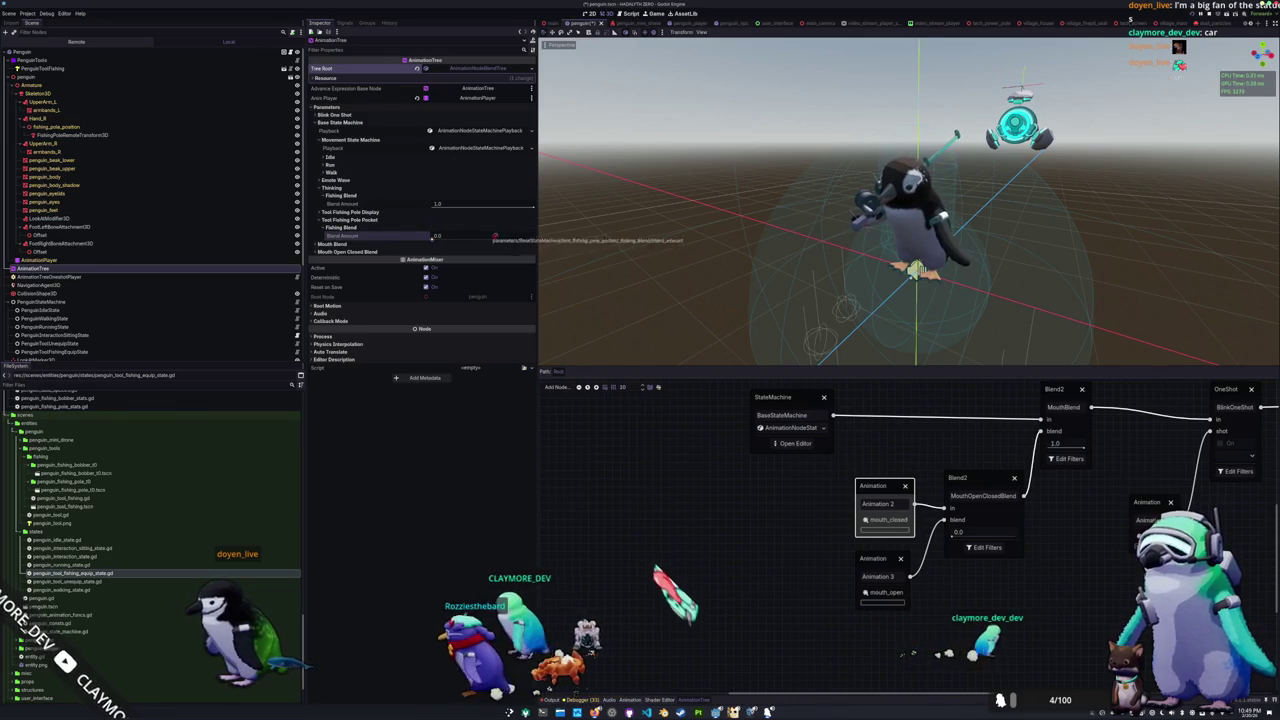
pyautogui.moveTo(438, 240); pyautogui.dragTo(480, 240)
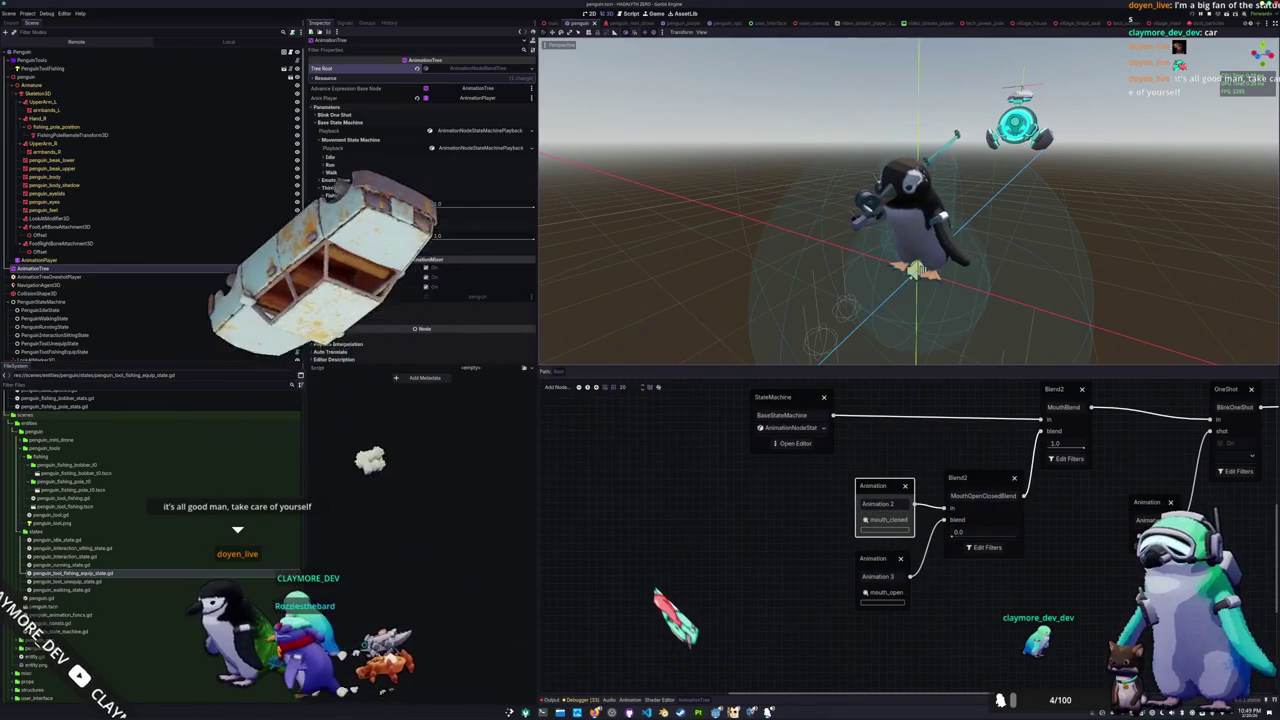
pyautogui.moveTo(436, 205); pyautogui.dragTo(346, 227)
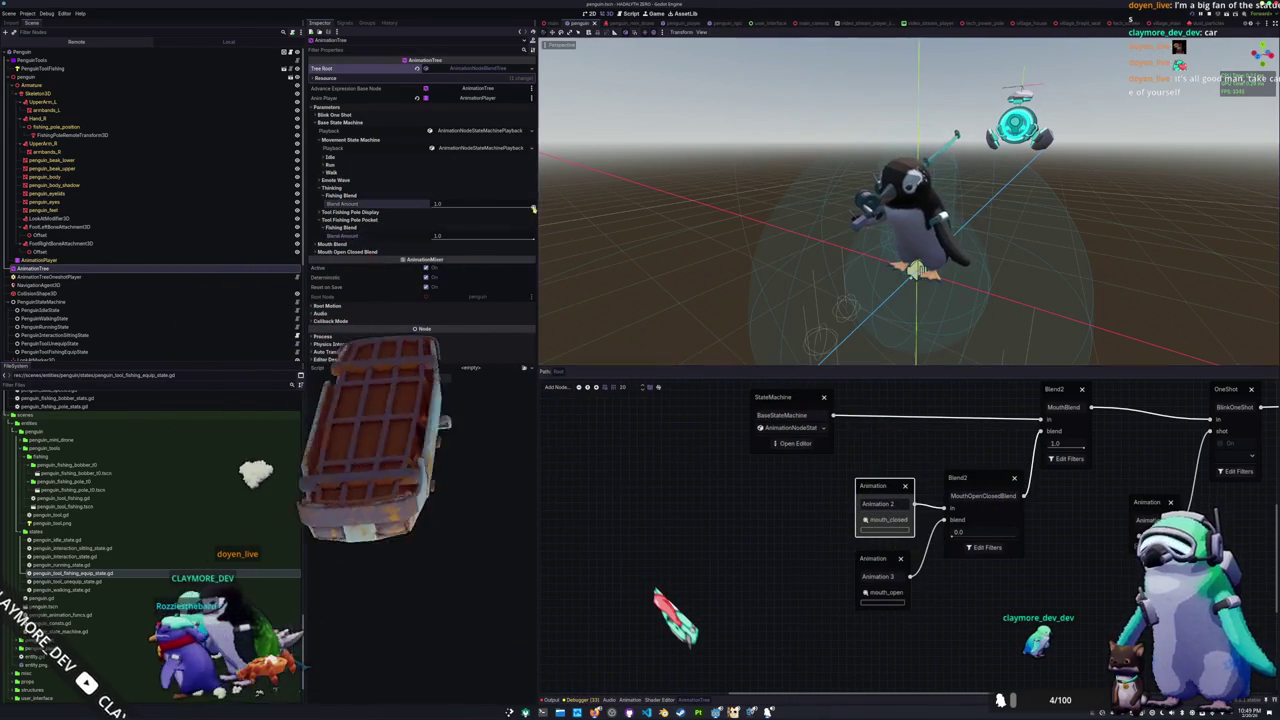
pyautogui.click(340, 219)
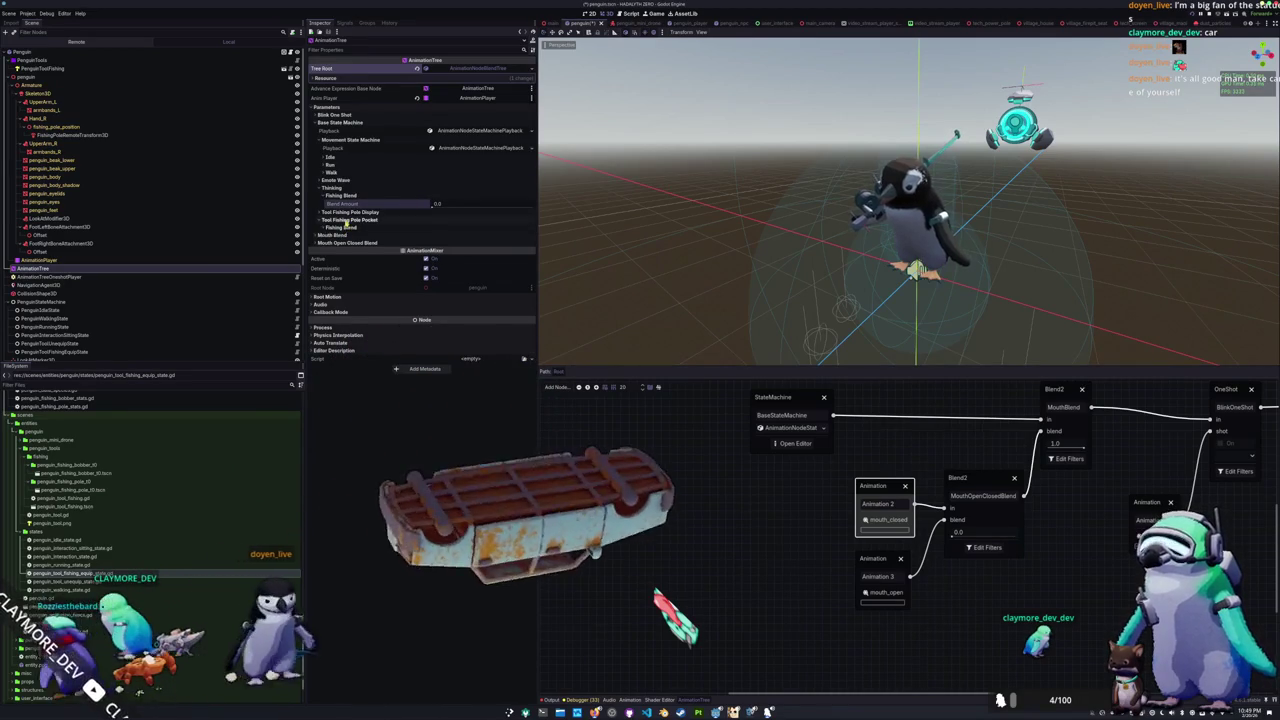
# Step: Lower the Walk state's fishing blend amount and review the Run and Idle parameters
pyautogui.click(331, 172)
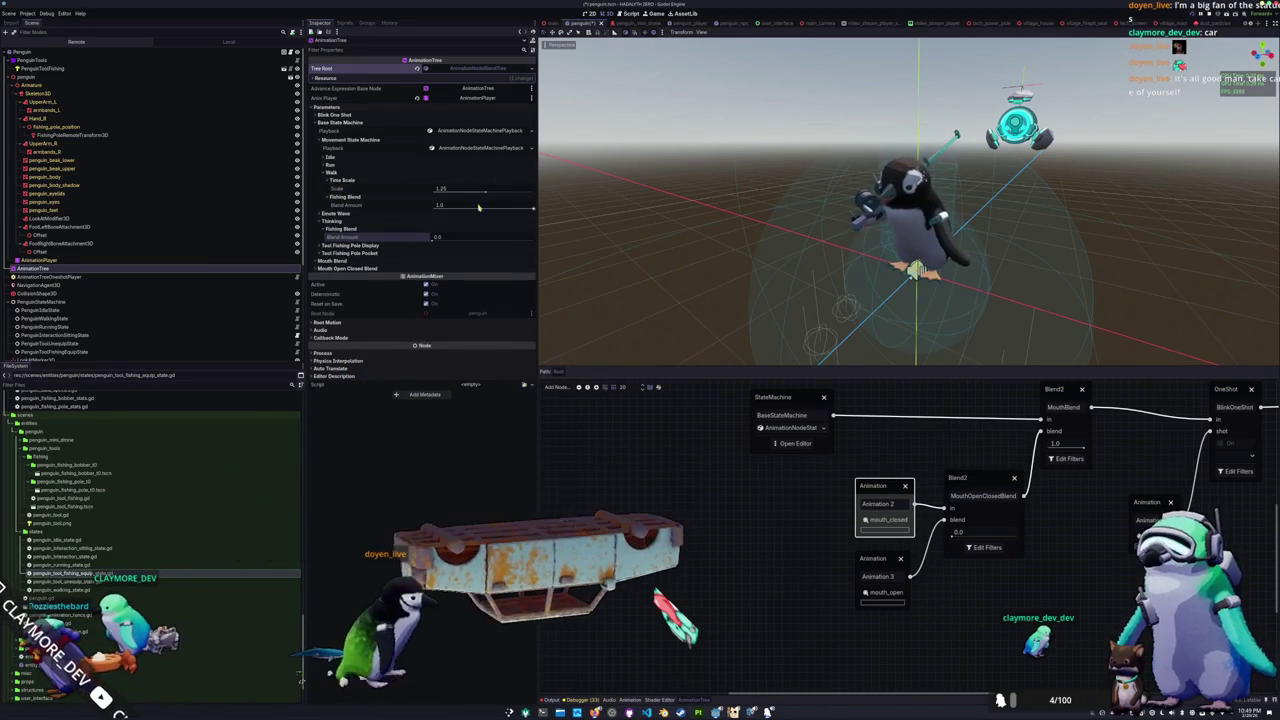
pyautogui.moveTo(533, 210); pyautogui.dragTo(508, 209)
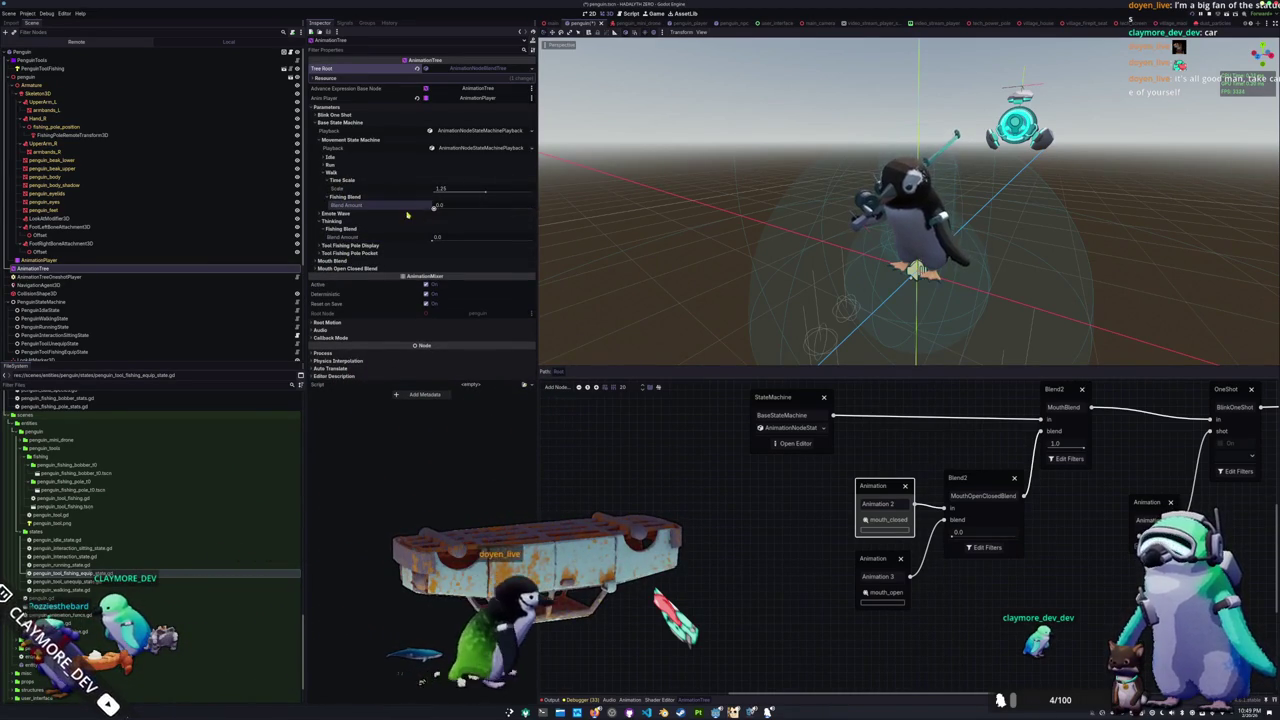
pyautogui.click(338, 165)
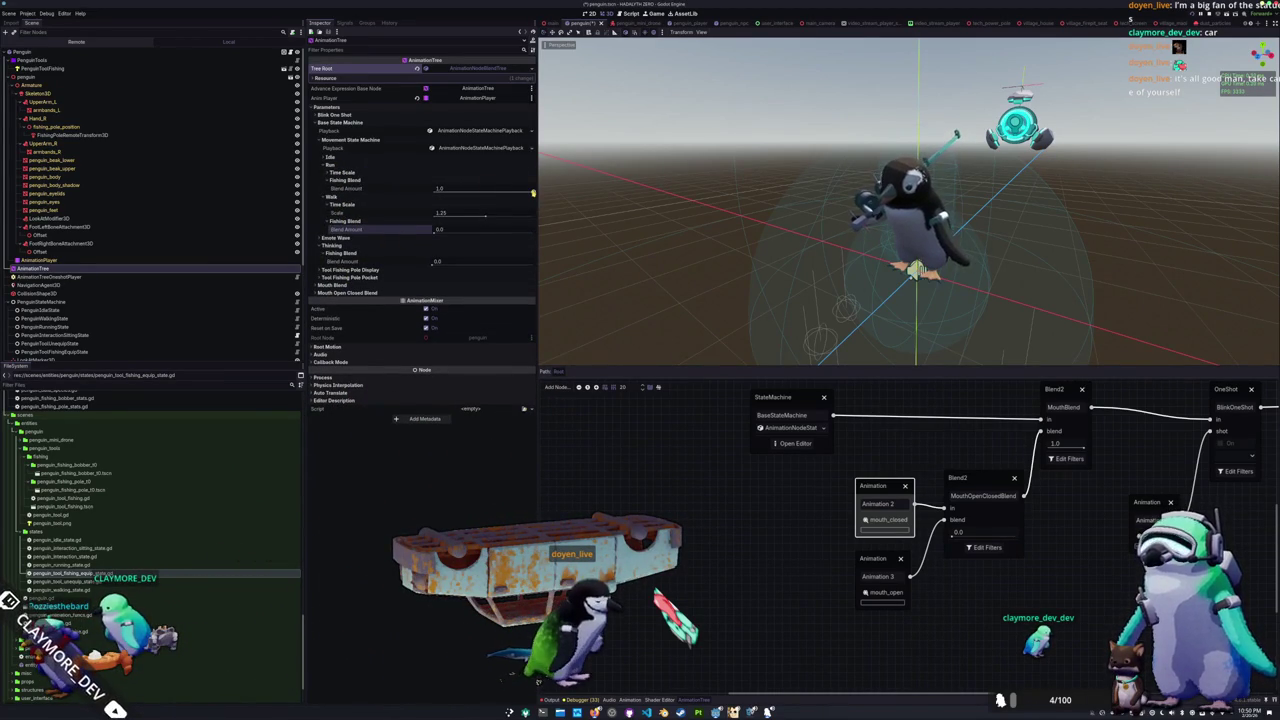
pyautogui.click(360, 157)
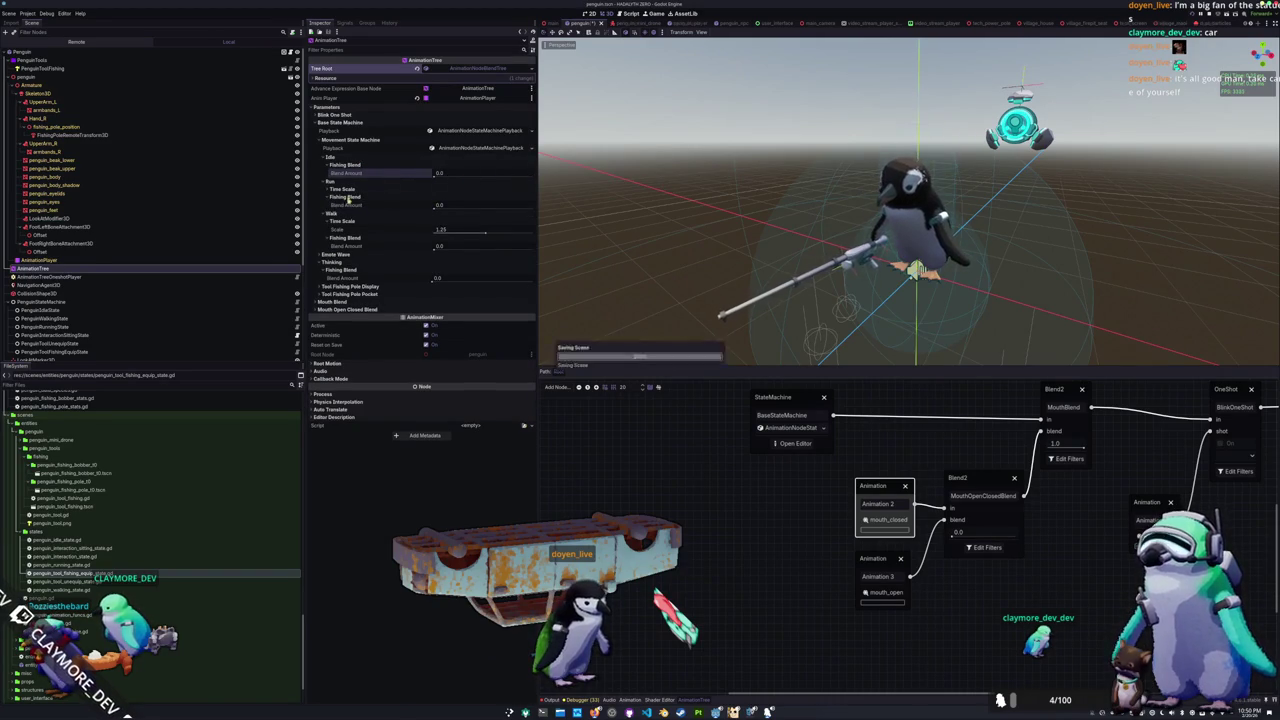
# Step: Select PenguinToolFishing, clear the 3D selection, and run the game with F5
pyautogui.click(205, 70)
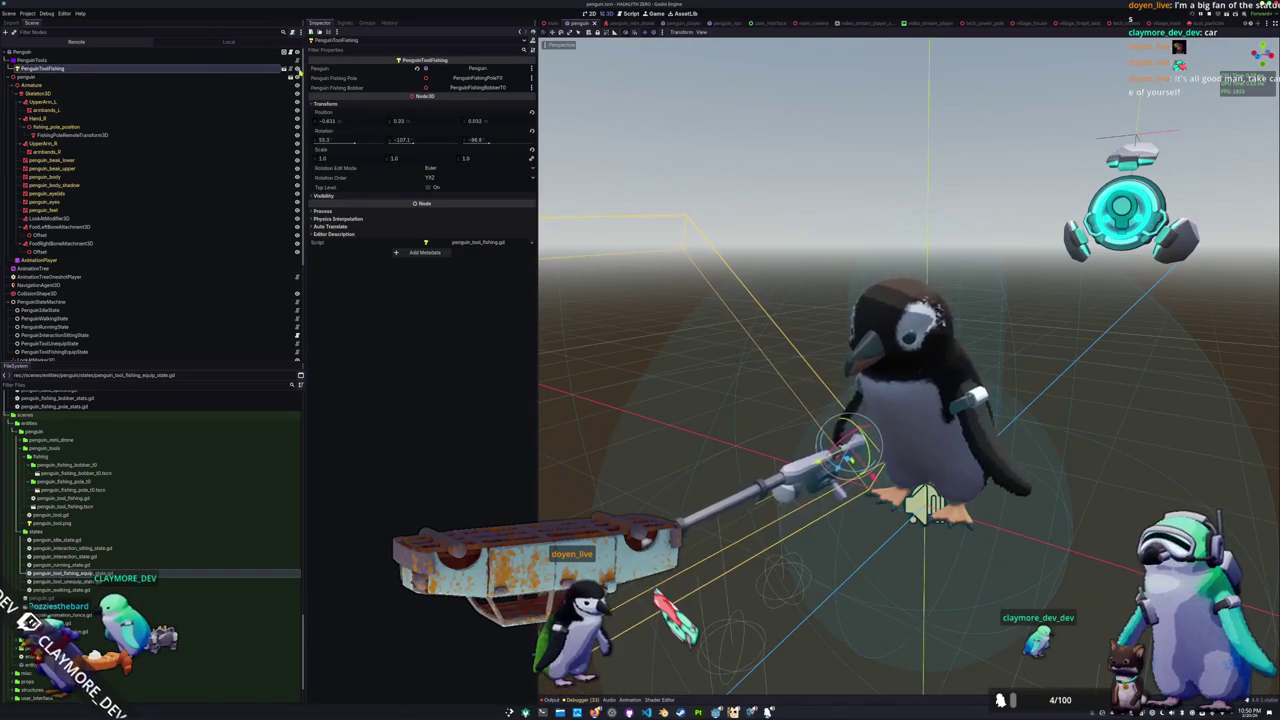
pyautogui.click(700, 163)
pyautogui.scroll(-3, 700, 163)
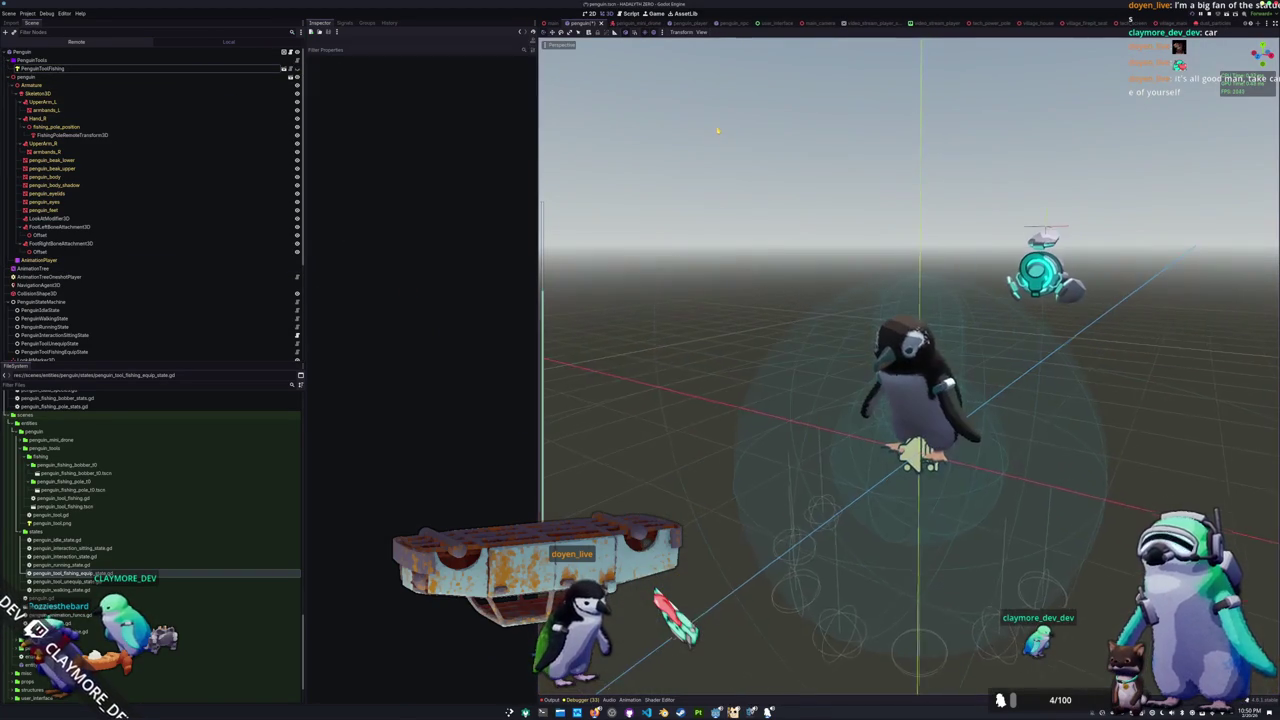
pyautogui.press('F5')
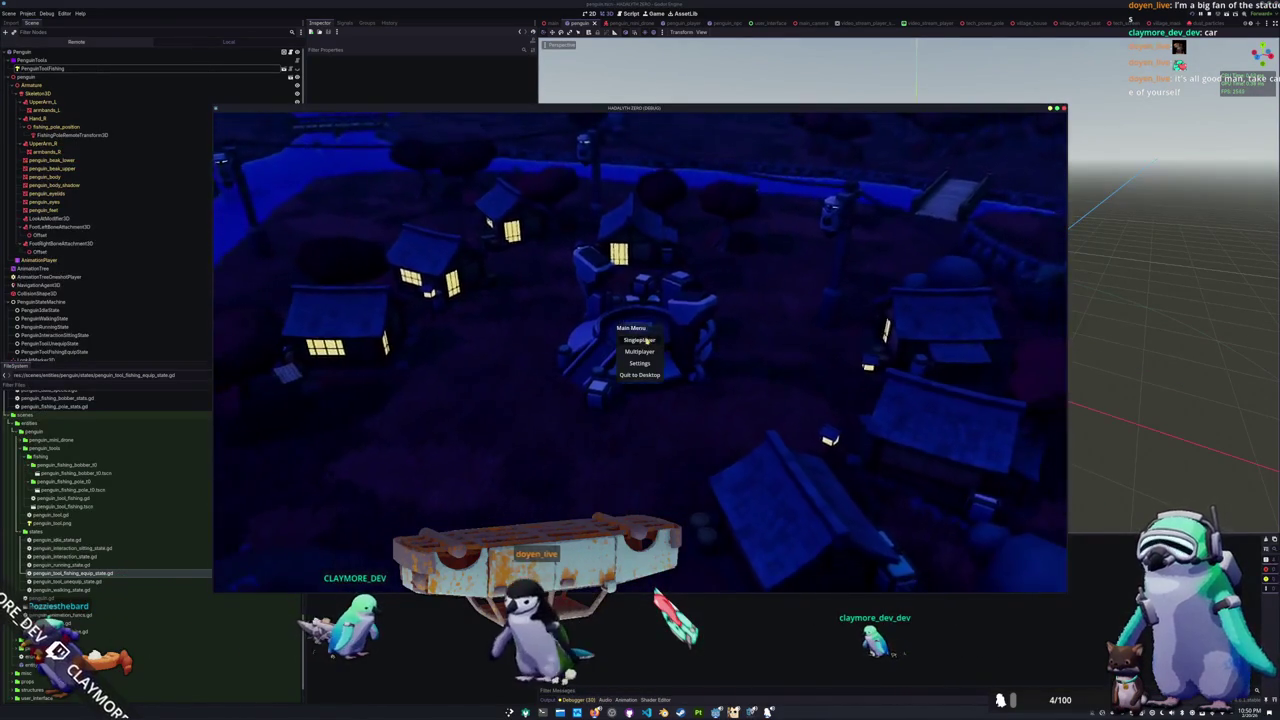
# Step: Start a Singleplayer game, walk the penguin toward the bridge and back, then return to VS Code
pyautogui.click(672, 329)
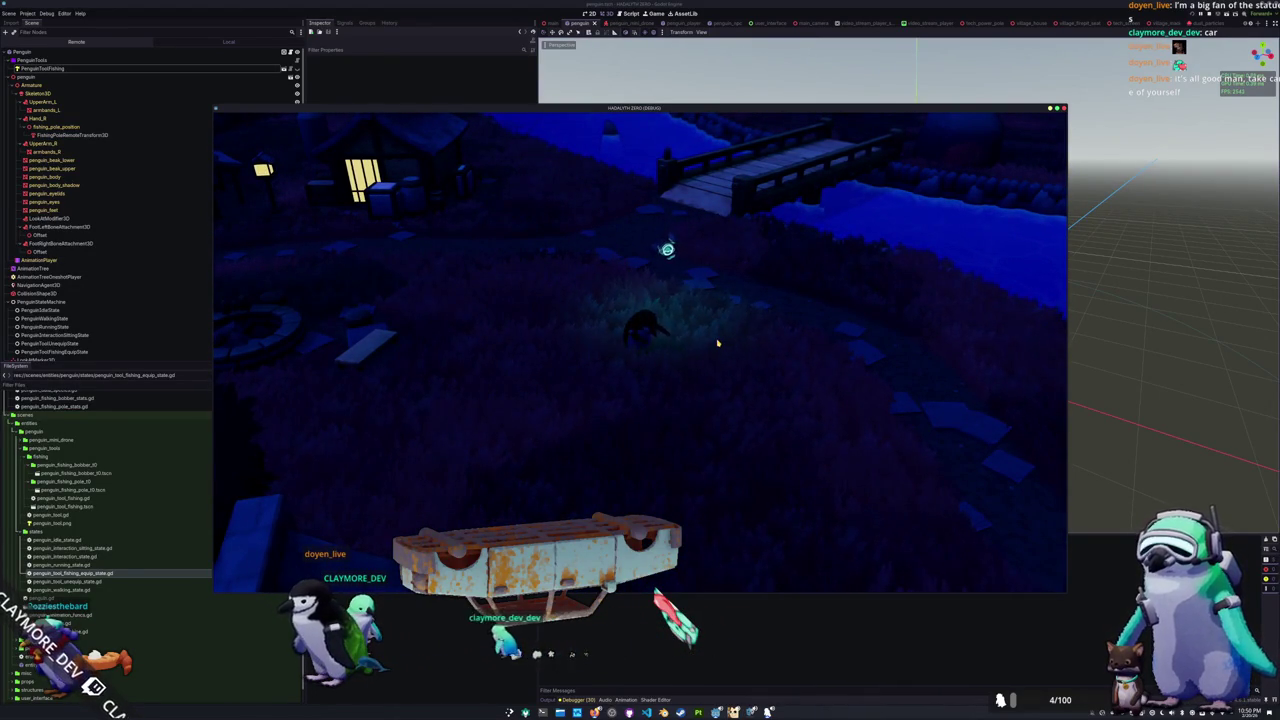
pyautogui.press('w')
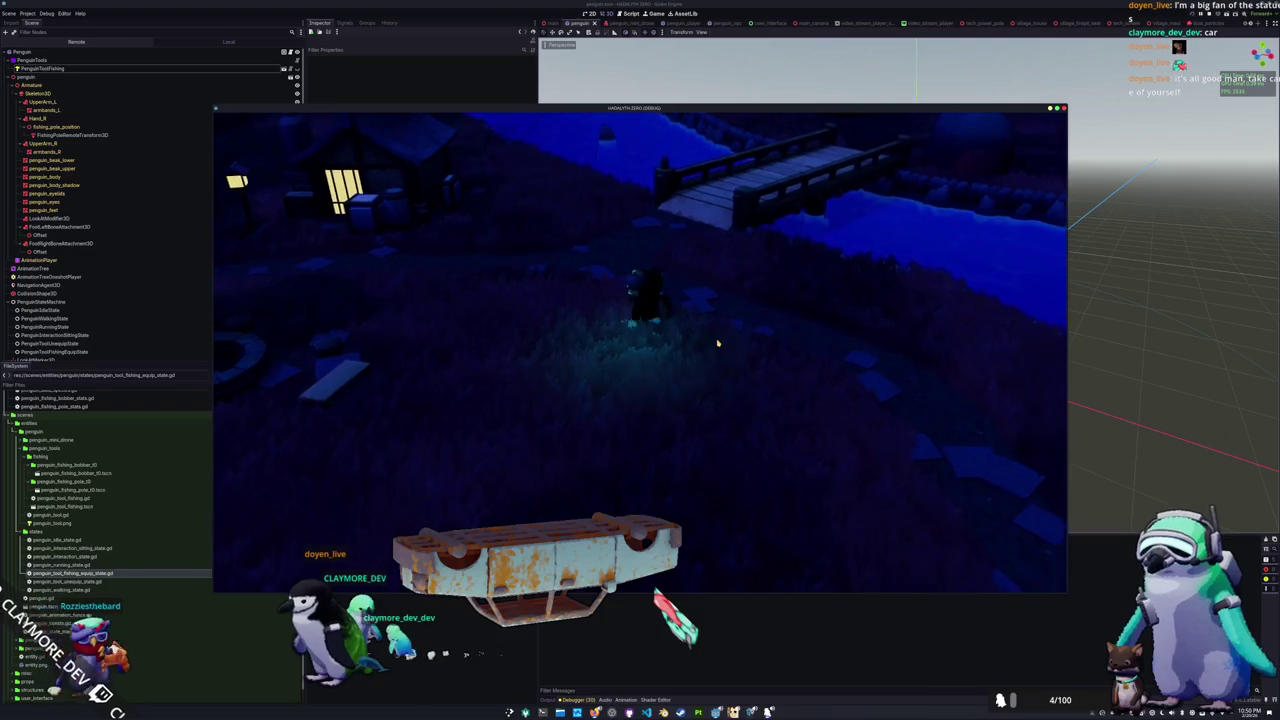
pyautogui.press('s')
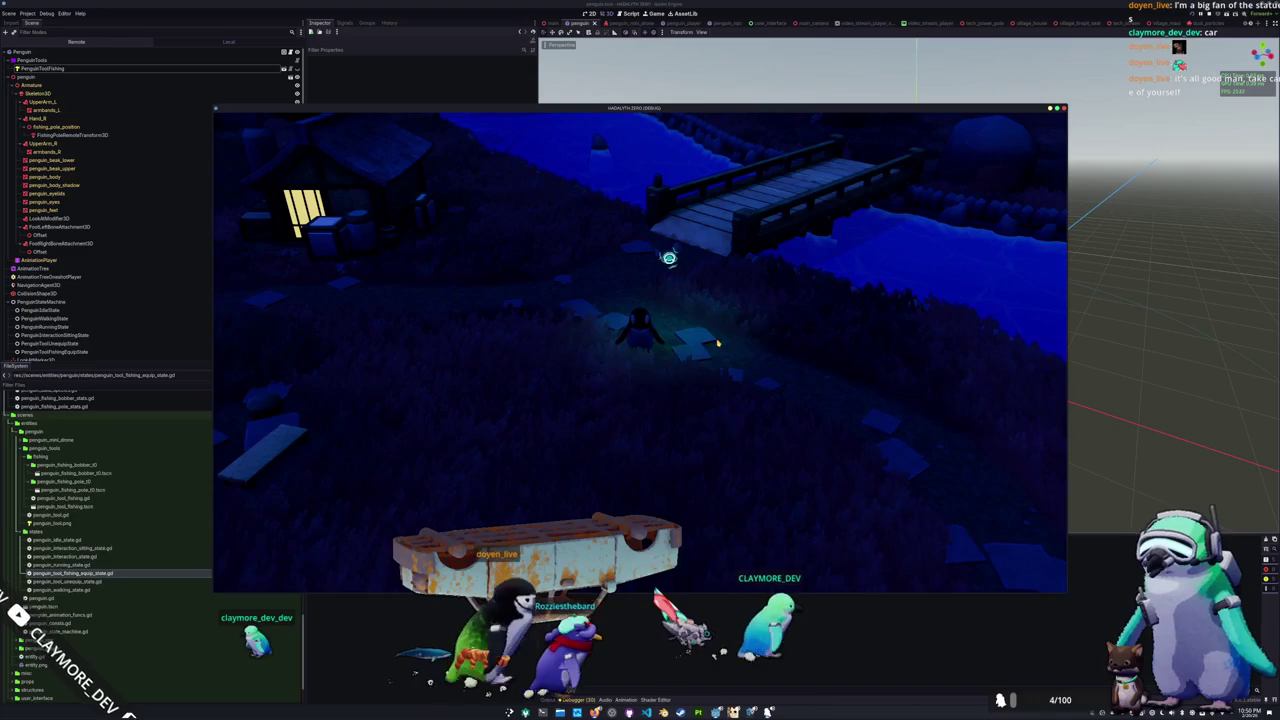
pyautogui.hotkey('alt', 'Tab')
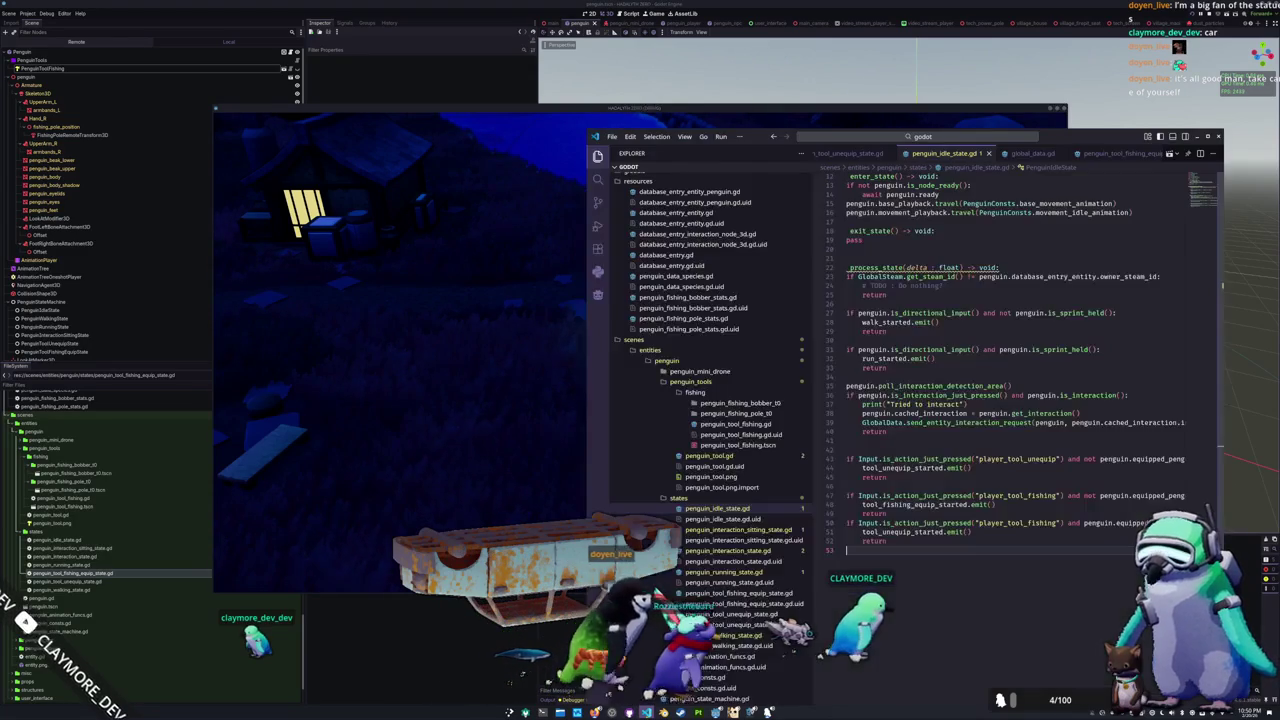
# Step: Maximize the editor on global_data.gd and add a blank line after the spawn request function
pyautogui.doubleClick(1077, 141)
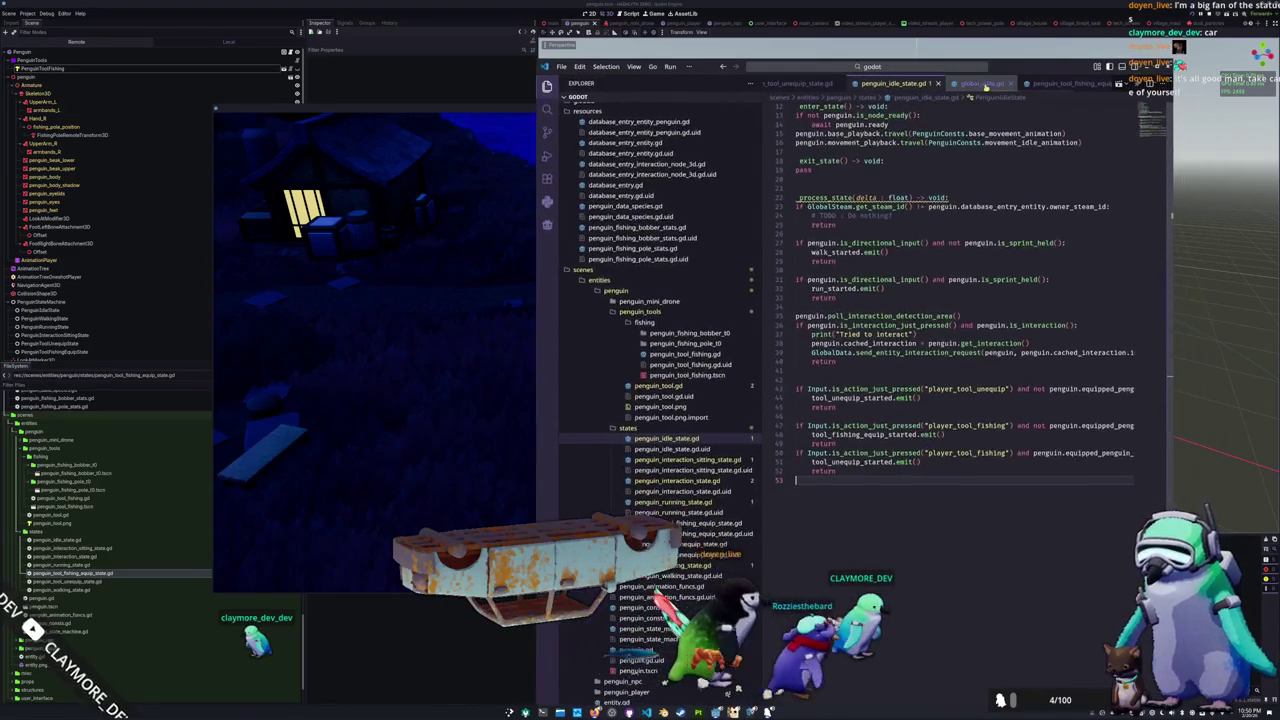
pyautogui.click(985, 84)
pyautogui.doubleClick(1065, 70)
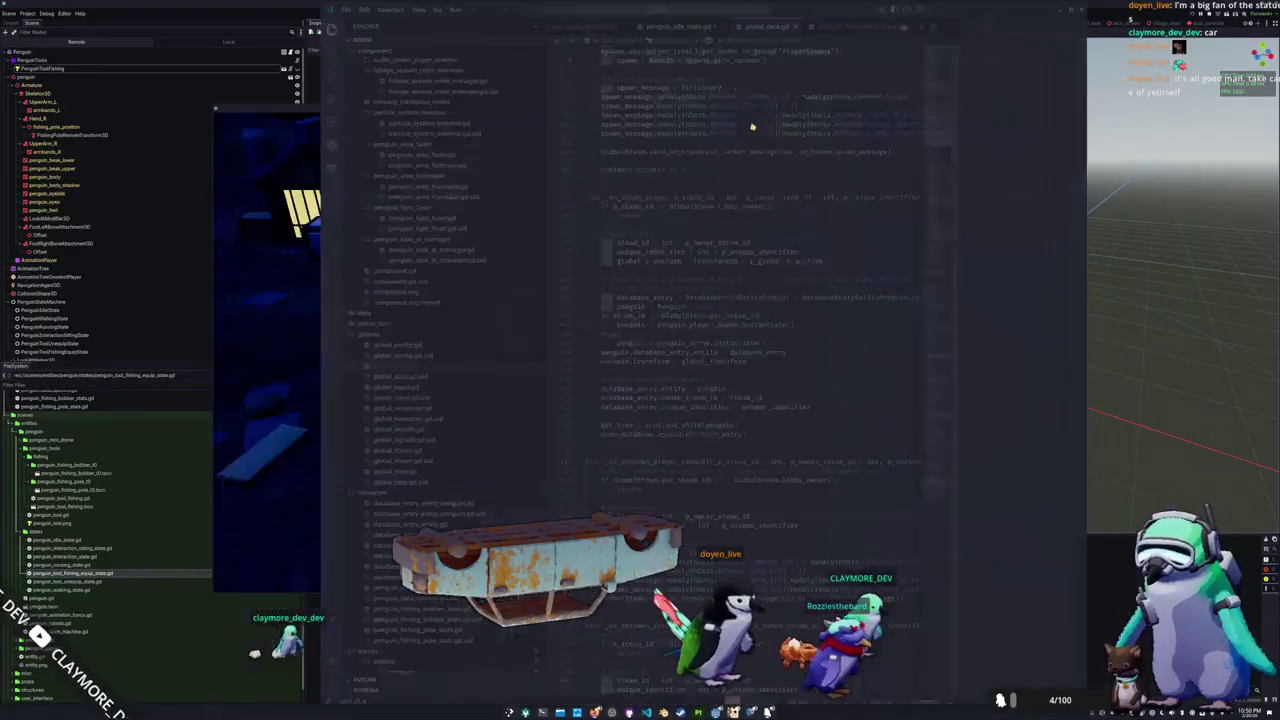
pyautogui.click(725, 180)
pyautogui.scroll(2, 725, 185)
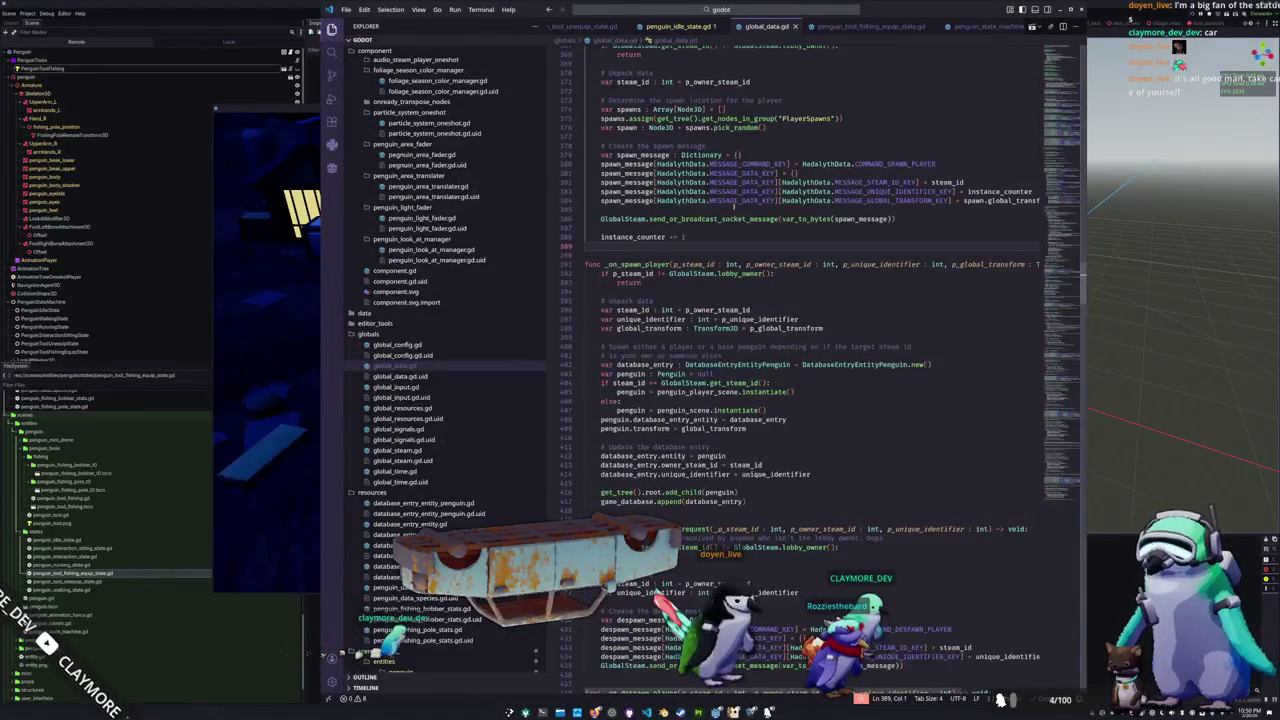
pyautogui.scroll(2, 767, 208)
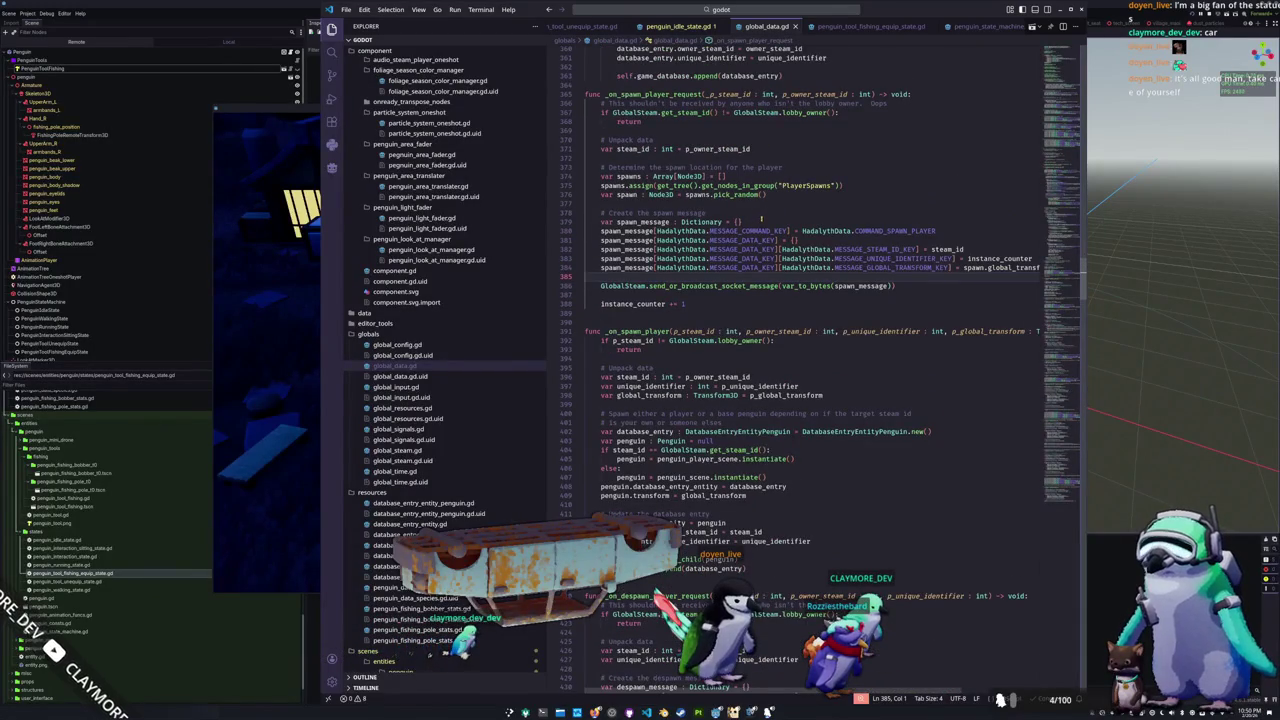
pyautogui.scroll(20, 779, 212)
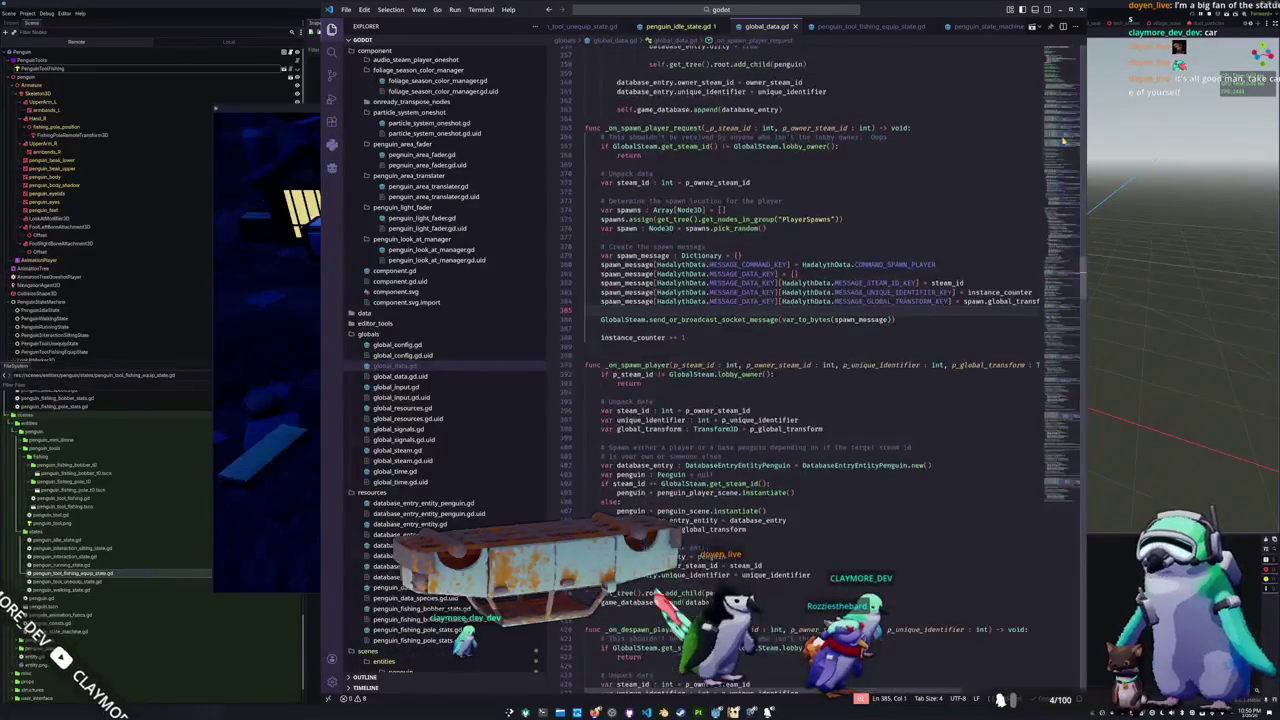
pyautogui.moveTo(1062, 150)
pyautogui.mouseDown()
pyautogui.moveTo(1048, 441)
pyautogui.moveTo(1065, 411)
pyautogui.moveTo(1079, 276)
pyautogui.mouseUp()
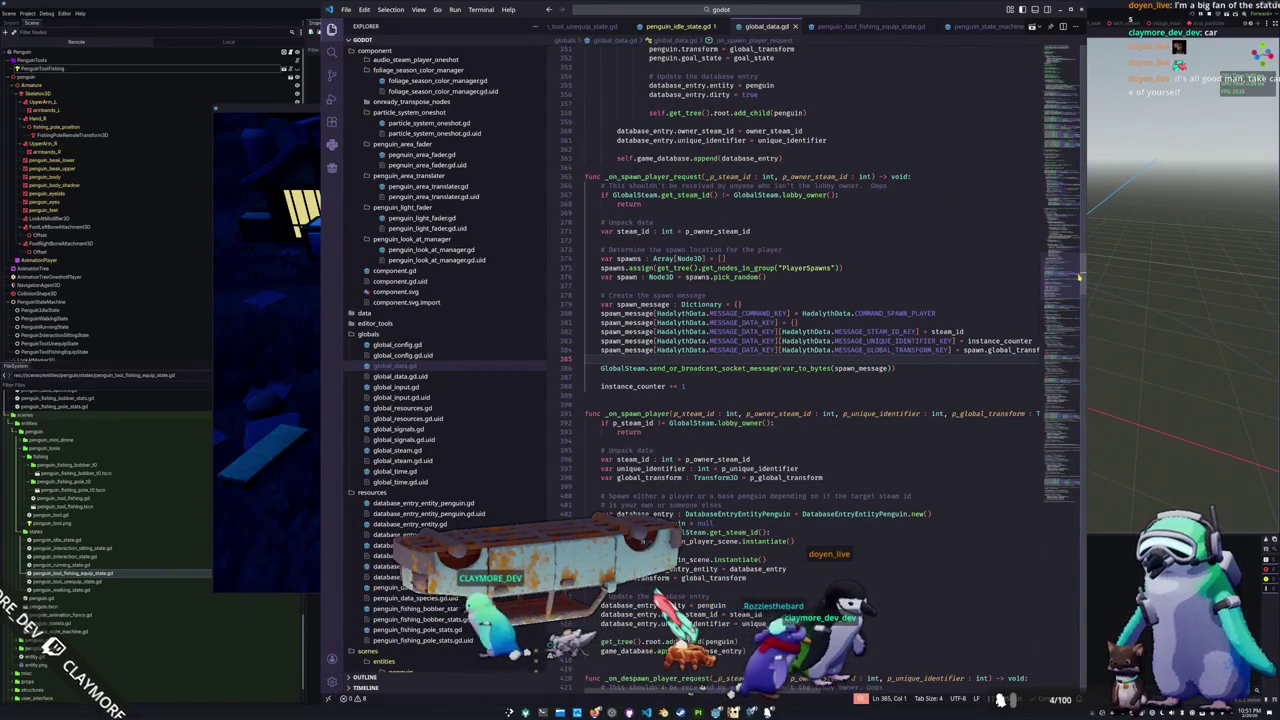
pyautogui.moveTo(1079, 277); pyautogui.dragTo(1080, 269)
pyautogui.click(740, 236)
pyautogui.press('Return')
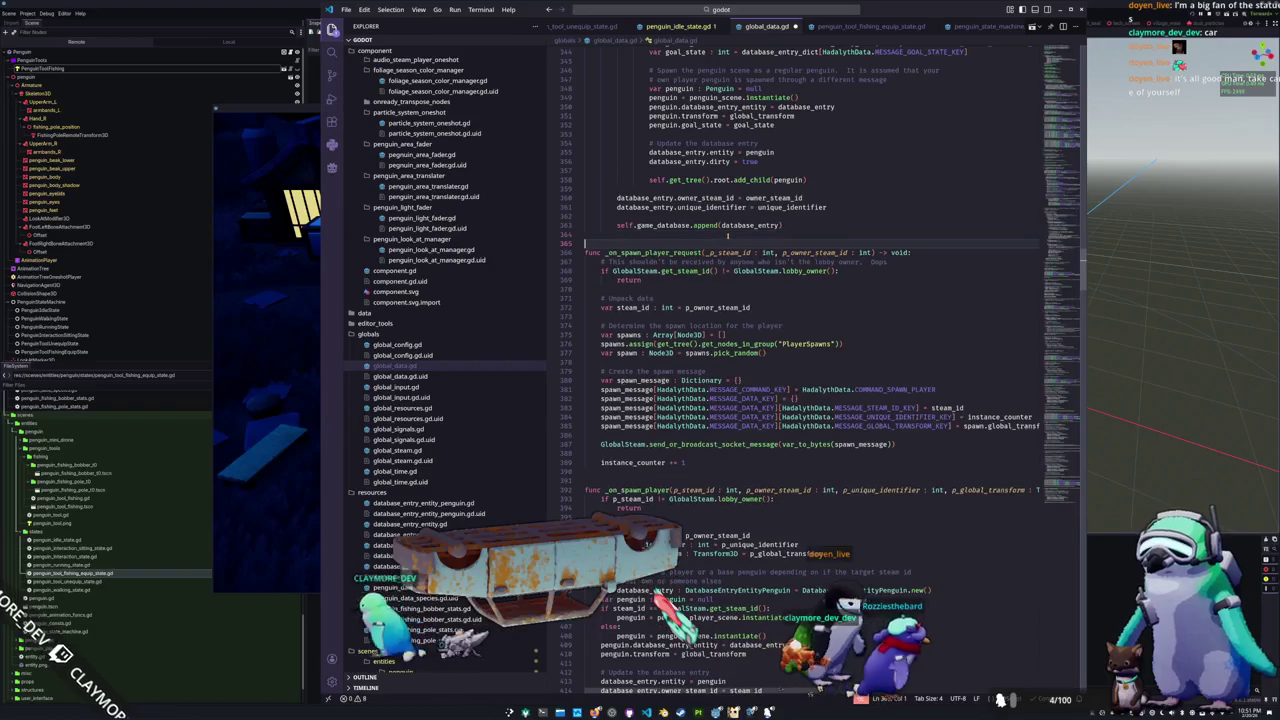
# Step: Add '# Send the state of the penguin tools right here' below the PENGUIN INFORMATION comment
pyautogui.scroll(10, 728, 236)
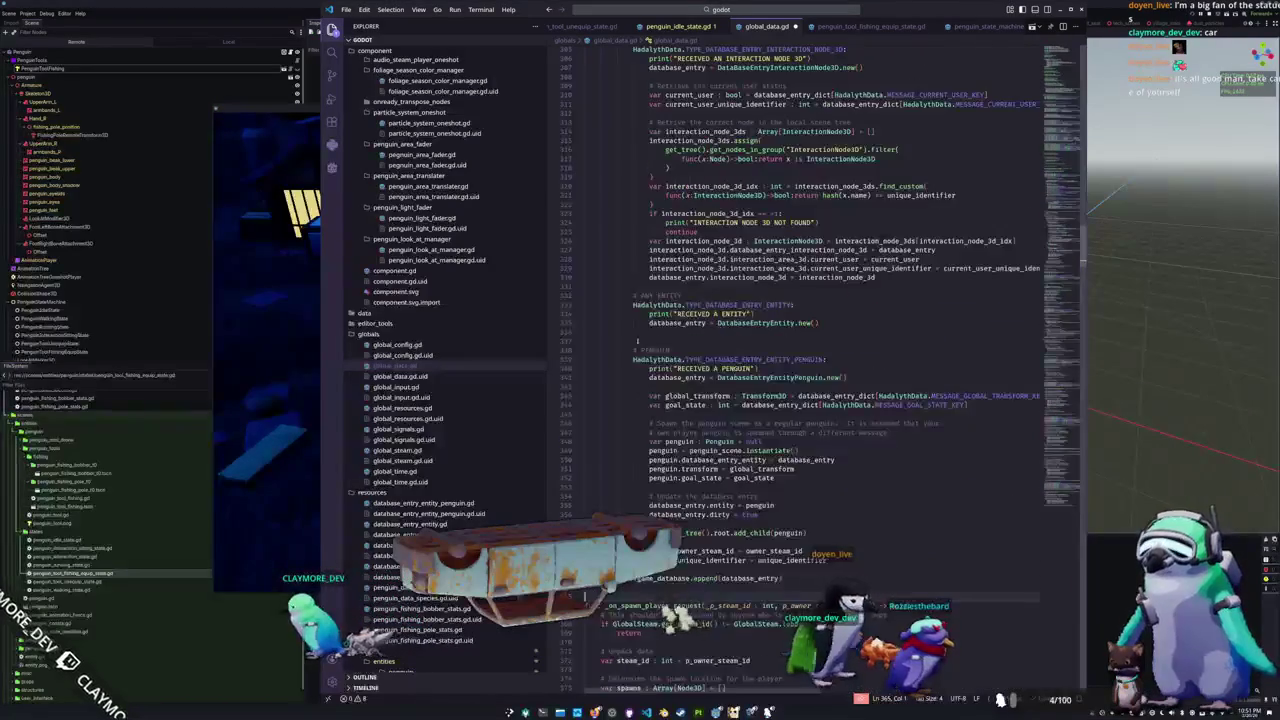
pyautogui.scroll(5, 632, 338)
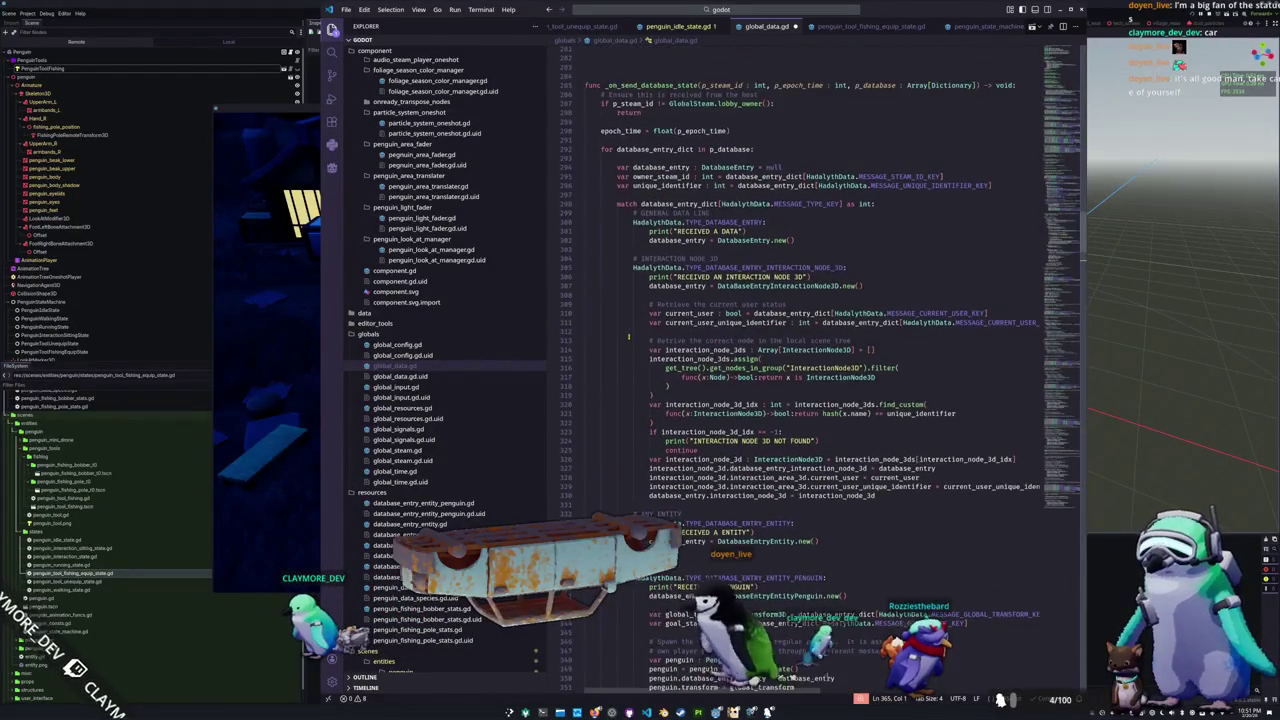
pyautogui.scroll(9, 628, 336)
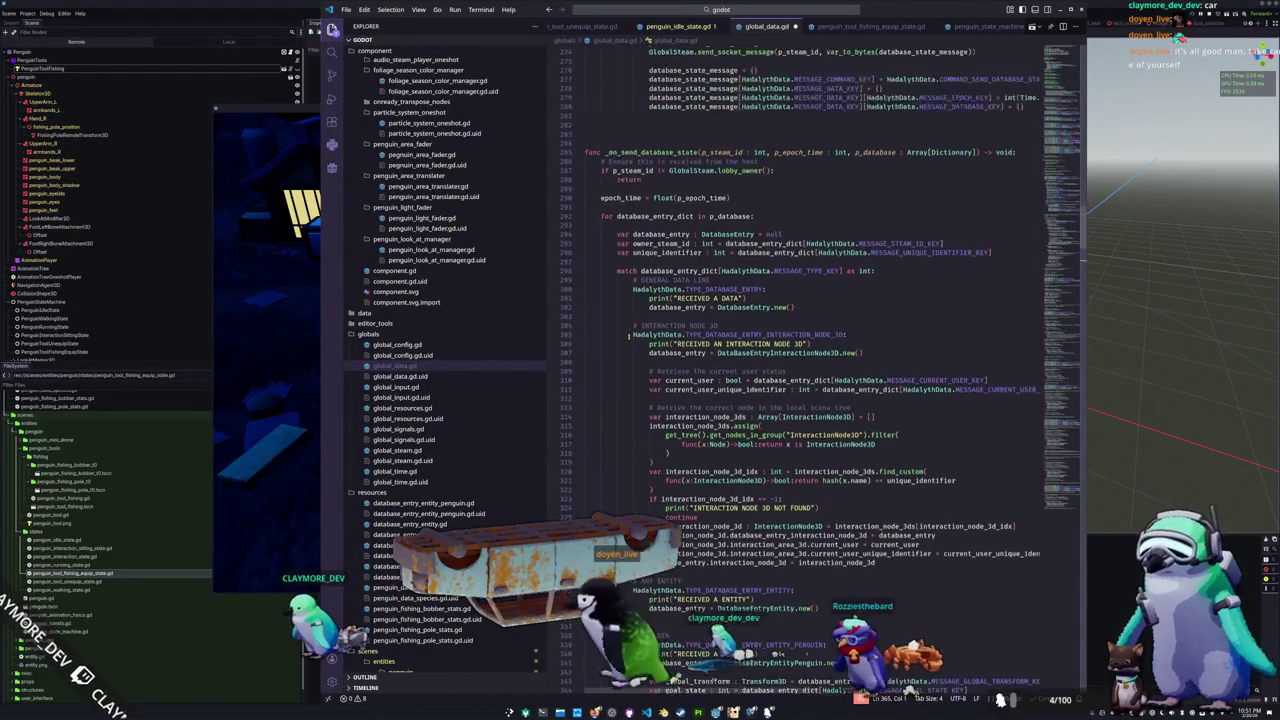
pyautogui.scroll(8, 627, 337)
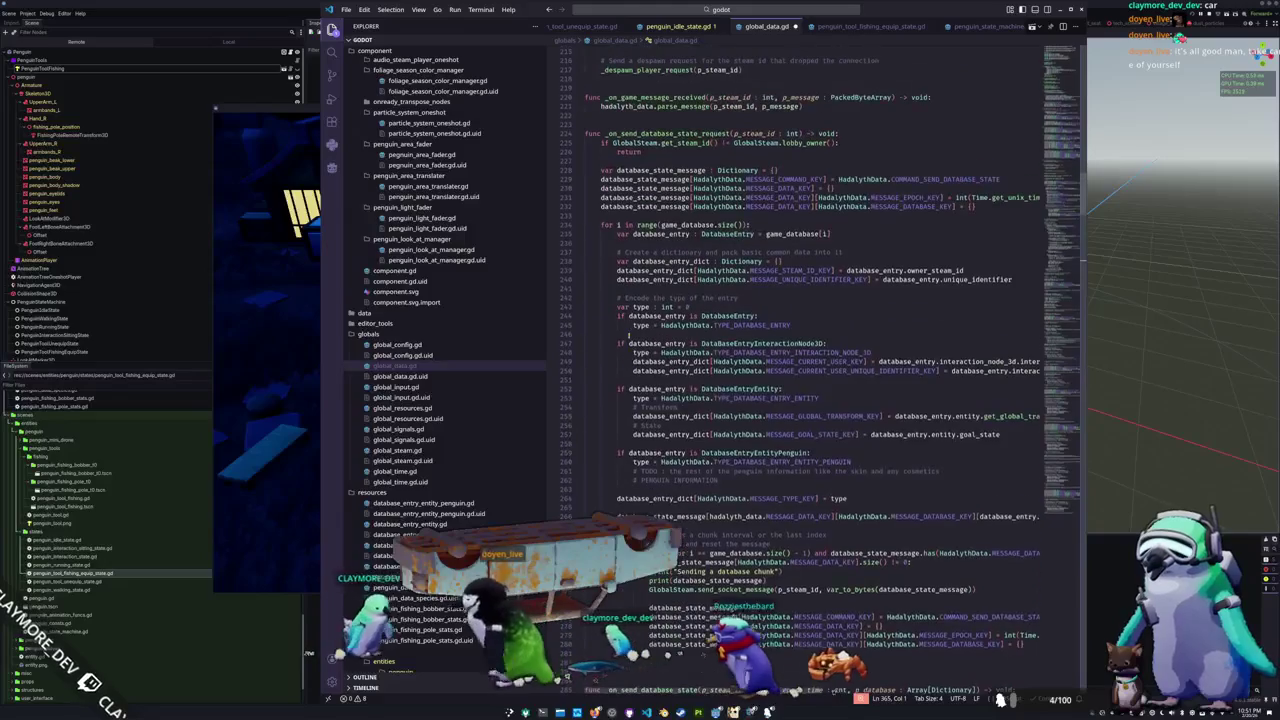
pyautogui.click(749, 380)
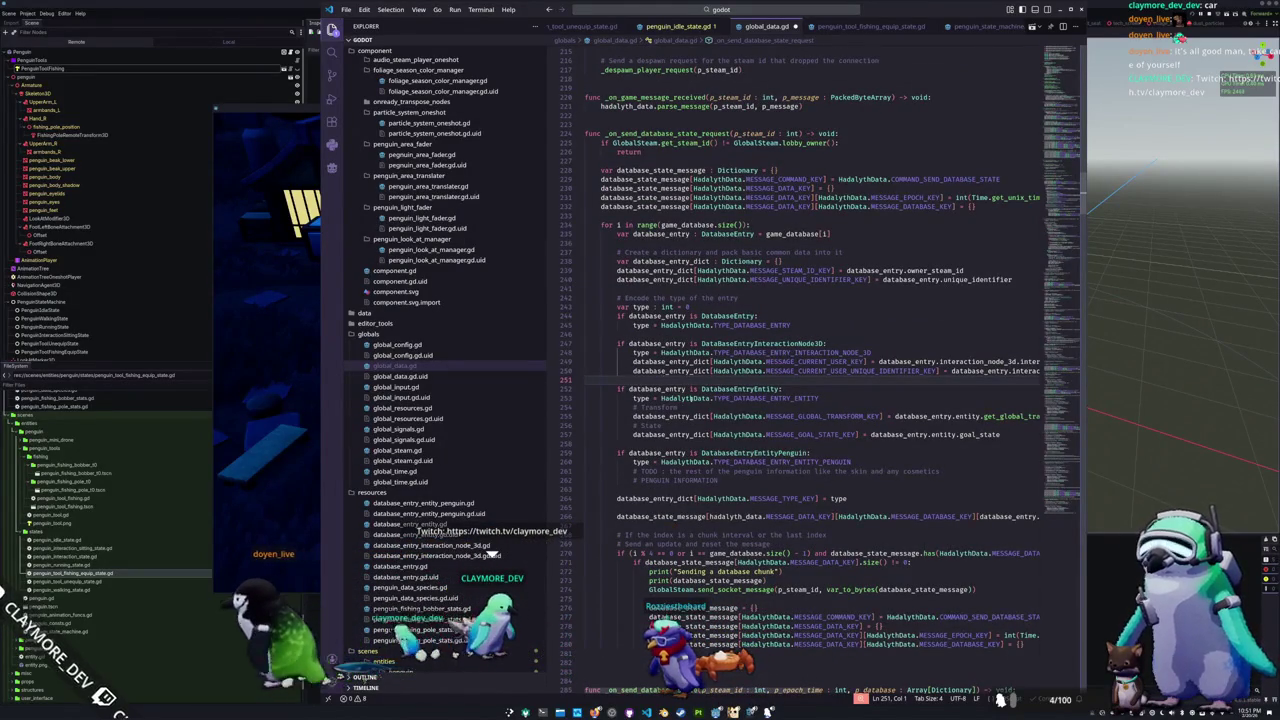
pyautogui.scroll(-1, 728, 380)
pyautogui.click(683, 430)
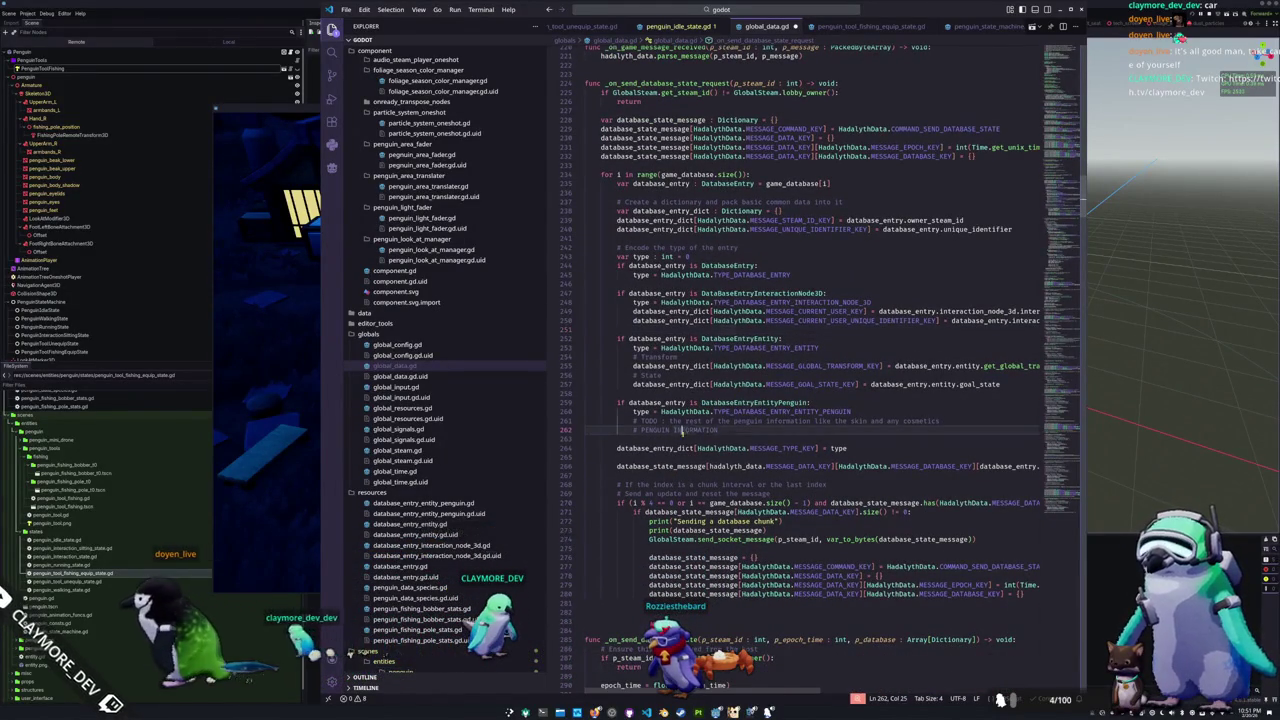
pyautogui.press('Tab')
pyautogui.click(673, 438)
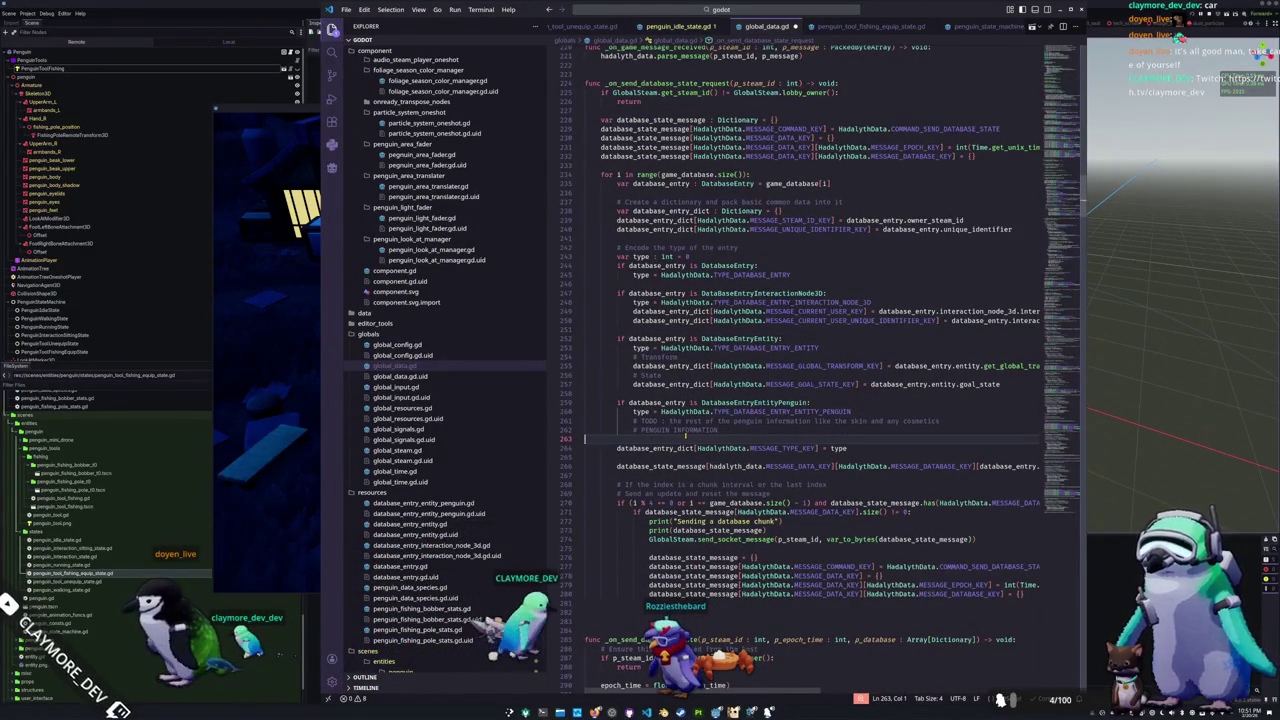
pyautogui.press('Return')
pyautogui.press('Return')
pyautogui.press('Up')
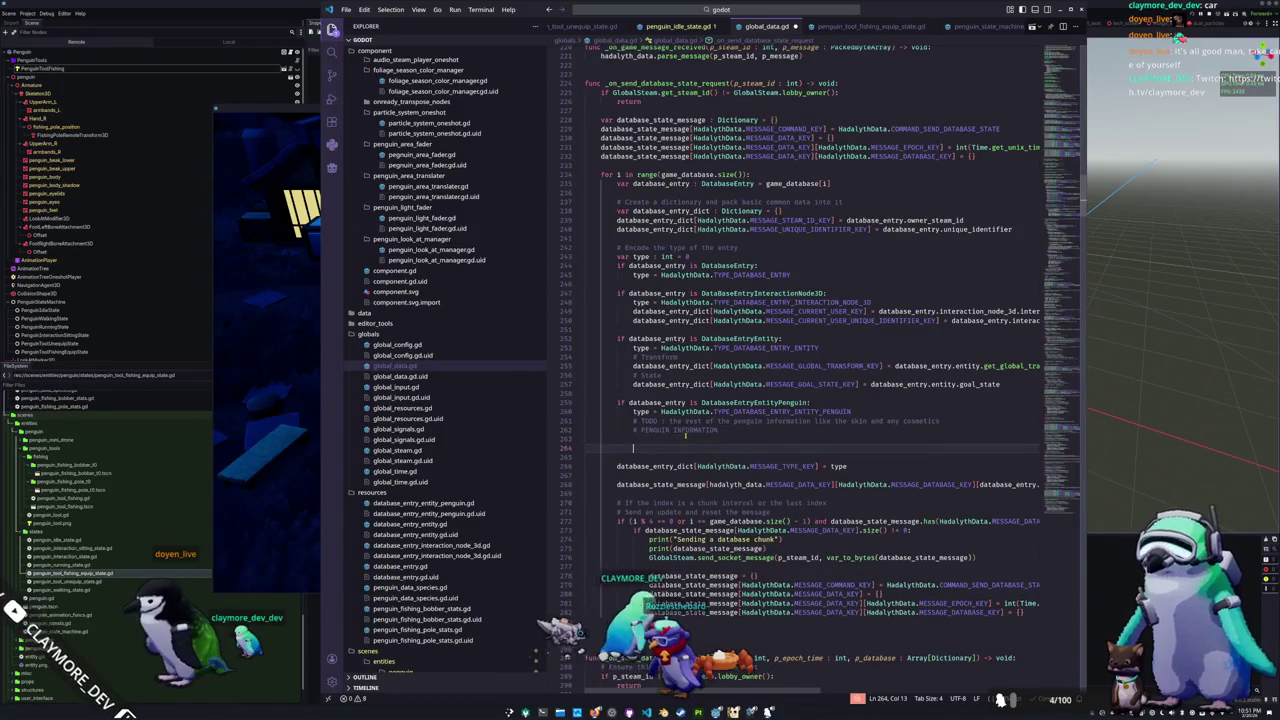
pyautogui.press('Return')
pyautogui.press('Up')
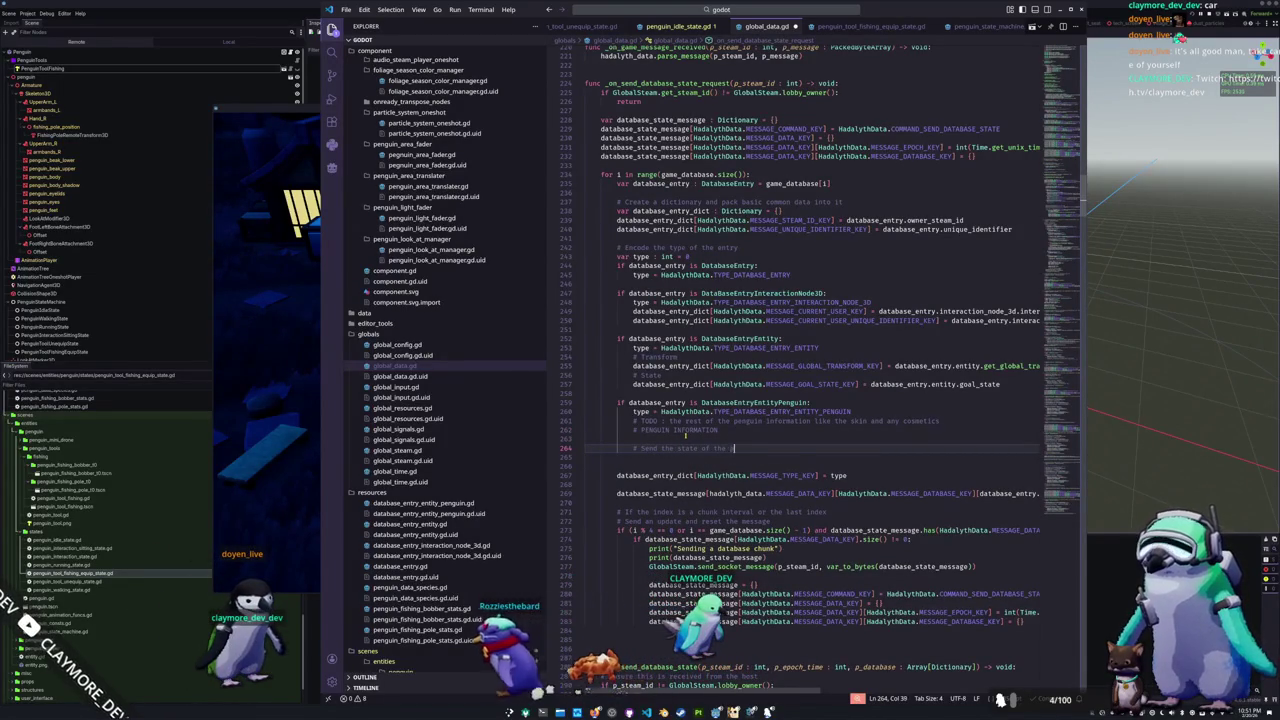
pyautogui.write('s right here')
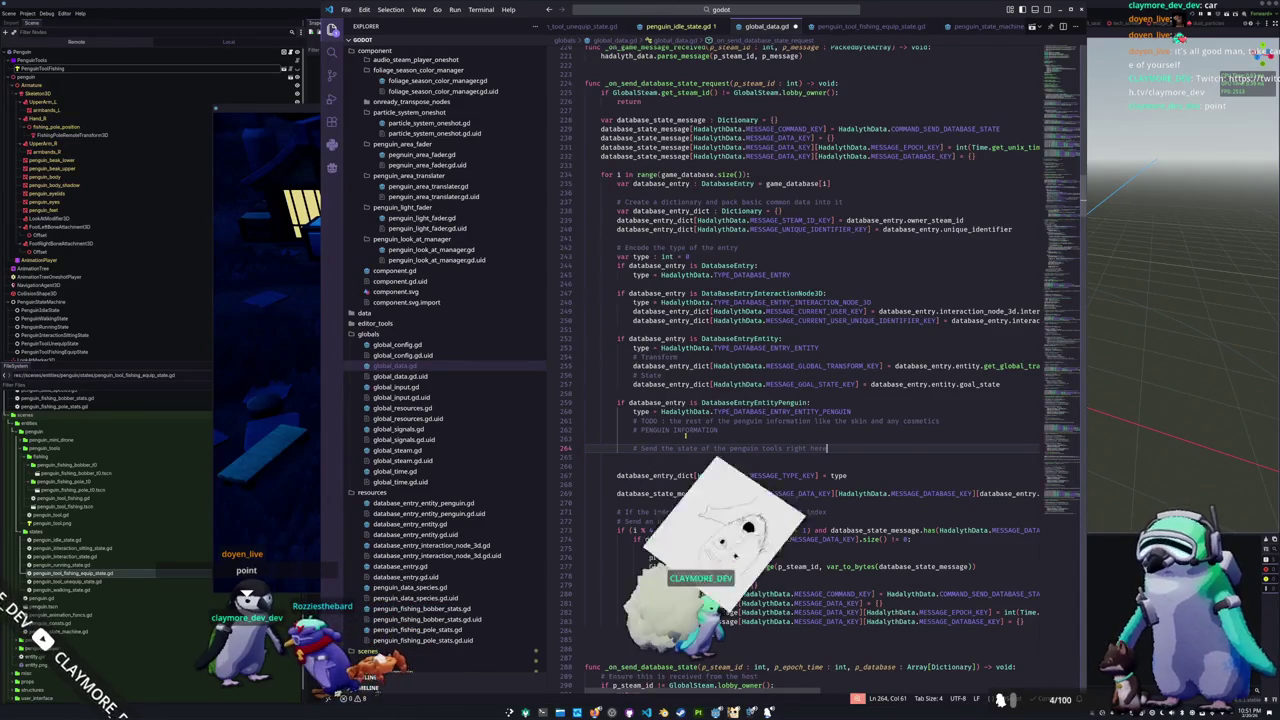
# Step: Launch a new Visual Studio Code window from the application launcher
pyautogui.press('super')
pyautogui.write('code')
pyautogui.press('Return')
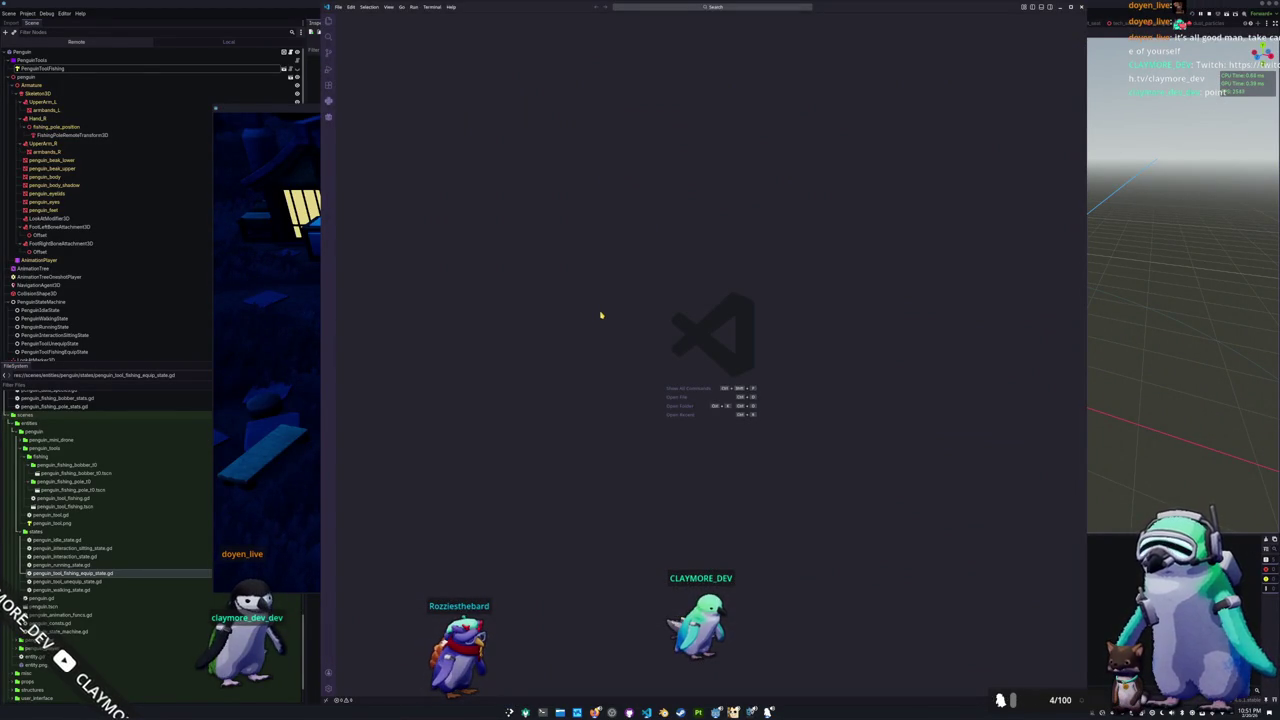
# Step: Open the SourceHut/HadalythZero/rust folder in the new VS Code window
pyautogui.hotkey('ctrl', 'k')
pyautogui.hotkey('ctrl', 'o')
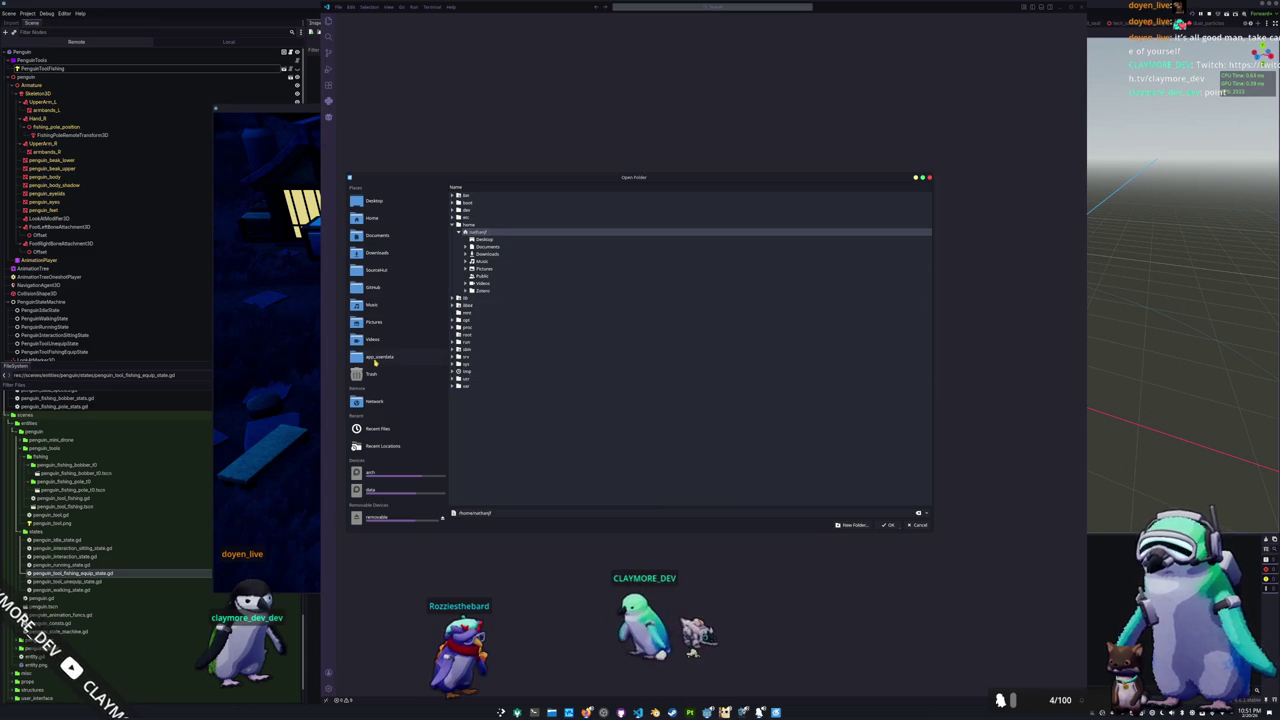
pyautogui.click(373, 271)
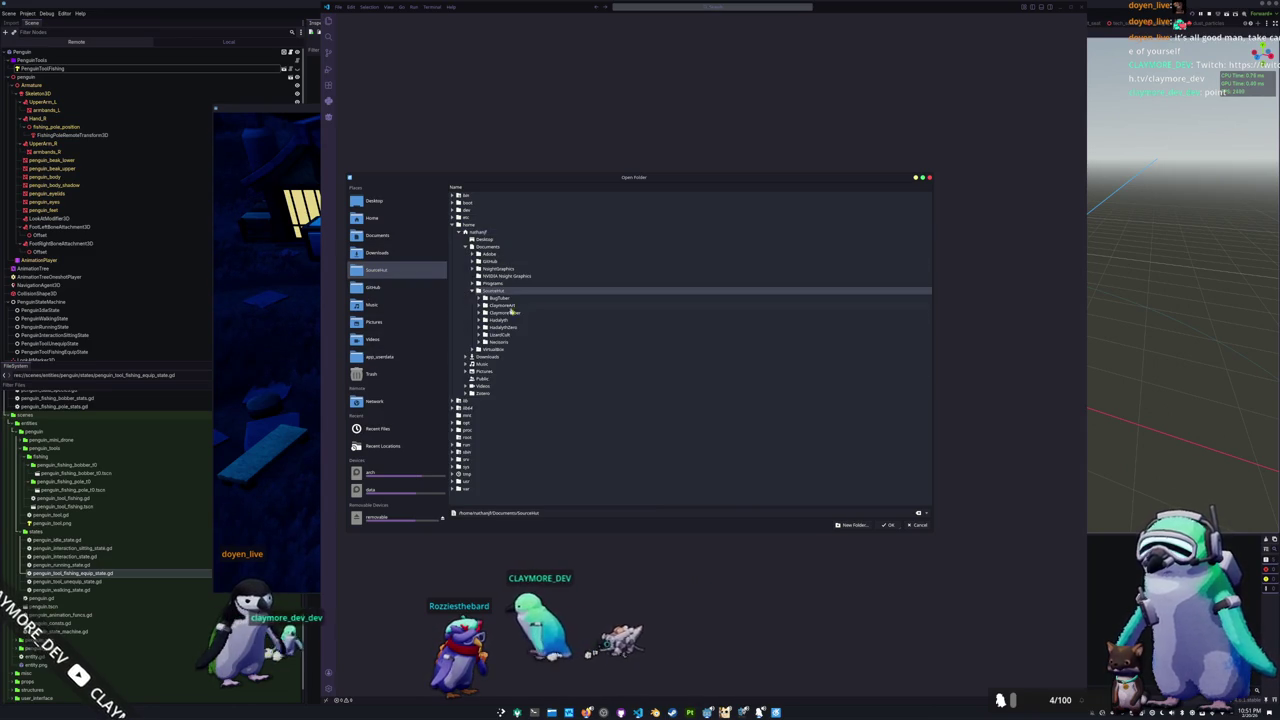
pyautogui.click(483, 328)
pyautogui.click(500, 349)
pyautogui.click(888, 525)
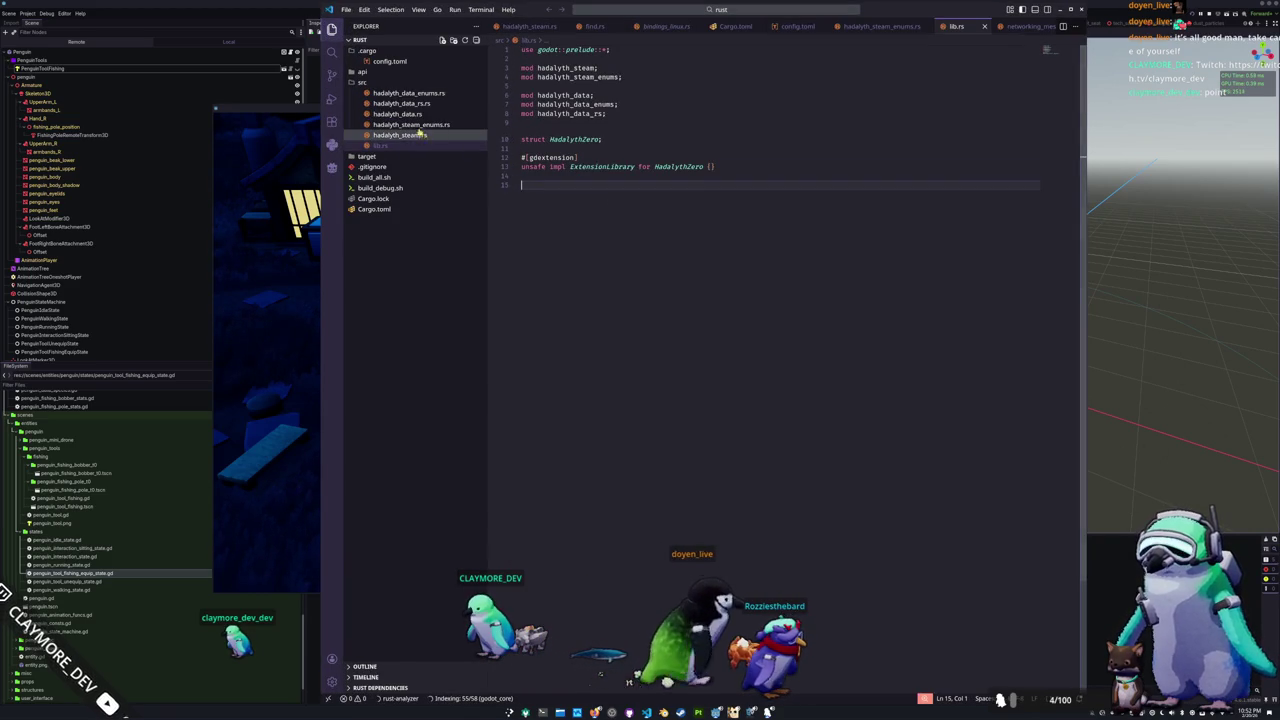
# Step: Review the MESSAGE_ENTITY_KEY and MESSAGE_INTERACTION_KEY constants in hadalyth_data.rs, then return to global_data.gd
pyautogui.click(423, 105)
pyautogui.click(398, 114)
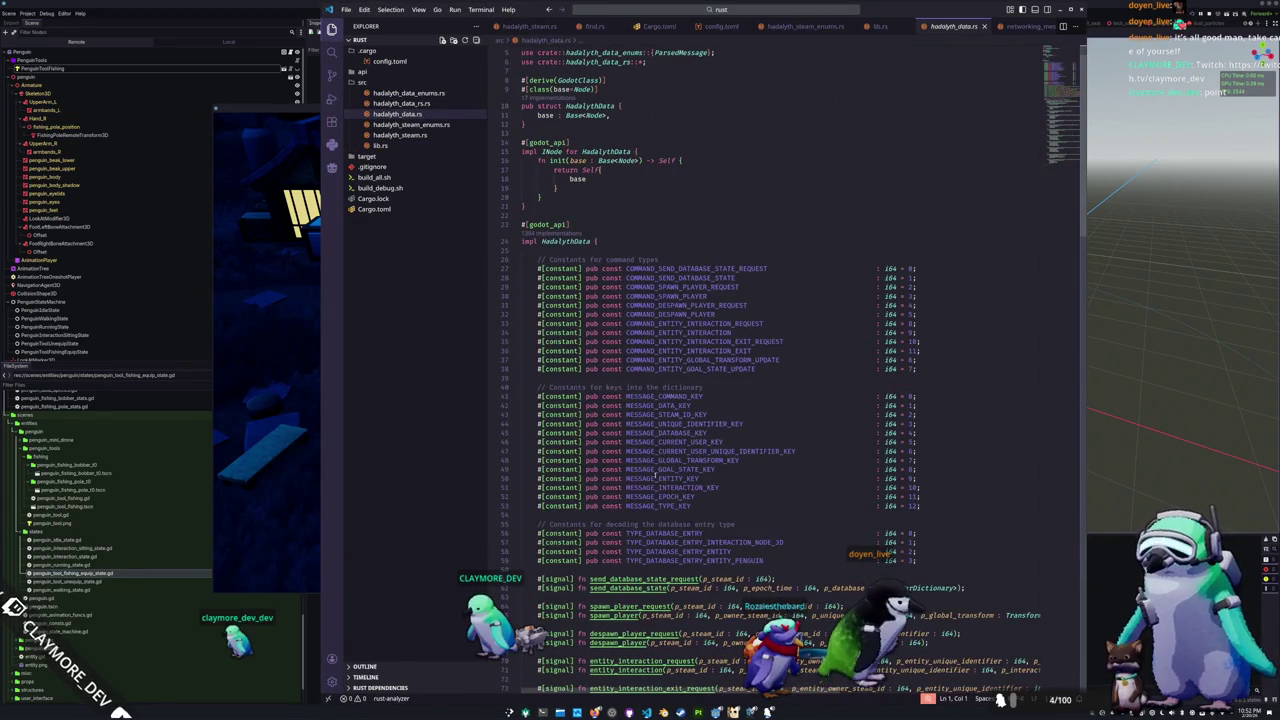
pyautogui.click(919, 487)
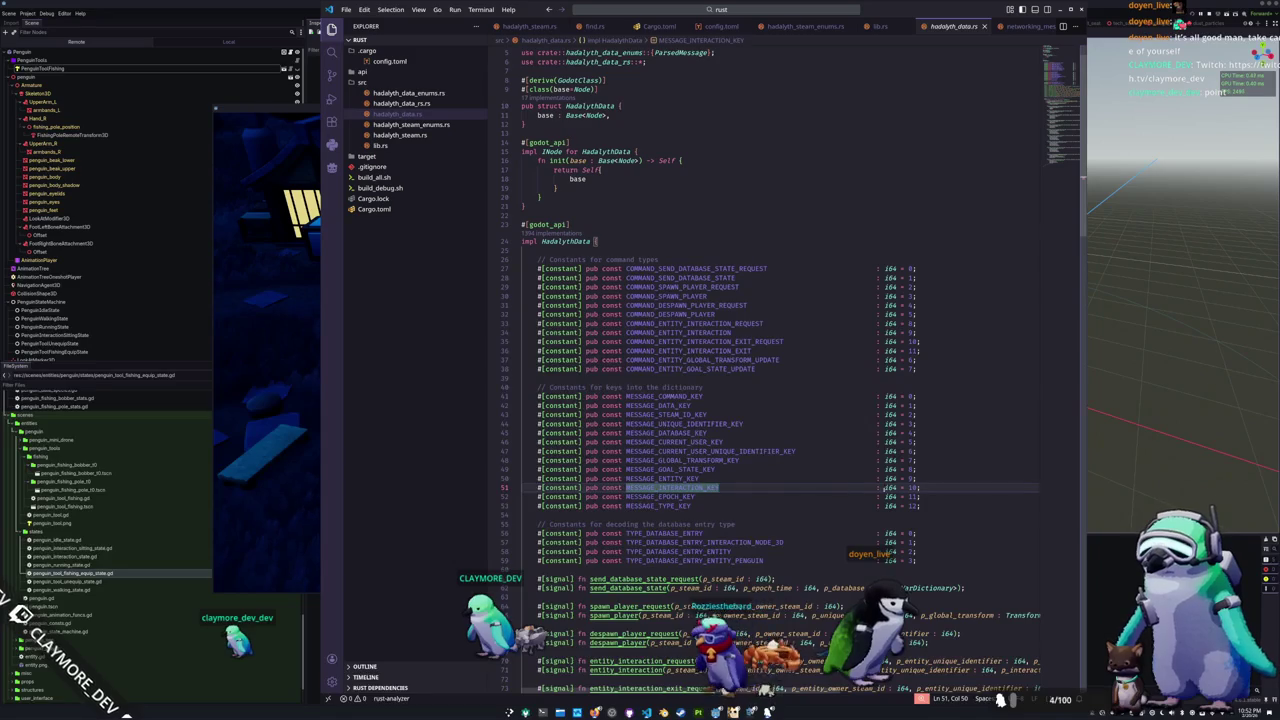
pyautogui.press('Up')
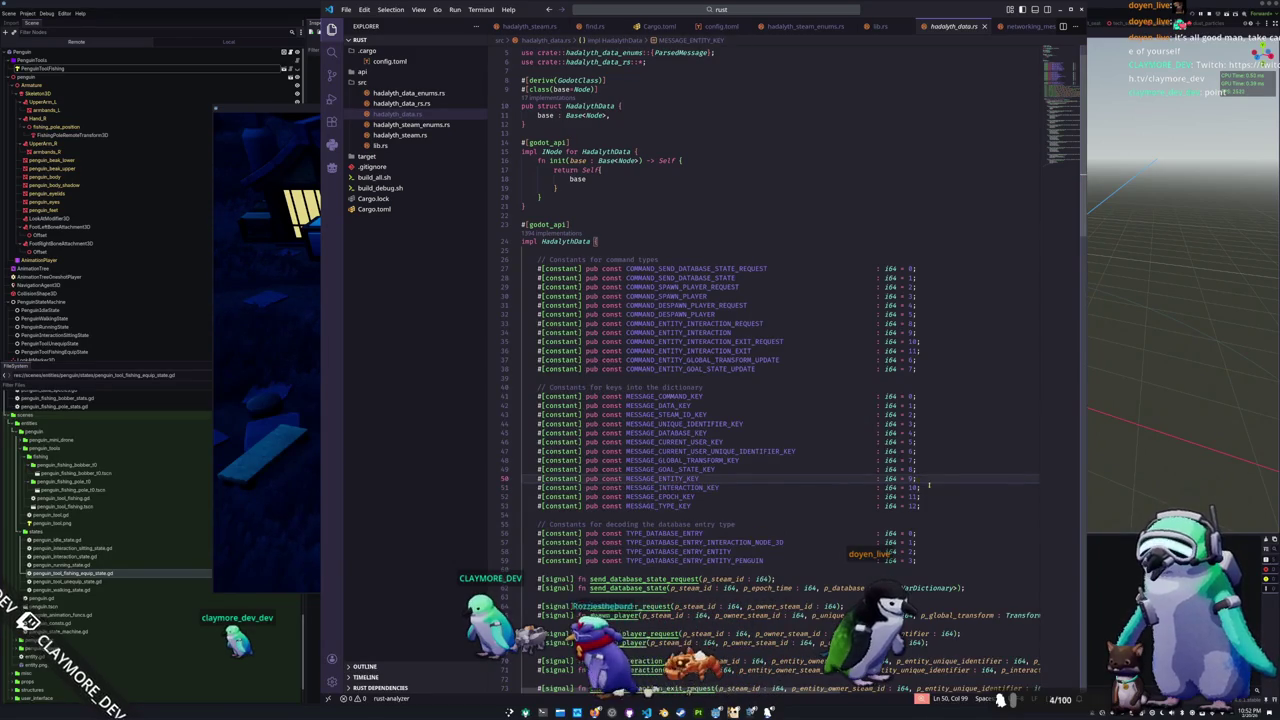
pyautogui.press('Down')
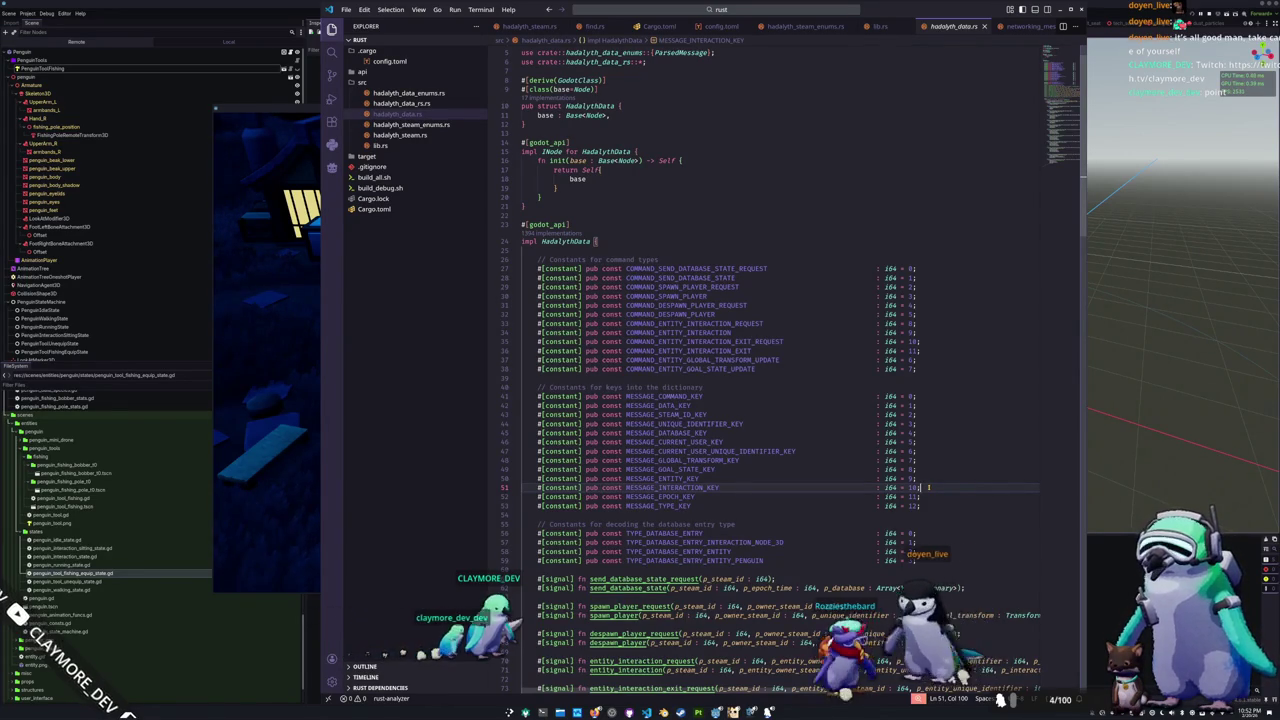
pyautogui.hotkey('alt', 'Tab')
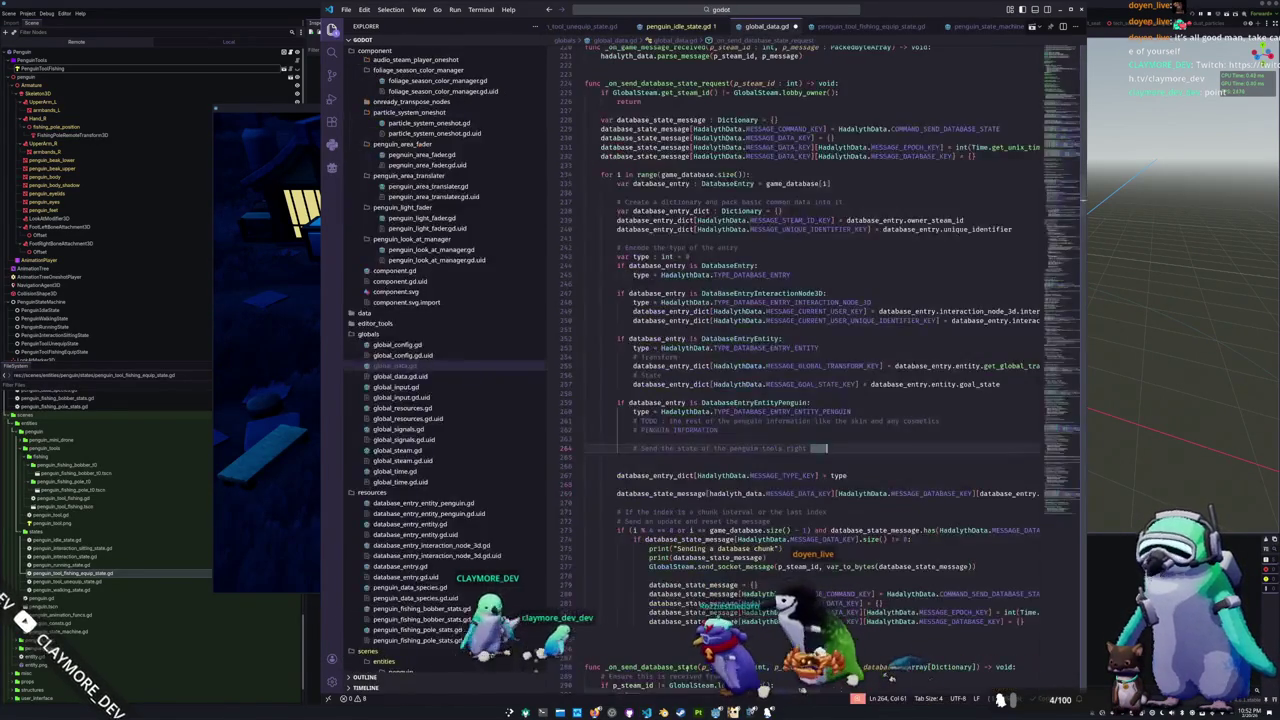
# Step: Follow Penguin from penguin_idle_state.gd to penguin.gd, select EquippedPenguinTool, then return to the Rust window
pyautogui.click(700, 437)
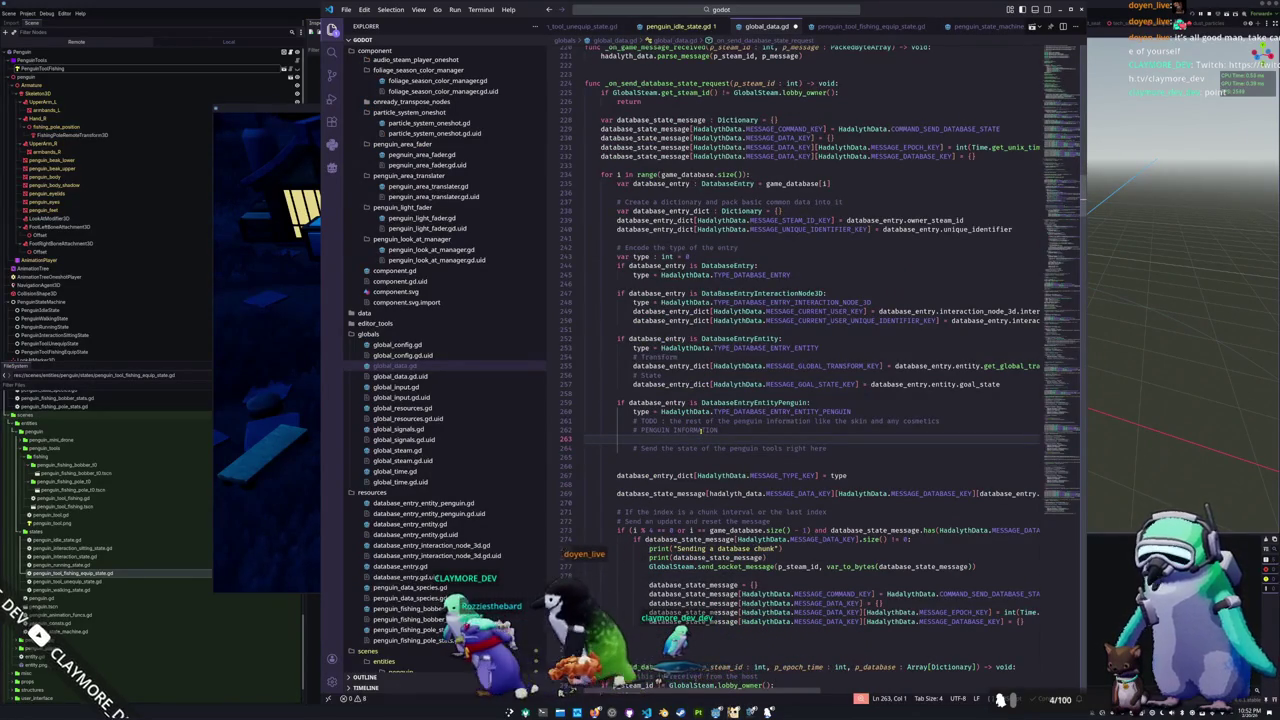
pyautogui.scroll(1, 697, 426)
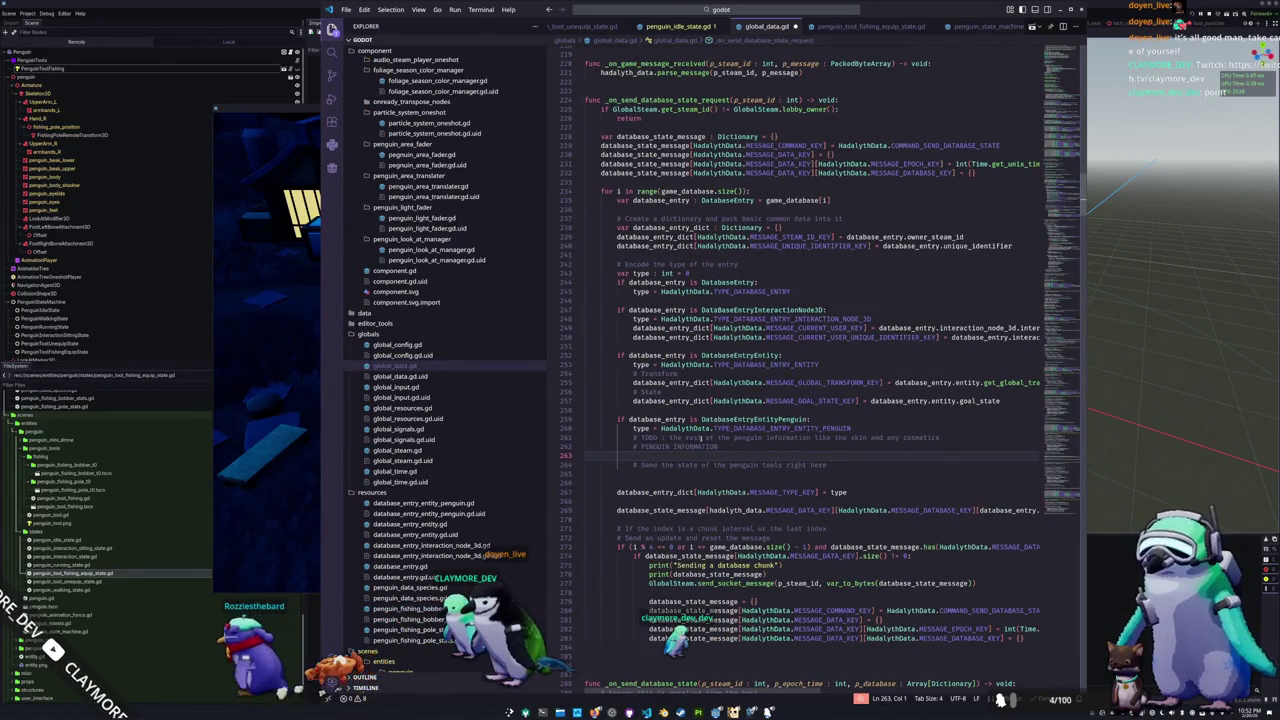
pyautogui.click(678, 28)
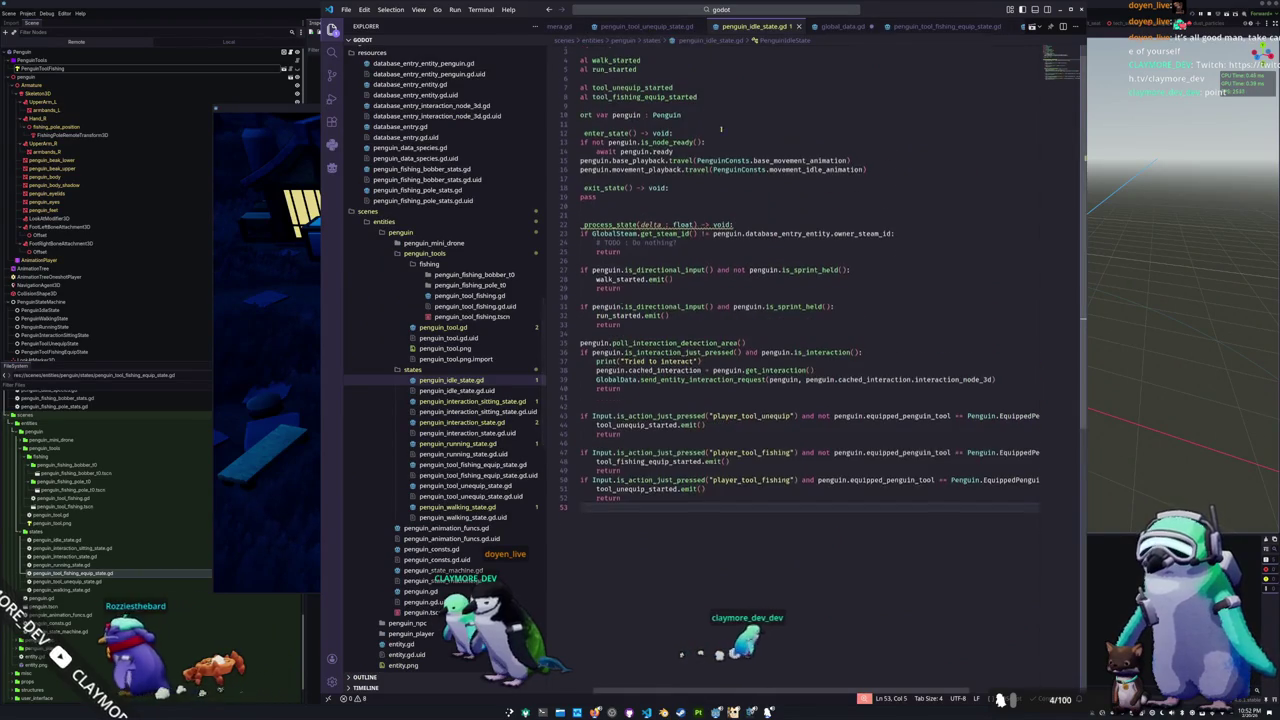
pyautogui.keyDown('ctrl'); pyautogui.click(667, 131); pyautogui.keyUp('ctrl')
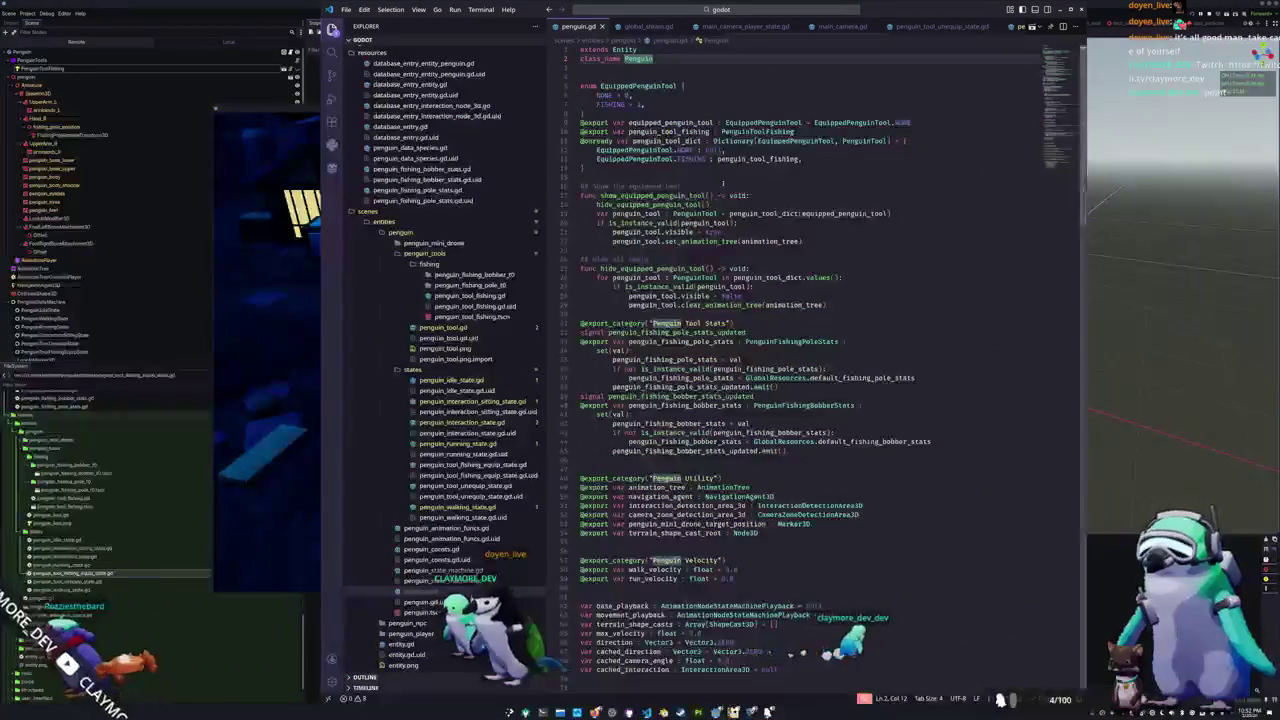
pyautogui.doubleClick(643, 86)
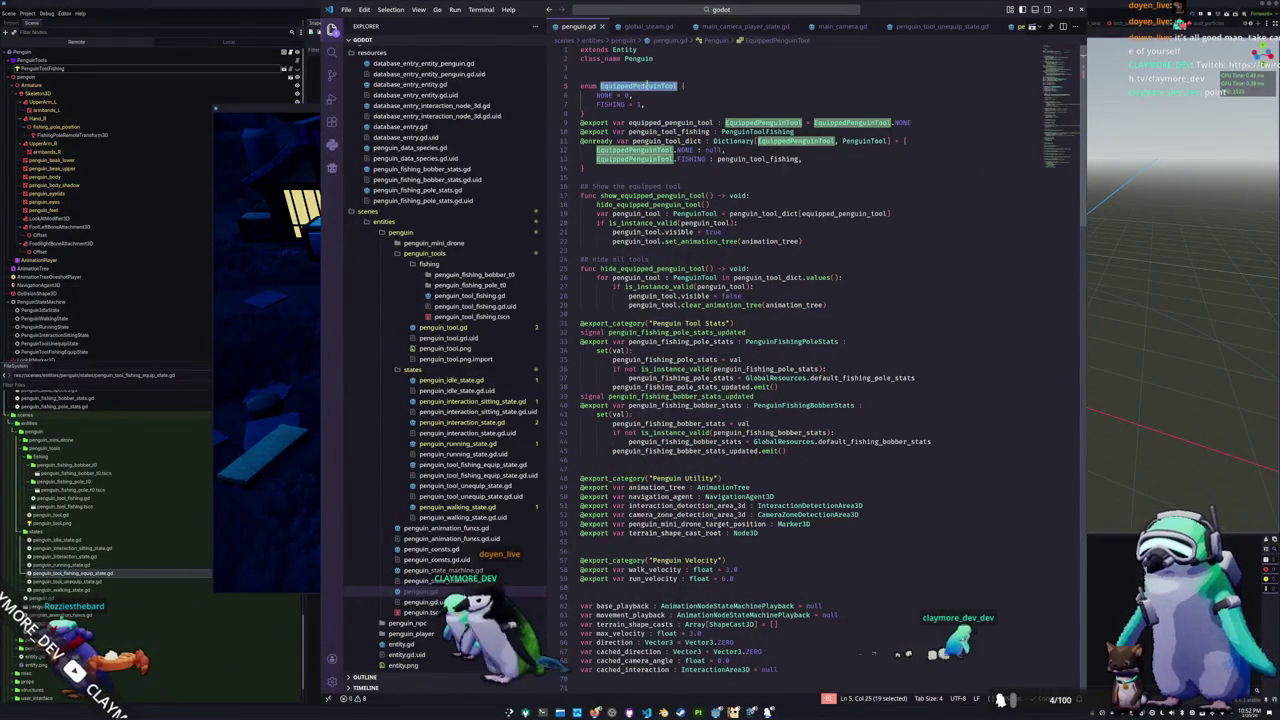
pyautogui.hotkey('alt', 'Tab')
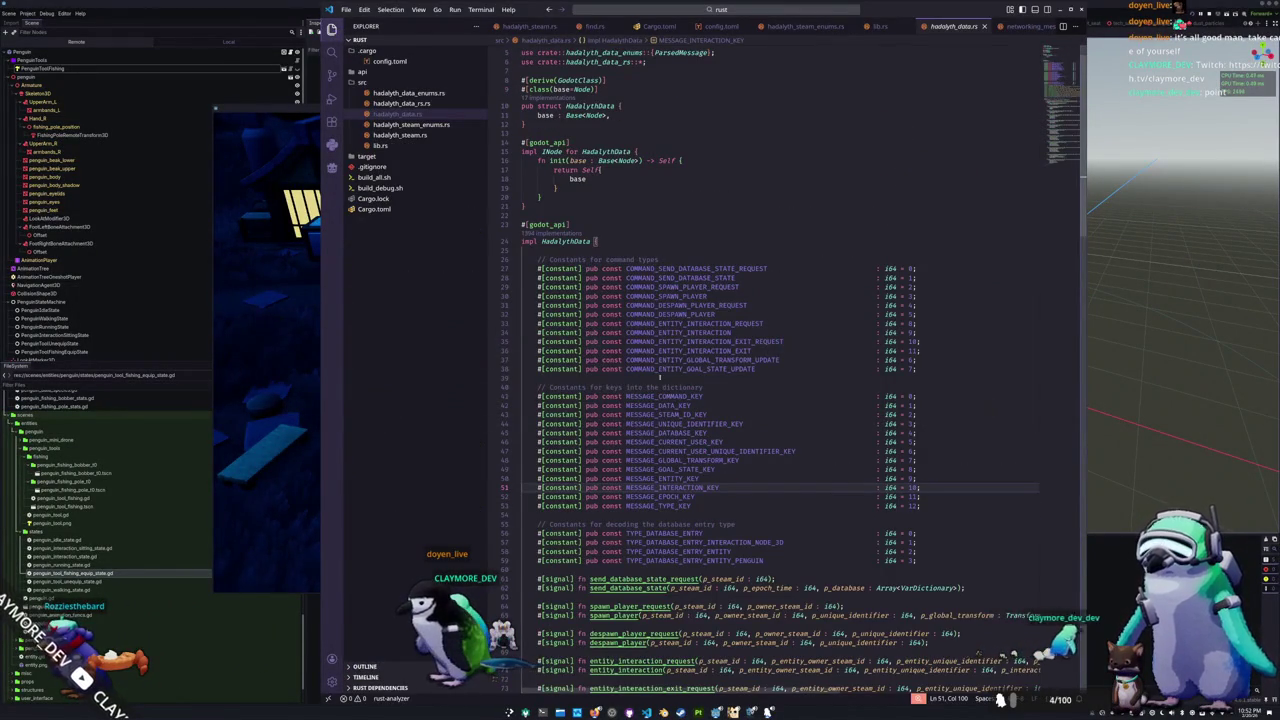
# Step: After MESSAGE_GOAL_STATE_KEY, add '#[constant] pub const MESSAGE_EQUIPPED_PENGUIN_TOOL : i64 = 9;'
pyautogui.click(933, 468)
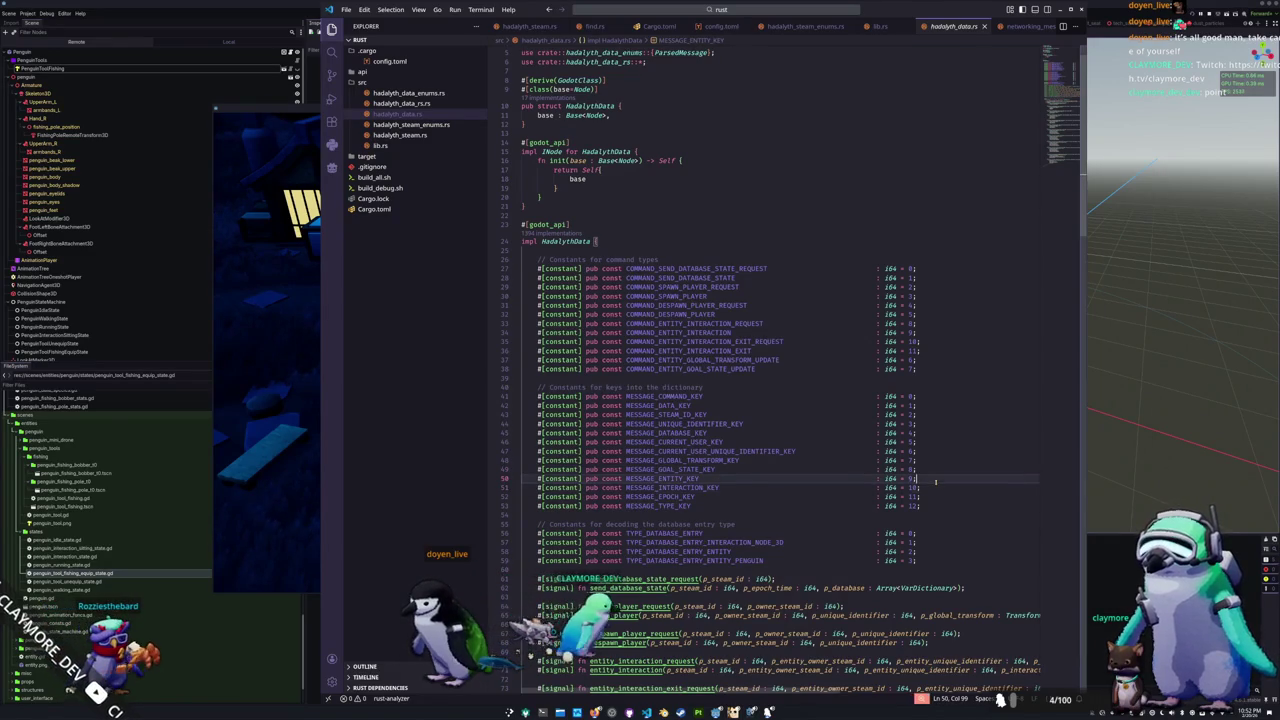
pyautogui.click(932, 468)
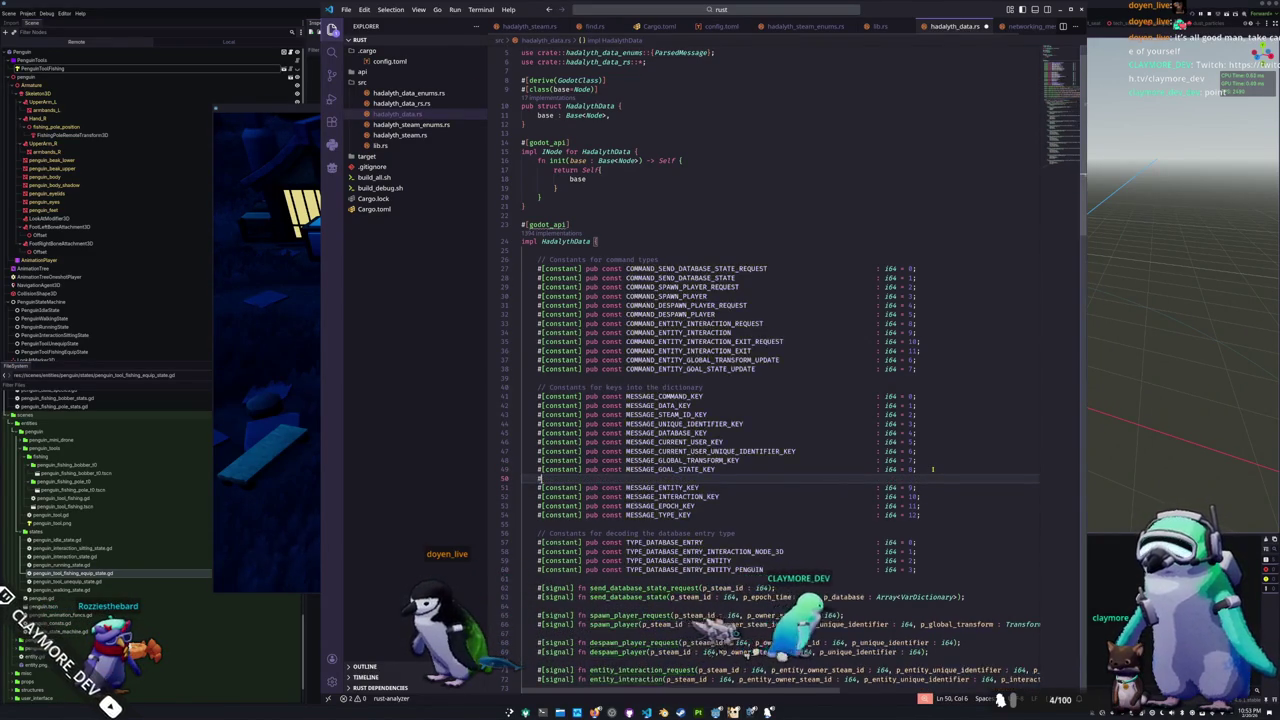
pyautogui.press('Return')
pyautogui.write('#[constant]')
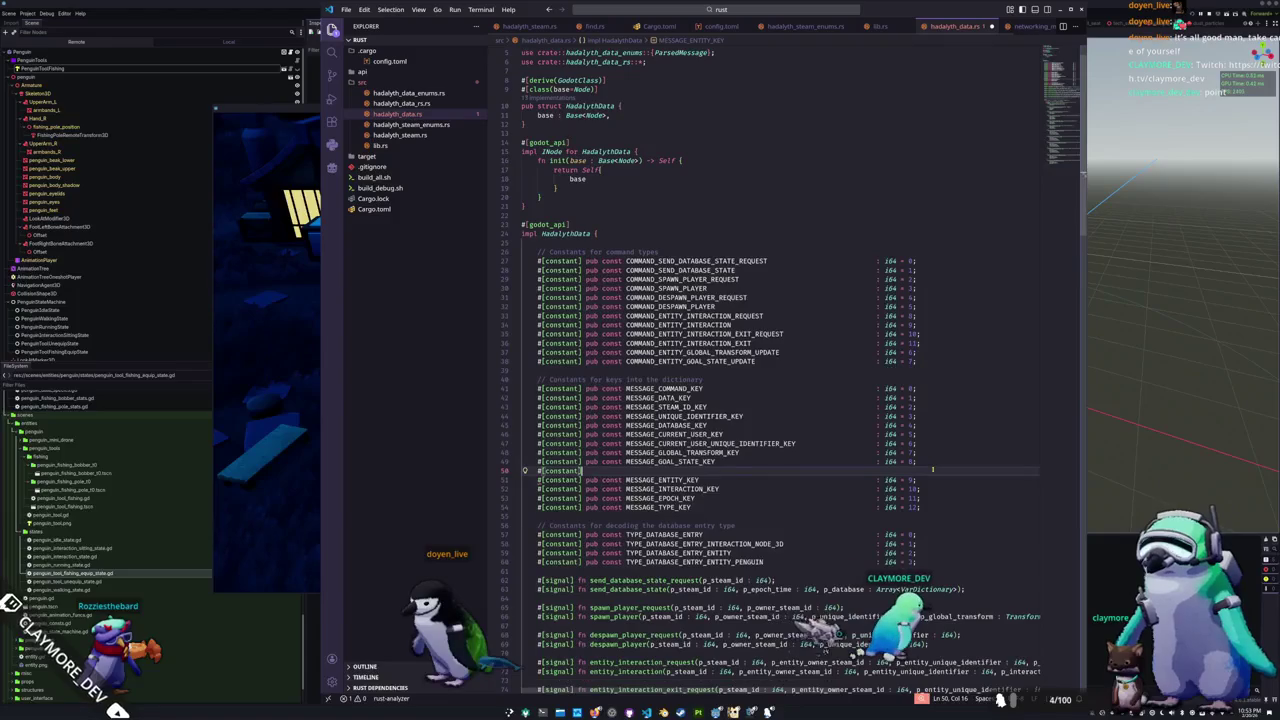
pyautogui.write(' pub const ')
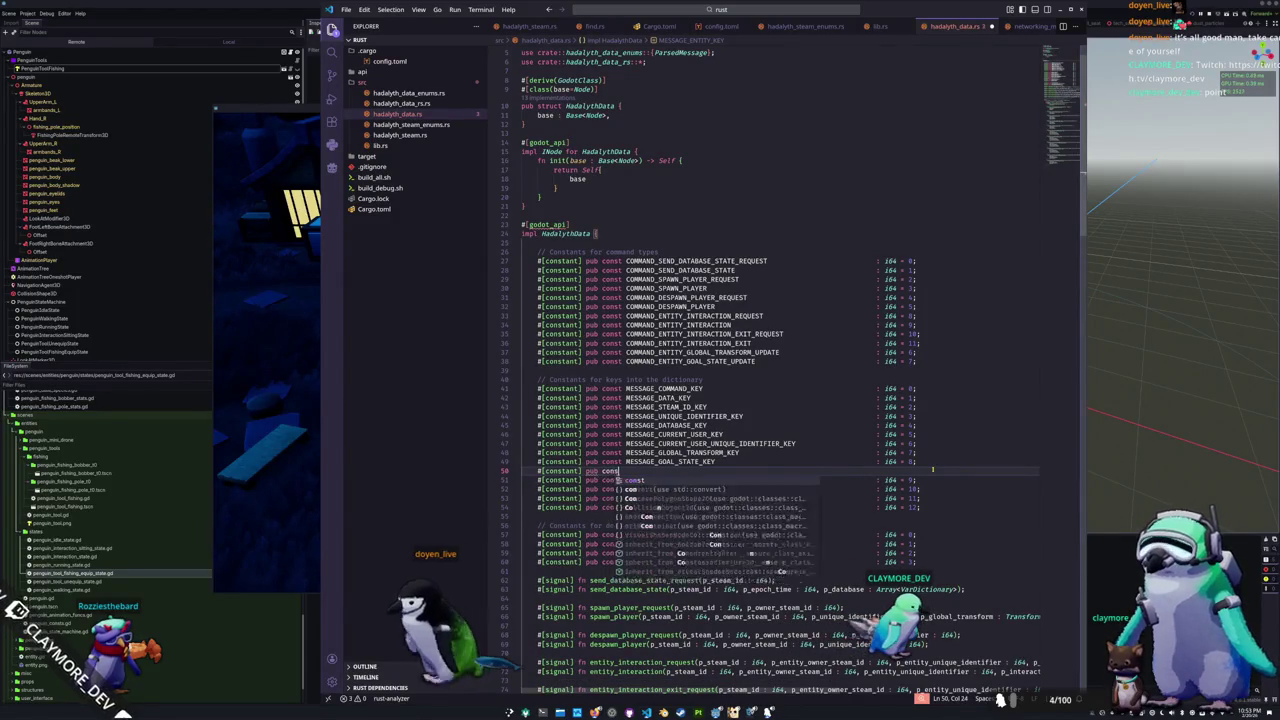
pyautogui.write('MESSAGE')
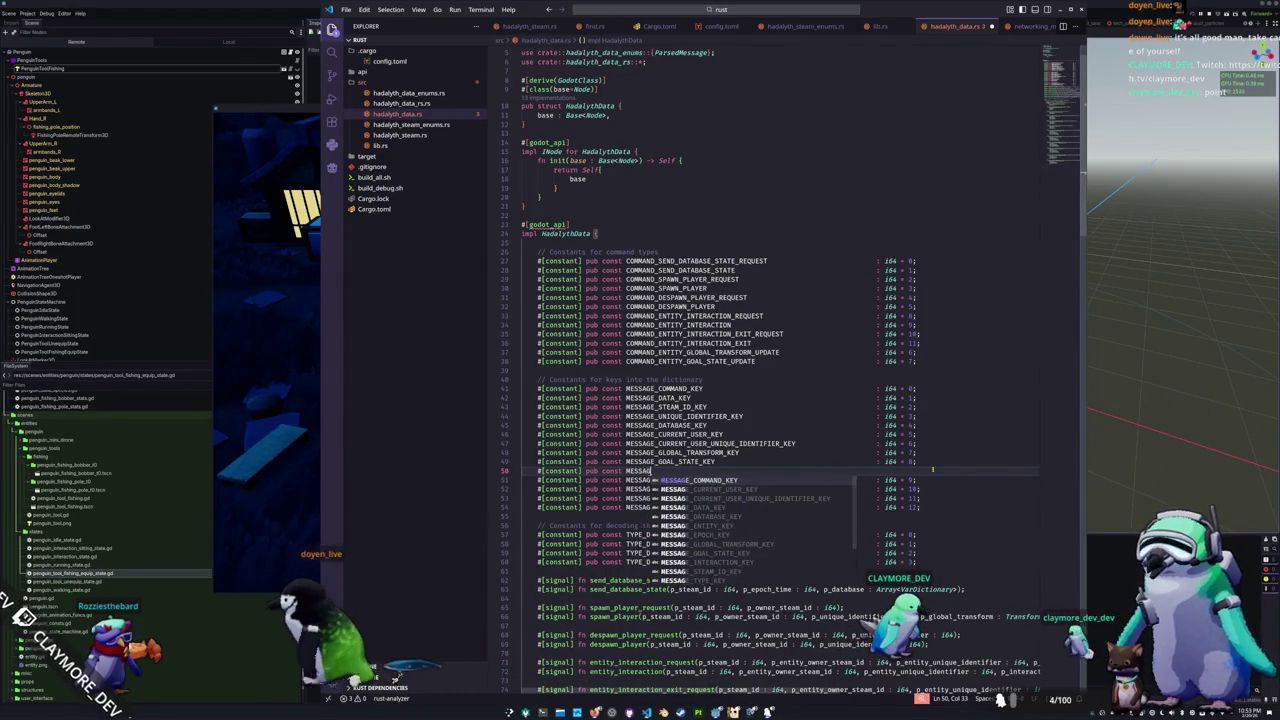
pyautogui.write('_ECUIPPED_PENGU')
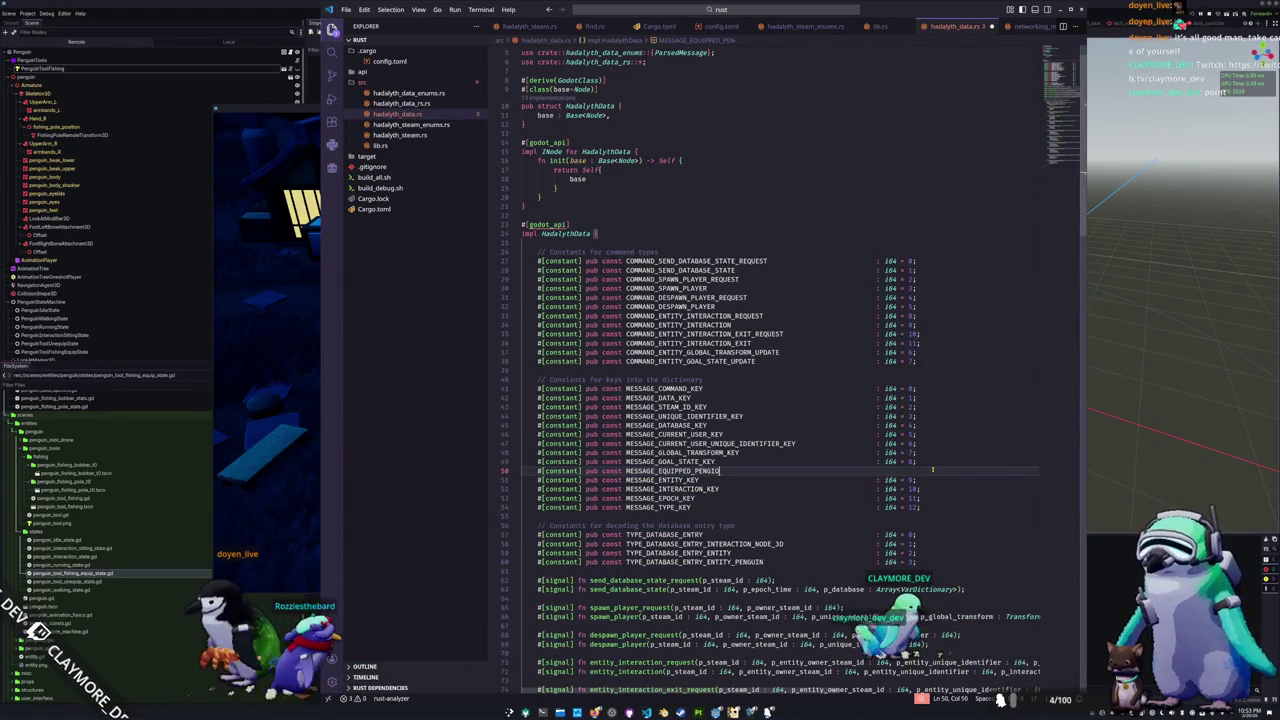
pyautogui.write('N_TOOL     ')
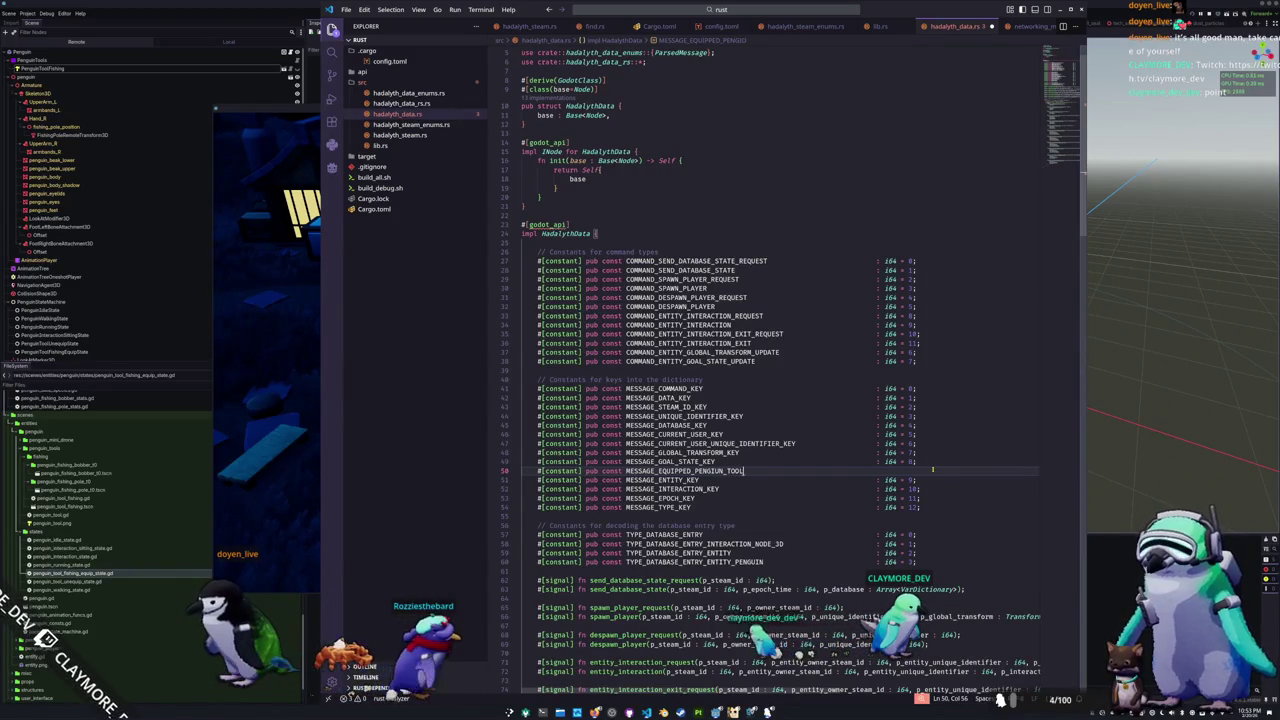
pyautogui.write('                            : ')
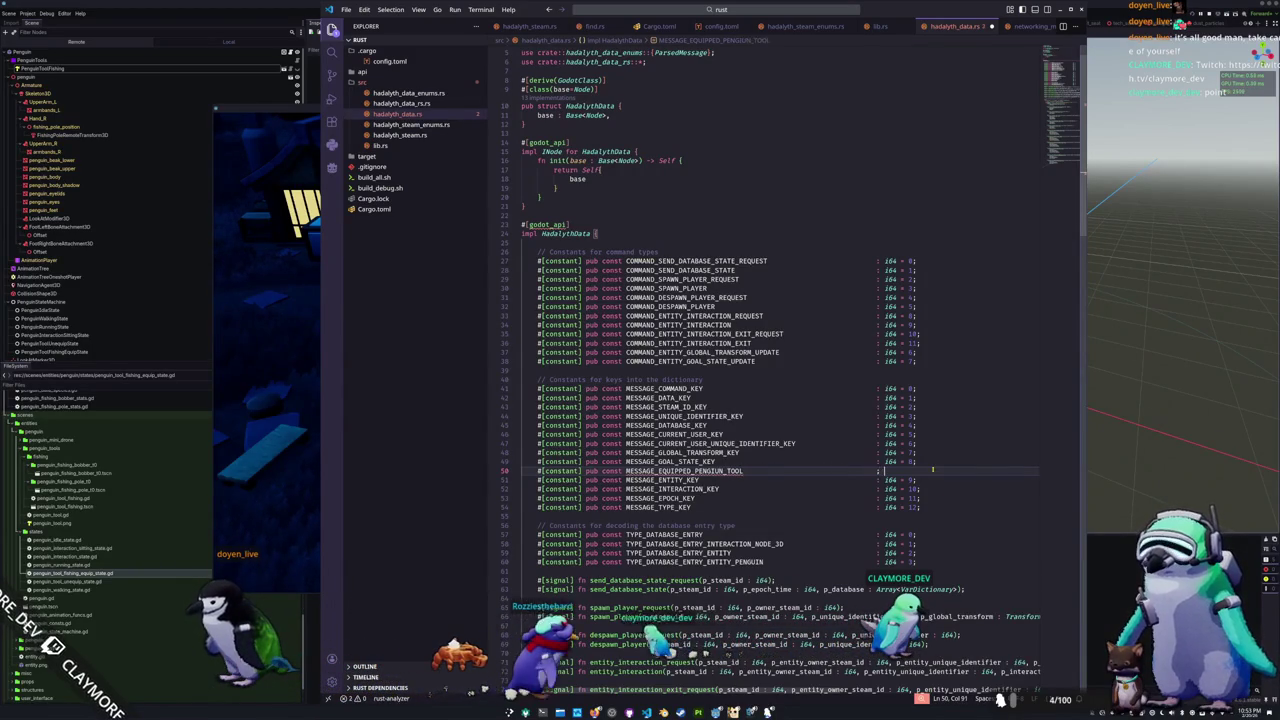
pyautogui.write('i6')
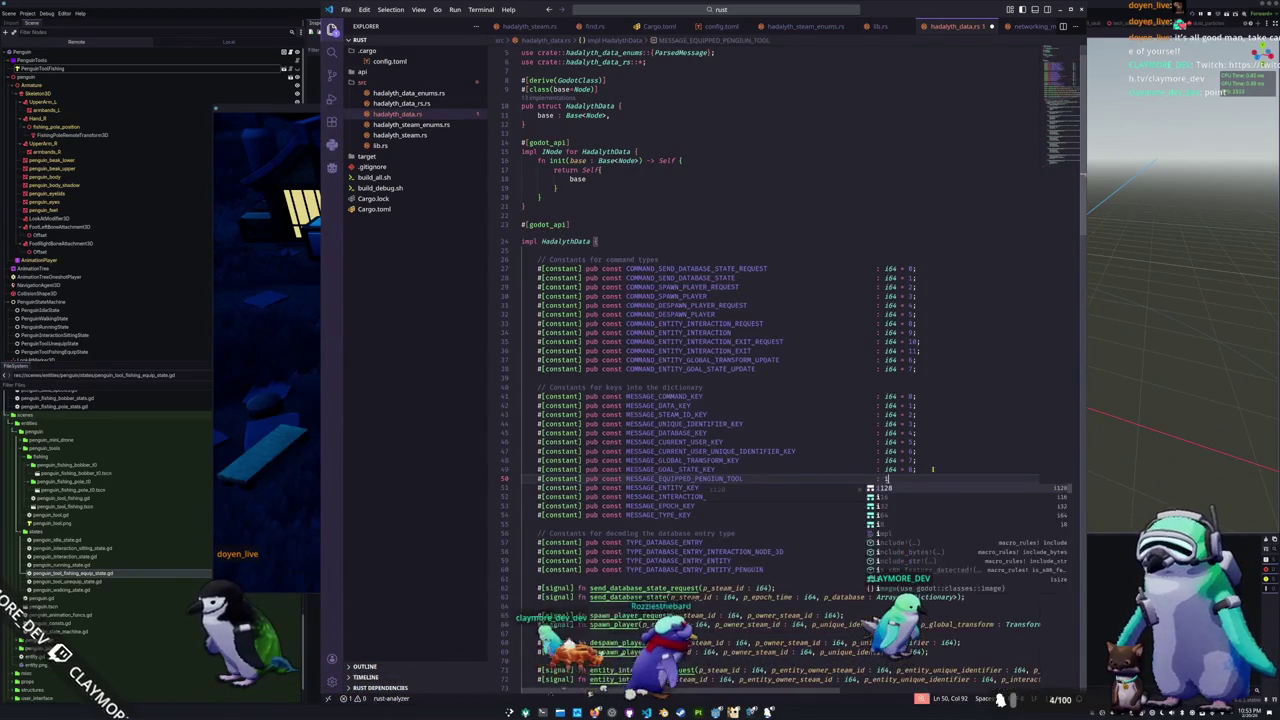
pyautogui.write('4 = 9')
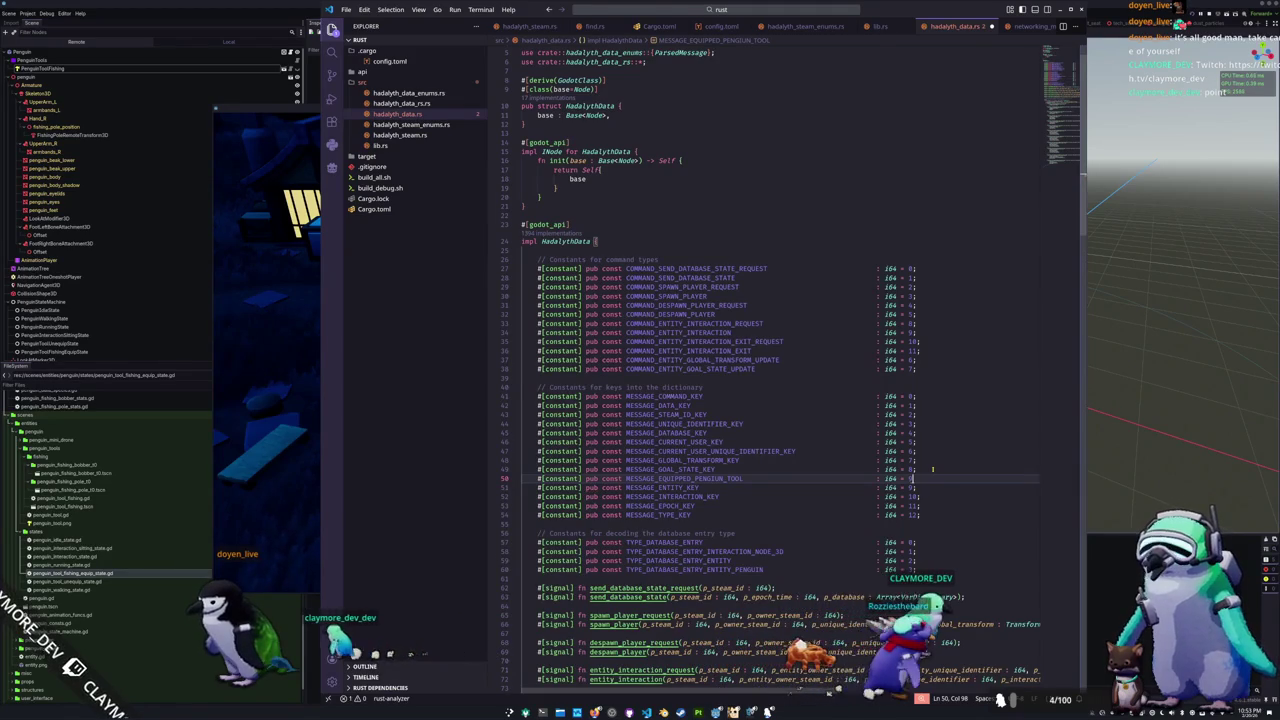
# Step: Renumber the following message keys to 10 through 13 and save hadalyth_data.rs
pyautogui.press('Down')
pyautogui.press('BackSpace')
pyautogui.write('10')
pyautogui.press('Down')
pyautogui.hotkey('shift', 'Left')
pyautogui.write('1')
pyautogui.press('Down')
pyautogui.hotkey('shift', 'Left')
pyautogui.write('2')
pyautogui.press('Down')
pyautogui.hotkey('shift', 'Left')
pyautogui.write('3')
pyautogui.press('Up')
pyautogui.press('Up')
pyautogui.press('Up')
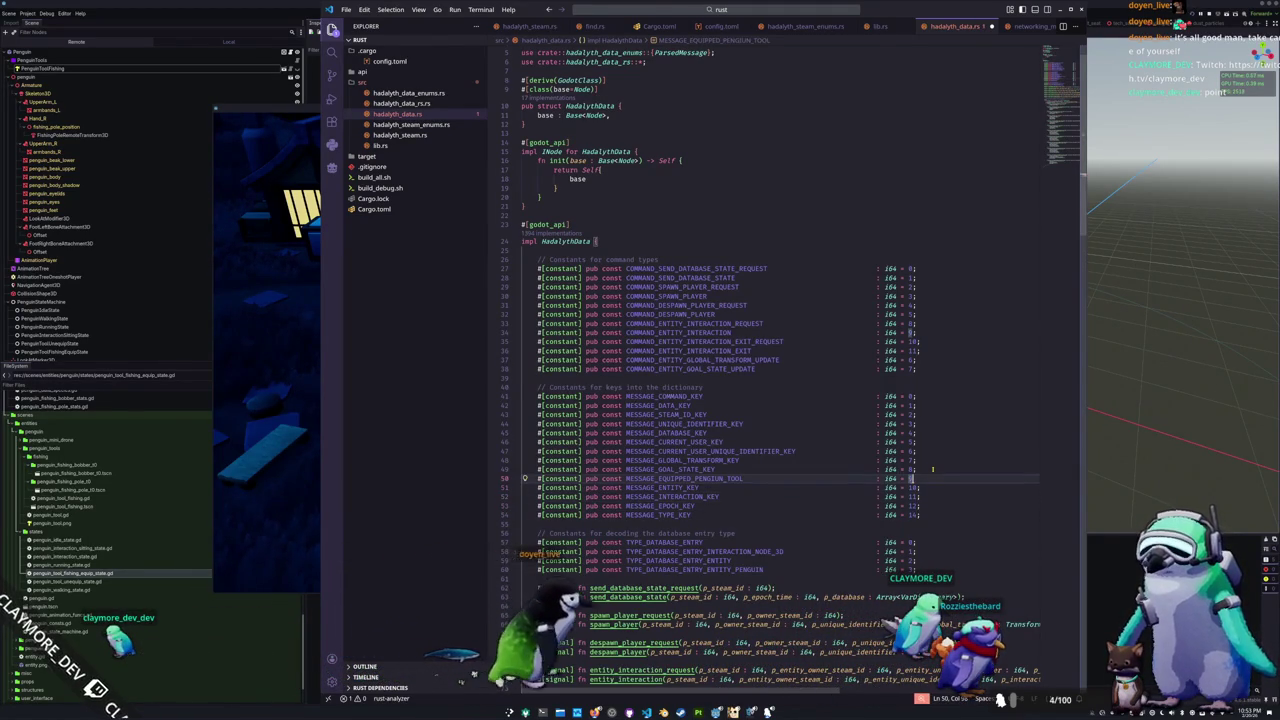
pyautogui.hotkey('ctrl', 's')
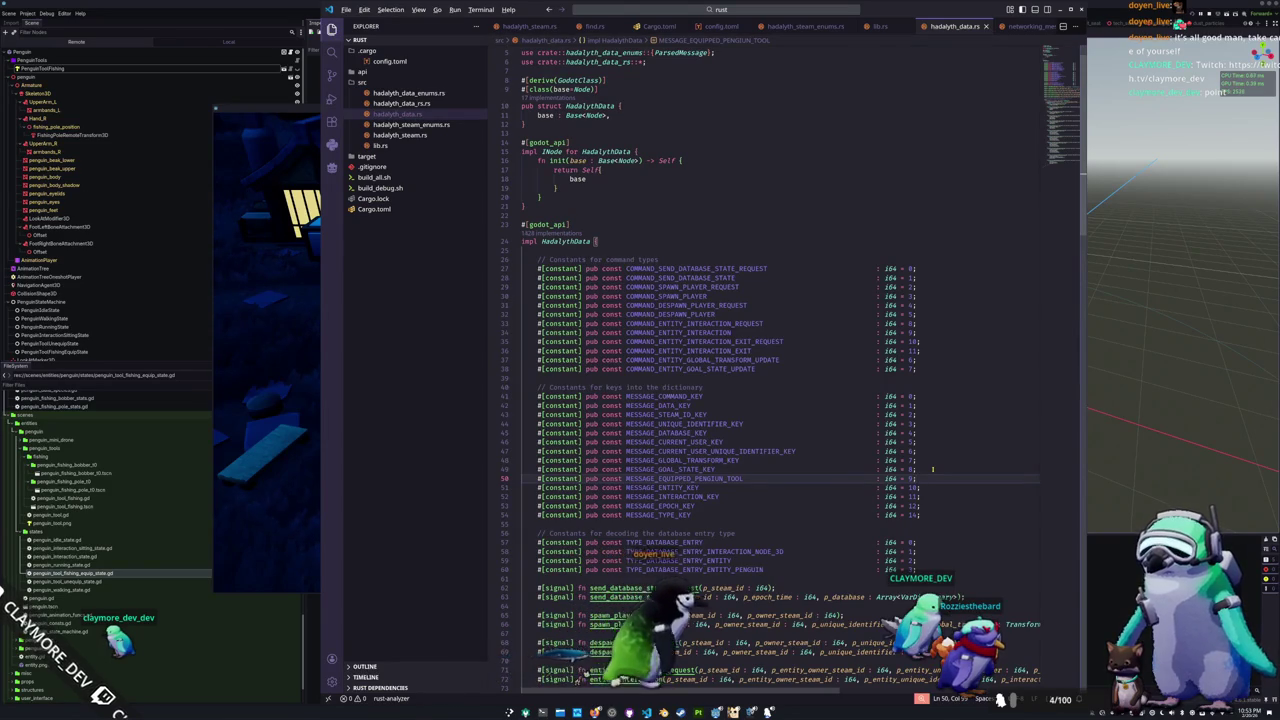
pyautogui.hotkey('alt', 'Tab')
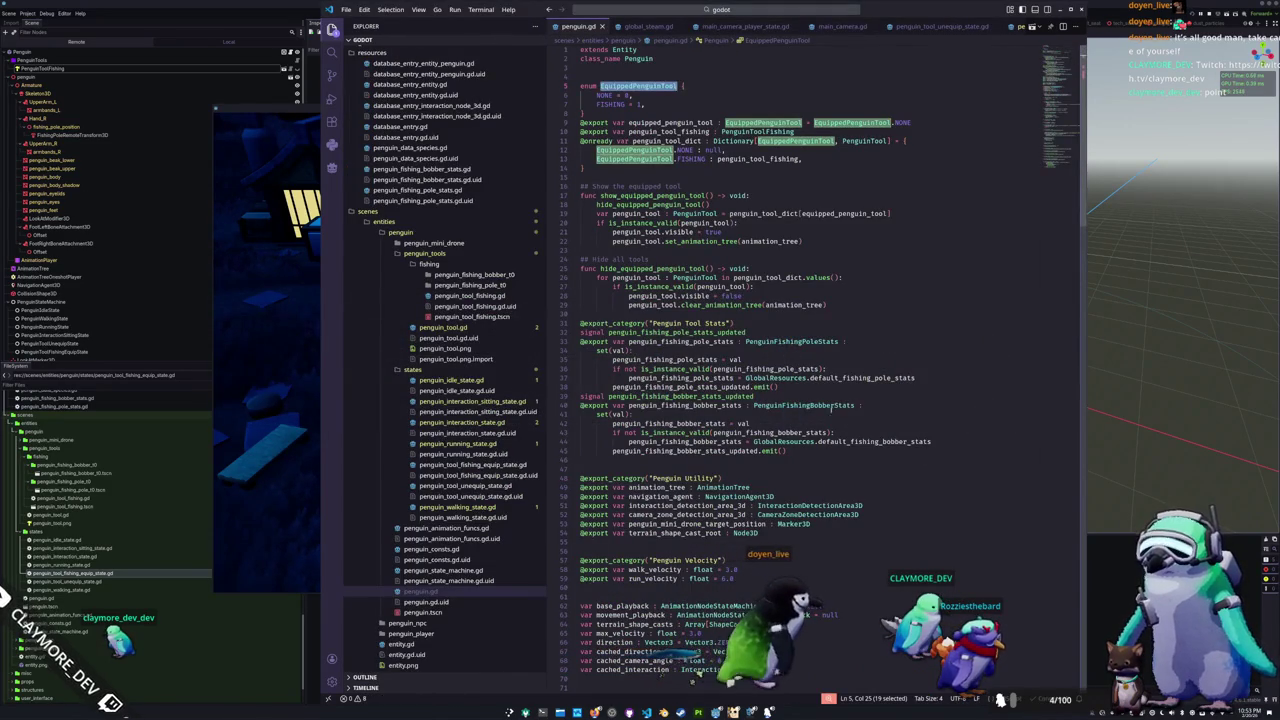
# Step: Look through penguin.gd, penguin_idle_state.gd and main_camera.gd, then close main_camera.gd to reach global_data.gd
pyautogui.click(773, 115)
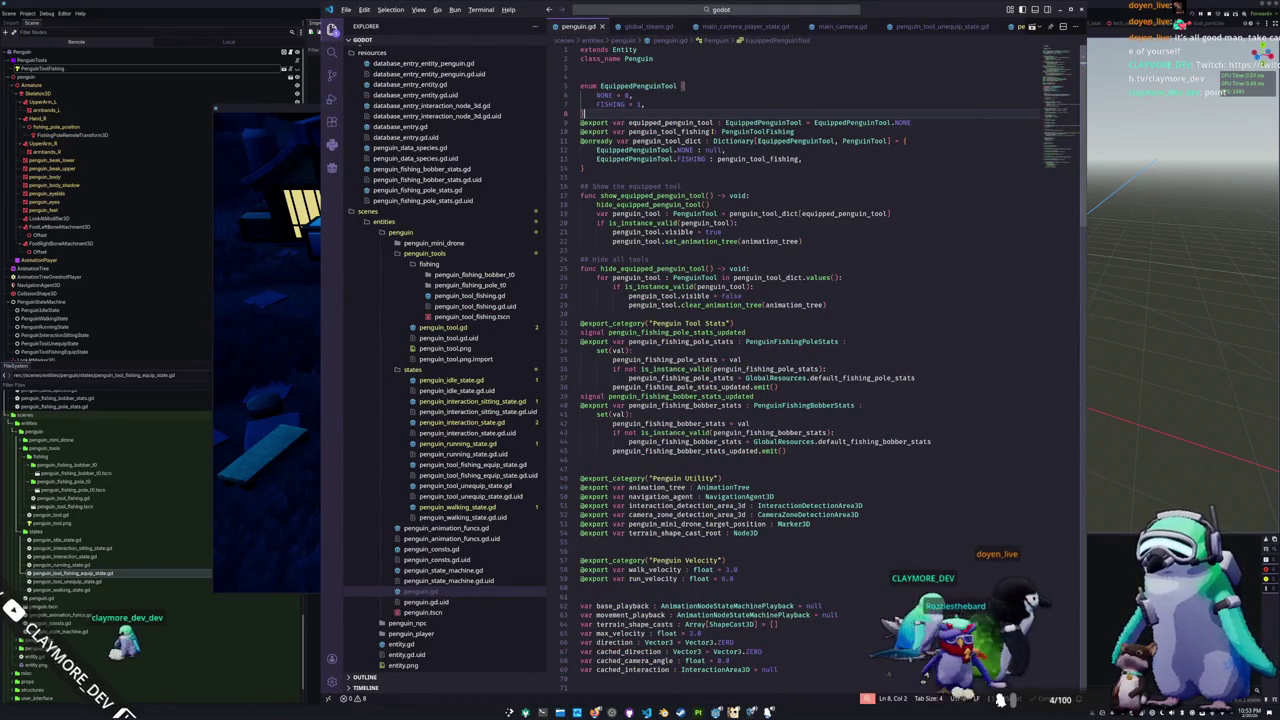
pyautogui.click(720, 171)
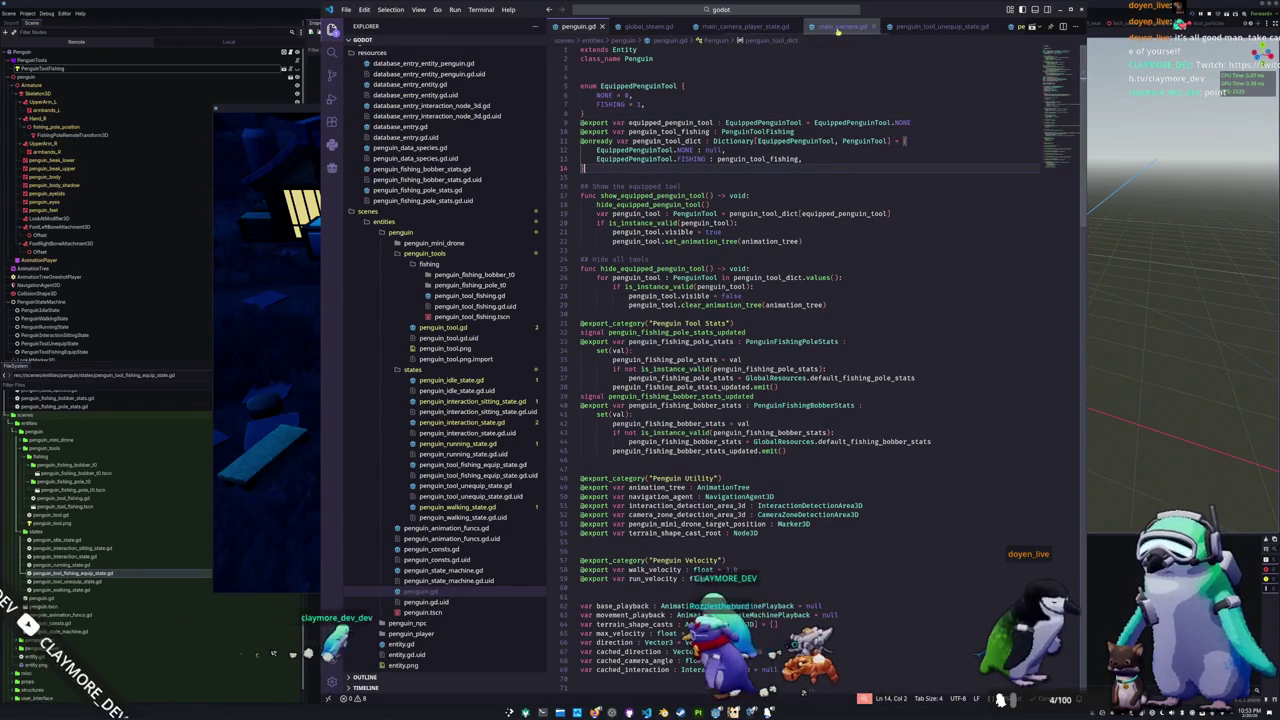
pyautogui.click(1025, 26)
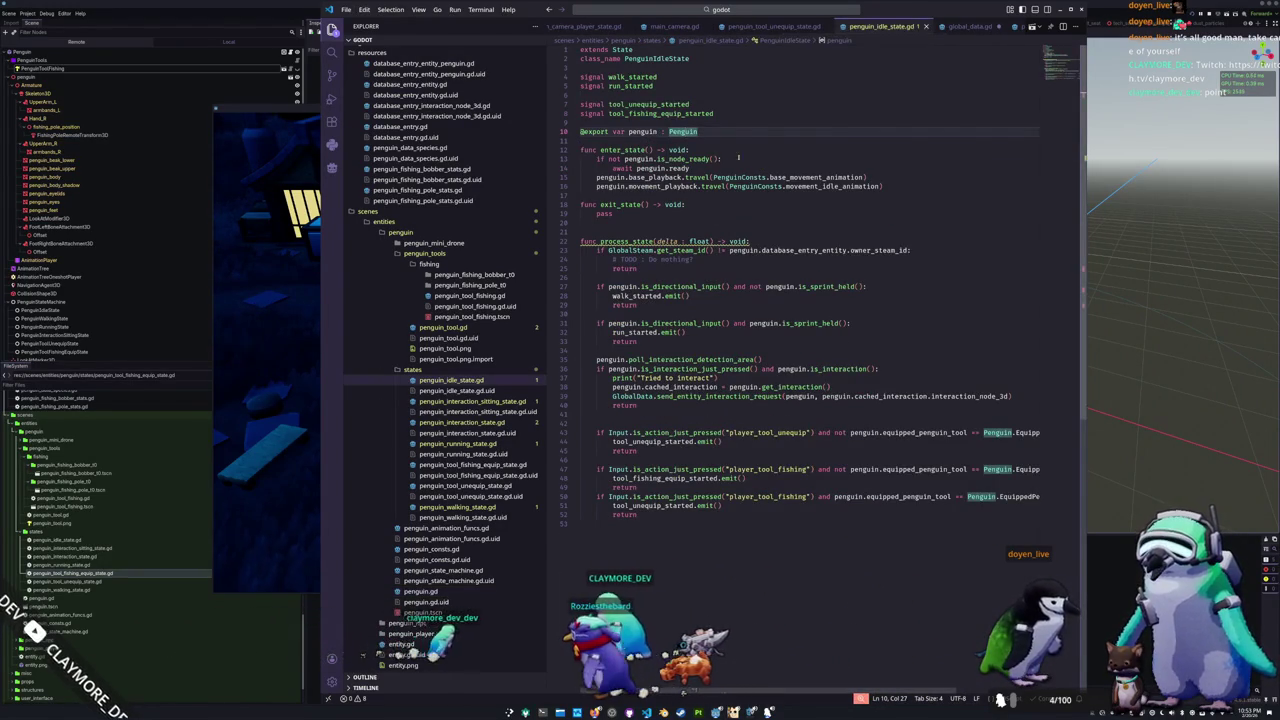
pyautogui.scroll(1, 796, 30)
pyautogui.click(708, 26)
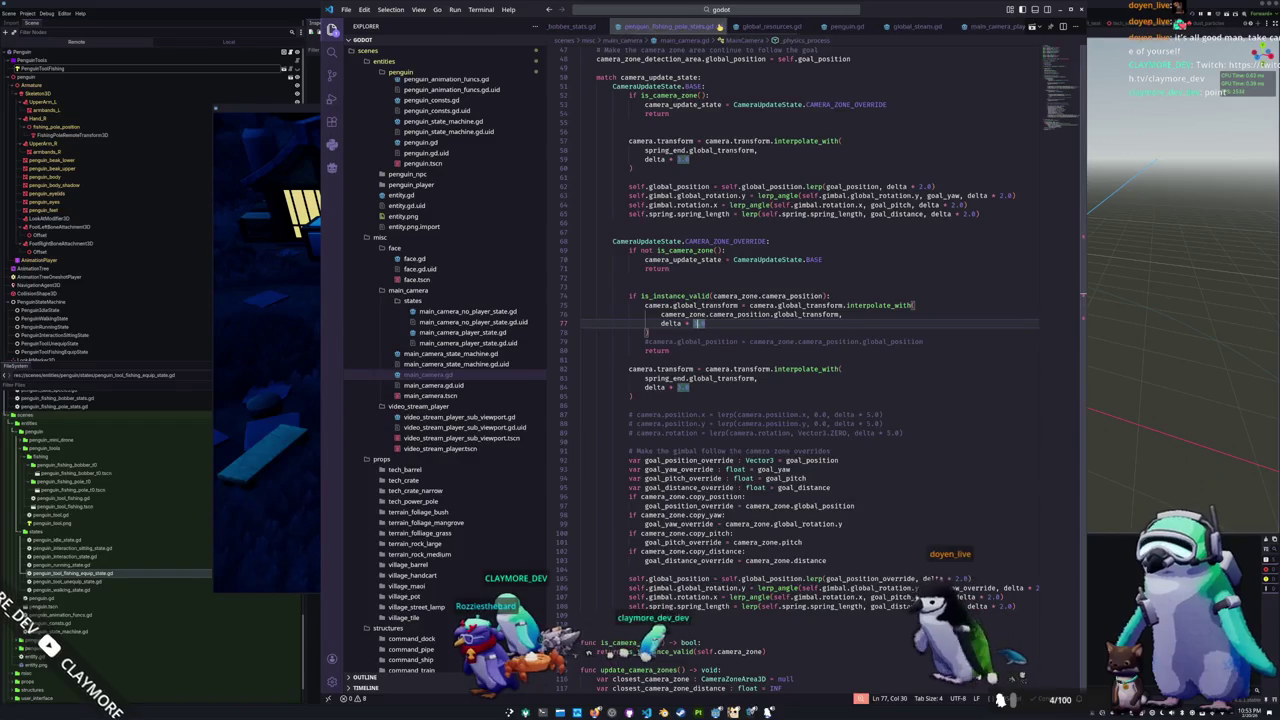
pyautogui.scroll(-2, 748, 27)
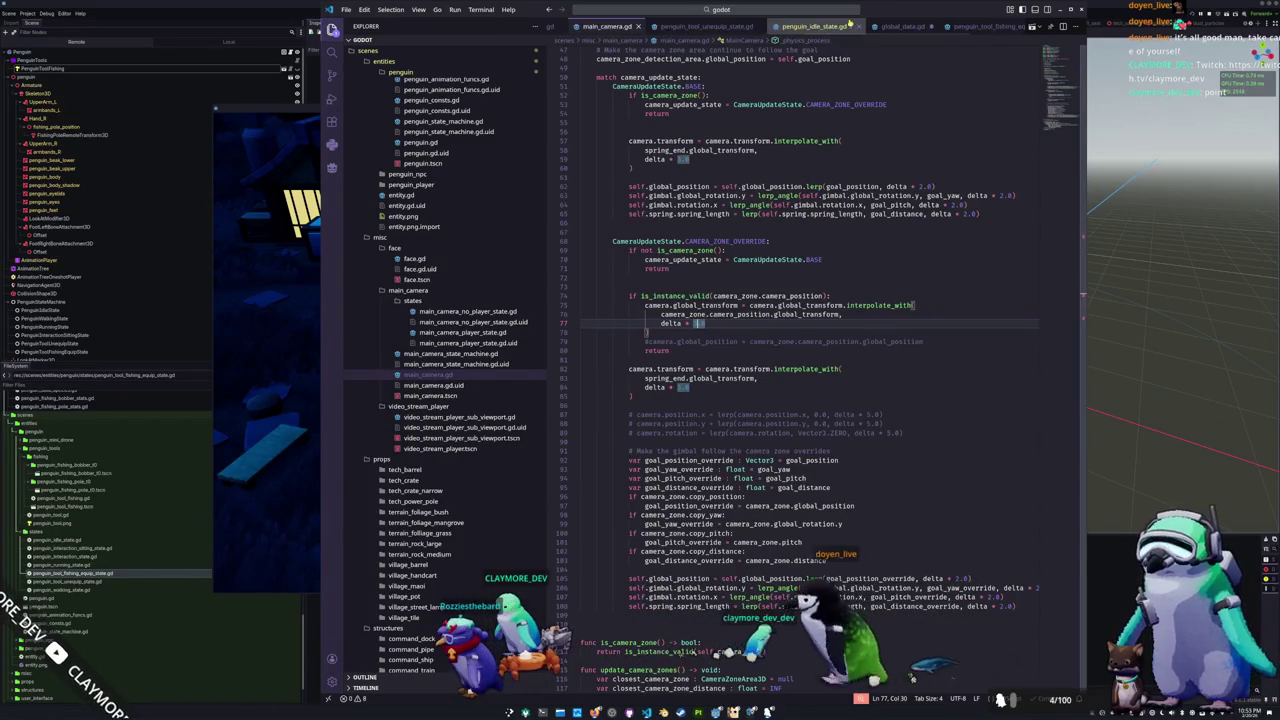
pyautogui.click(740, 26)
# Step: Add 'database_entry_dict[HadalythData.MESSAGE_EQUIPPED_PENGUIN_TOOL] = database_entry.entity as Penguin' on line 264
pyautogui.click(767, 455)
pyautogui.press('Return')
pyautogui.write('data')
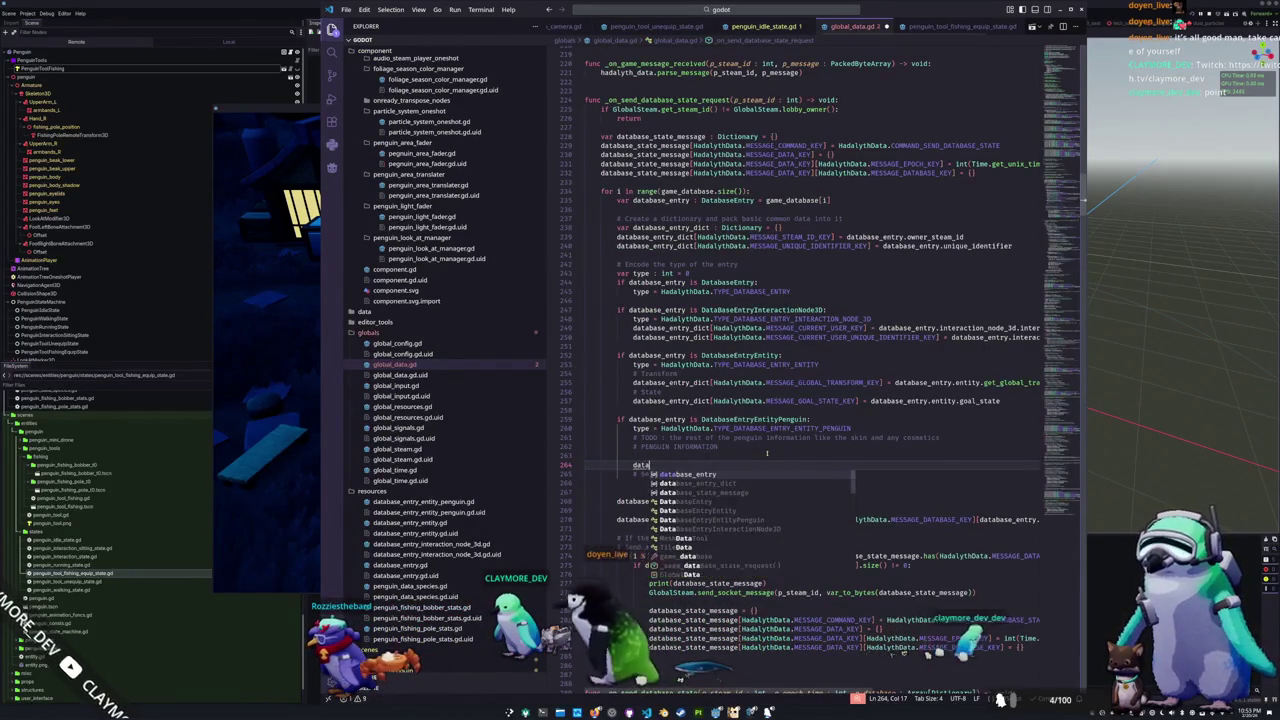
pyautogui.write('base_e')
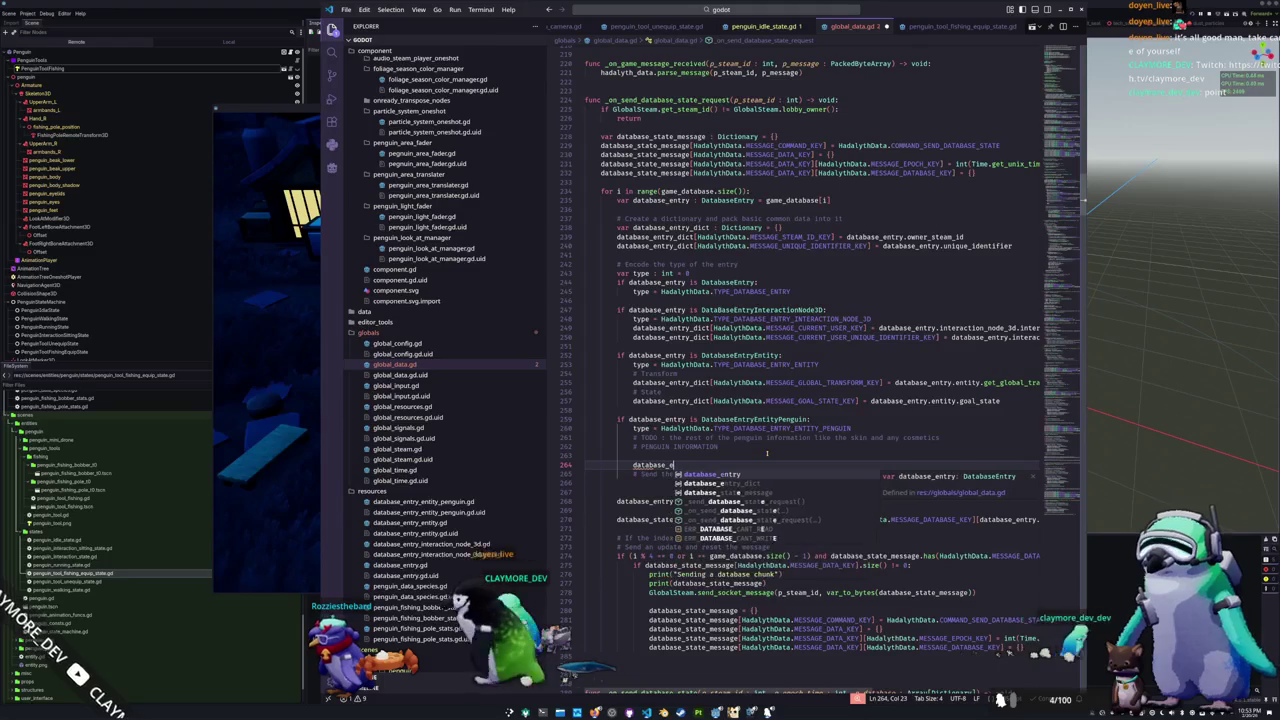
pyautogui.write('ntry_dict[Ha')
pyautogui.press('Tab')
pyautogui.write('.')
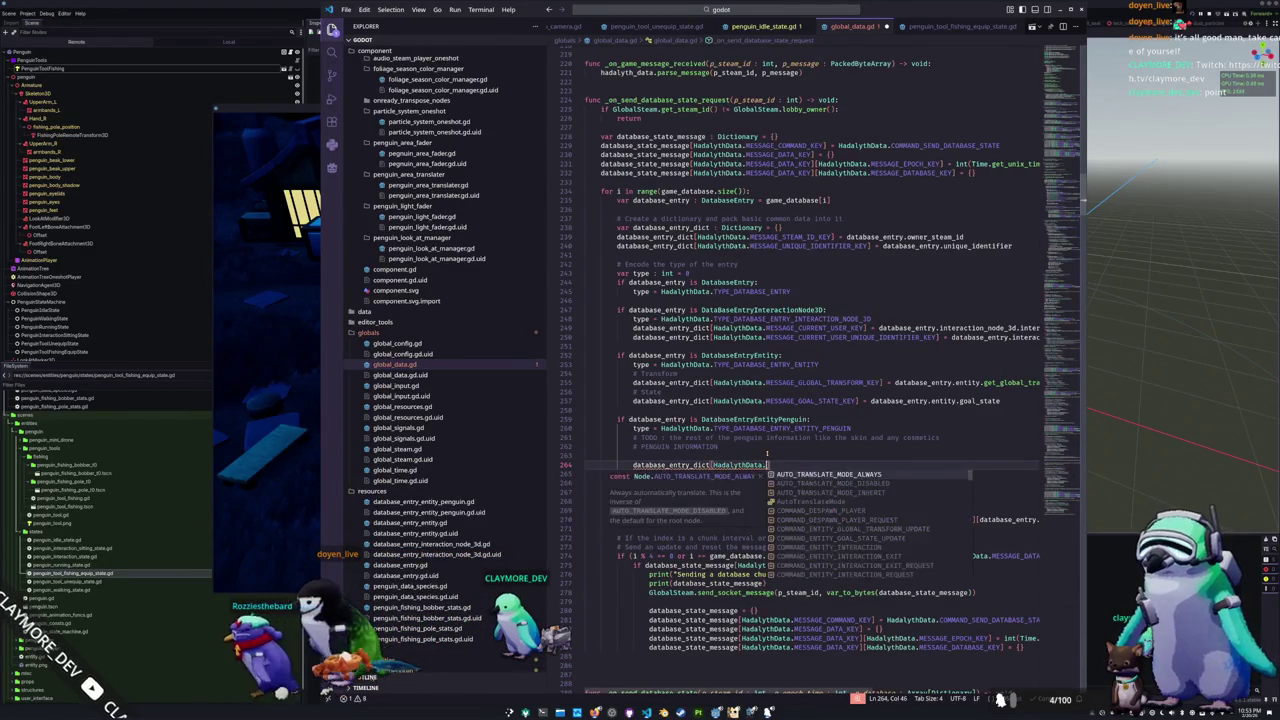
pyautogui.write('MESSAGE_EQUIPPED_PENGUIN_TOOL]')
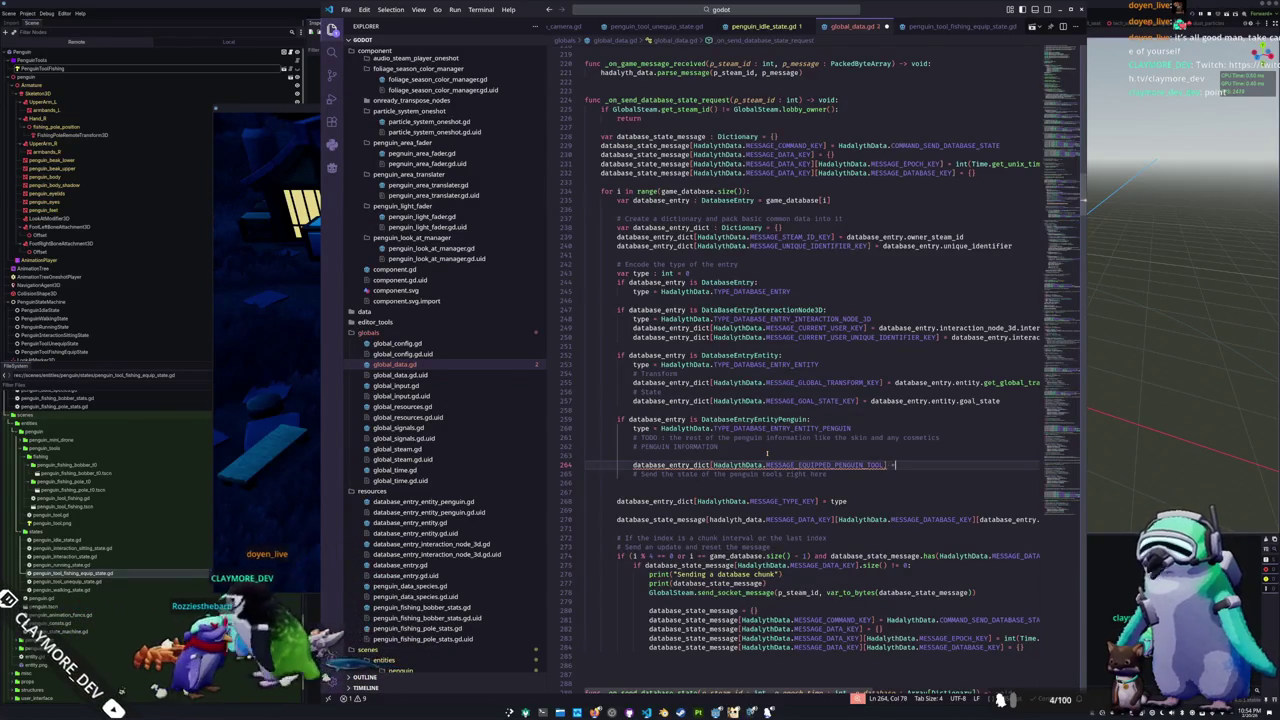
pyautogui.write(' = databa')
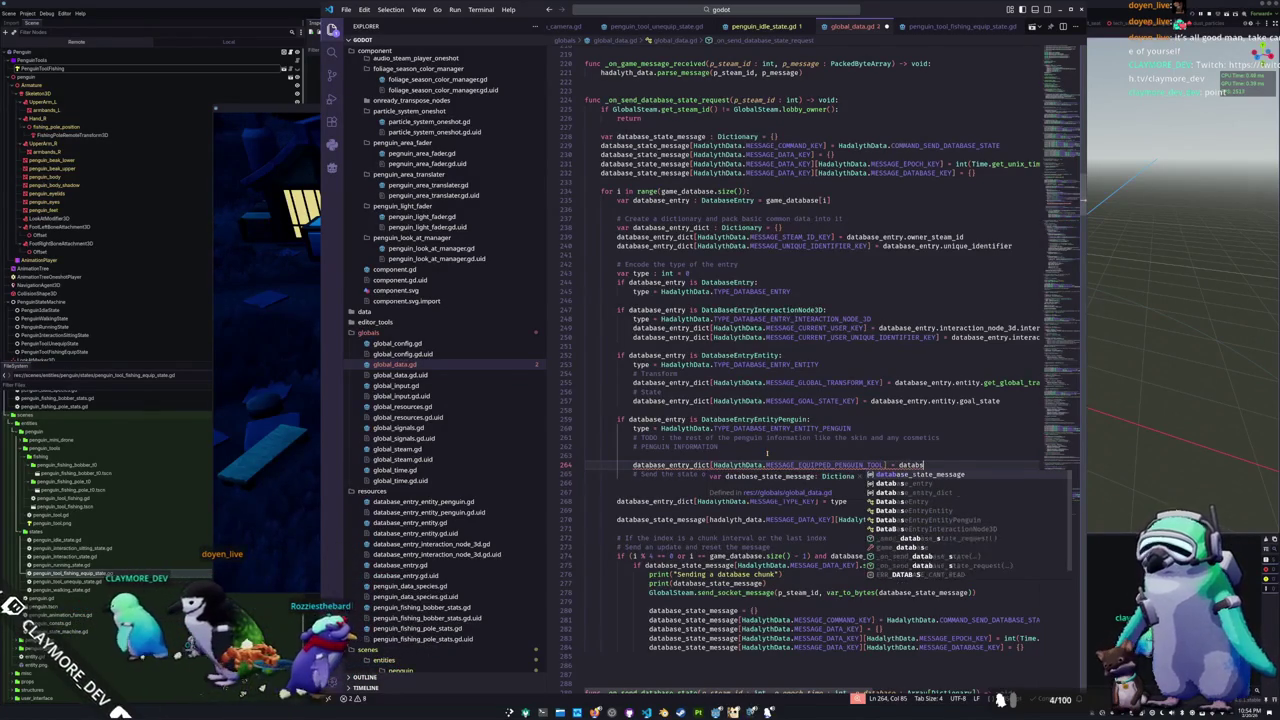
pyautogui.write('se_entry.entity')
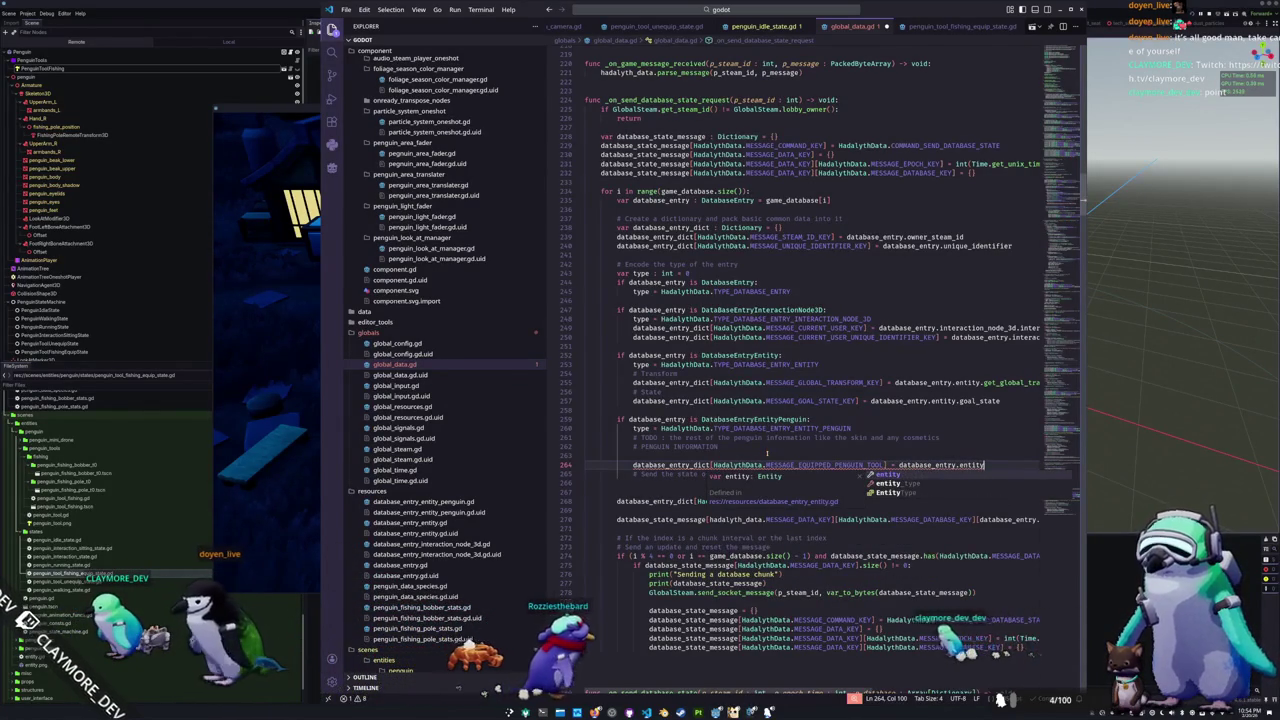
pyautogui.write(' as Penguin')
# Step: Wrap the Penguin cast in parentheses and append '.equipped_penguin_tool as int' to line 264
pyautogui.hotkey('ctrl', 'Left')
pyautogui.hotkey('ctrl', 'Left')
pyautogui.hotkey('ctrl', 'Left')
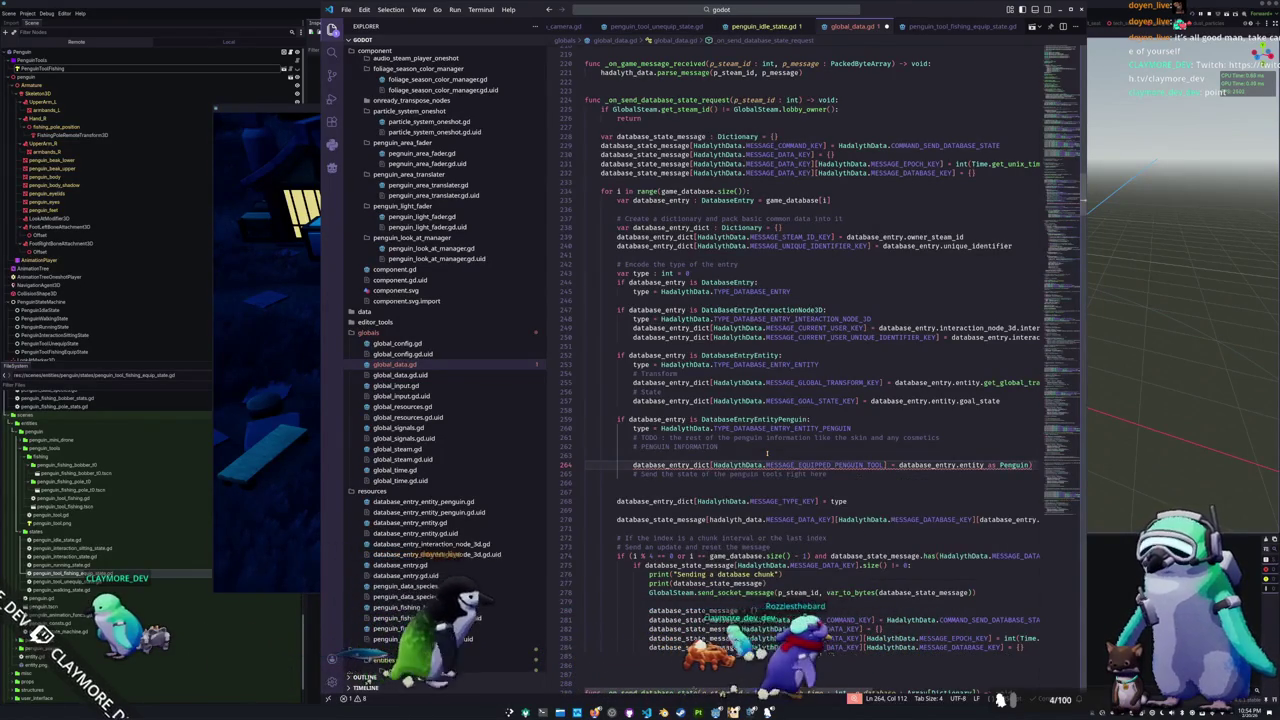
pyautogui.hotkey('ctrl', 'Left')
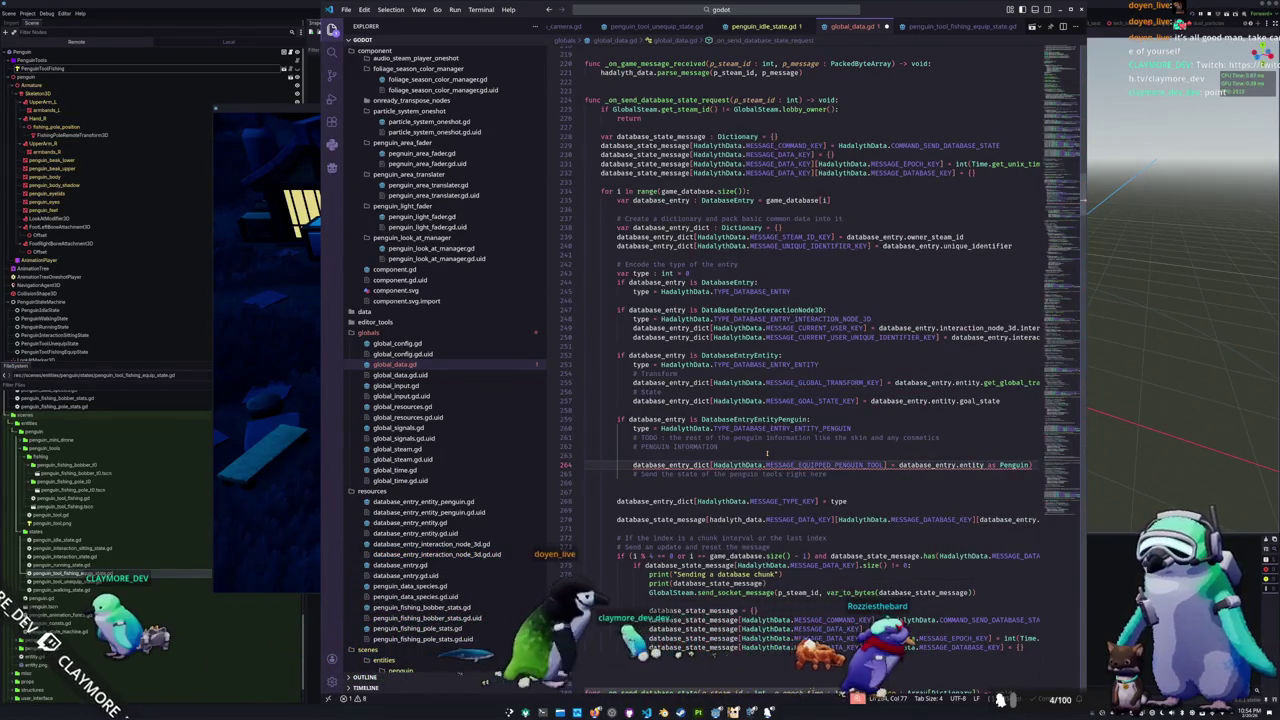
pyautogui.press('Right')
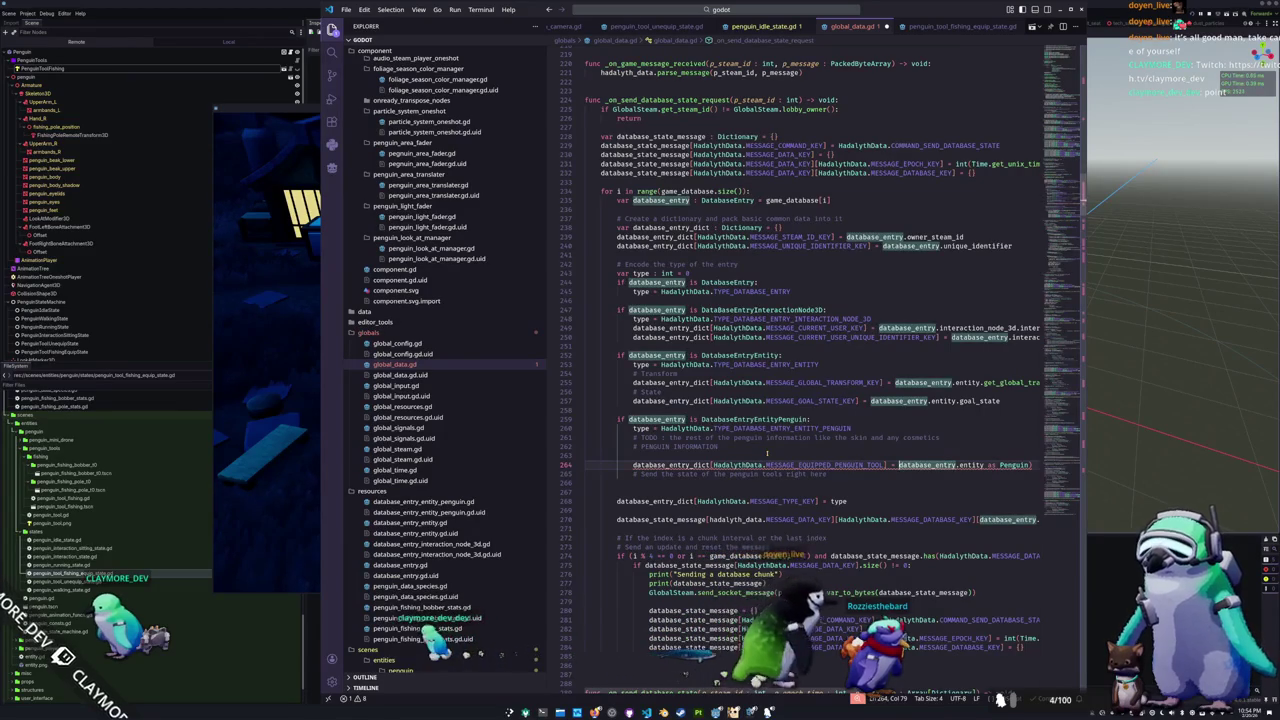
pyautogui.write('(')
pyautogui.press('End')
pyautogui.write(').equi')
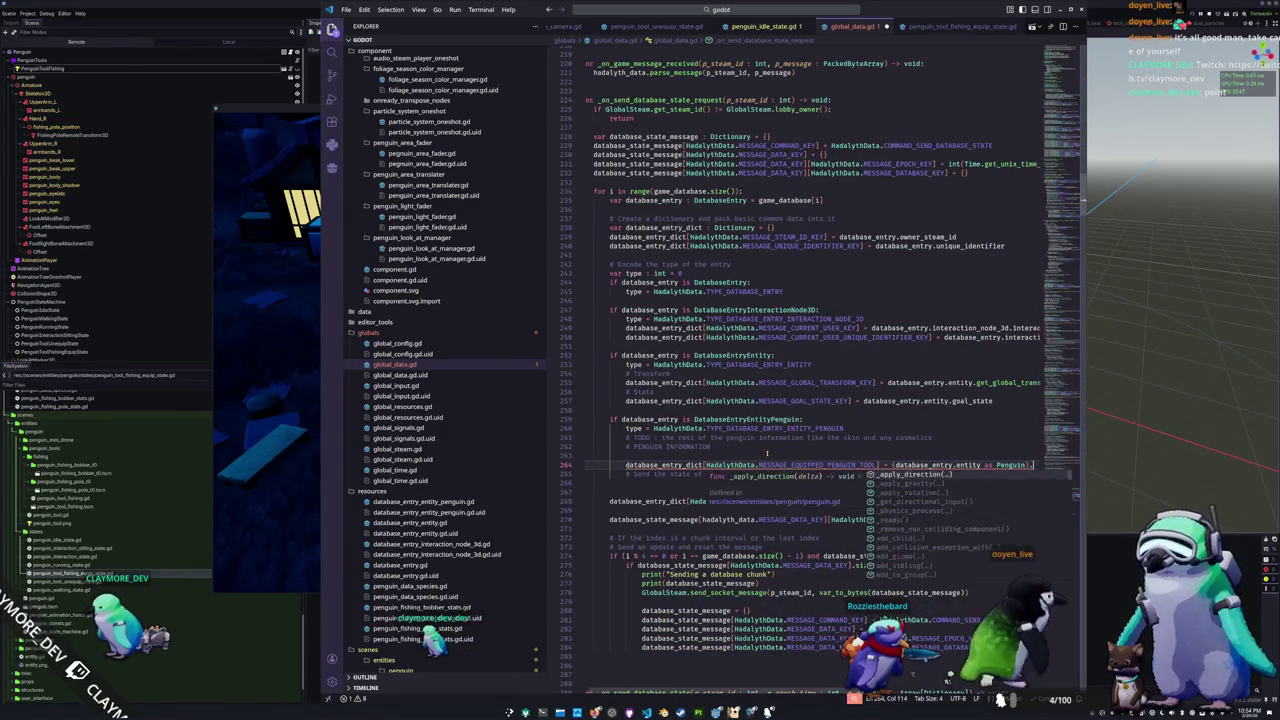
pyautogui.press('Return')
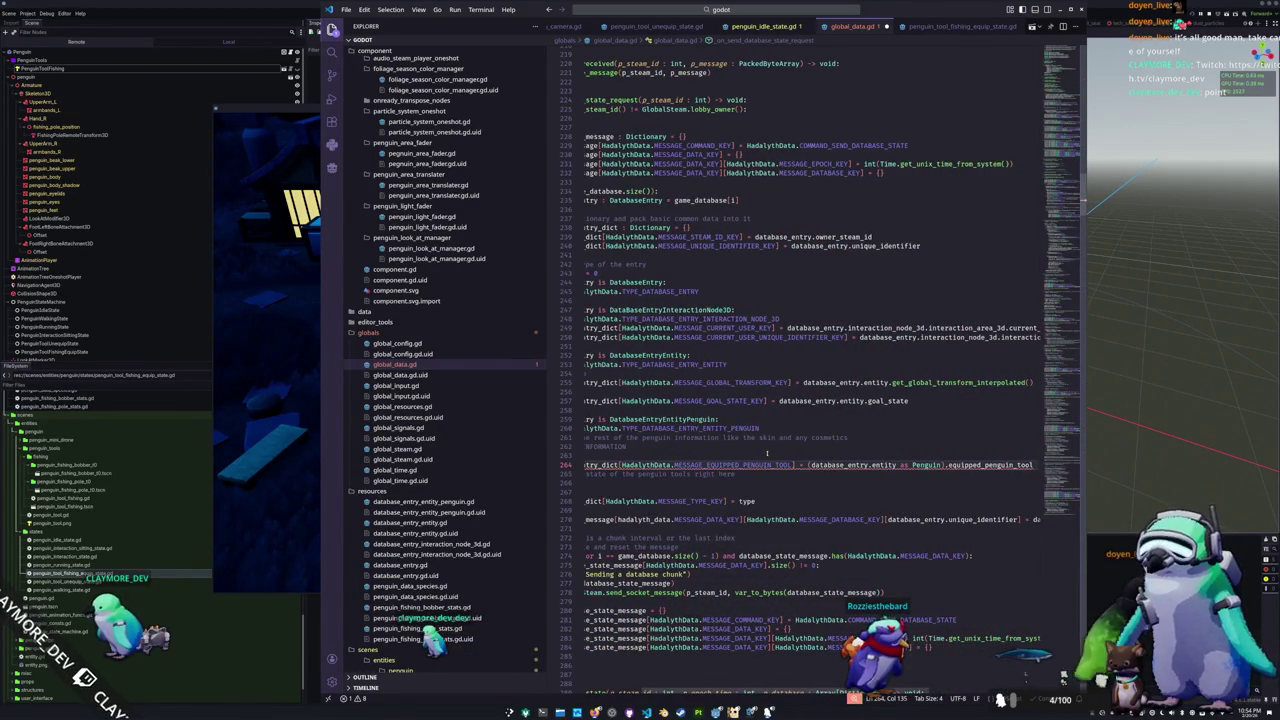
pyautogui.write('as int')
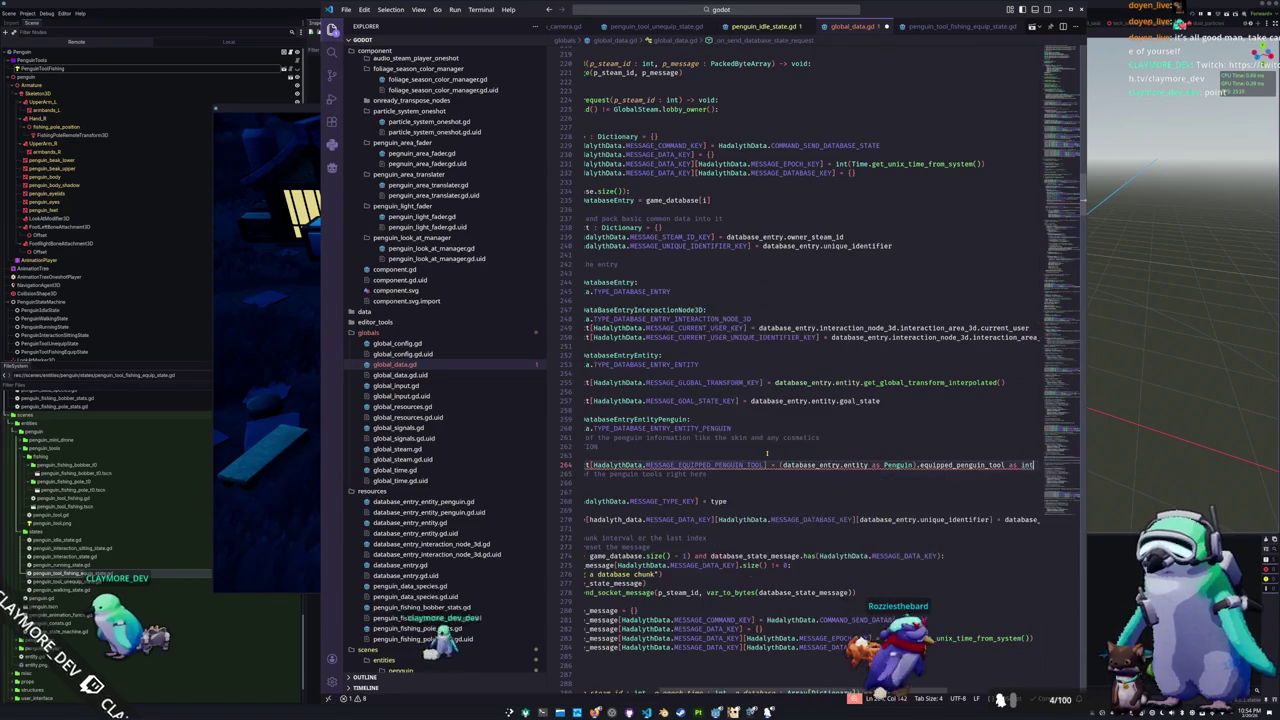
pyautogui.hotkey('ctrl', 'shift', 'Left')
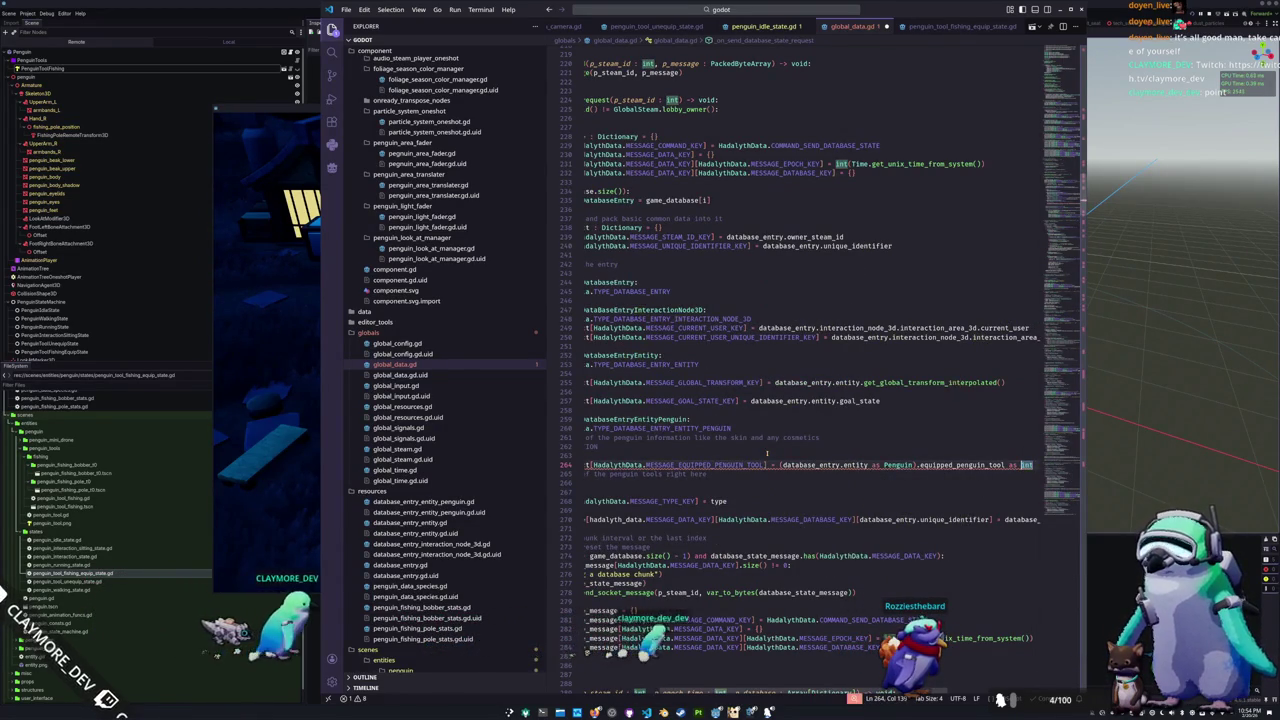
pyautogui.moveTo(776, 460)
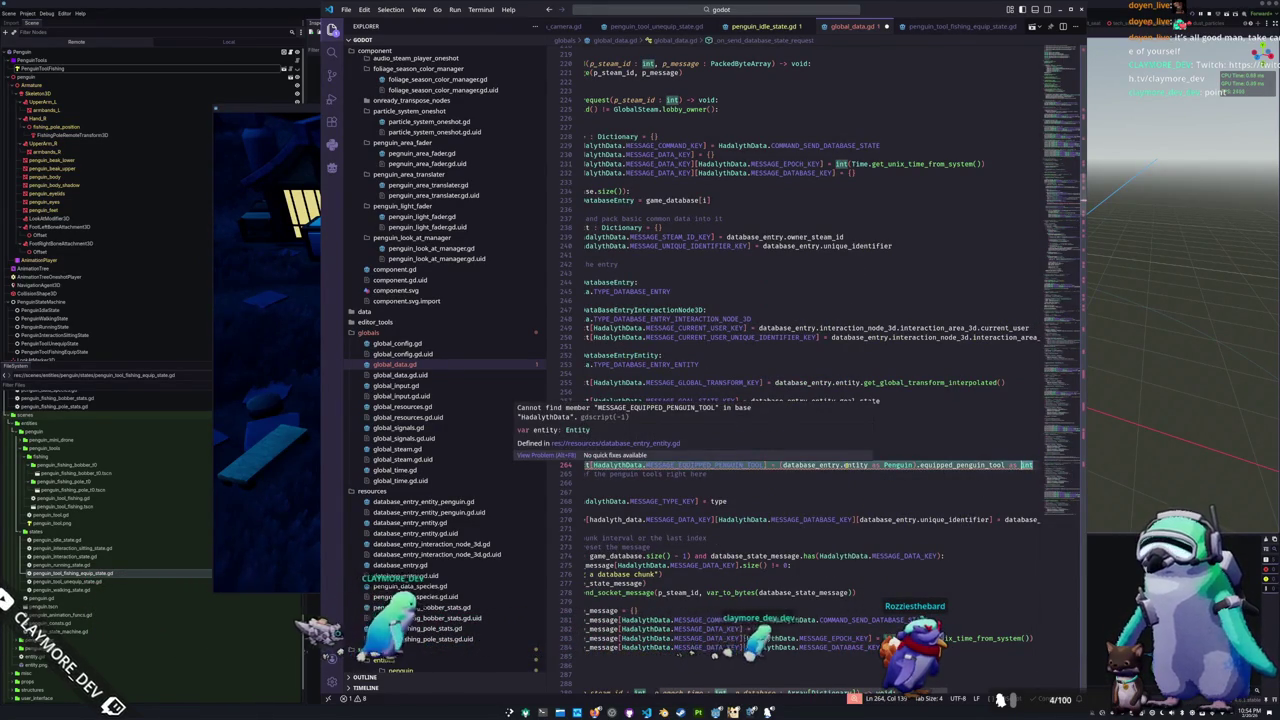
pyautogui.click(846, 465)
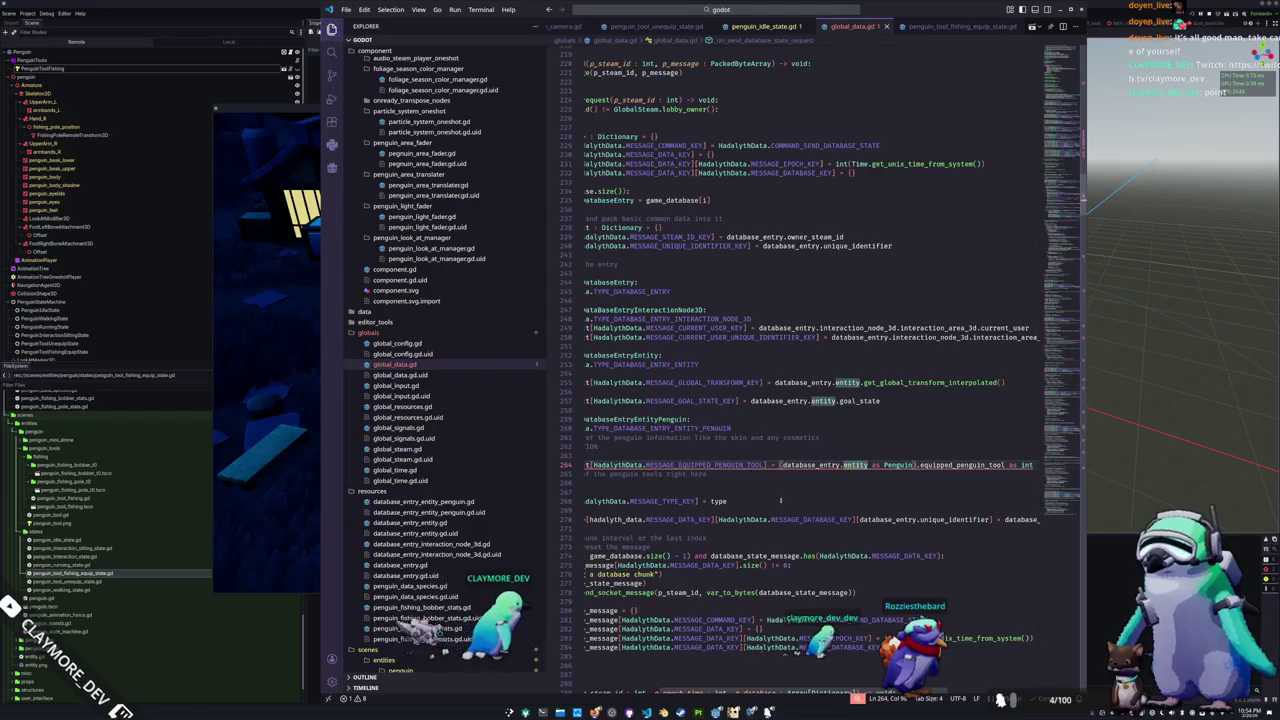
pyautogui.hotkey('alt', 'Tab')
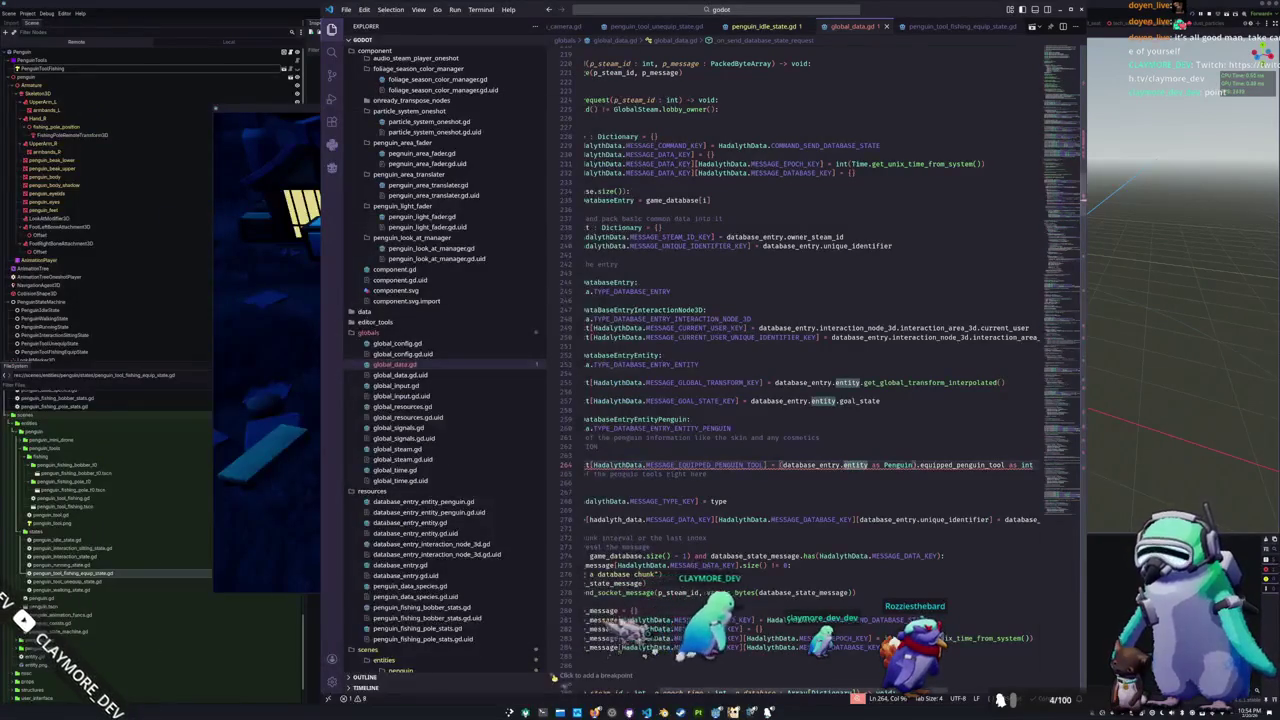
pyautogui.hotkey('alt', 'Tab')
# Step: Change into the Documents/SourceHut/HadalythZero/rust folder in Konsole
pyautogui.write('cd ')
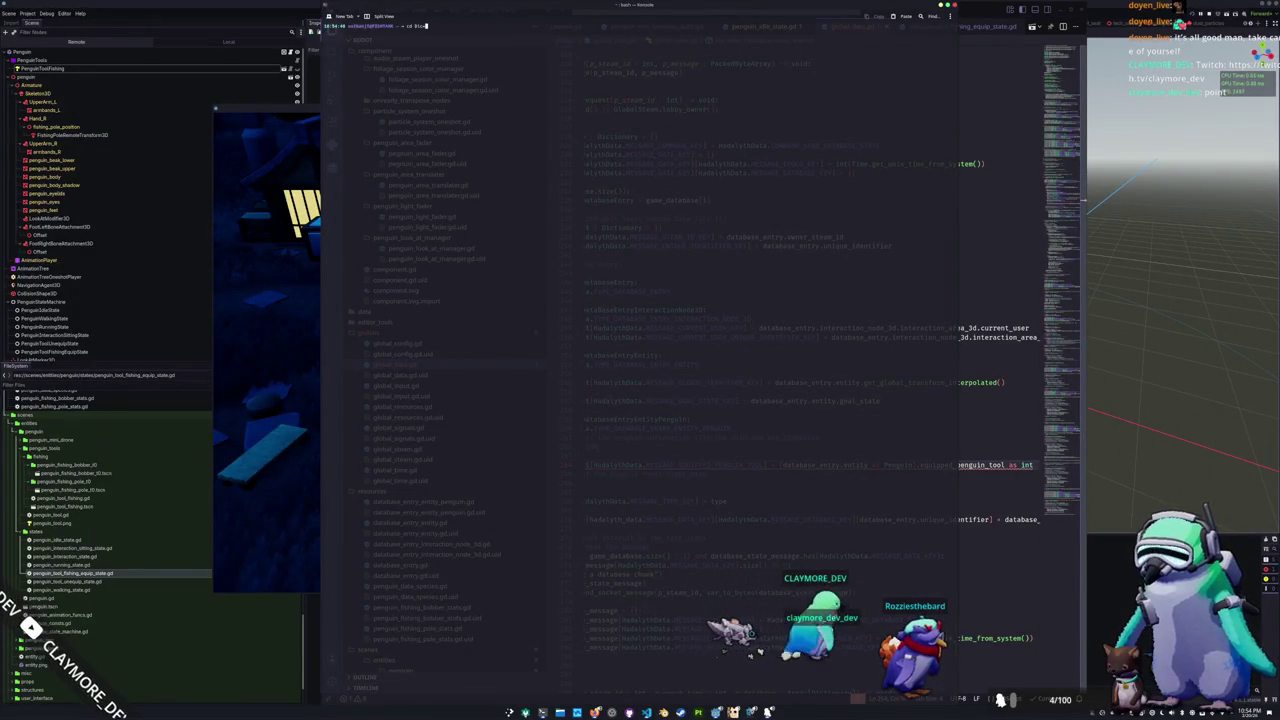
pyautogui.write('Documents/So')
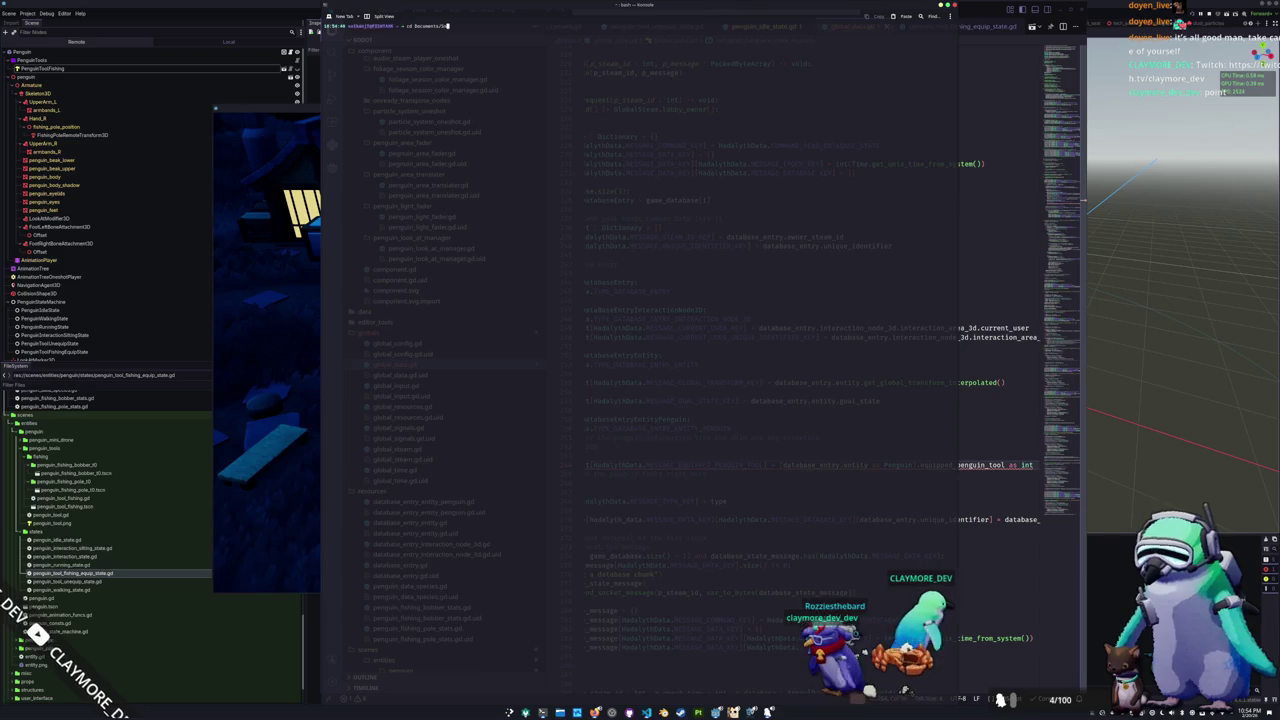
pyautogui.write('urceHut/HadalythZ')
pyautogui.press('Tab')
pyautogui.press('Return')
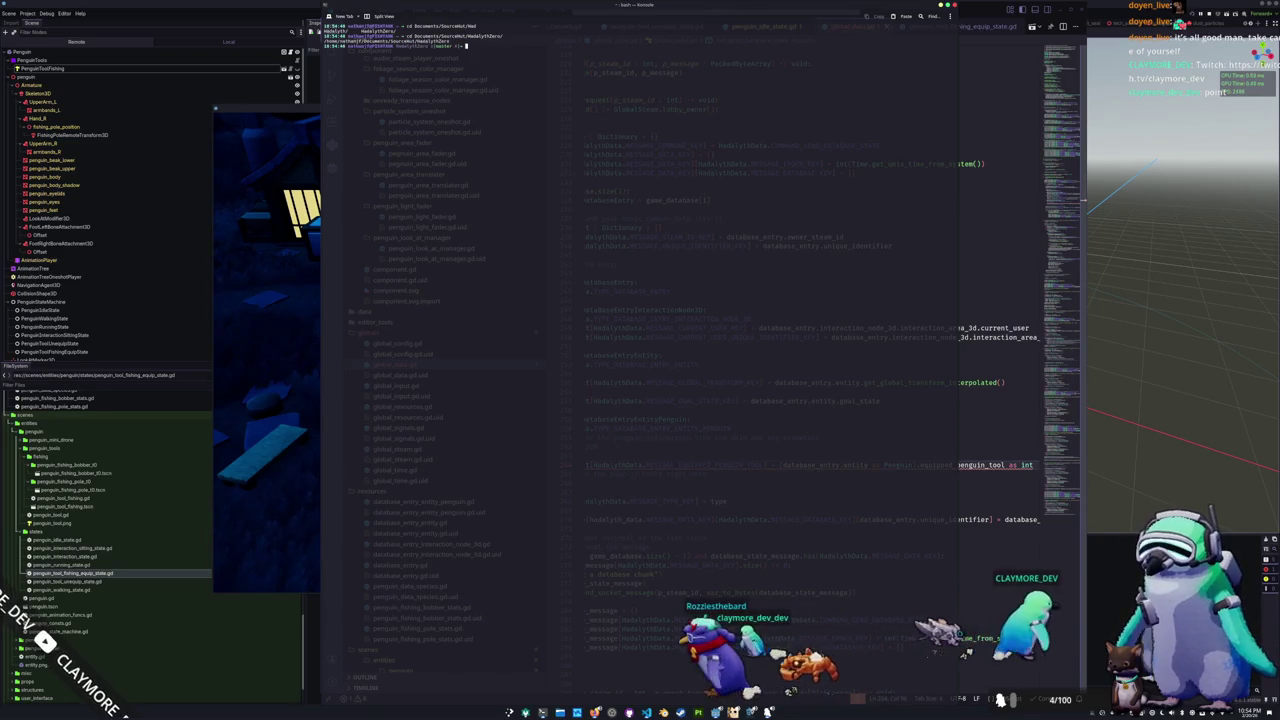
pyautogui.write('cd rust/')
pyautogui.press('Return')
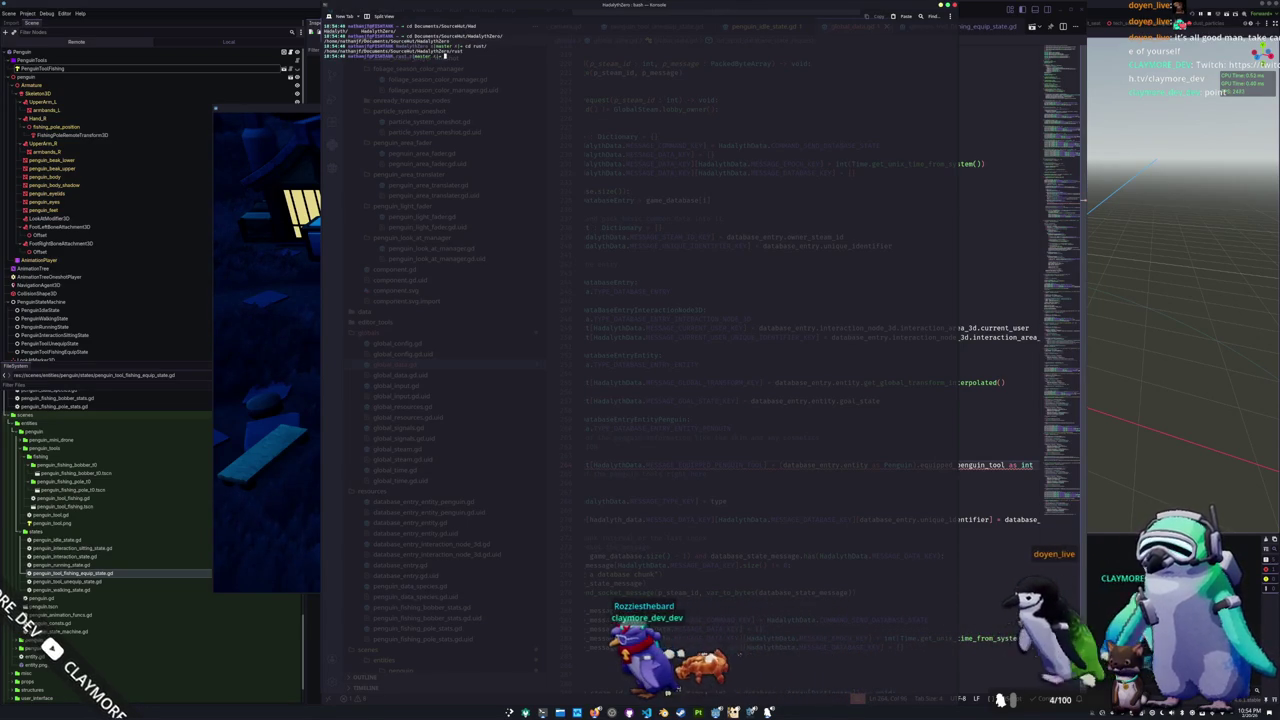
# Step: Run ./build_all.sh and, once the builds finish, go back to the Godot editor
pyautogui.write('./build')
pyautogui.press('Tab')
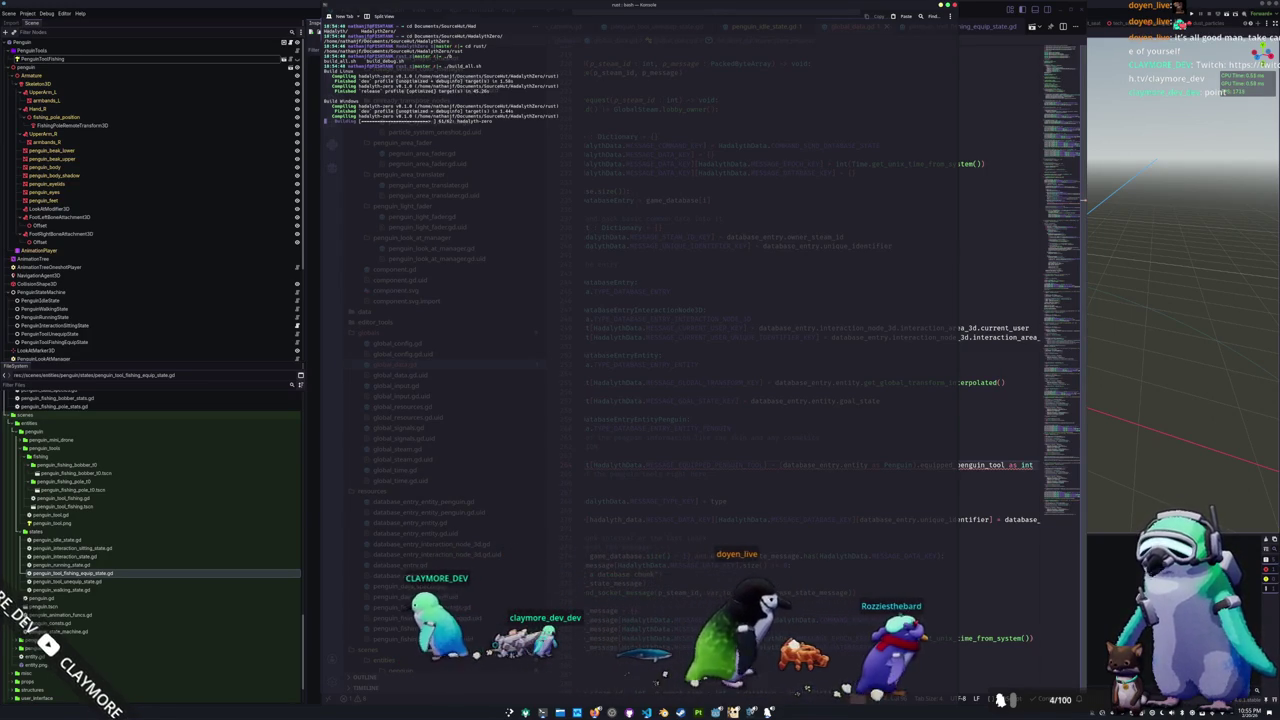
pyautogui.hotkey('alt', 'Tab')
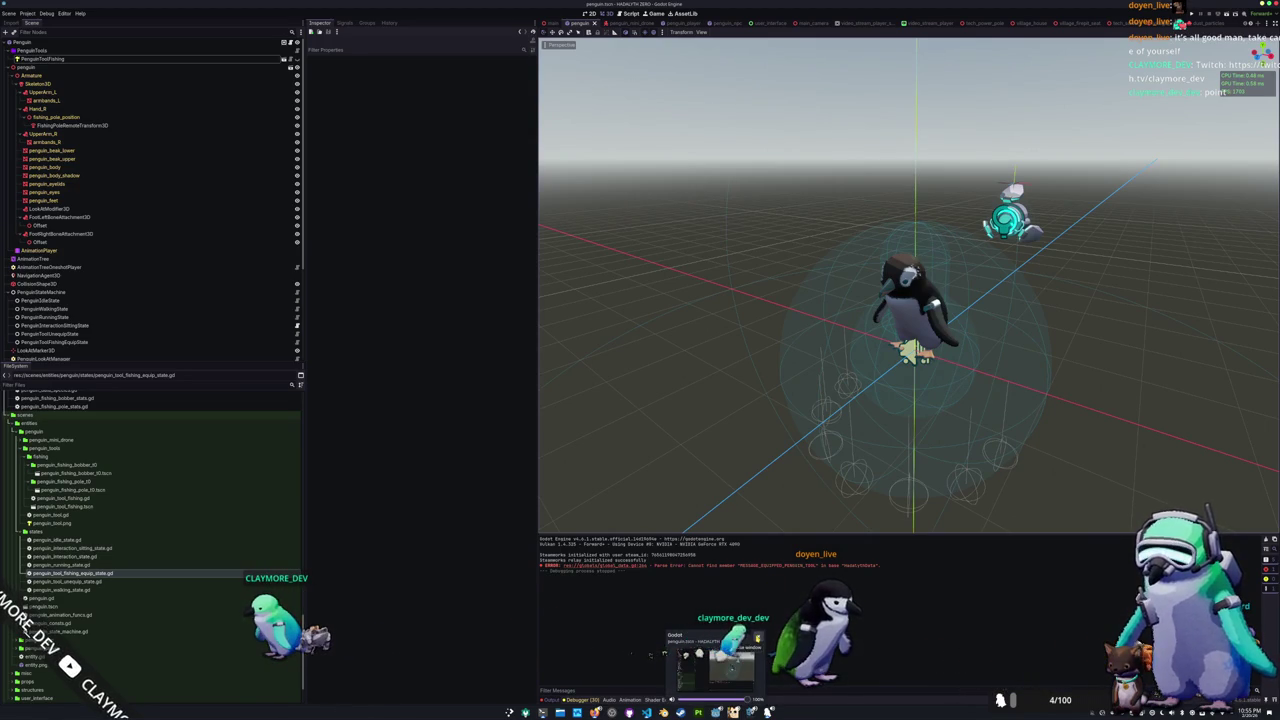
# Step: Open HADALYTH ZERO from the Godot Project Manager, then return to the code editor
pyautogui.hotkey('alt', 'Tab')
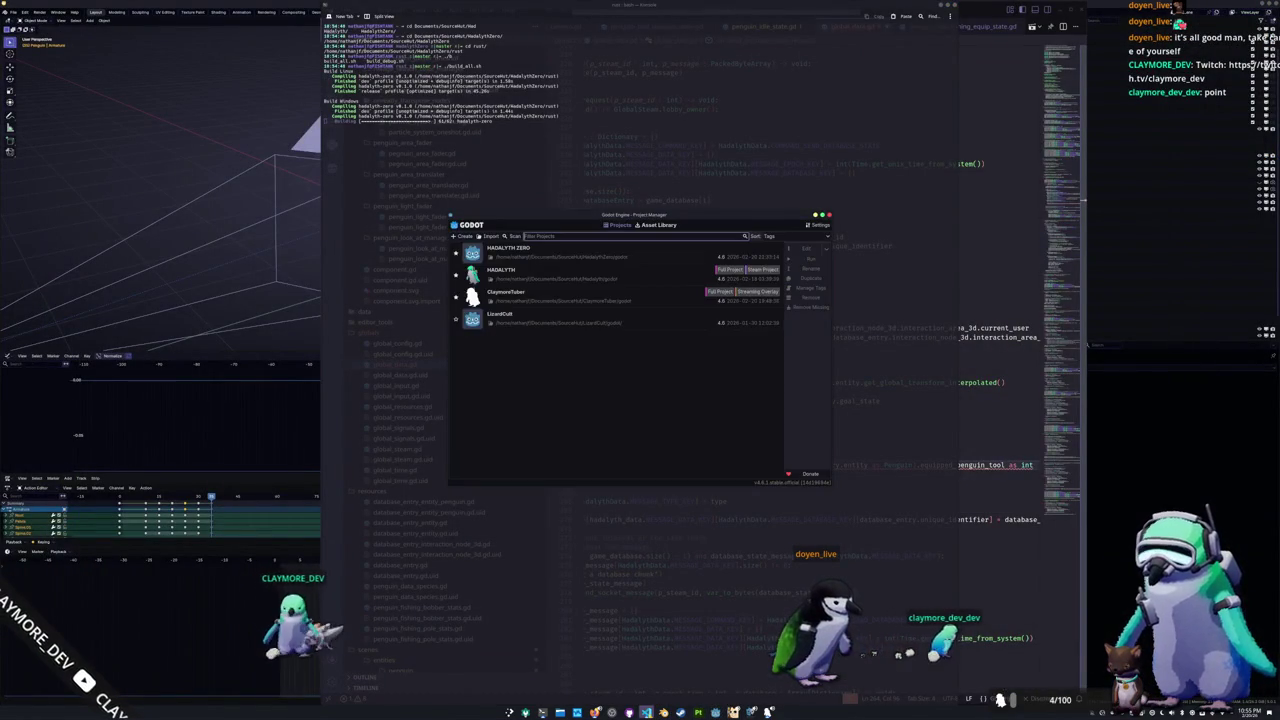
pyautogui.click(755, 257)
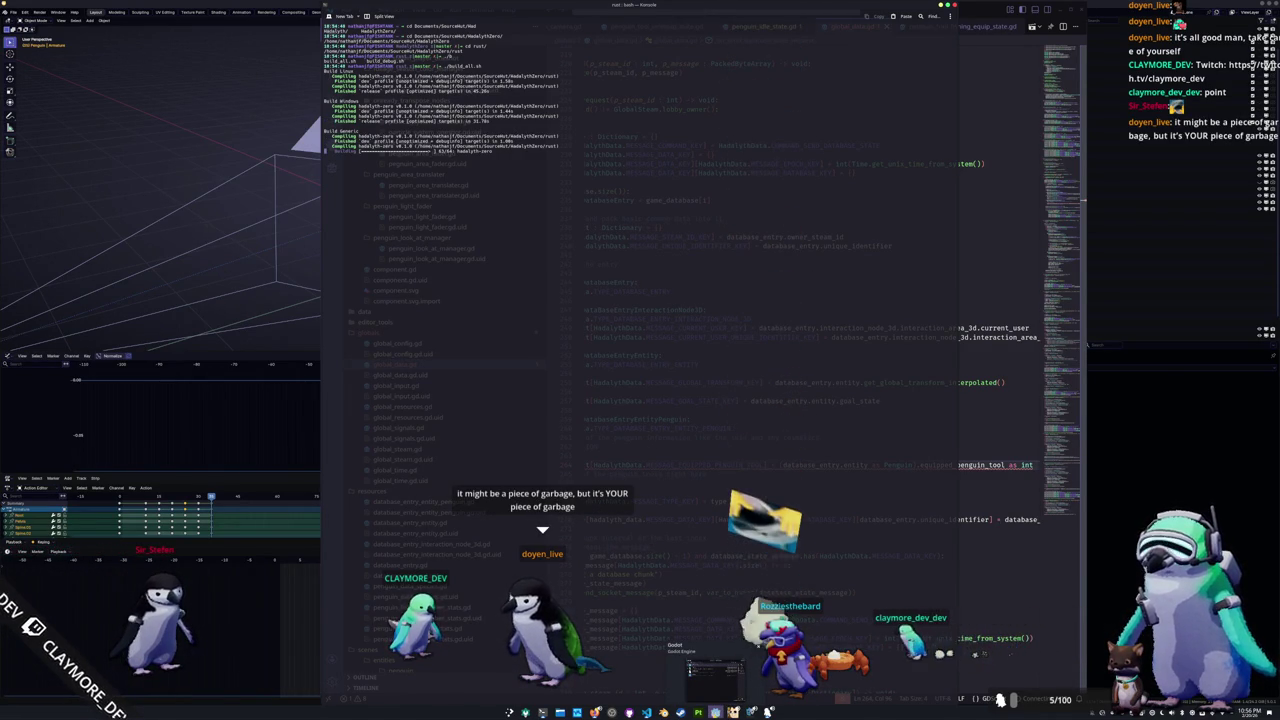
pyautogui.moveTo(715, 686)
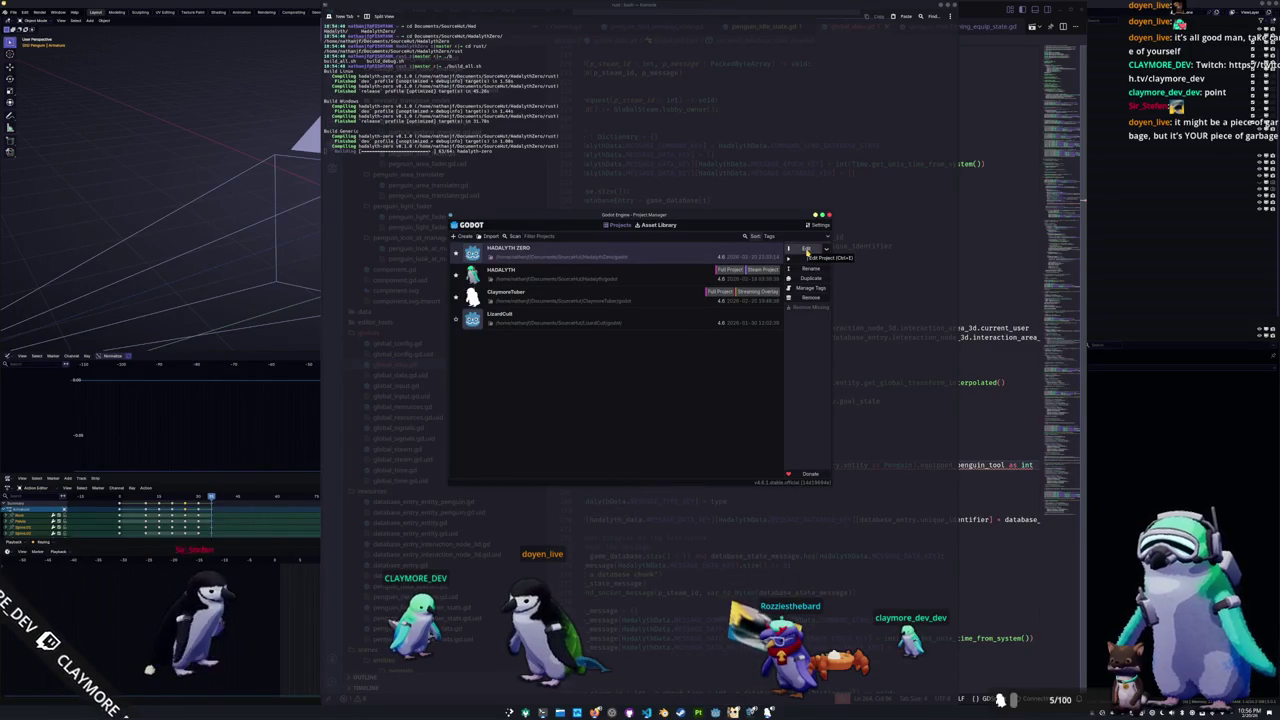
pyautogui.click(807, 251)
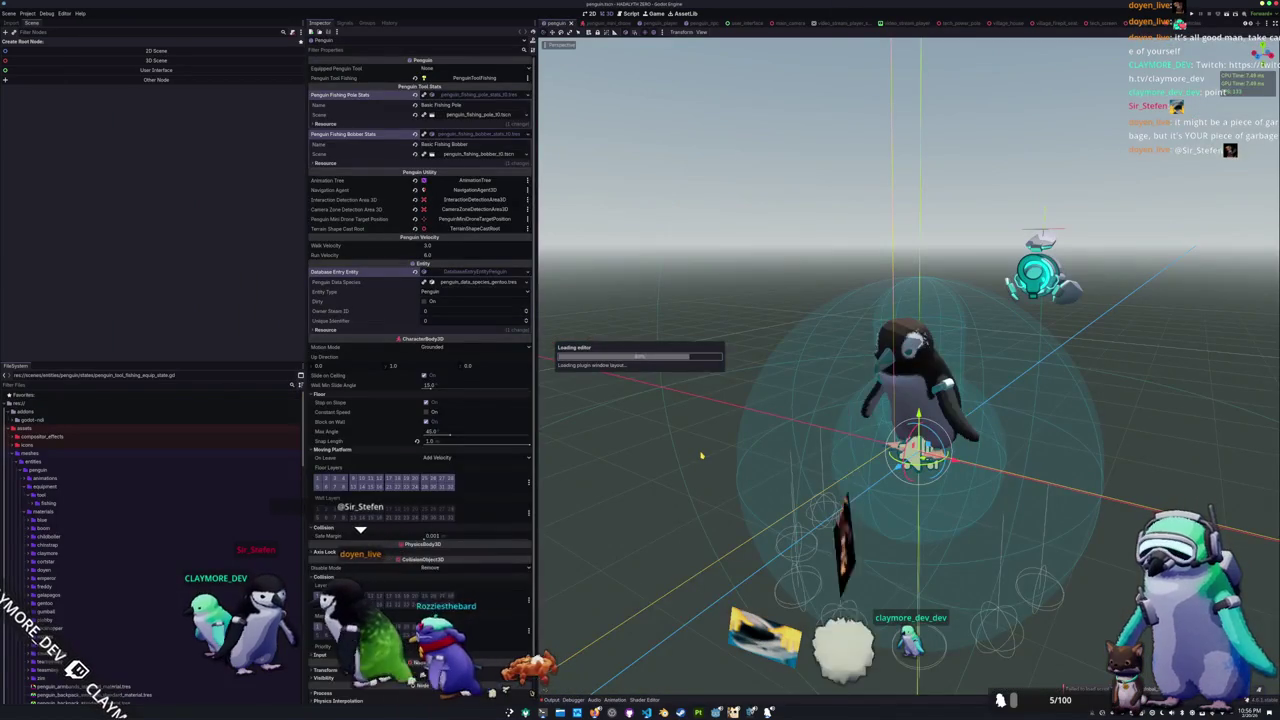
pyautogui.hotkey('alt', 'Tab')
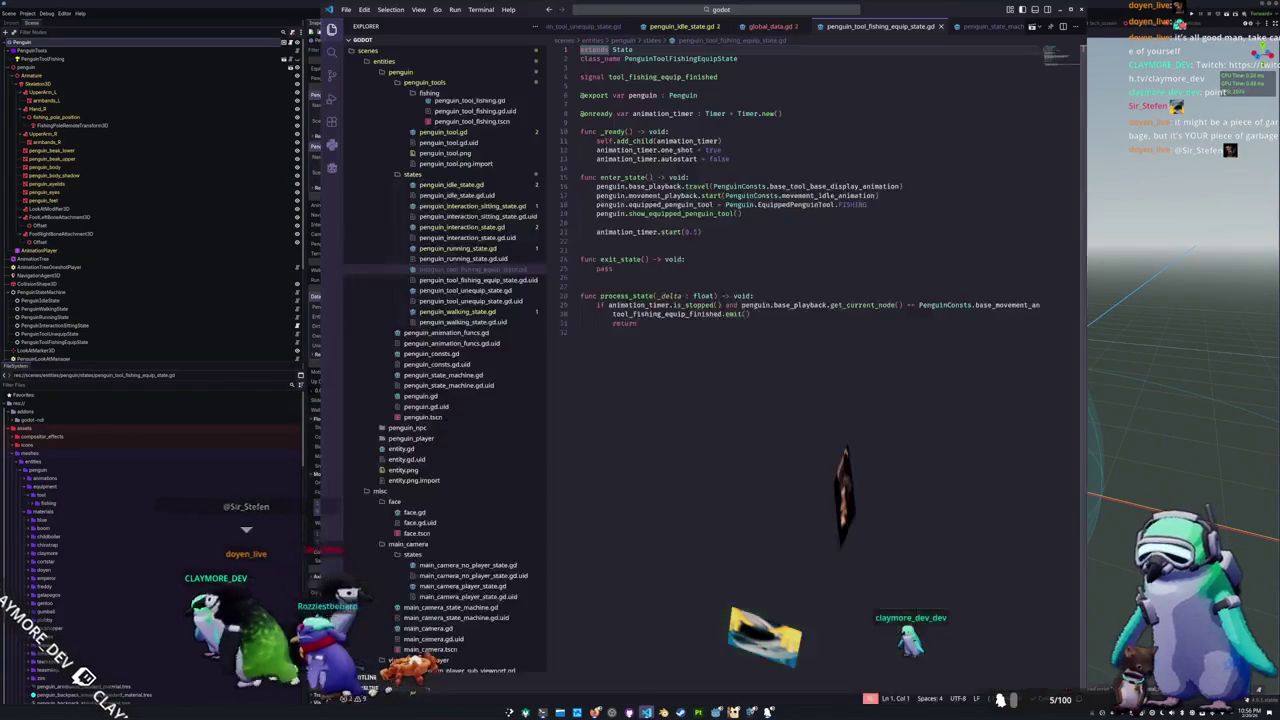
# Step: Inspect the MESSAGE_EQUIPPED_PENGUIN_TOOL error on line 264 of global_data.gd and the godot-tools extension details
pyautogui.hotkey('ctrl', 'pageup')
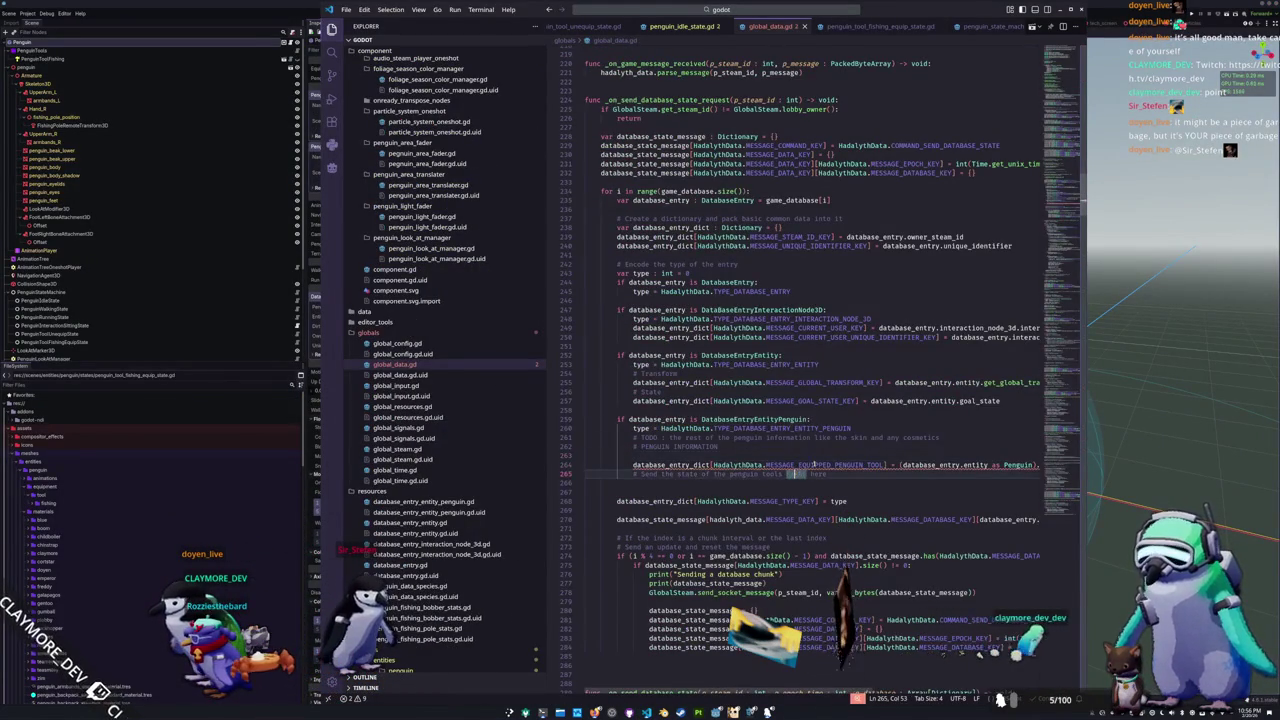
pyautogui.doubleClick(798, 474)
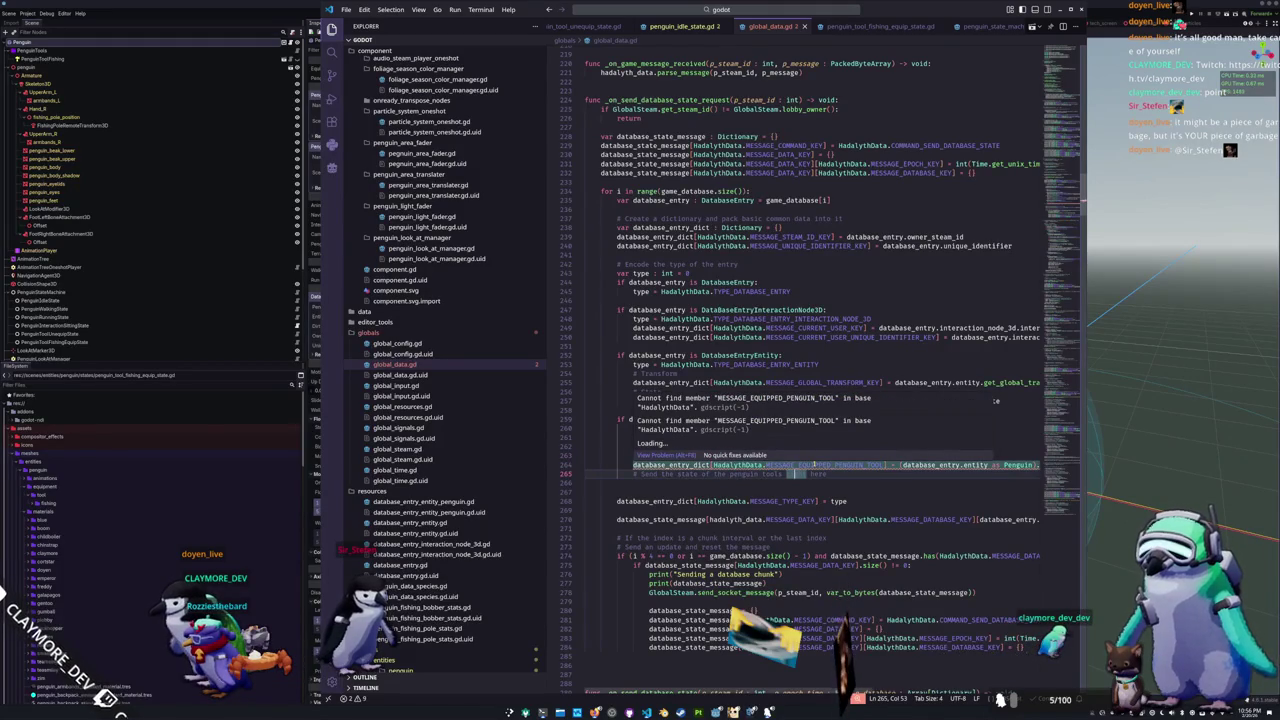
pyautogui.click(814, 465)
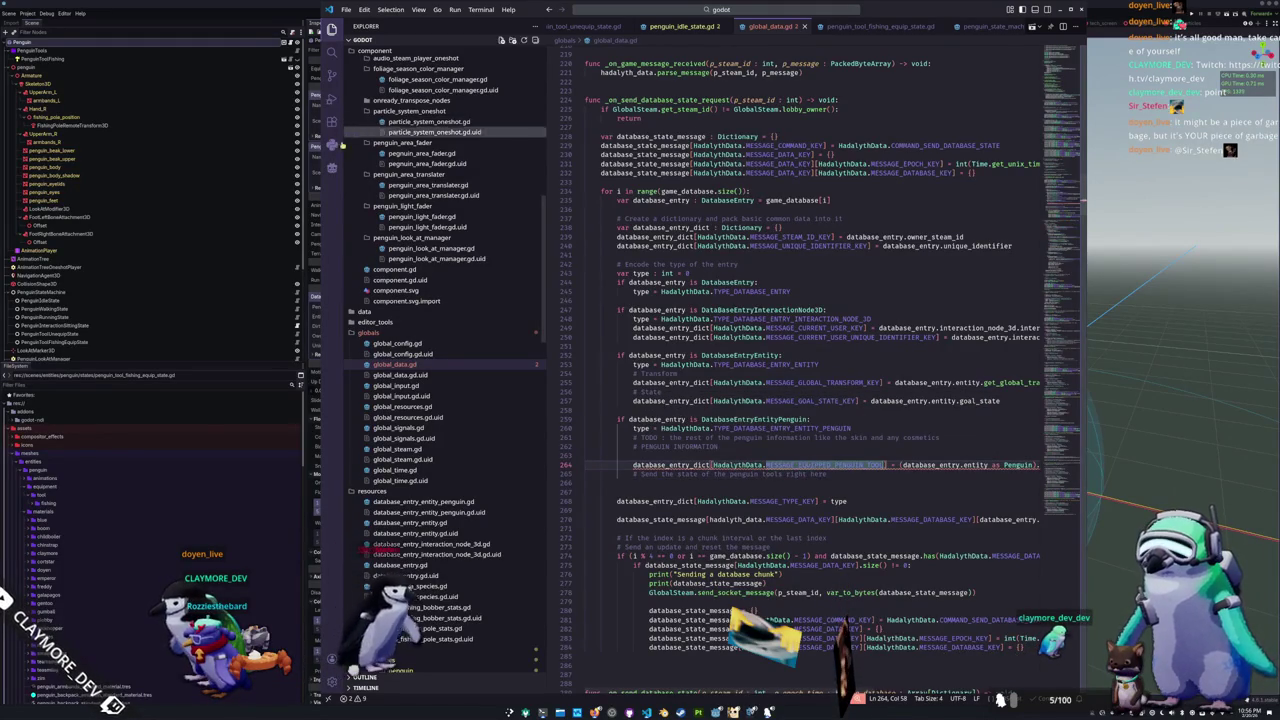
pyautogui.click(332, 121)
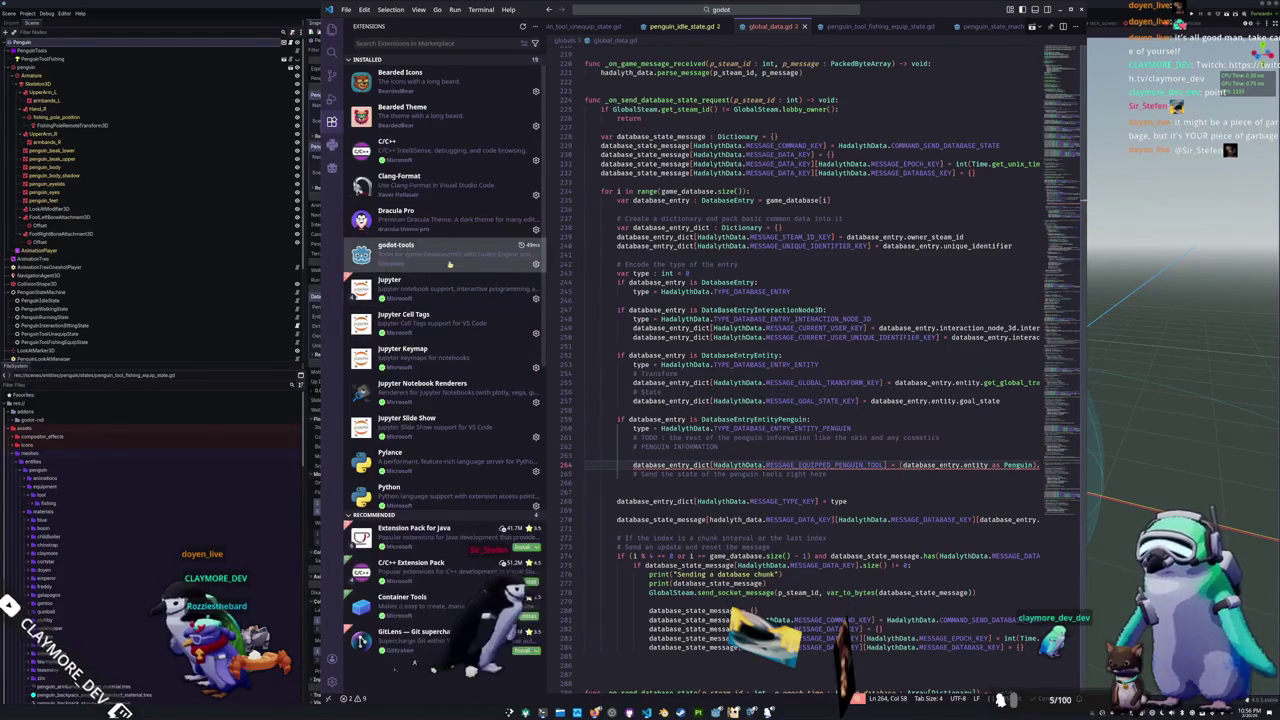
pyautogui.click(420, 250)
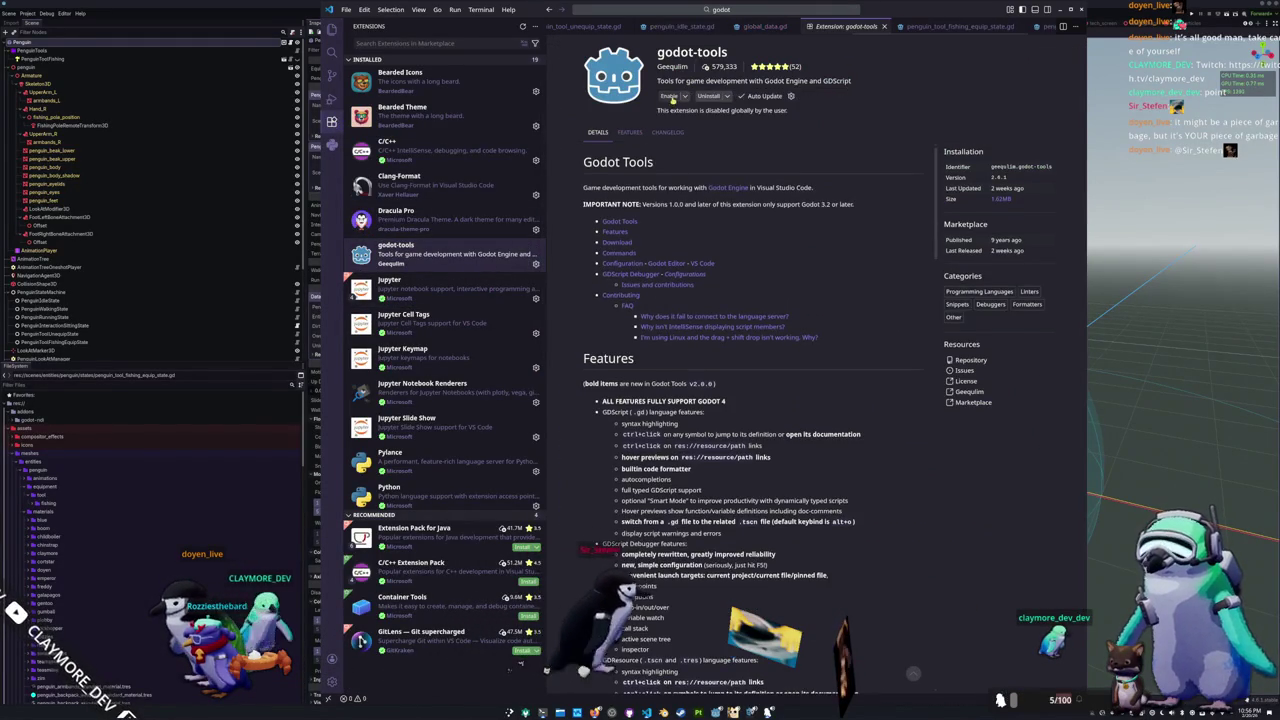
pyautogui.click(770, 26)
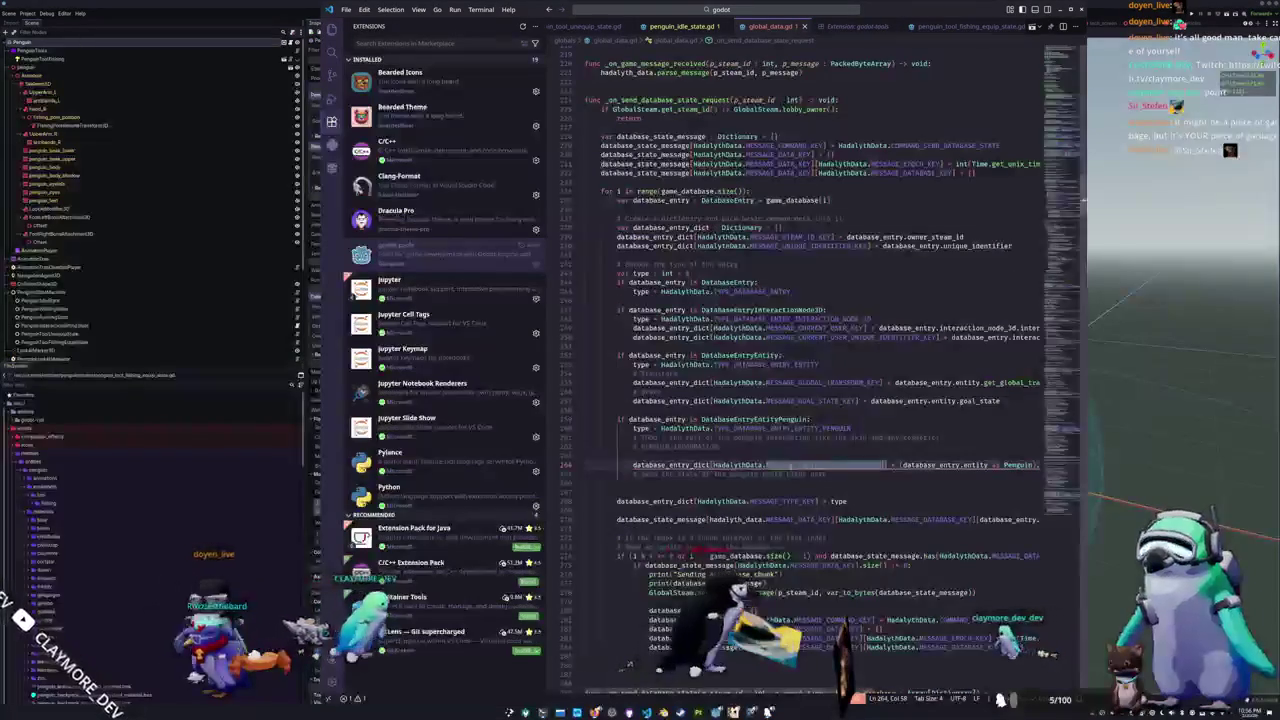
pyautogui.click(822, 466)
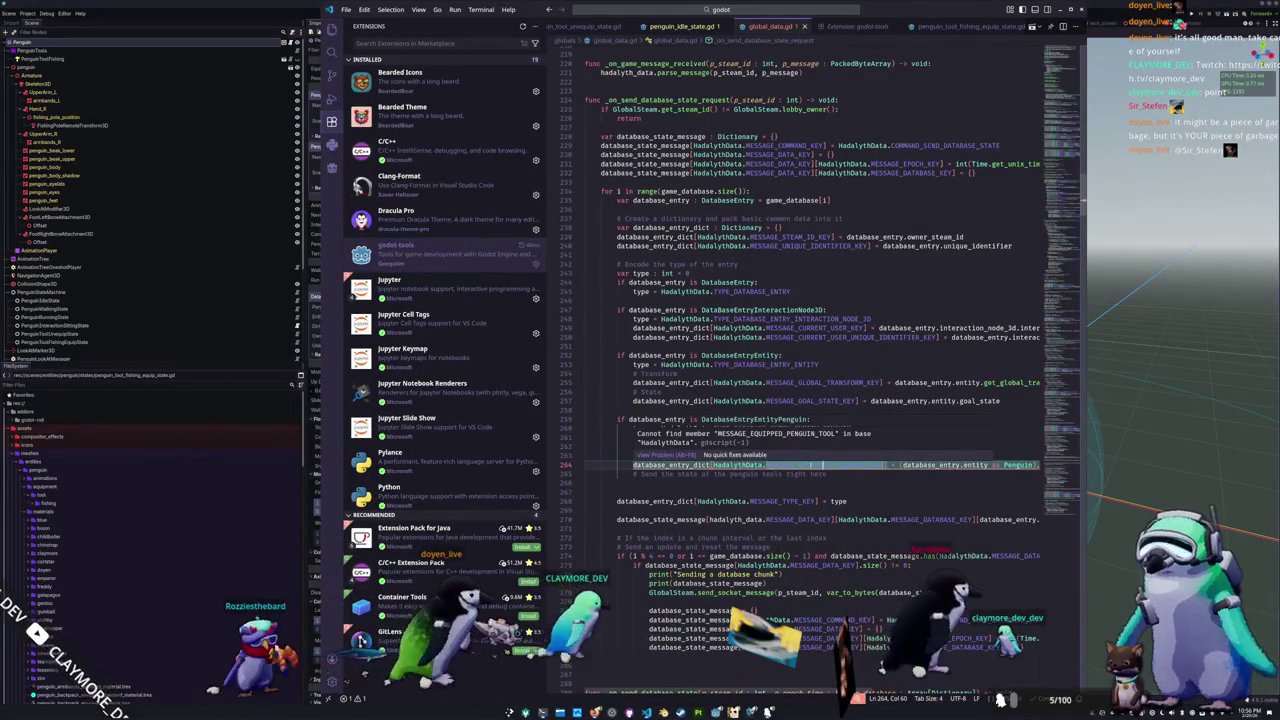
pyautogui.doubleClick(822, 466)
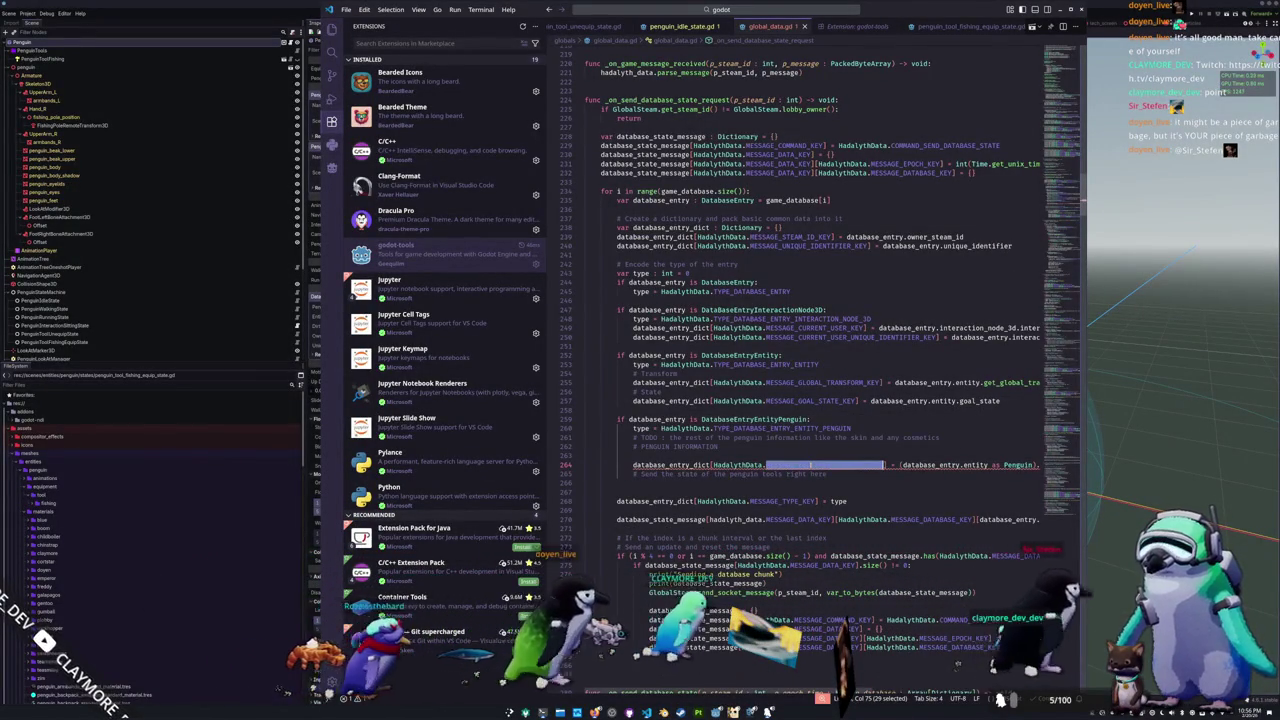
# Step: Close and reopen global_data.gd to recheck the line 264 error
pyautogui.middleClick(771, 22)
pyautogui.click(332, 30)
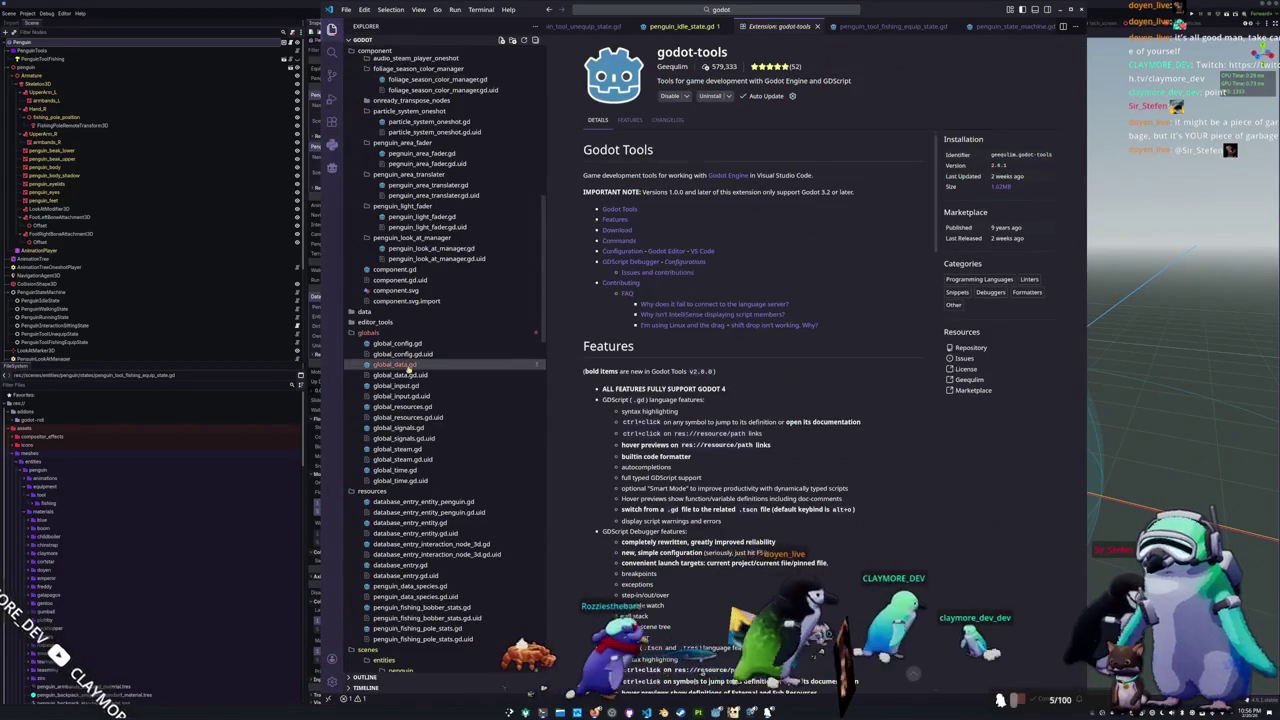
pyautogui.click(400, 365)
pyautogui.click(830, 466)
pyautogui.press('Right')
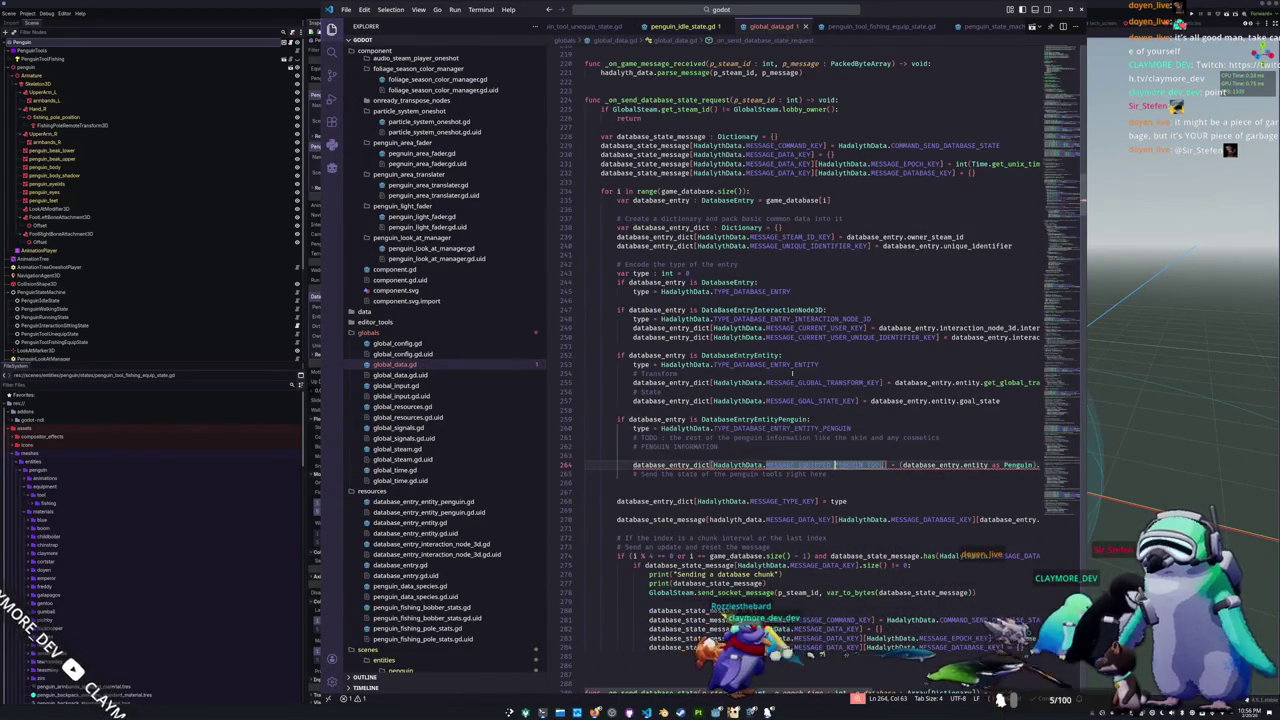
pyautogui.click(803, 27)
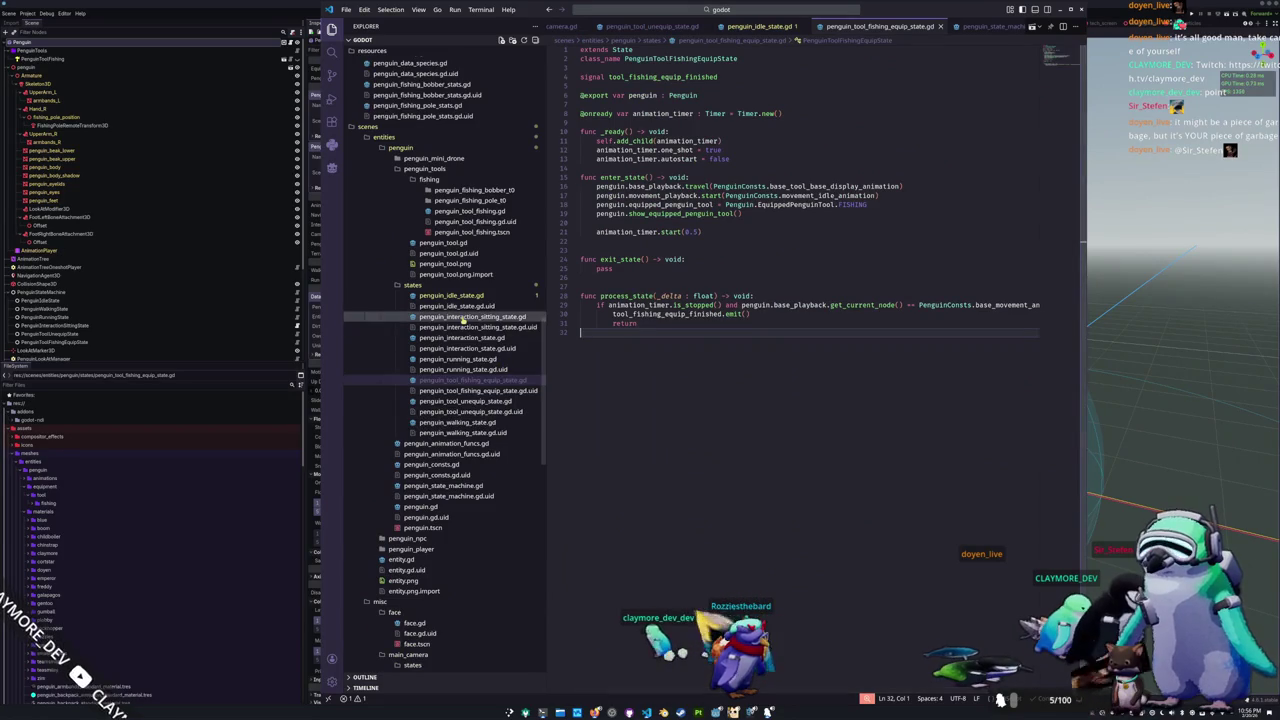
pyautogui.scroll(7, 463, 318)
pyautogui.click(420, 212)
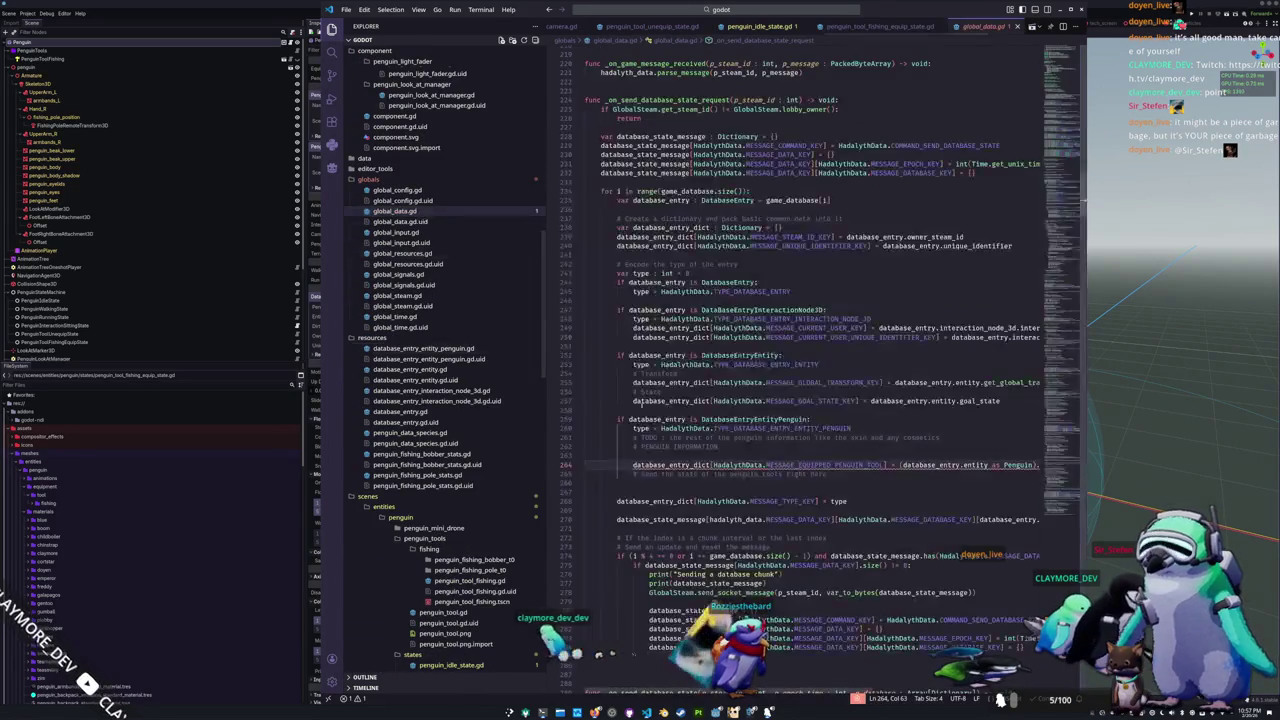
pyautogui.write('QUIPPED_PENGUIN_TOOL : i64 = 9;')
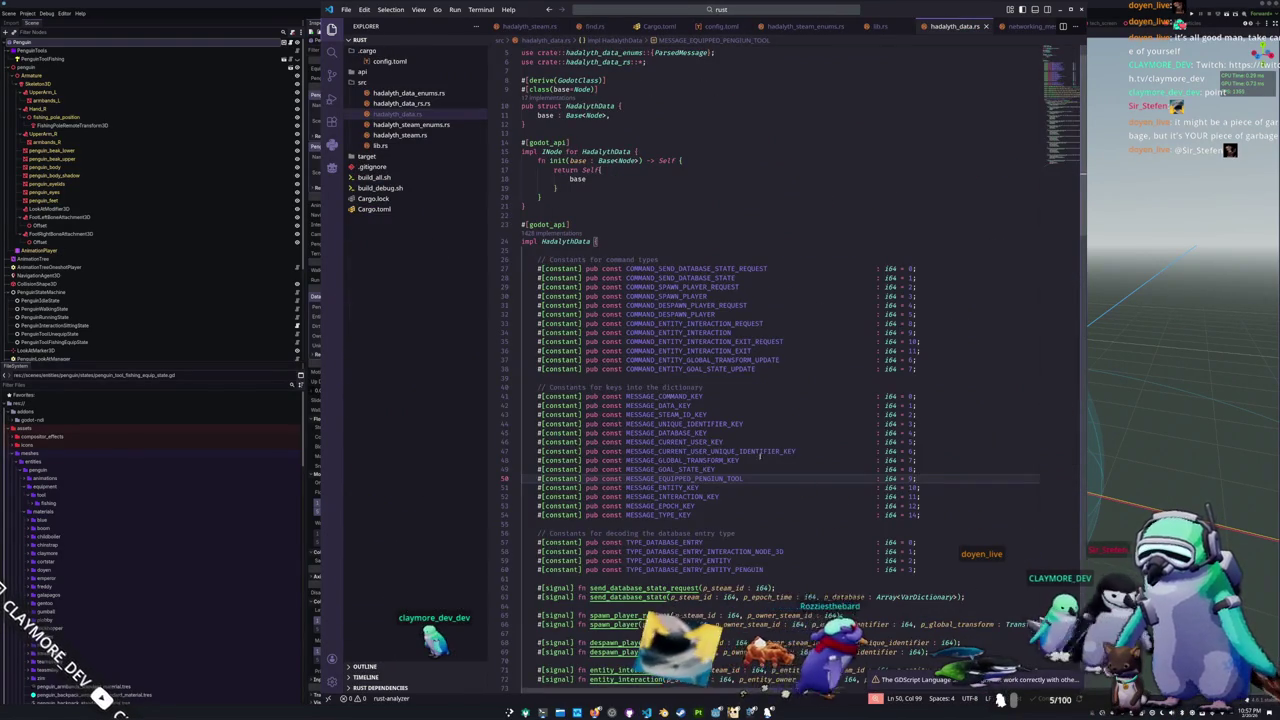
pyautogui.doubleClick(690, 480)
pyautogui.hotkey('ctrl', 'c')
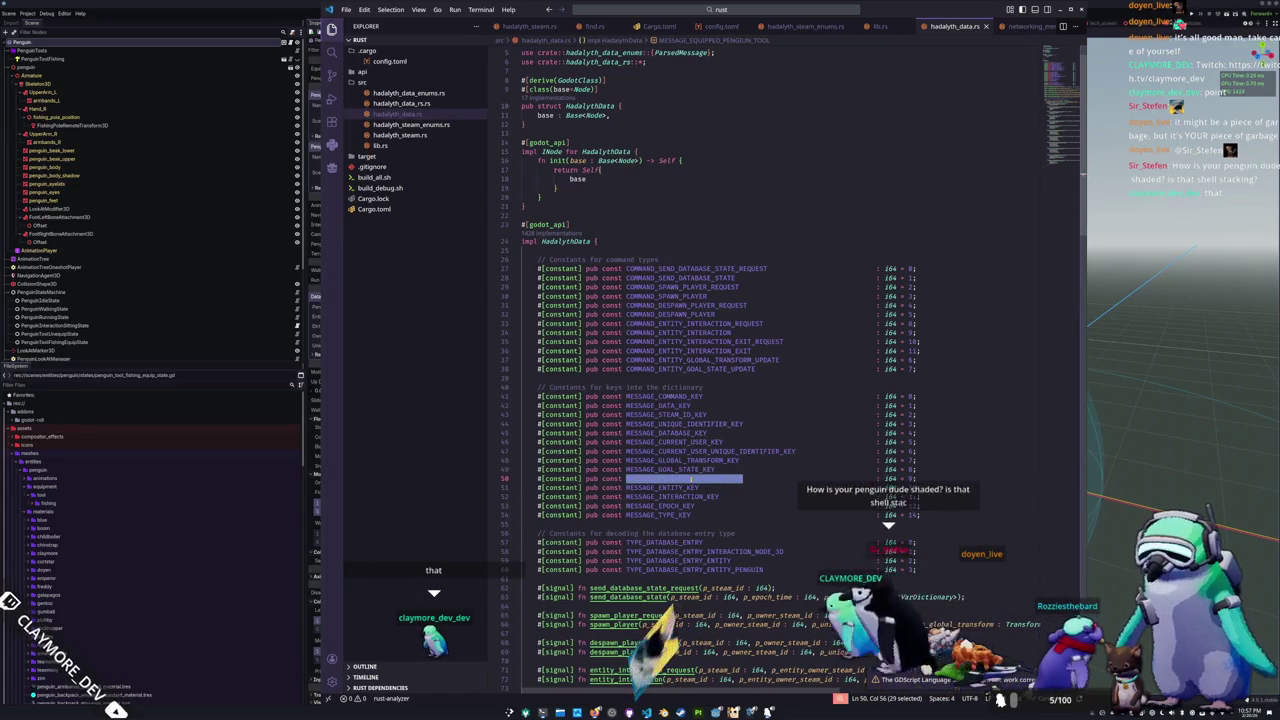
pyautogui.moveTo(700, 469)
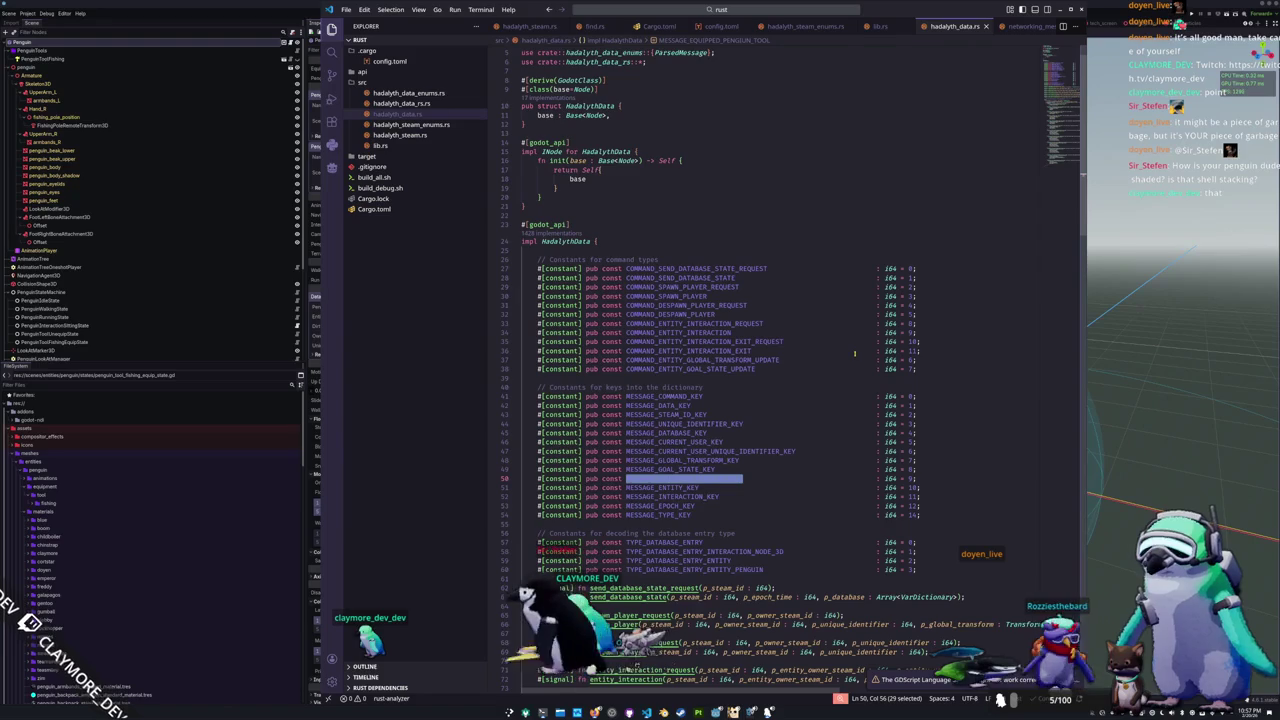
pyautogui.hotkey('alt', 'Tab')
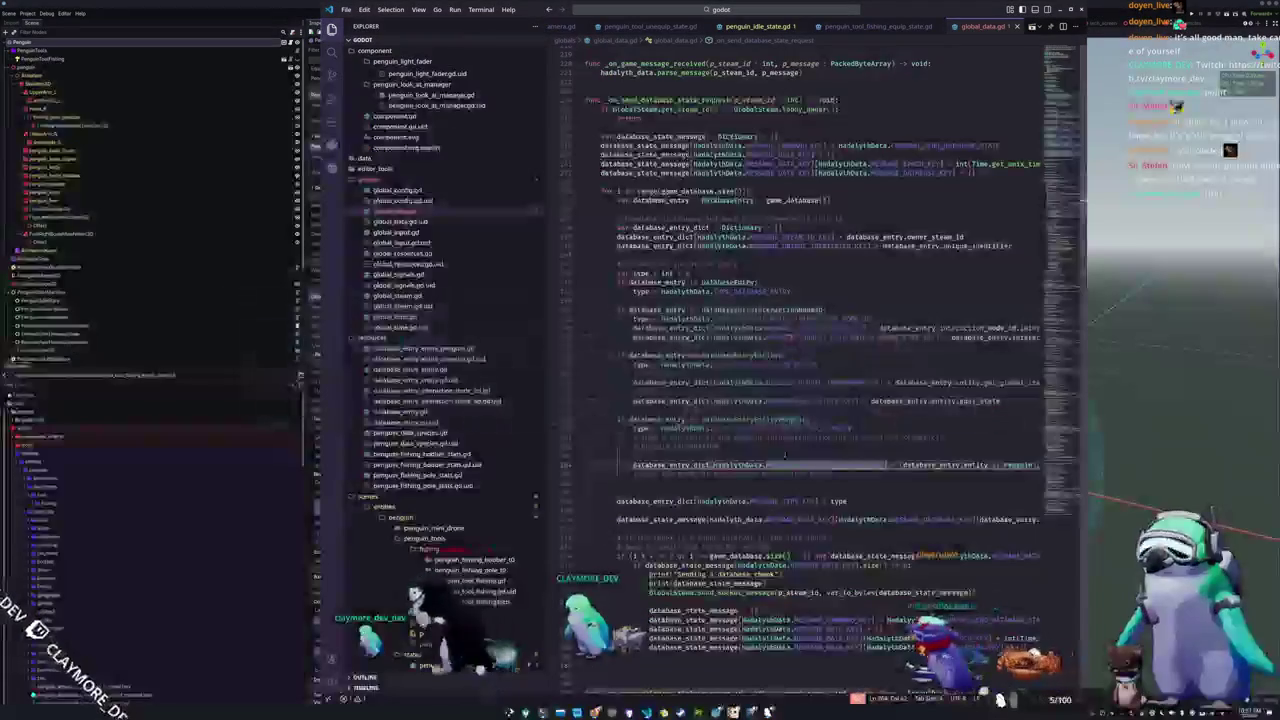
# Step: Paste the Rust MESSAGE_EQUIPPED_PENGUIN_TOOL key name onto line 264 of global_data.gd and save
pyautogui.hotkey('ctrl', 'v')
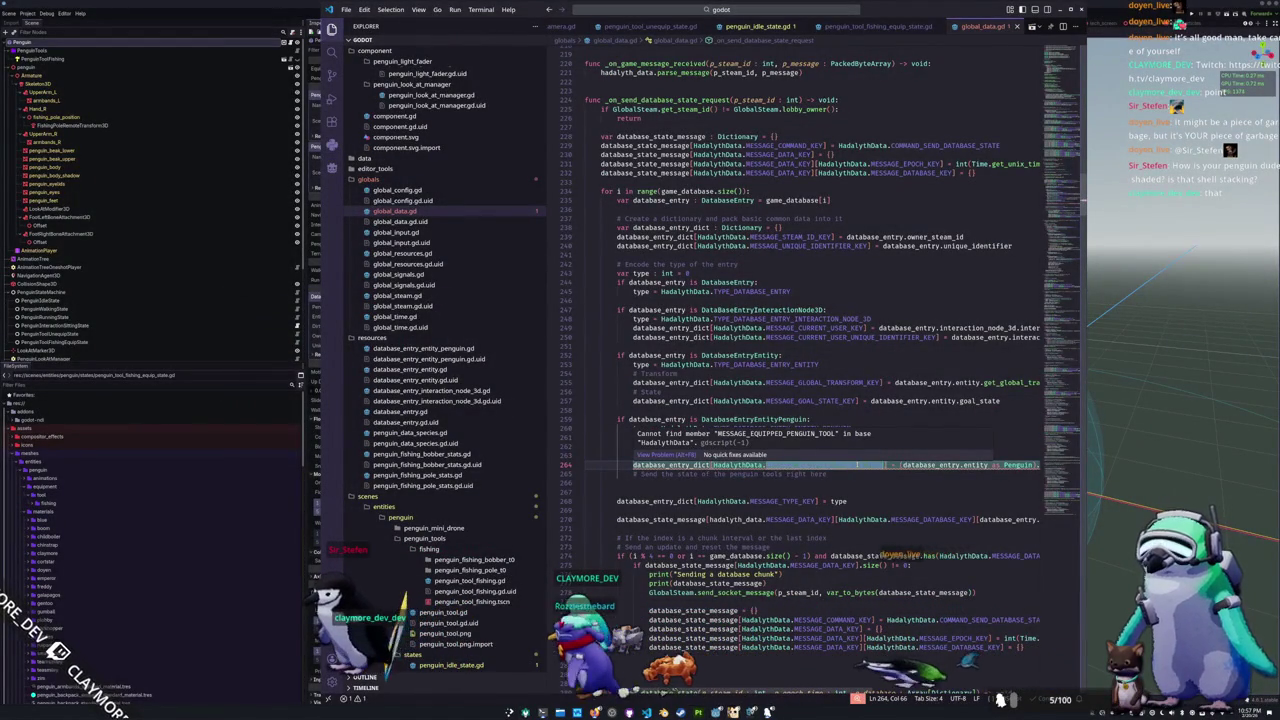
pyautogui.doubleClick(856, 464)
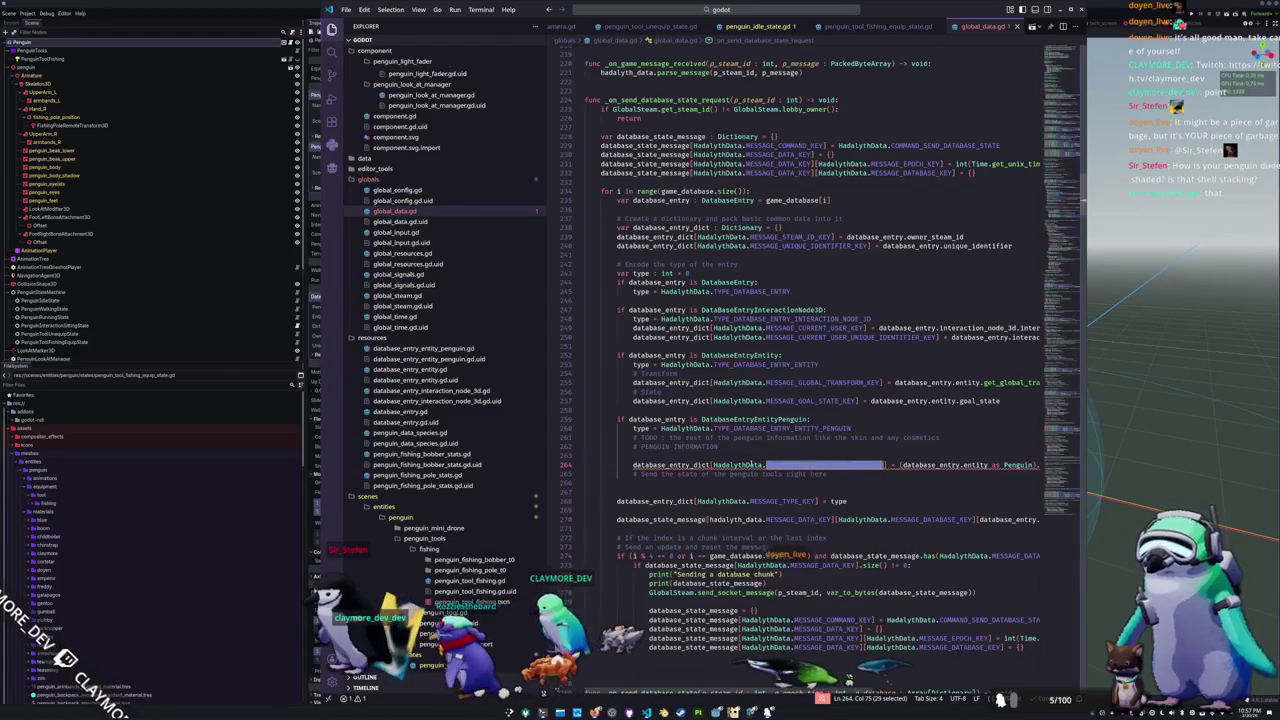
pyautogui.doubleClick(745, 465)
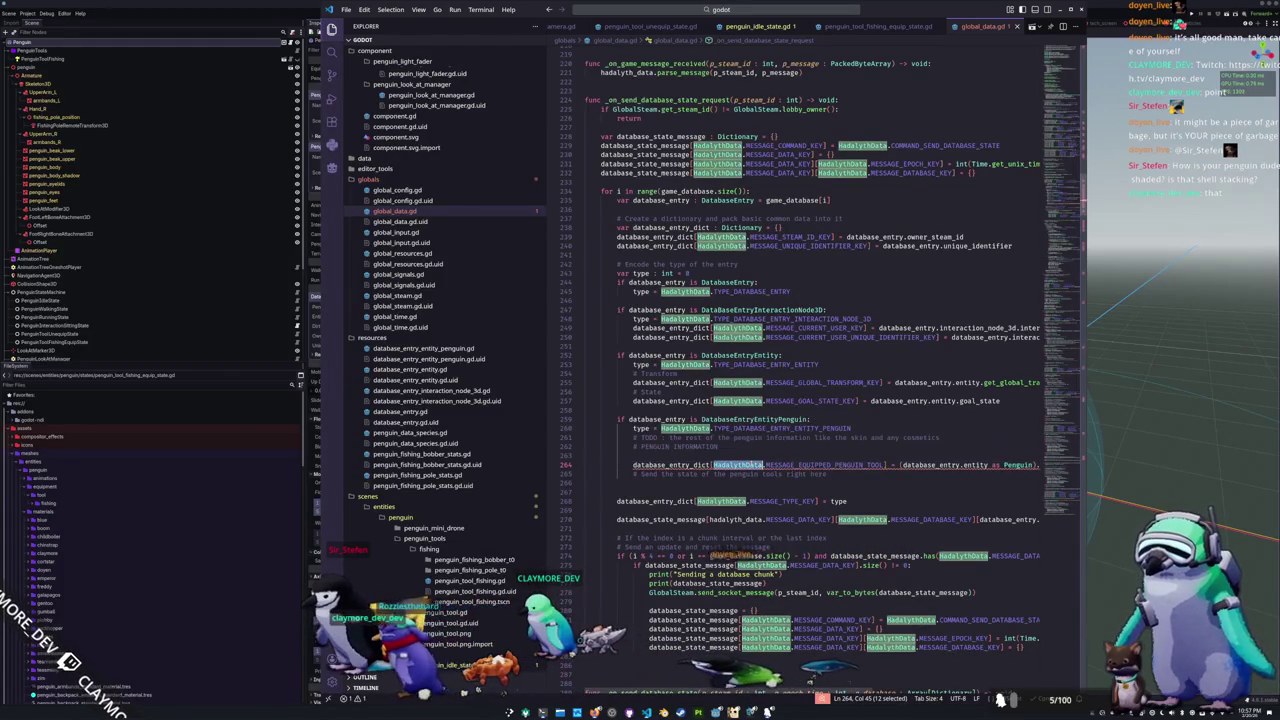
pyautogui.doubleClick(830, 465)
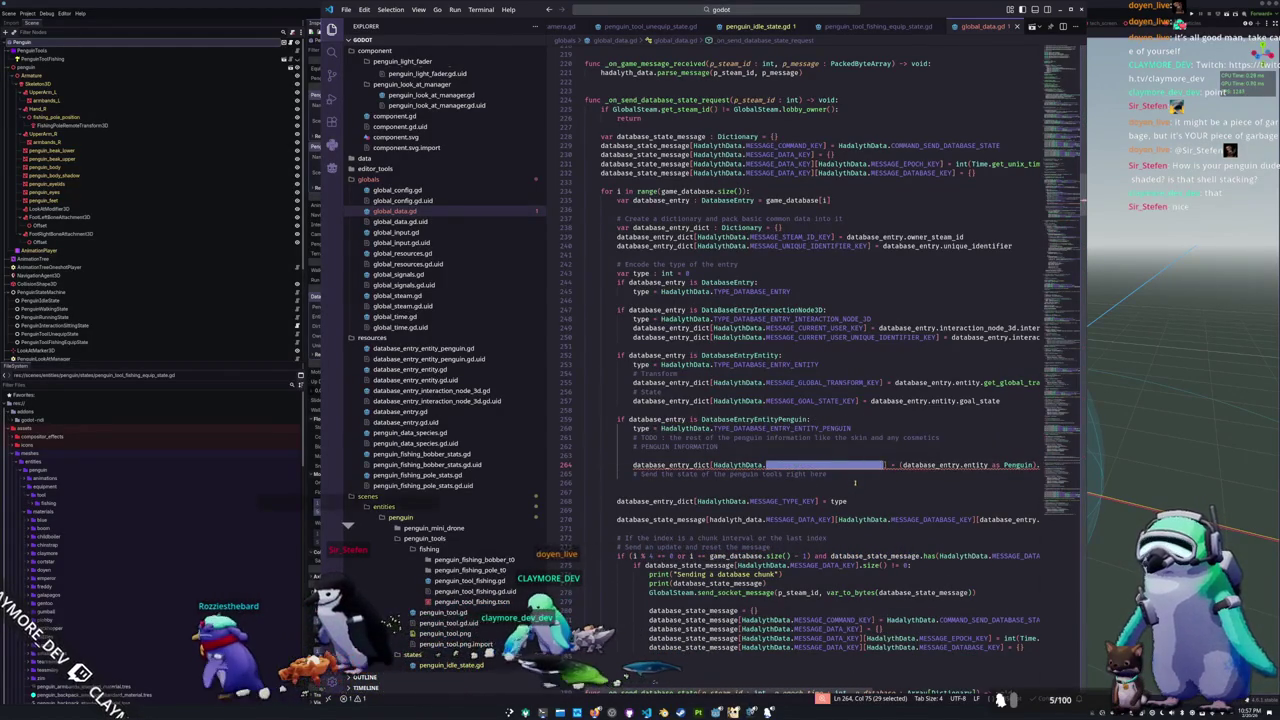
pyautogui.hotkey('alt', 'Tab')
pyautogui.hotkey('alt', 'Tab')
pyautogui.hotkey('ctrl', 'v')
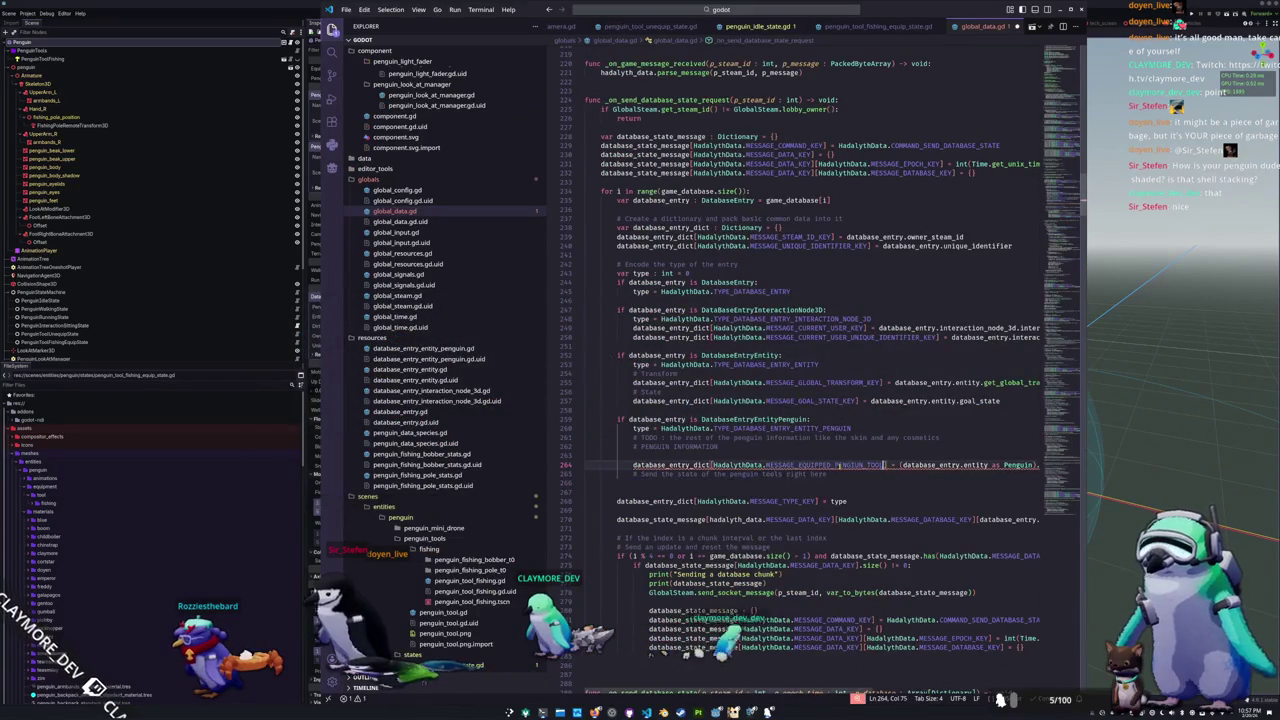
pyautogui.hotkey('ctrl', 's')
# Step: Delete the comment line below line 264 and append '.equipped_penguin_tool as int'
pyautogui.click(797, 482)
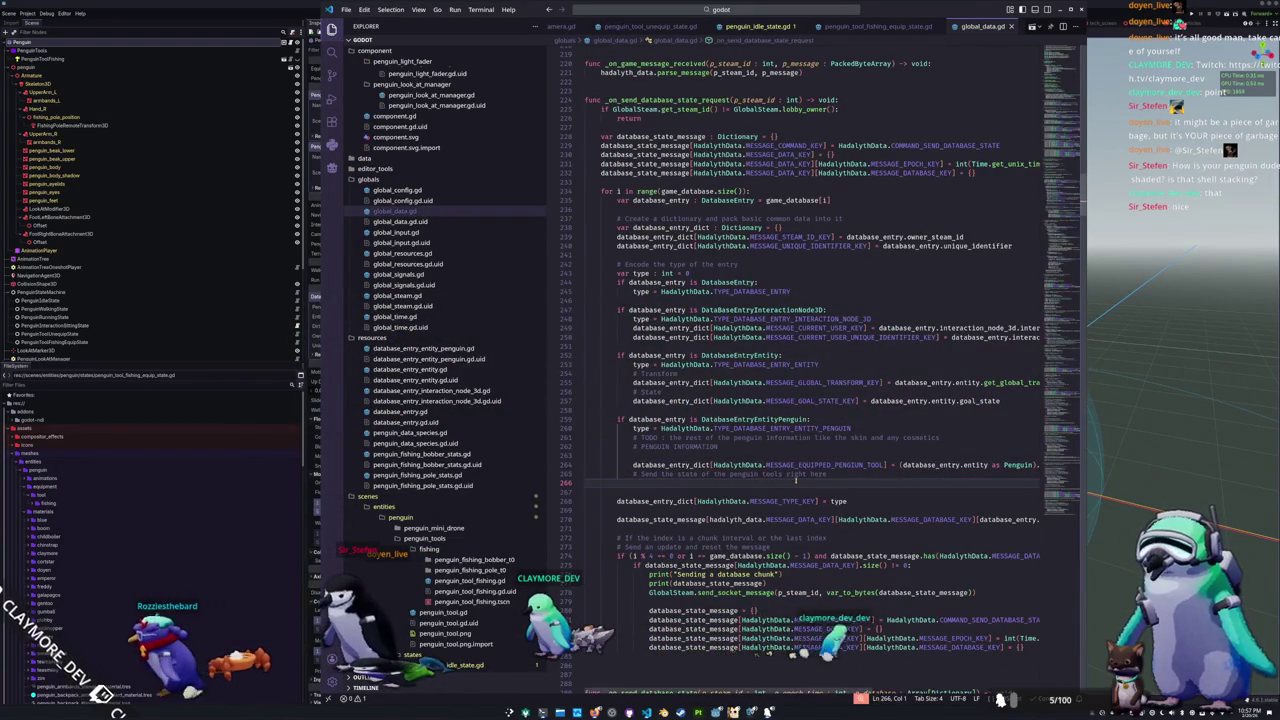
pyautogui.hotkey('shift', 'Up')
pyautogui.press('BackSpace')
pyautogui.press('Up')
pyautogui.press('End')
pyautogui.write('.equipped_penguin_tool as int')
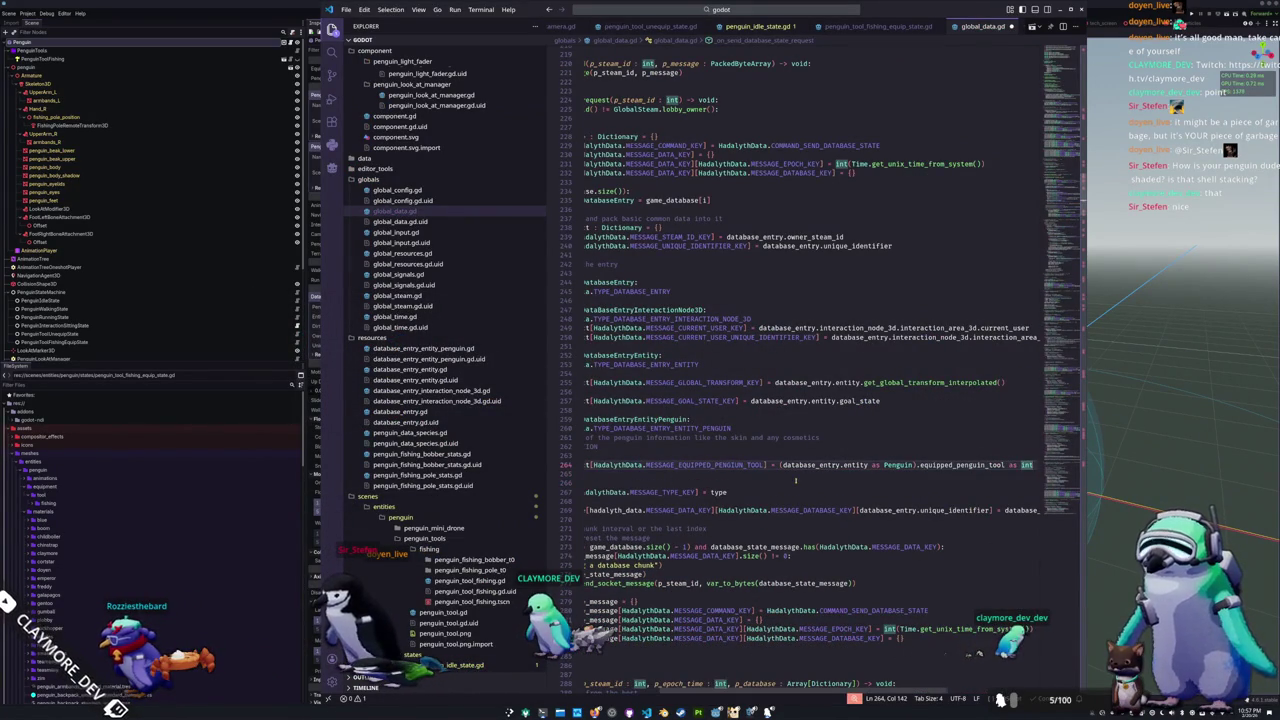
# Step: Start the equipped_penguin_tool read as 'database_entry_dict[HadalythData.MESSAGE_EQ'
pyautogui.hotkey('ctrl', 'shift', 'Left')
pyautogui.hotkey('ctrl', 'shift', 'Left')
pyautogui.hotkey('ctrl', 'shift', 'Left')
pyautogui.hotkey('shift', 'Home')
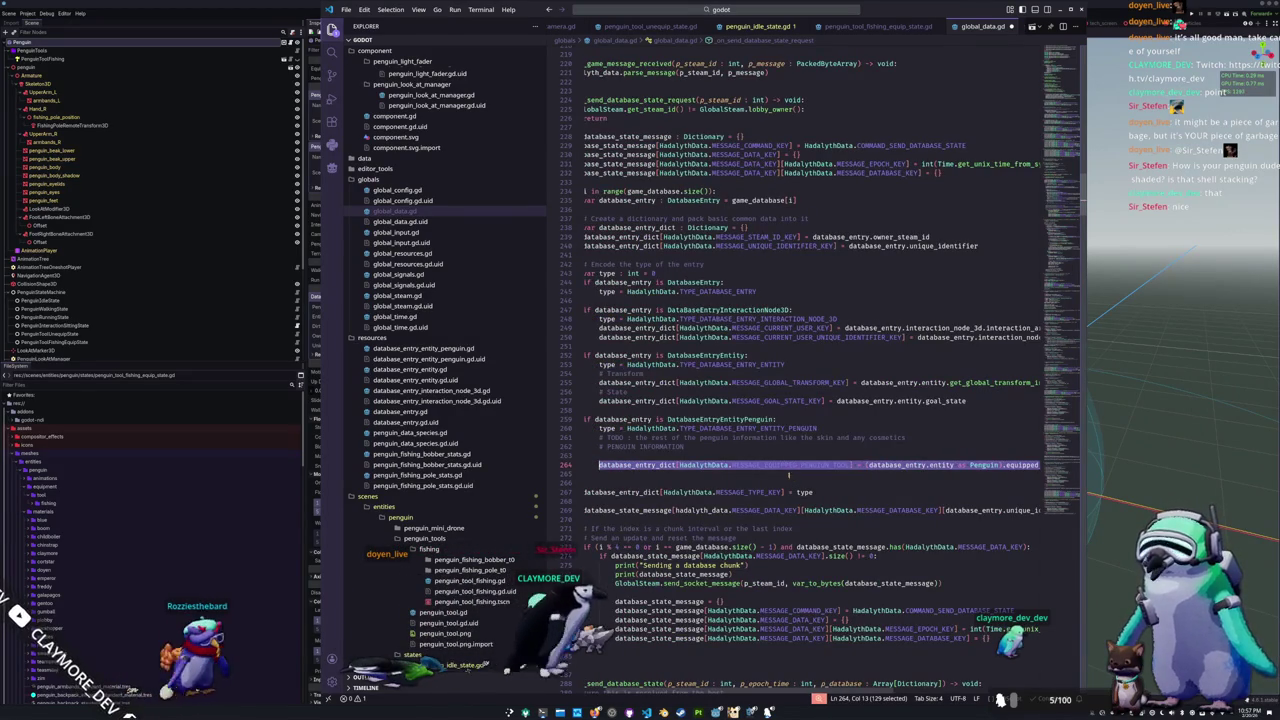
pyautogui.hotkey('ctrl', 'Right')
pyautogui.hotkey('ctrl', 'shift', 'Left')
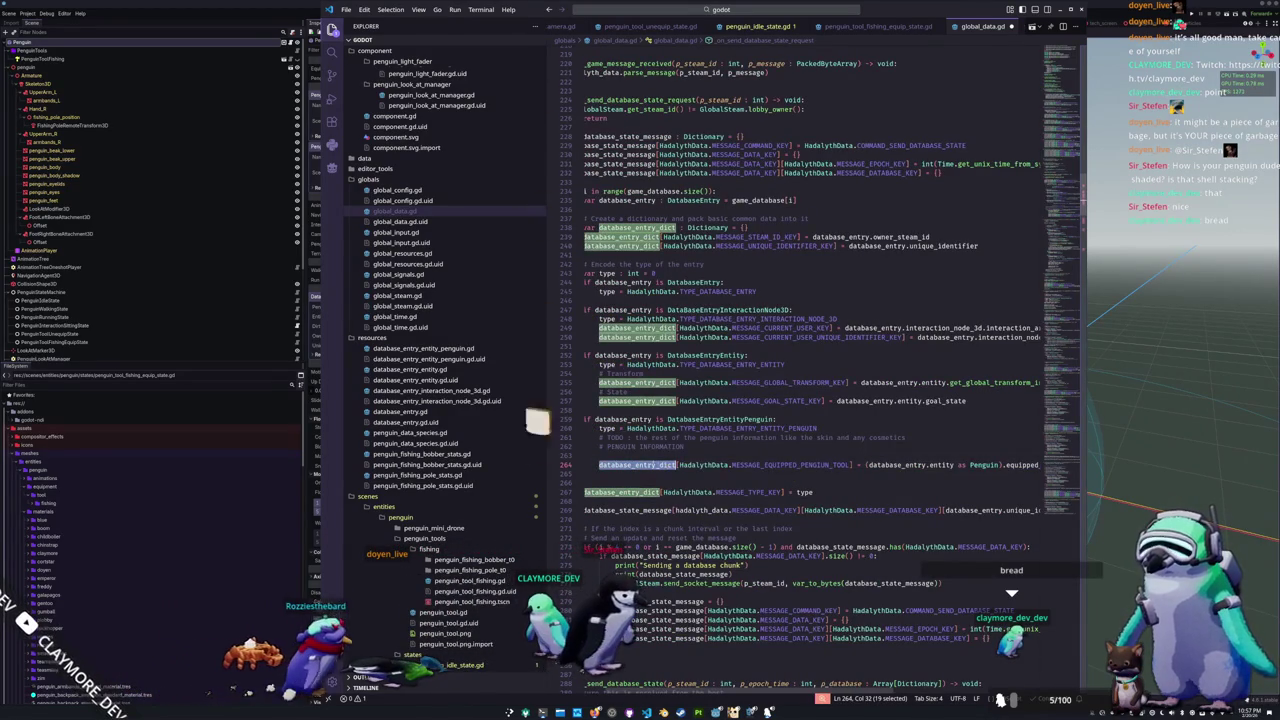
pyautogui.scroll(-5, 597, 460)
pyautogui.write('database')
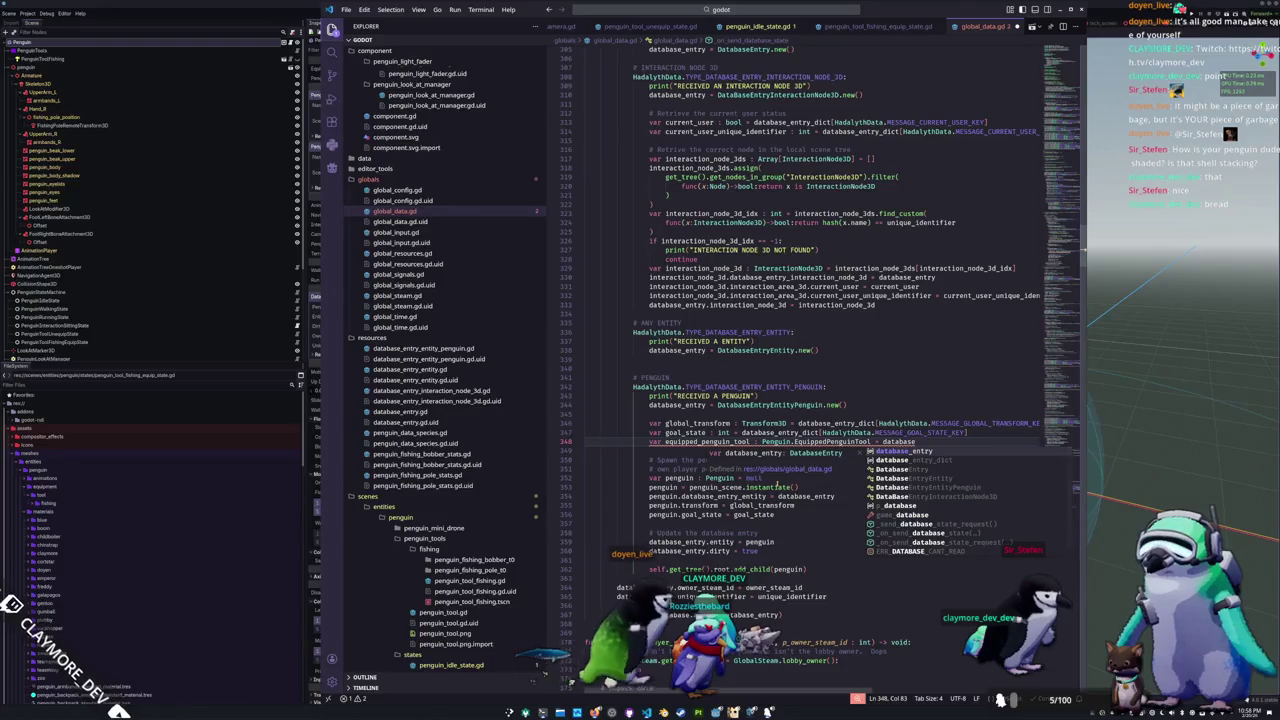
pyautogui.write('_entry_dict[Ha')
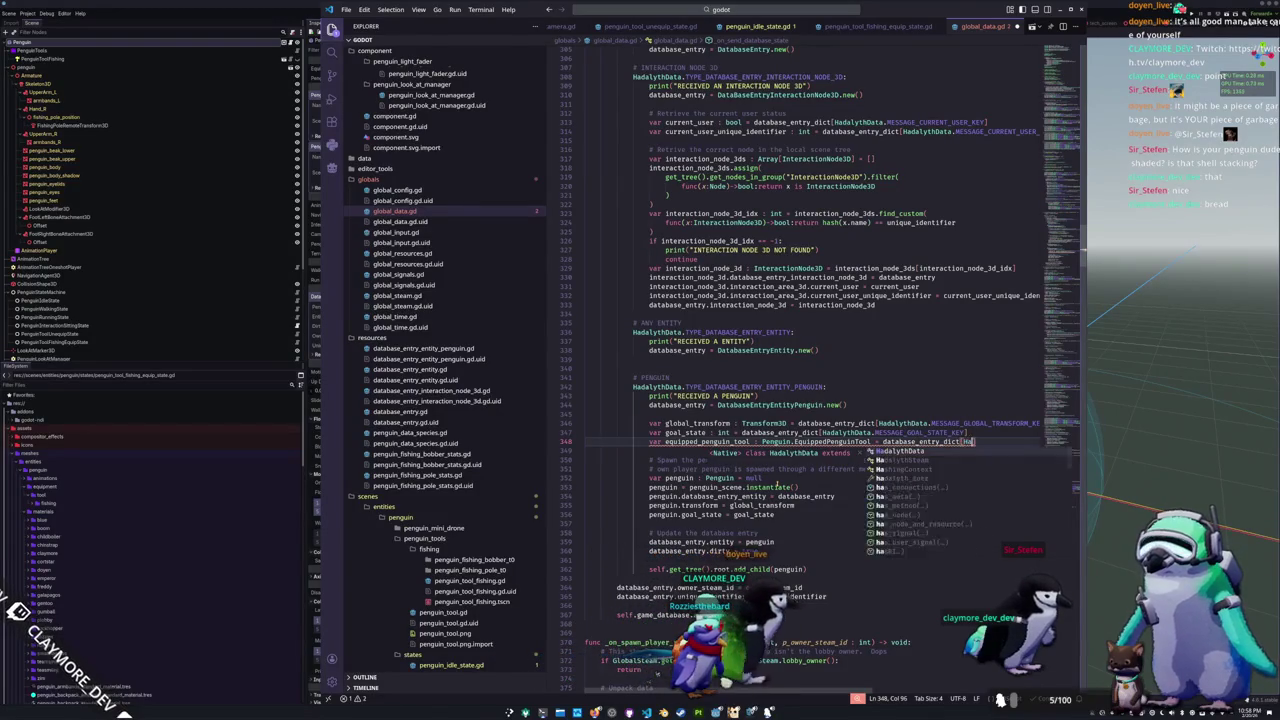
pyautogui.write('dalythData.MESSAGE_EQ')
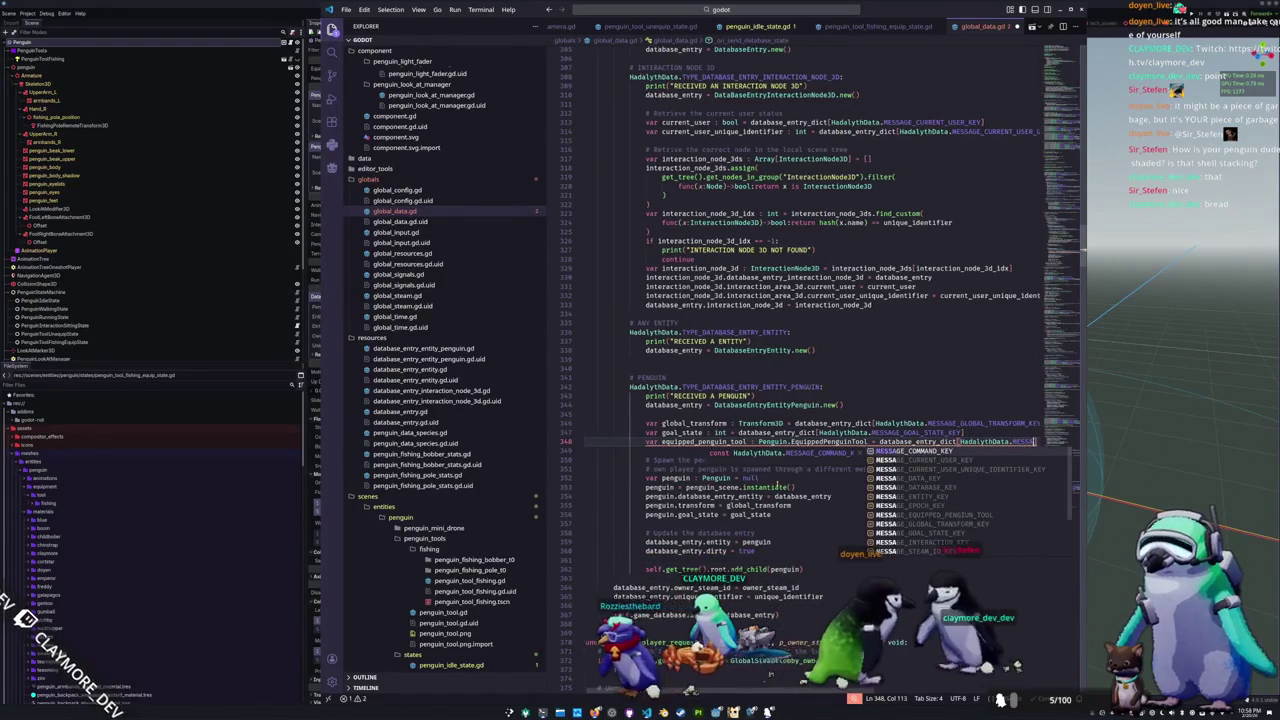
# Step: Finish line 348 as database_entry_dict[HadalythData.MESSAGE_EQUIPPED_PENGUIN_TOOL] as Penguin.EquippedPenguinTool
pyautogui.press('Return')
pyautogui.write(']')
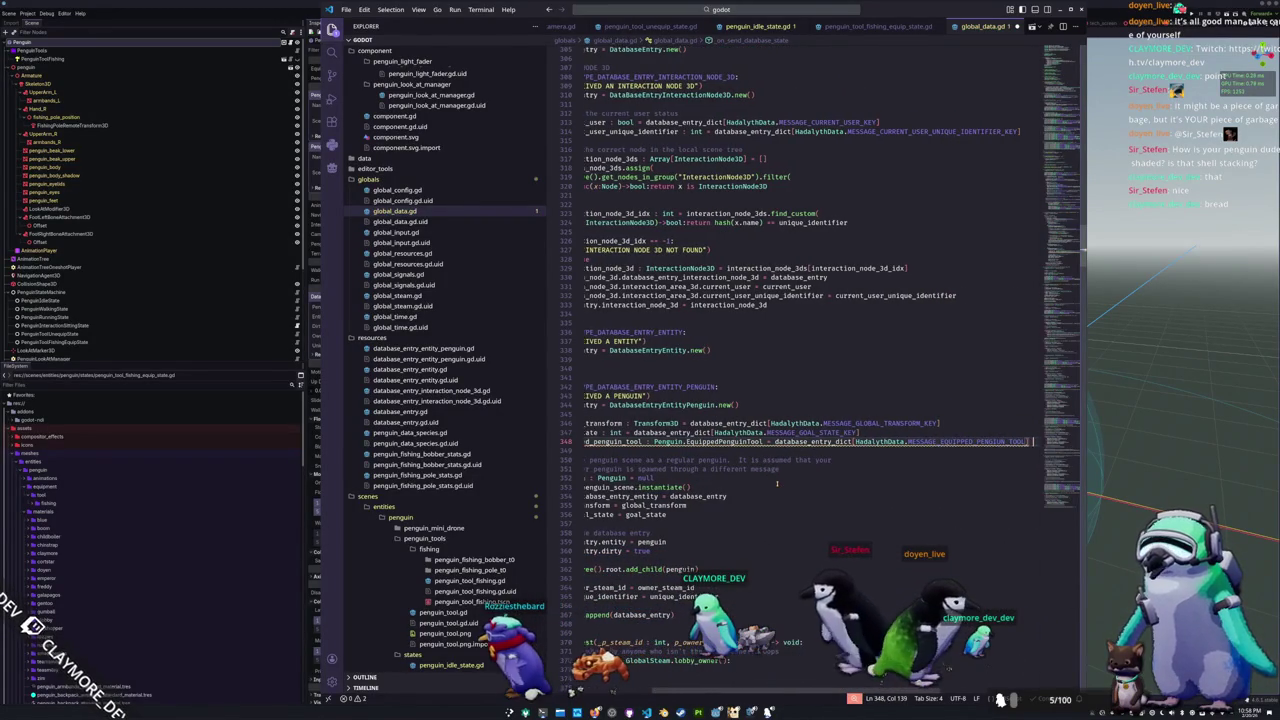
pyautogui.write(' as Penguin.Equi')
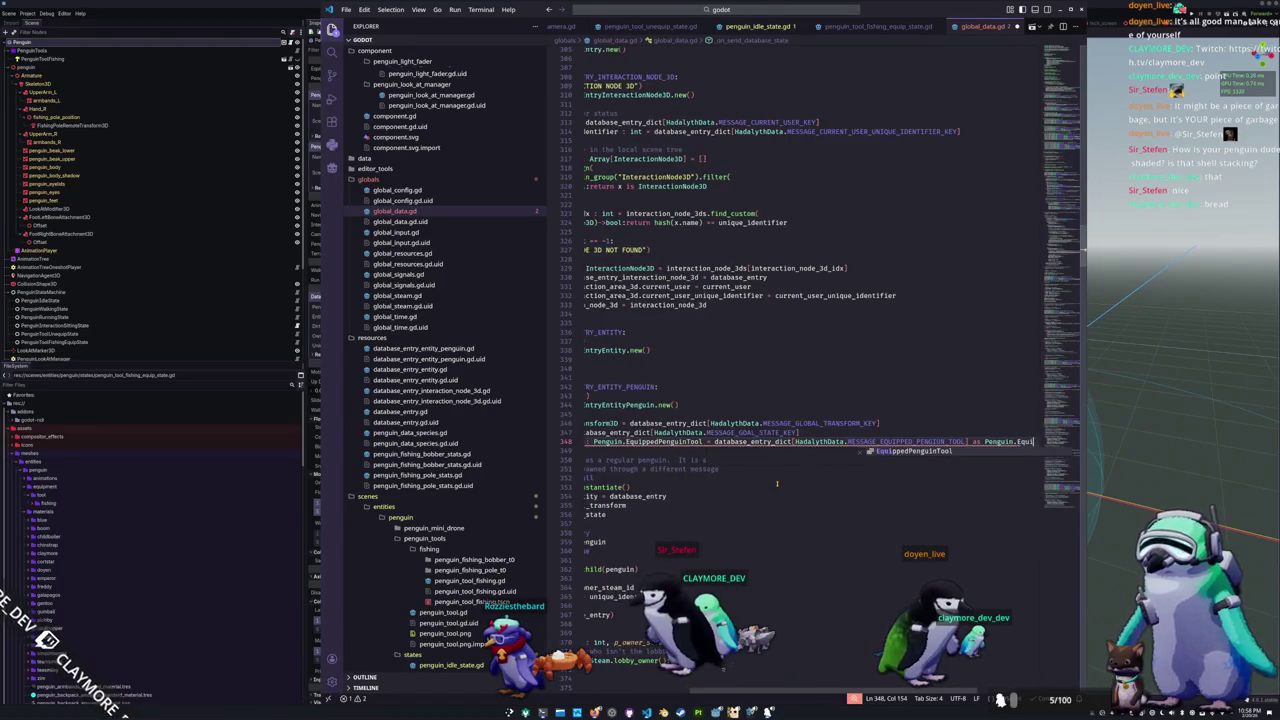
pyautogui.press('Return')
pyautogui.press('Down')
pyautogui.press('Up')
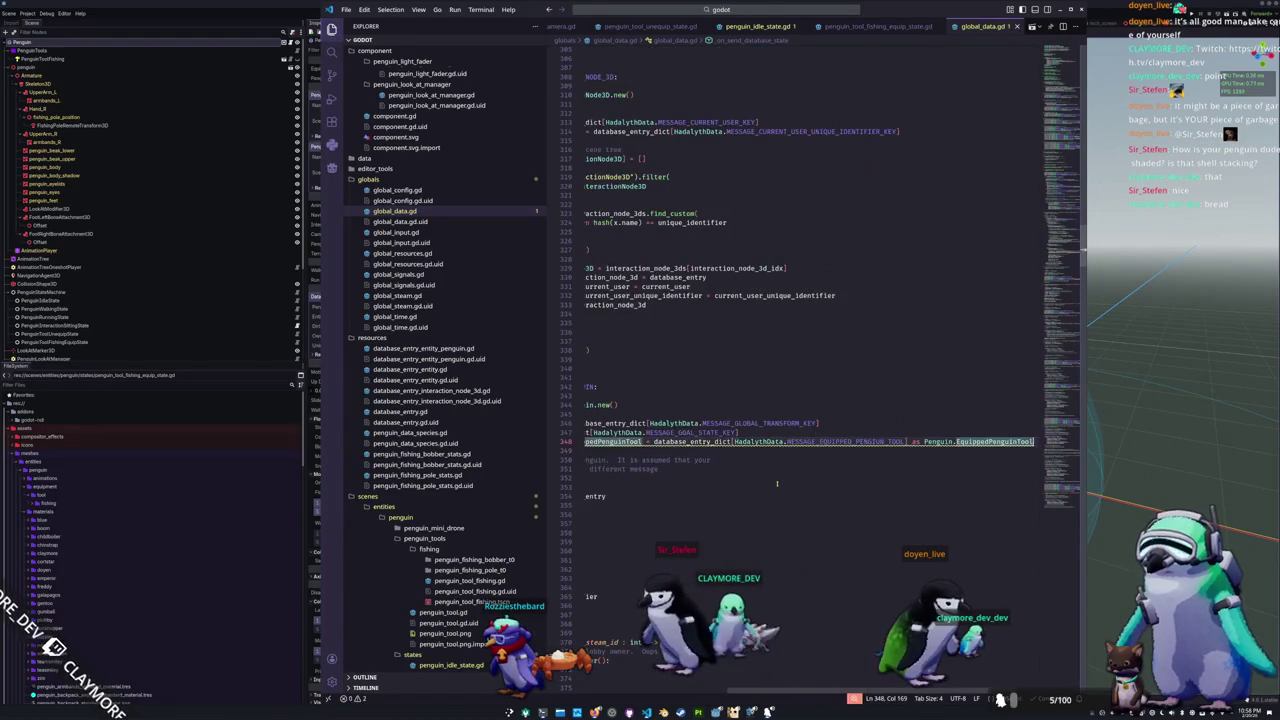
pyautogui.hotkey('ctrl', 'Left')
pyautogui.hotkey('ctrl', 'Left')
pyautogui.hotkey('ctrl', 'Left')
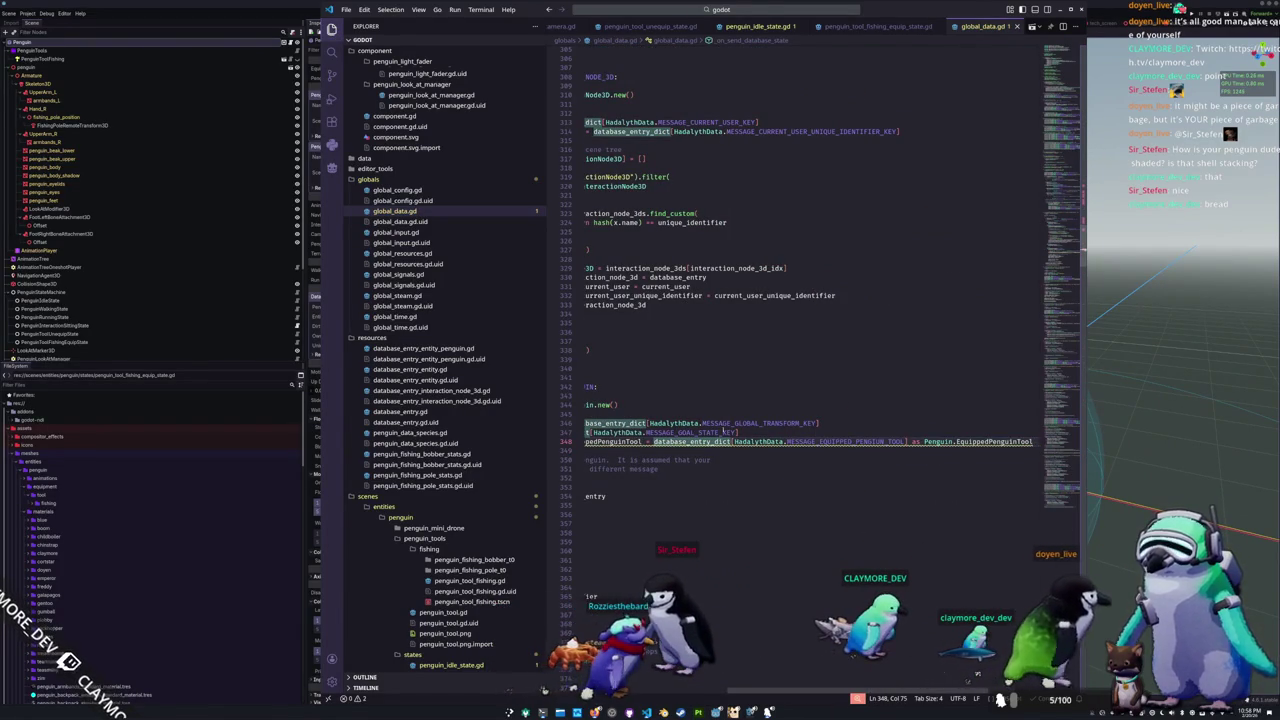
pyautogui.moveTo(977, 443)
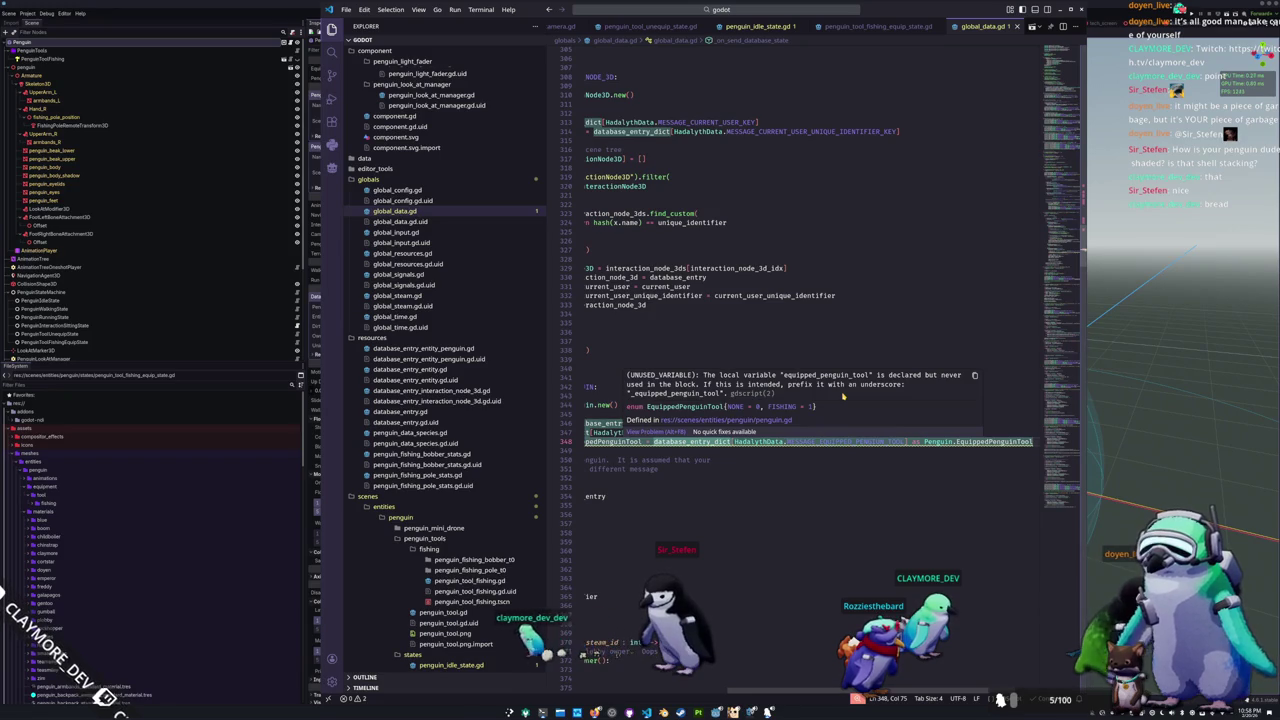
pyautogui.click(918, 450)
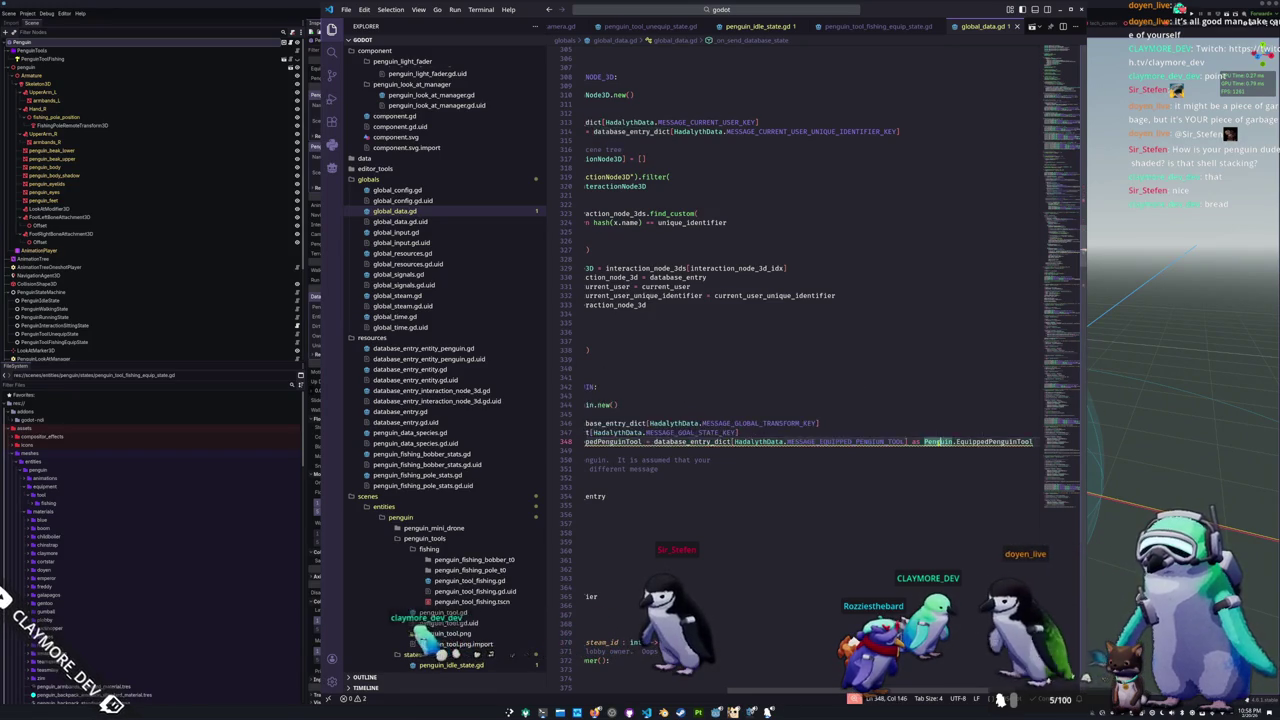
# Step: Add 'penguin.equipped_penguin_tool = equipped_penguin_tool' after the goal_state assignment
pyautogui.click(731, 441)
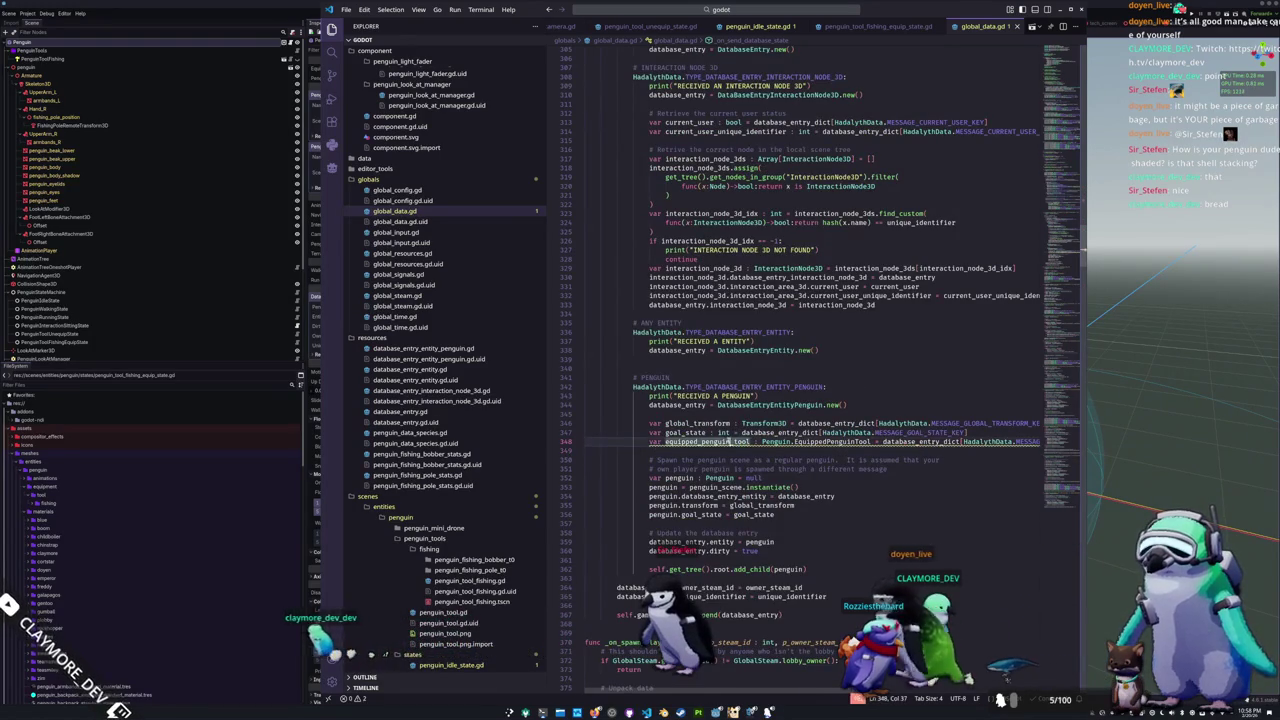
pyautogui.click(786, 517)
pyautogui.press('Return')
pyautogui.write('penguin.equipped_penguin_tool = ')
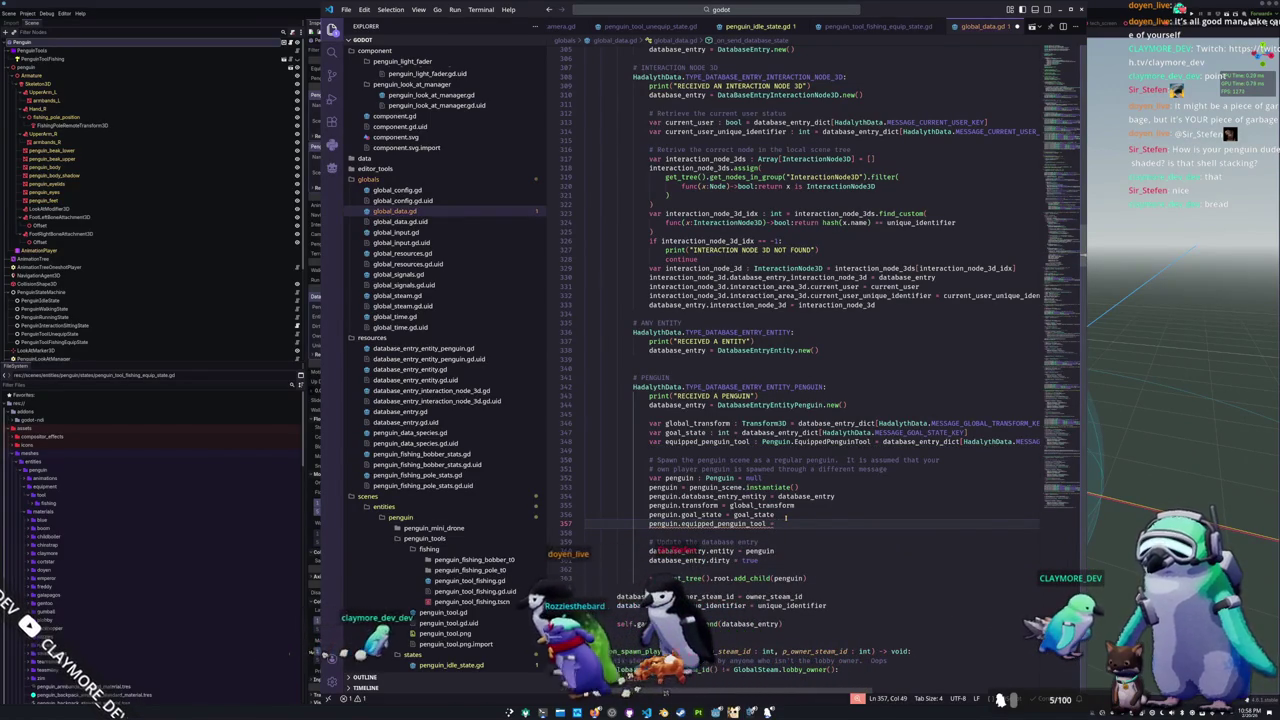
pyautogui.write('equipped_penguin_tool')
pyautogui.press('Down')
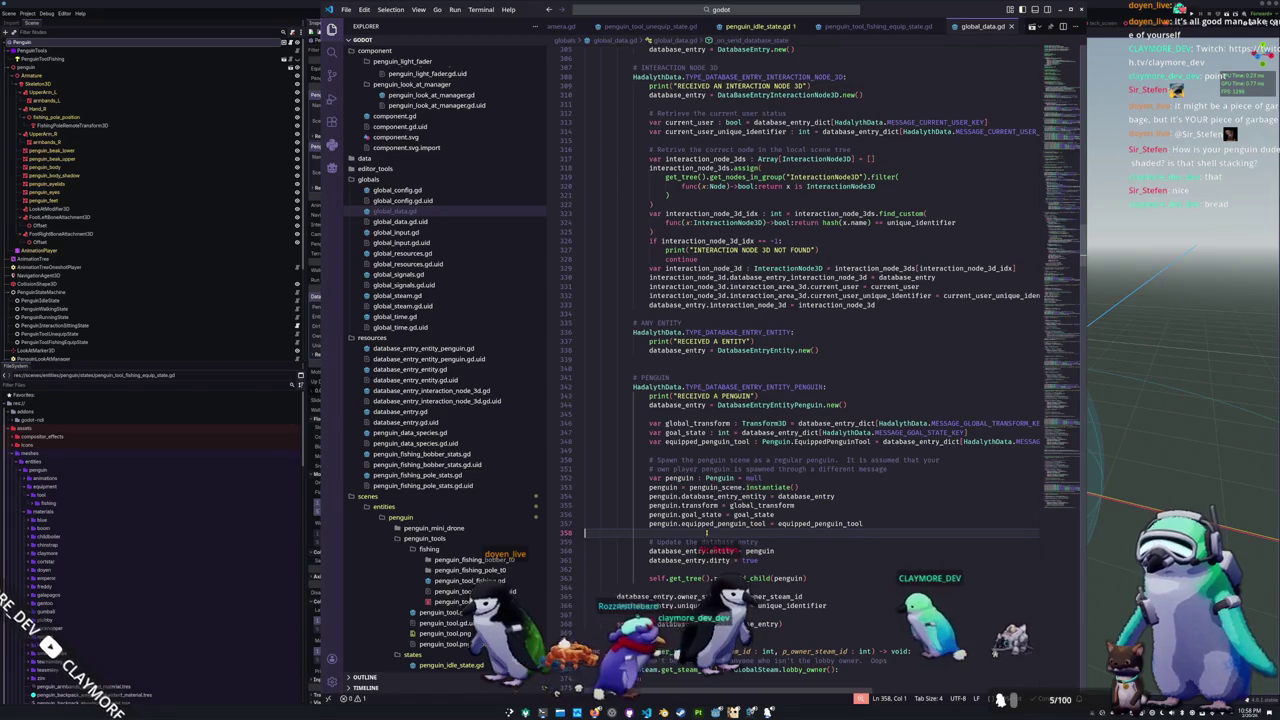
# Step: Jump to the equipped_penguin_tool declaration in penguin.gd
pyautogui.moveTo(722, 525)
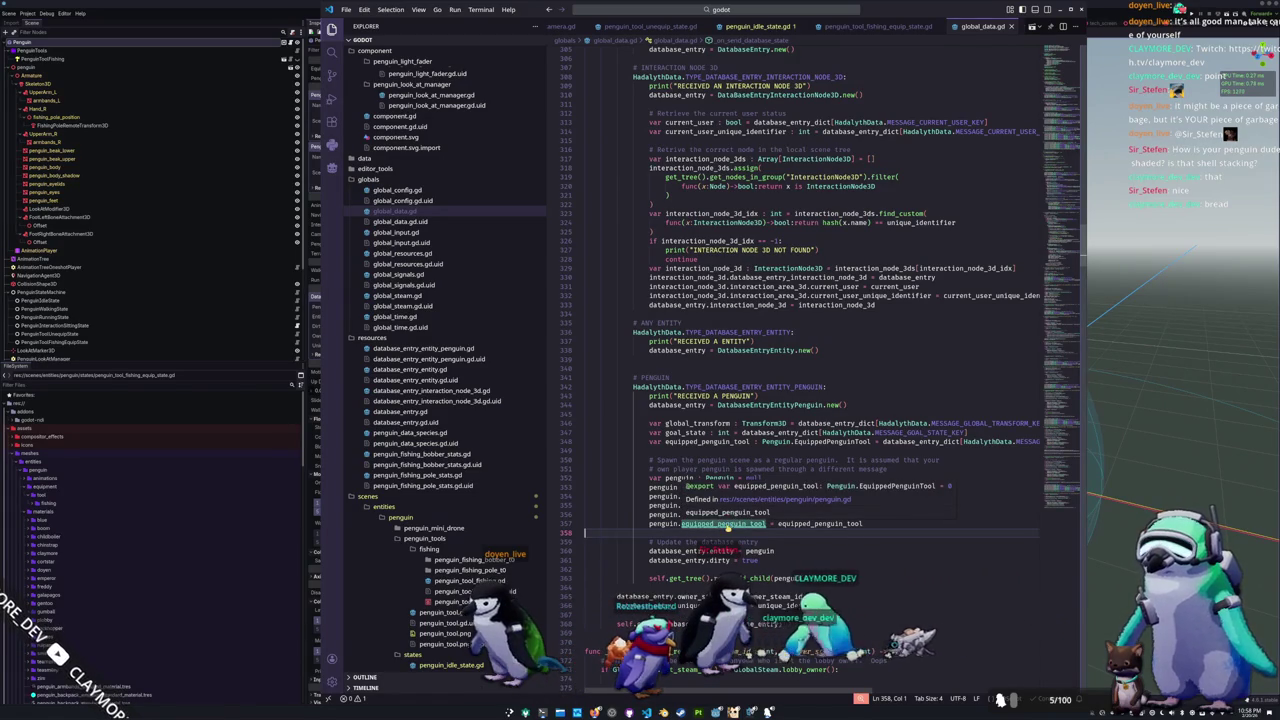
pyautogui.keyDown('ctrl'); pyautogui.click(722, 525); pyautogui.keyUp('ctrl')
pyautogui.click(628, 177)
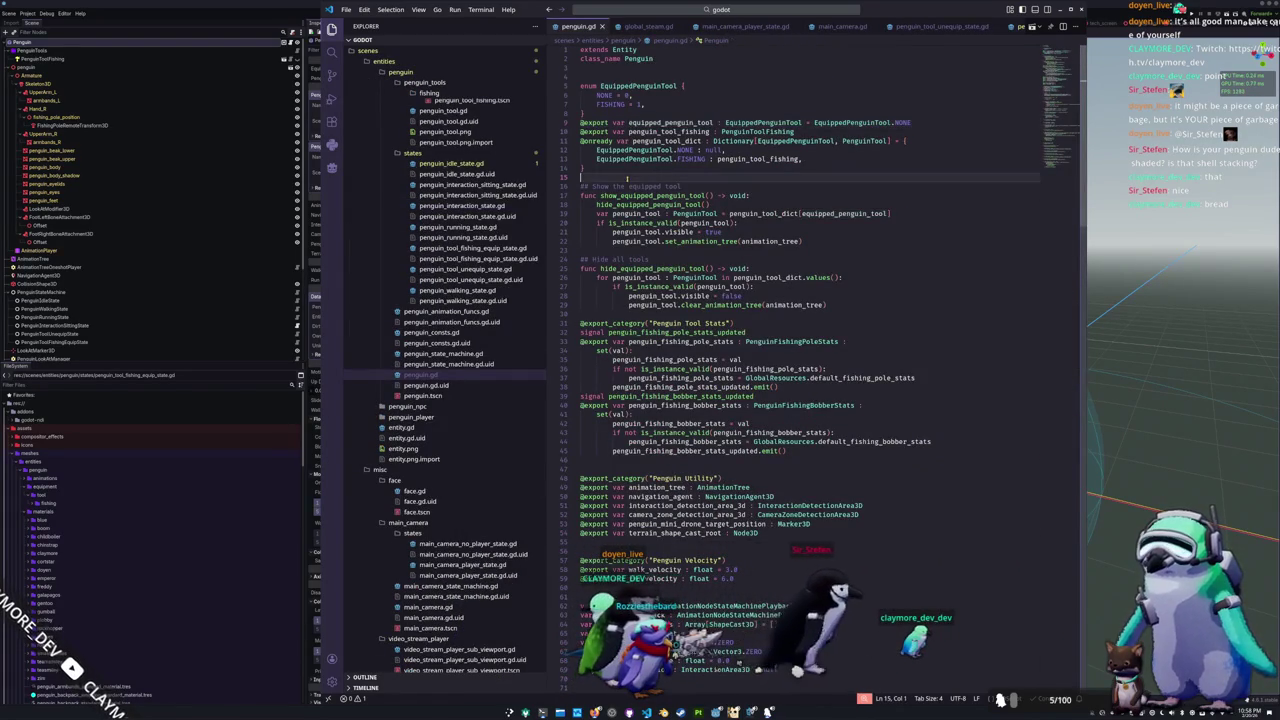
# Step: Add a new line inside penguin.gd's _ready function, save it, and switch to the Rust project
pyautogui.click(630, 314)
pyautogui.scroll(-3, 630, 314)
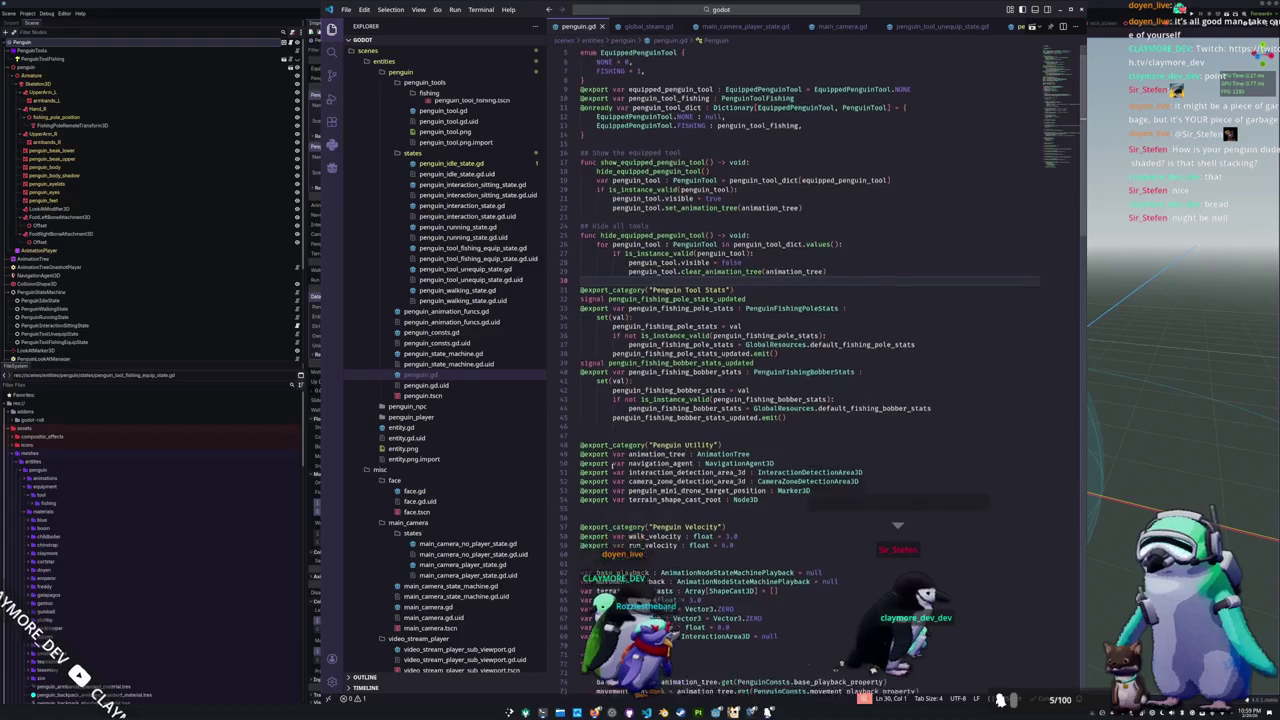
pyautogui.scroll(-2, 810, 360)
pyautogui.click(582, 557)
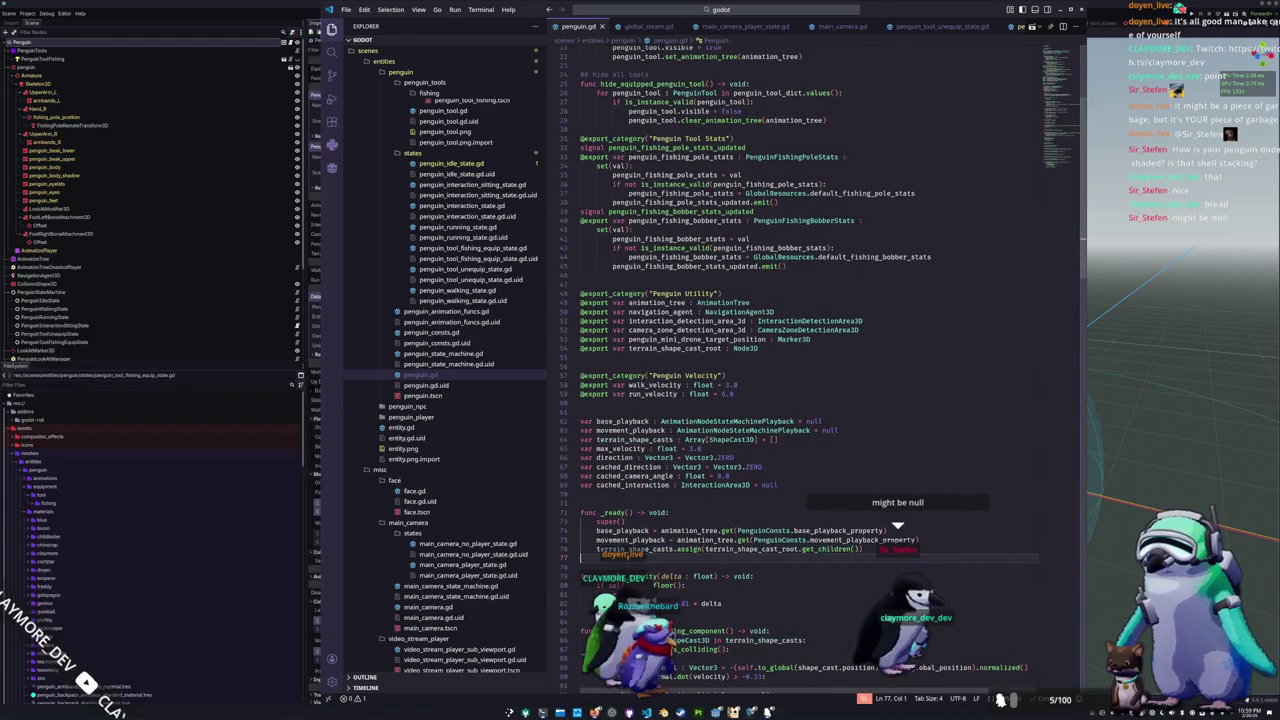
pyautogui.press('Return')
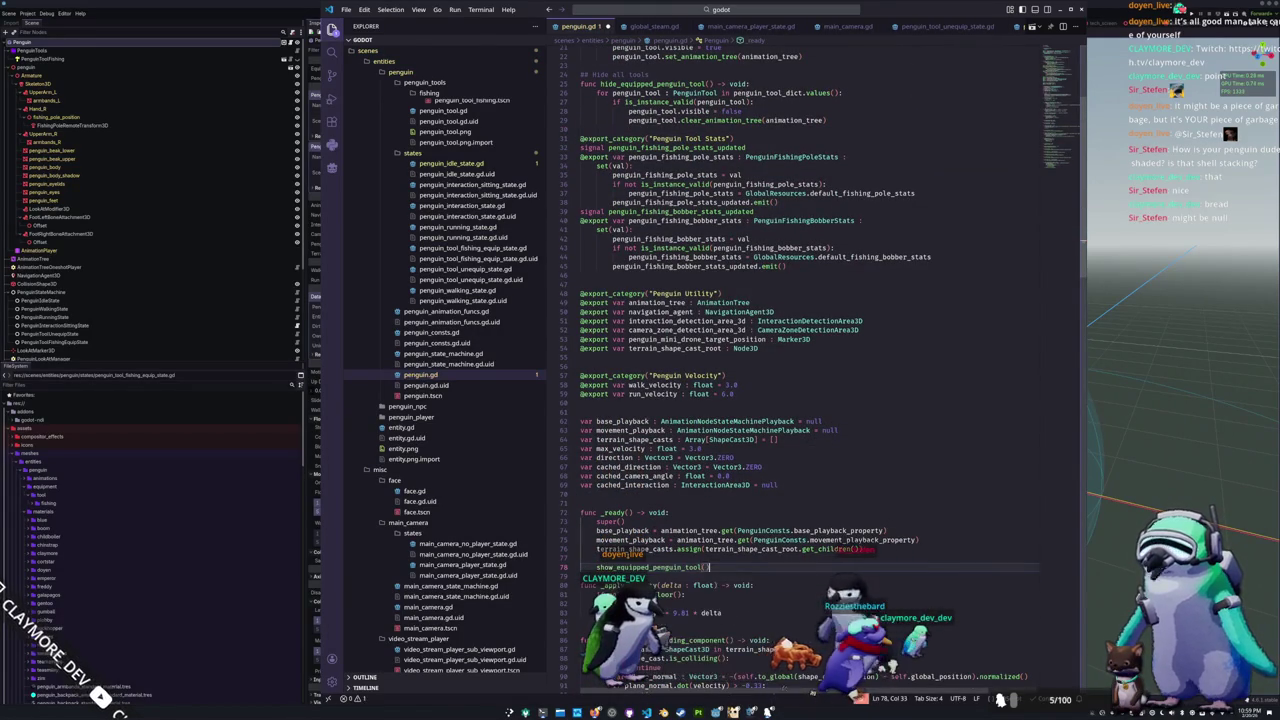
pyautogui.hotkey('ctrl', 's')
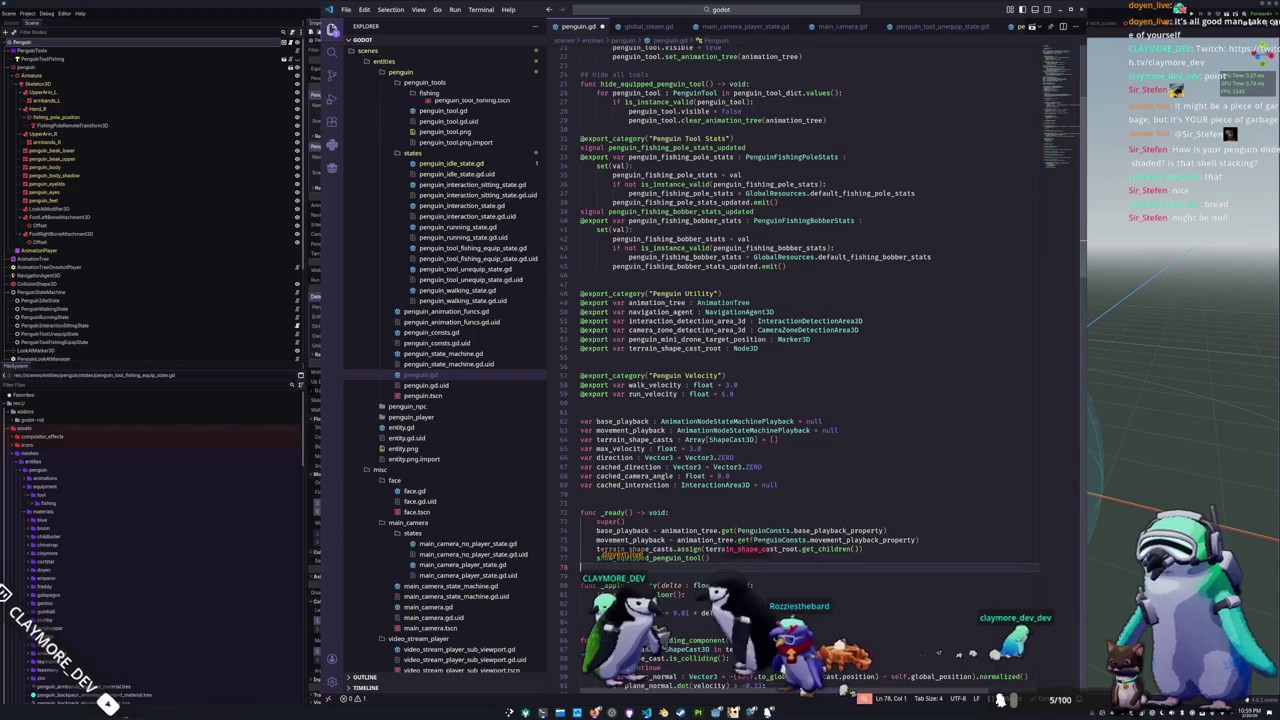
pyautogui.hotkey('alt', 'Tab')
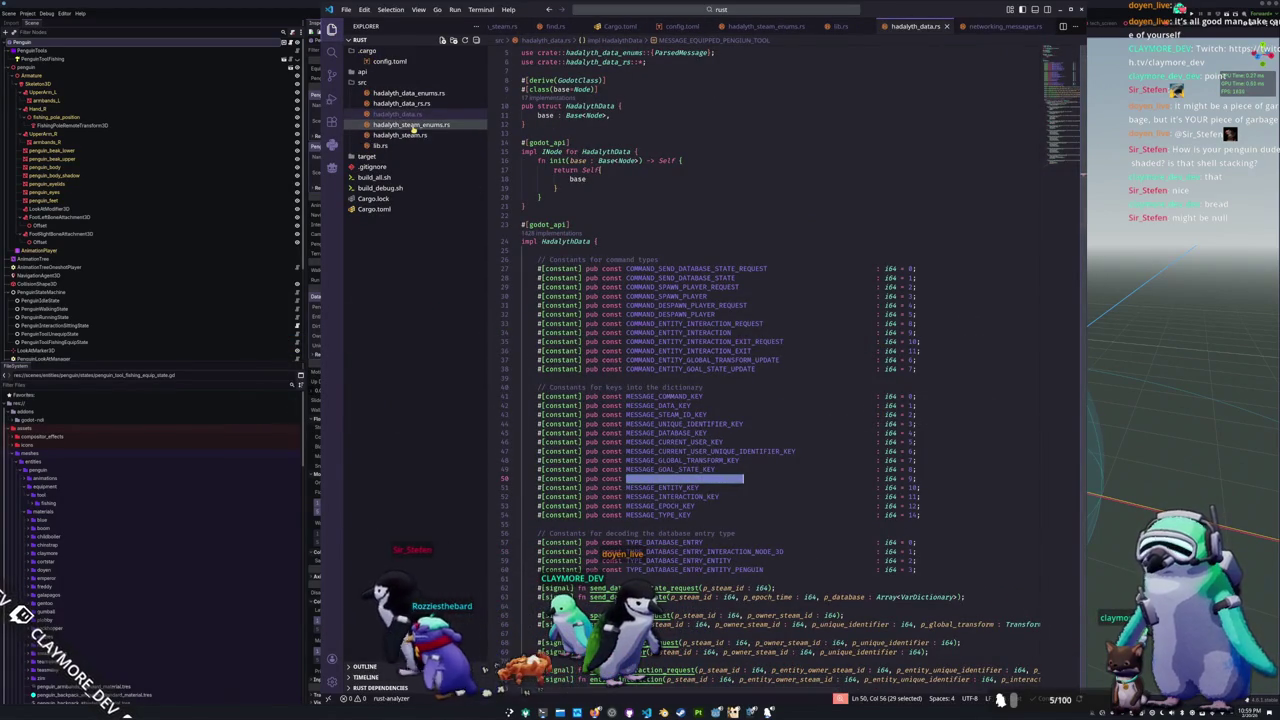
# Step: Find the spot after the goal state entry in hadalyth_data.rs's penguin case
pyautogui.click(408, 124)
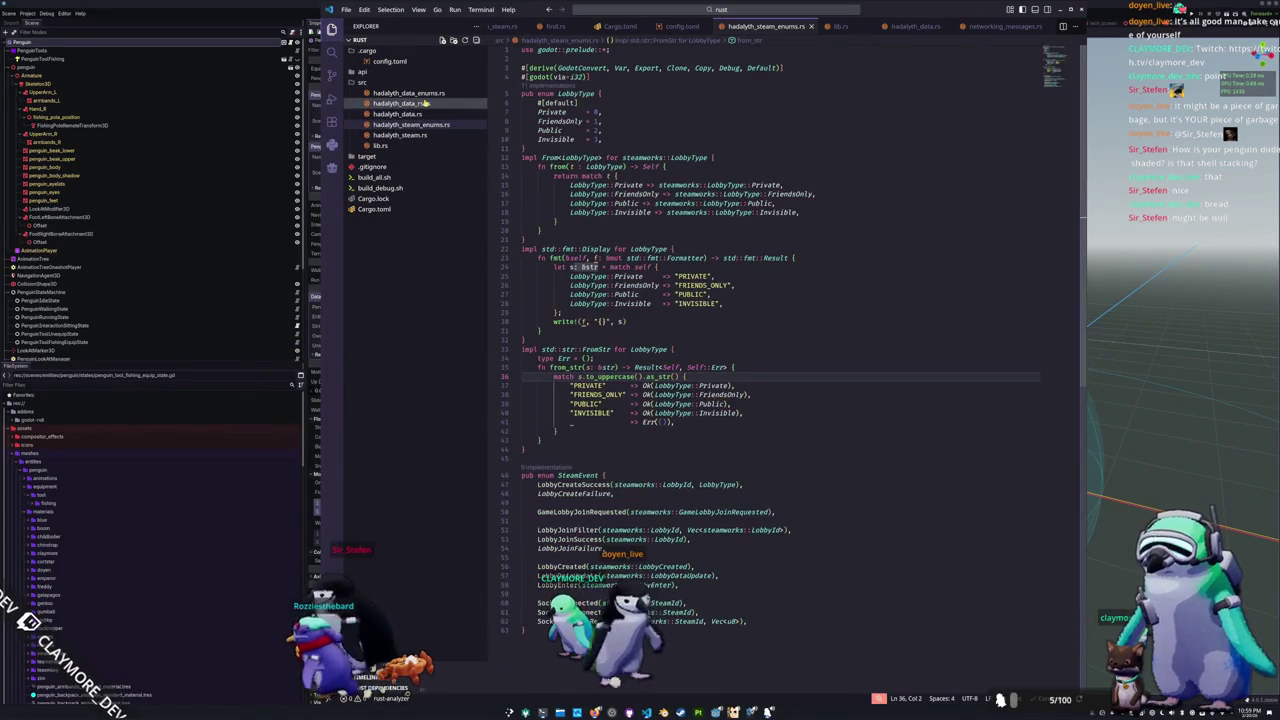
pyautogui.click(400, 103)
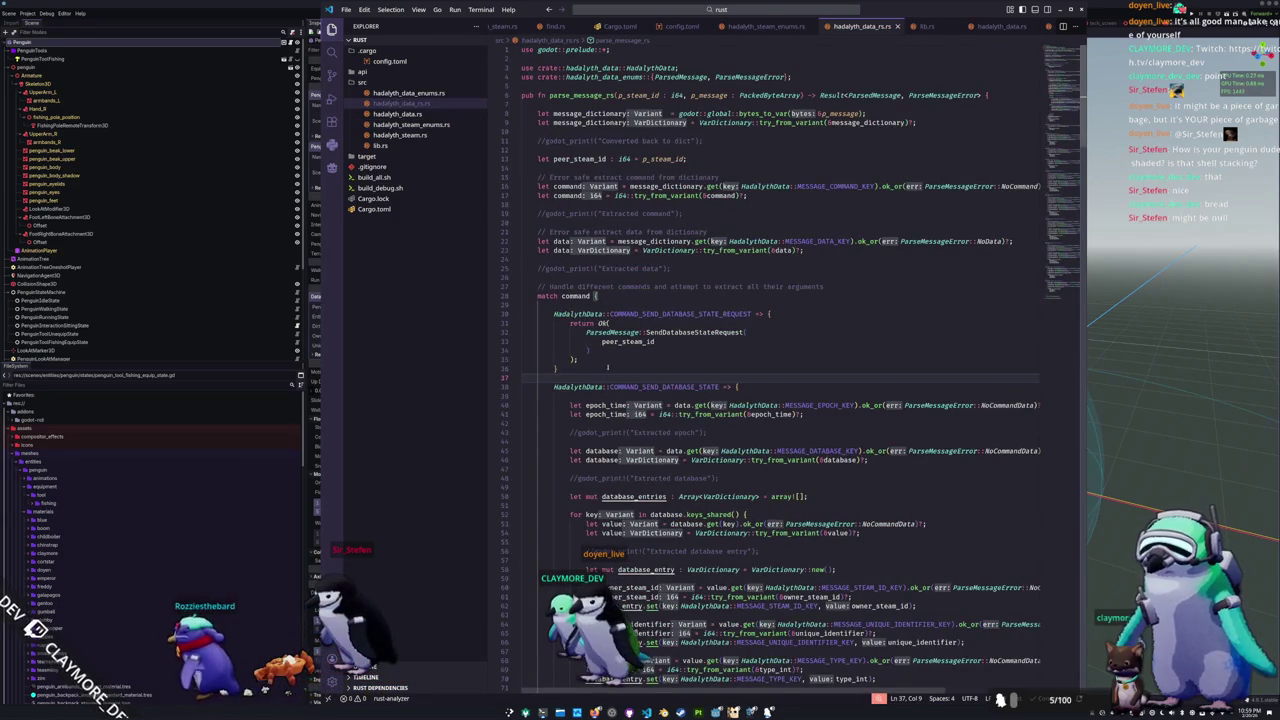
pyautogui.scroll(-5, 590, 375)
pyautogui.click(586, 455)
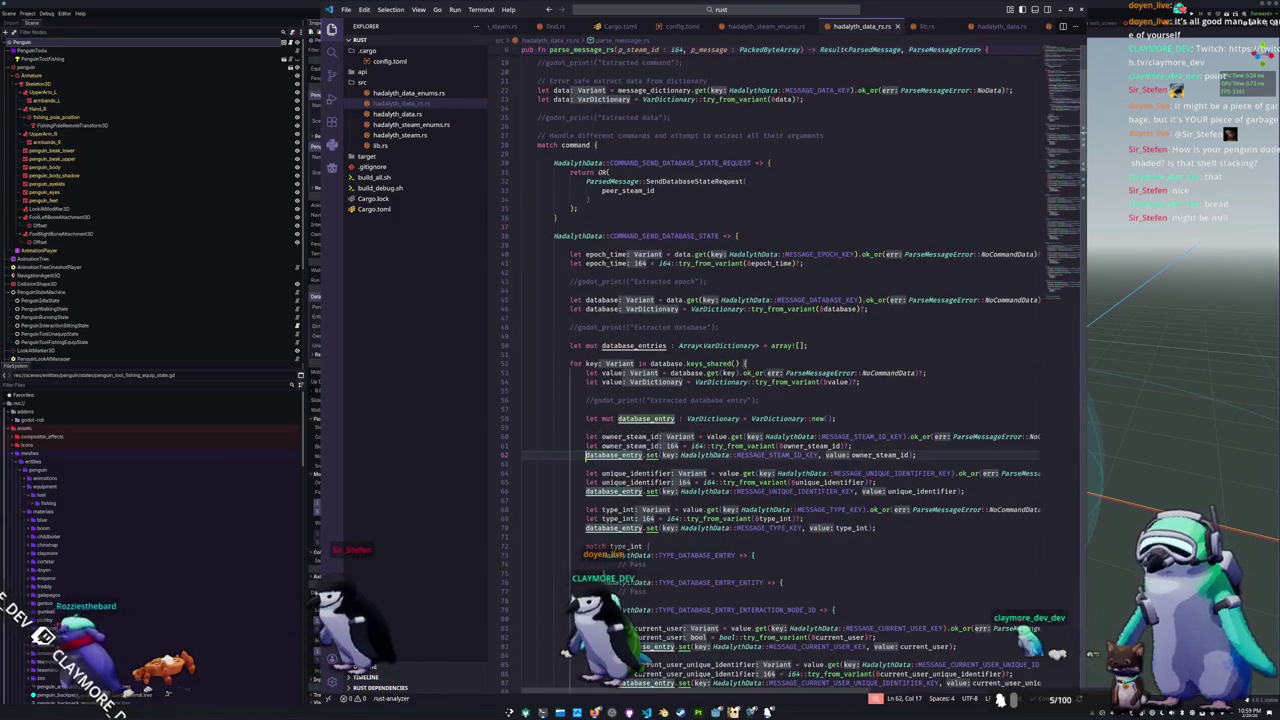
pyautogui.scroll(5, 590, 410)
pyautogui.click(592, 407)
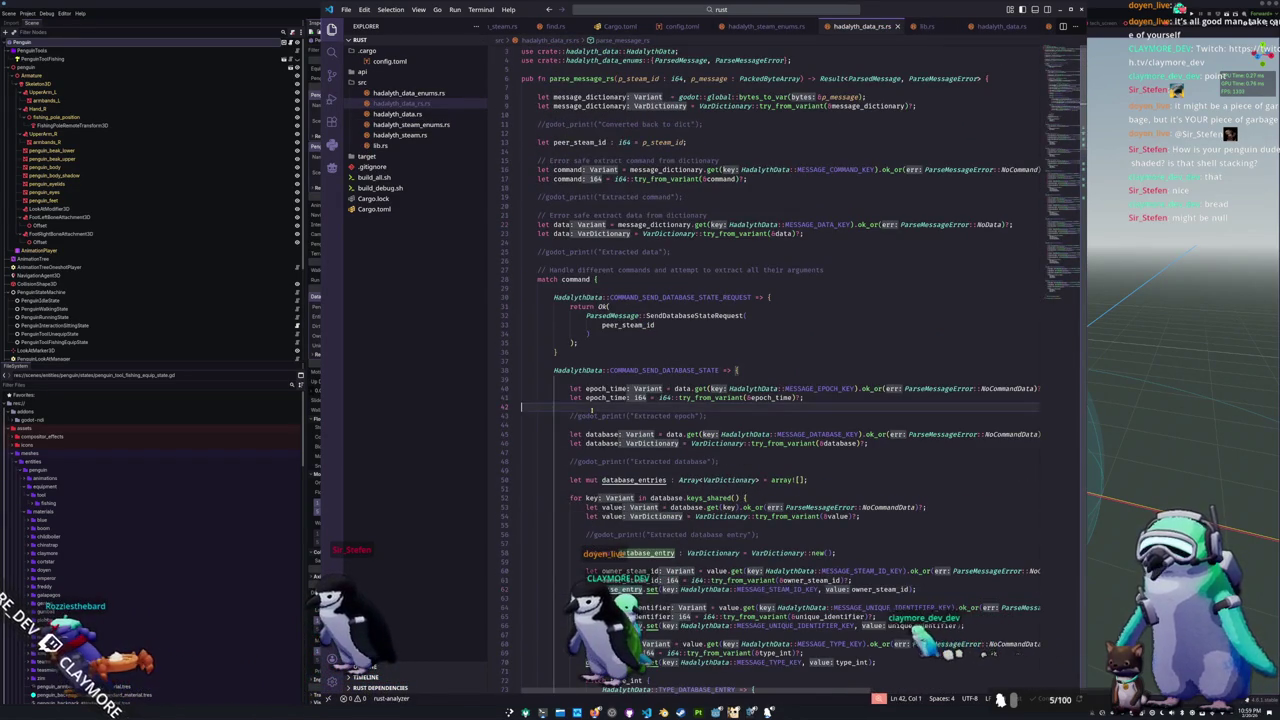
pyautogui.doubleClick(589, 416)
pyautogui.scroll(-10, 590, 418)
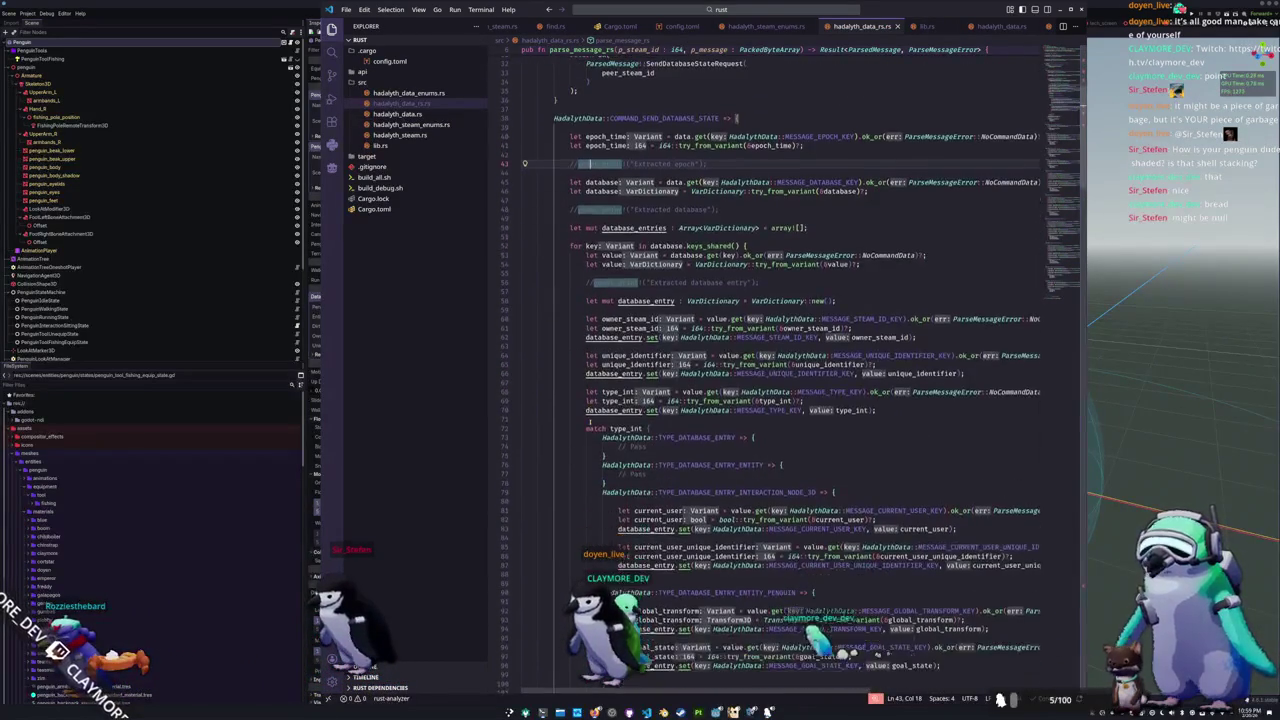
pyautogui.scroll(-2, 590, 421)
pyautogui.click(637, 540)
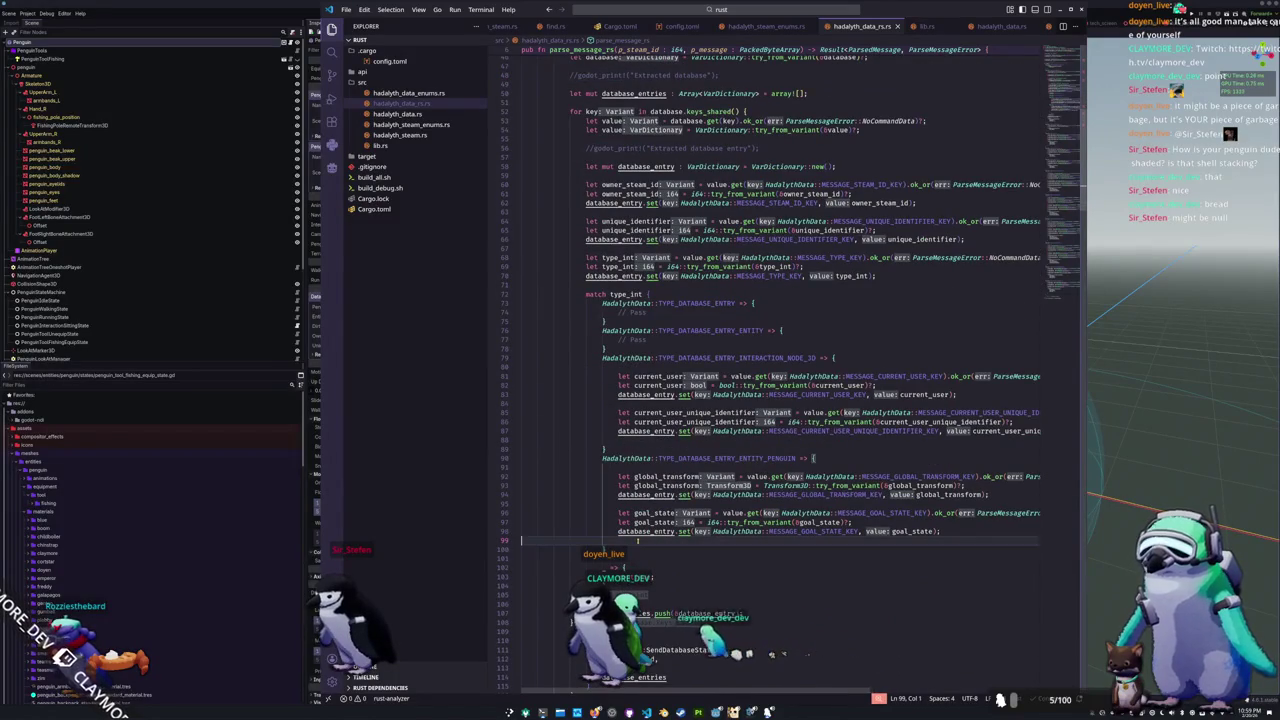
# Step: Add 'let equipped_penguin_tool = value.get(...)', failing with ParseMessageError::NoCommandData
pyautogui.press('Return')
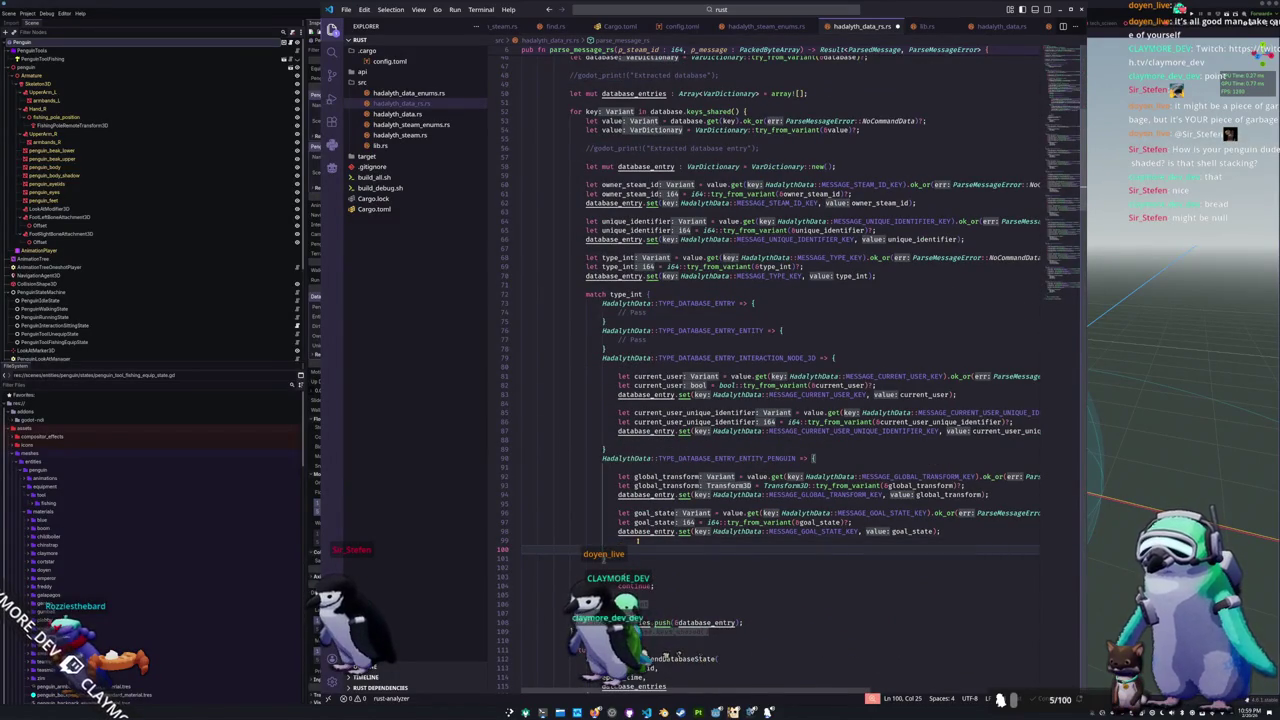
pyautogui.write('let equipped_penguin_tool_')
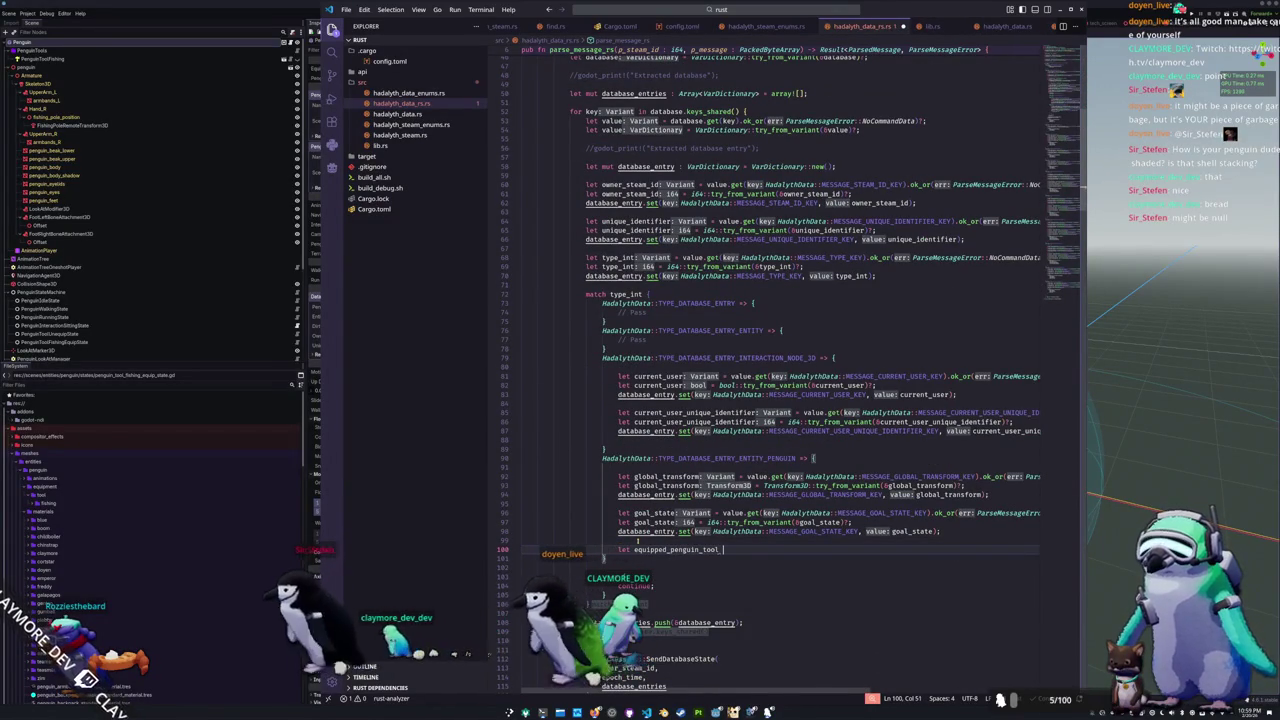
pyautogui.press('BackSpace')
pyautogui.write(' = value.')
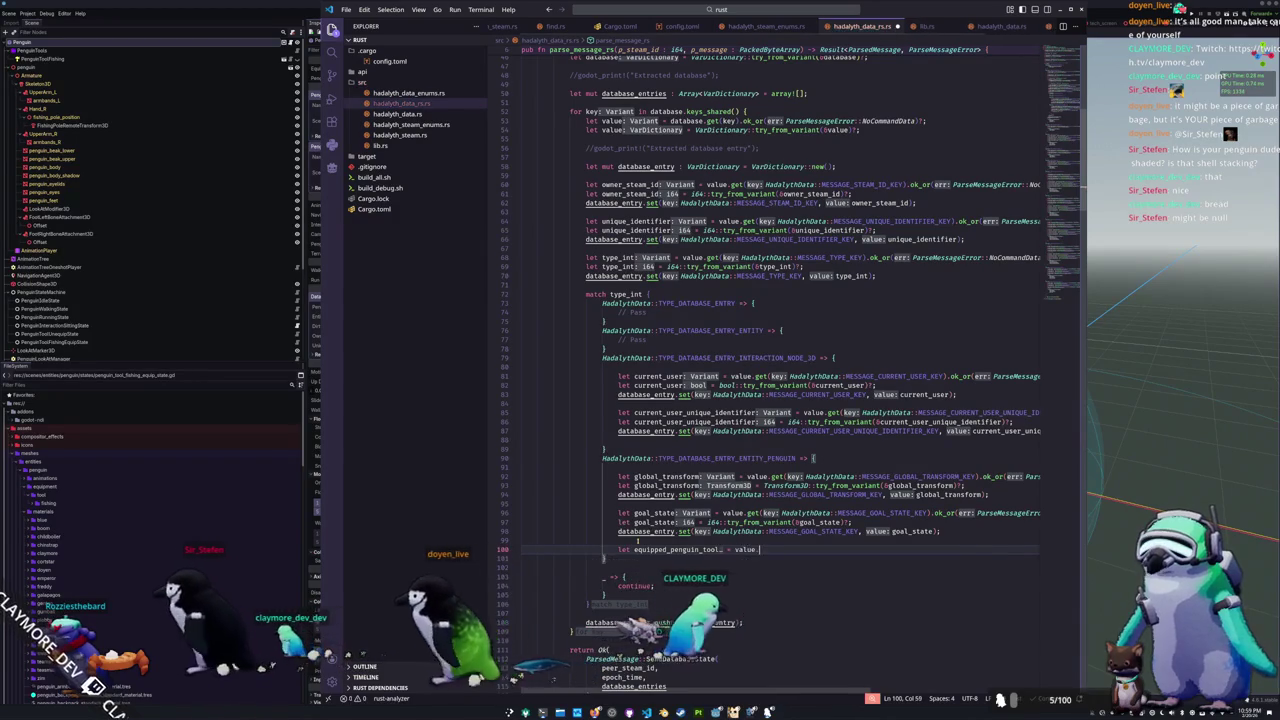
pyautogui.write('get(HadalythData::M')
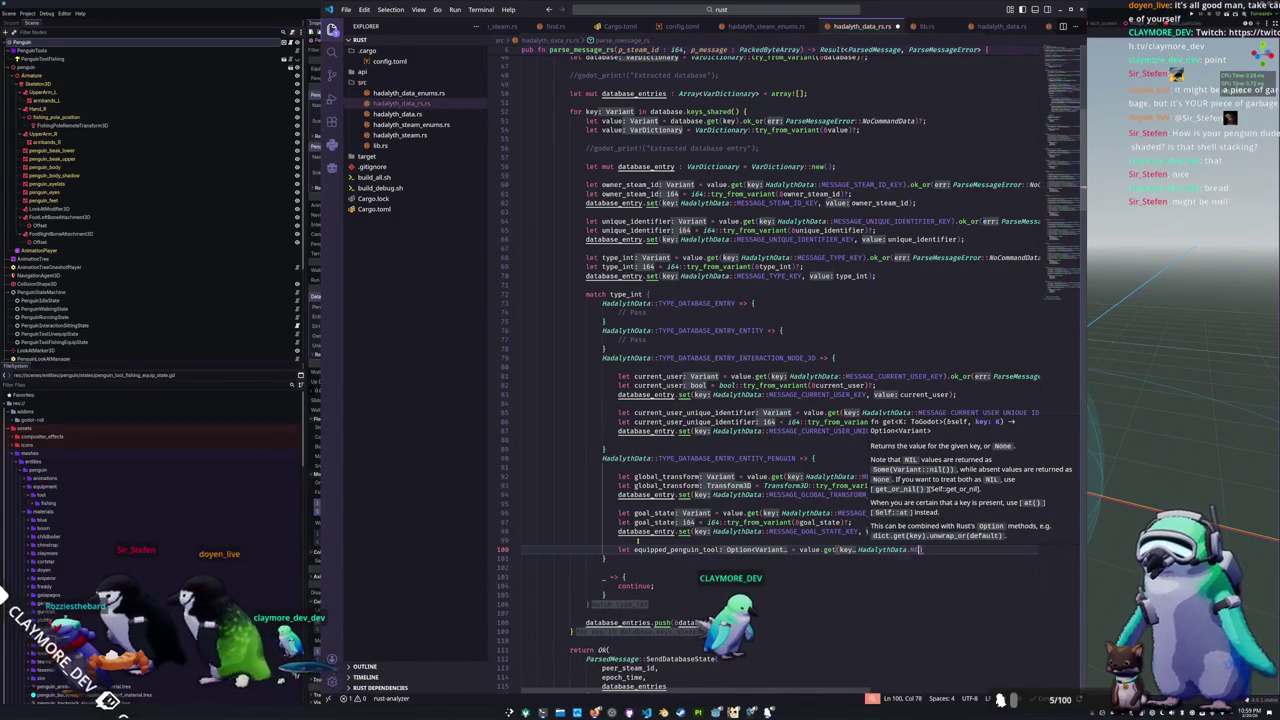
pyautogui.write('ESSAGE_EQUIPPED_PENGUIN_TOOL')
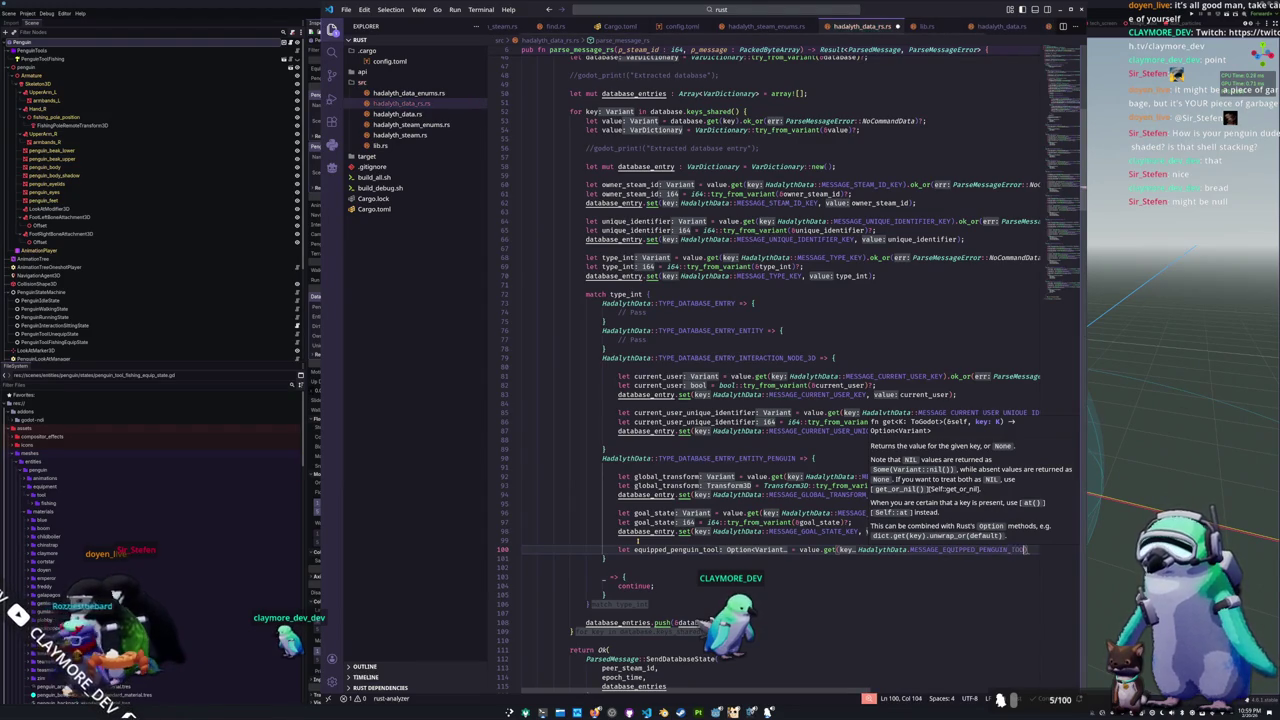
pyautogui.write(').')
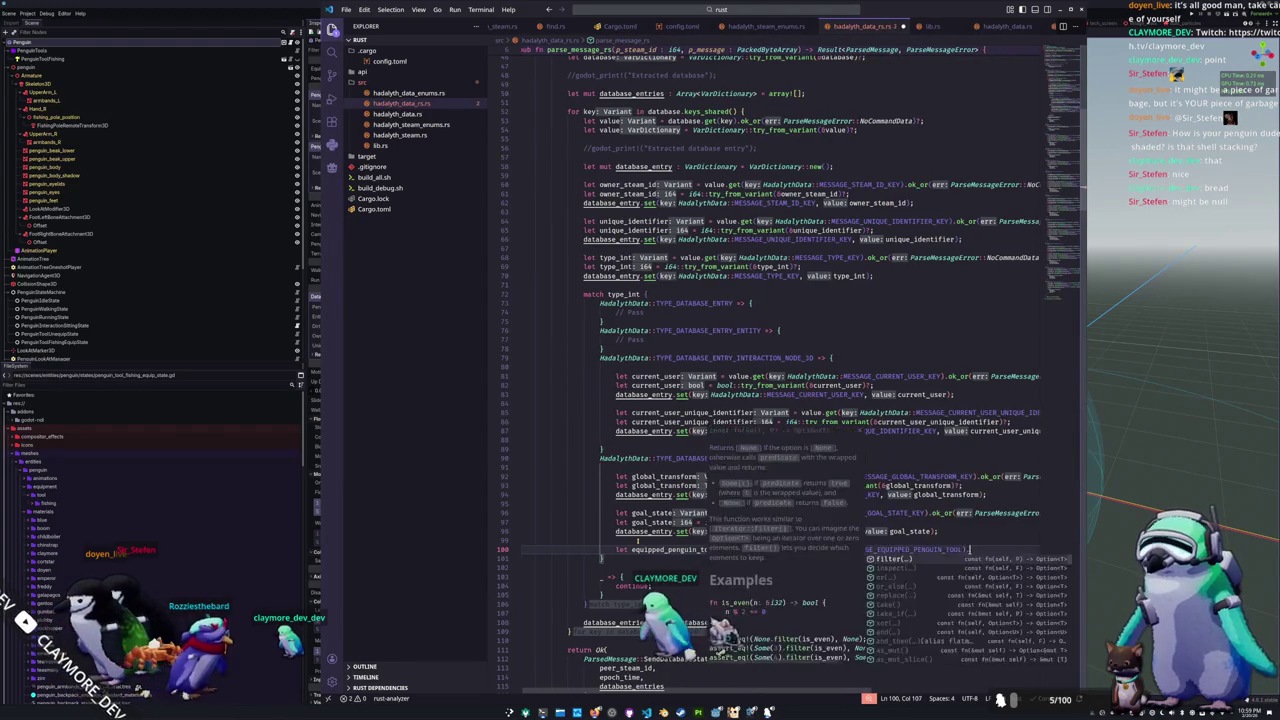
pyautogui.write('ok_')
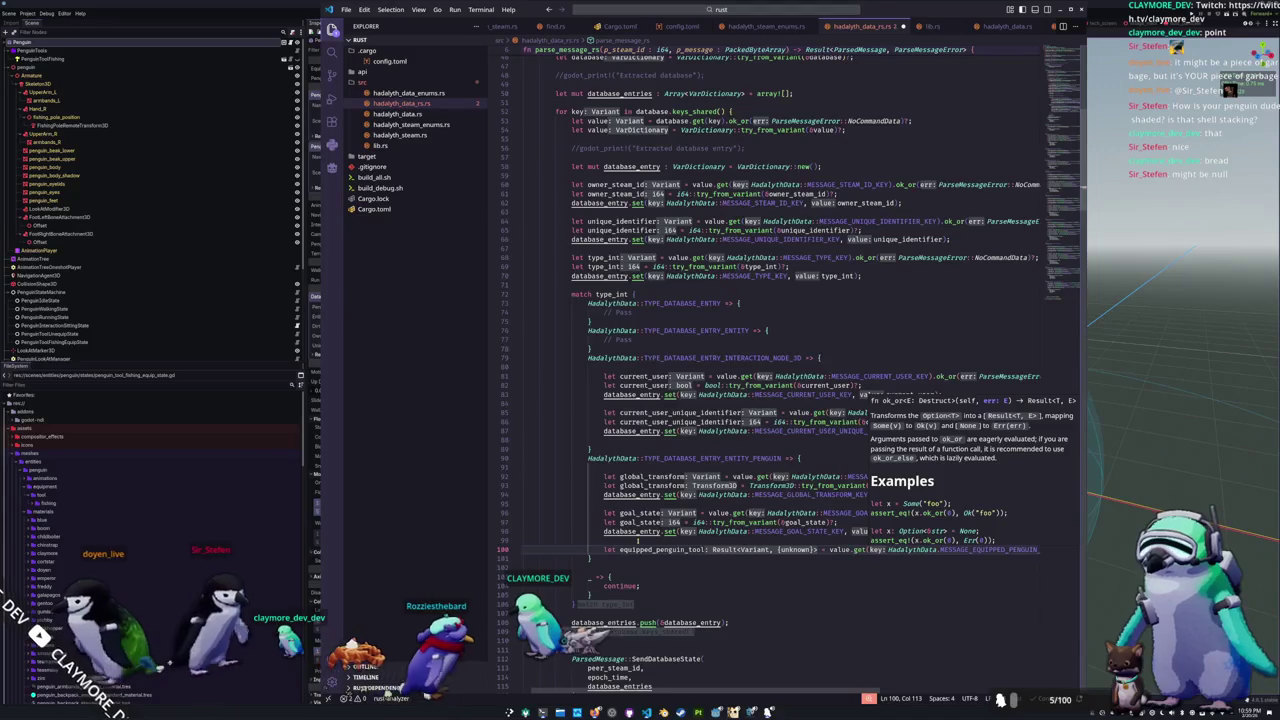
pyautogui.write('or(err: ParseMessageError::')
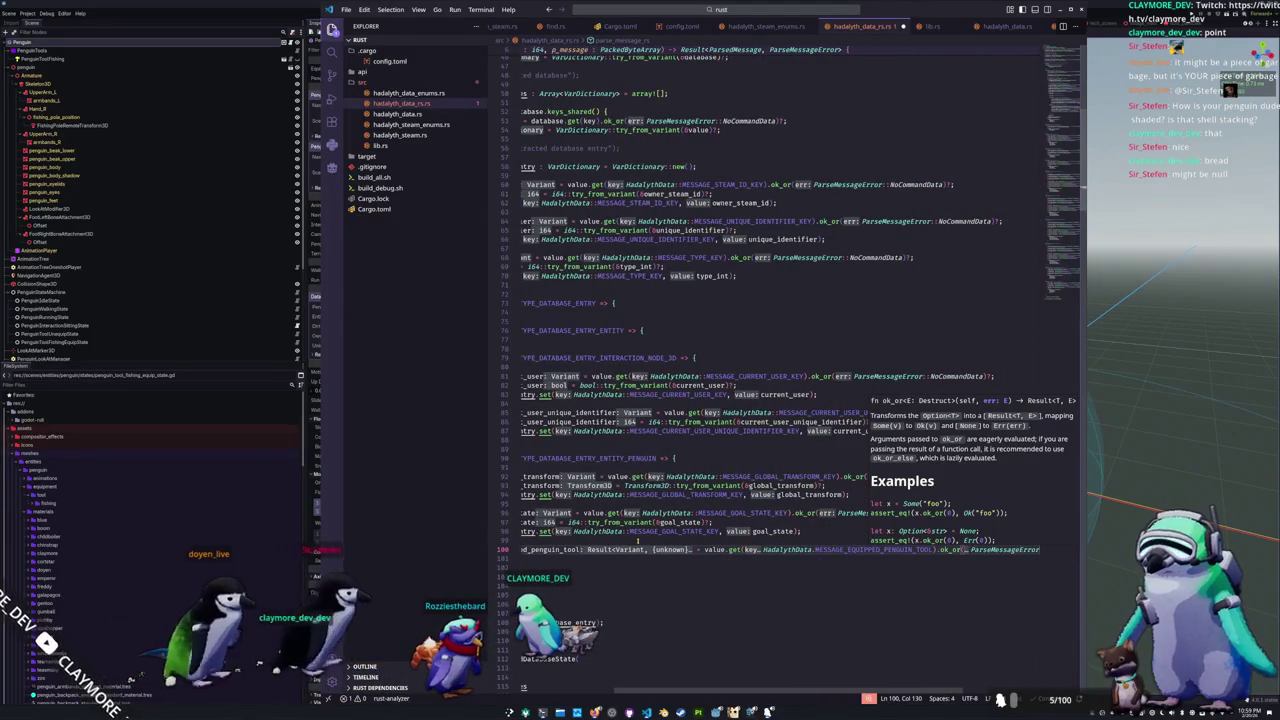
pyautogui.press('Down')
pyautogui.press('Down')
pyautogui.press('Return')
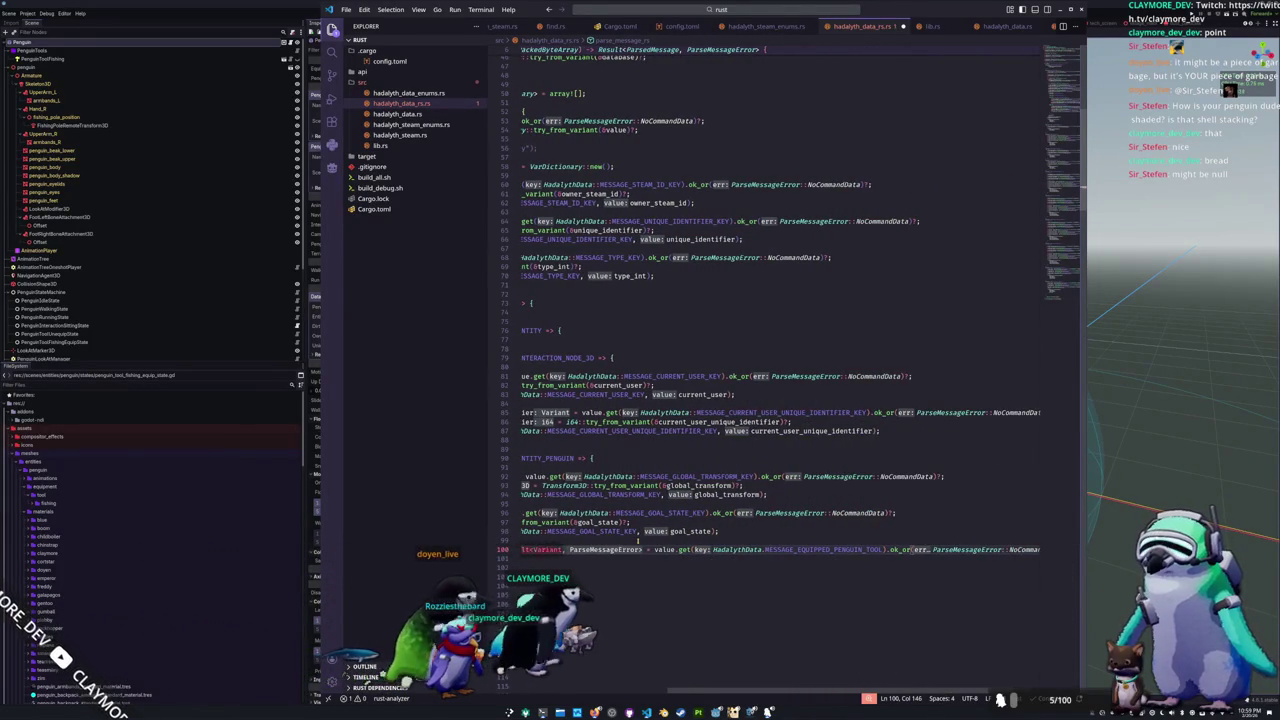
pyautogui.write(')')
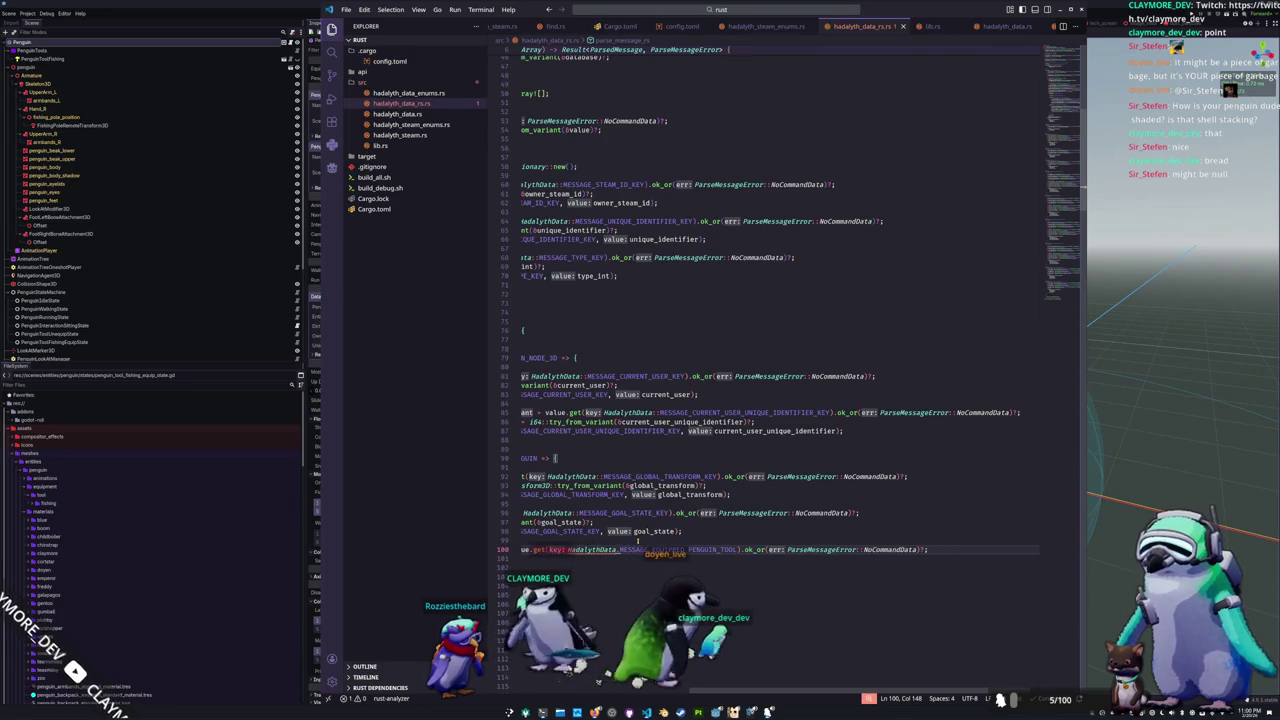
# Step: Complete the key constant as MESSAGE_EQUIPPED_PENGUIN_TOOL and start a new line below
pyautogui.hotkey('ctrl', 'Left')
pyautogui.hotkey('ctrl', 'Left')
pyautogui.hotkey('ctrl', 'Left')
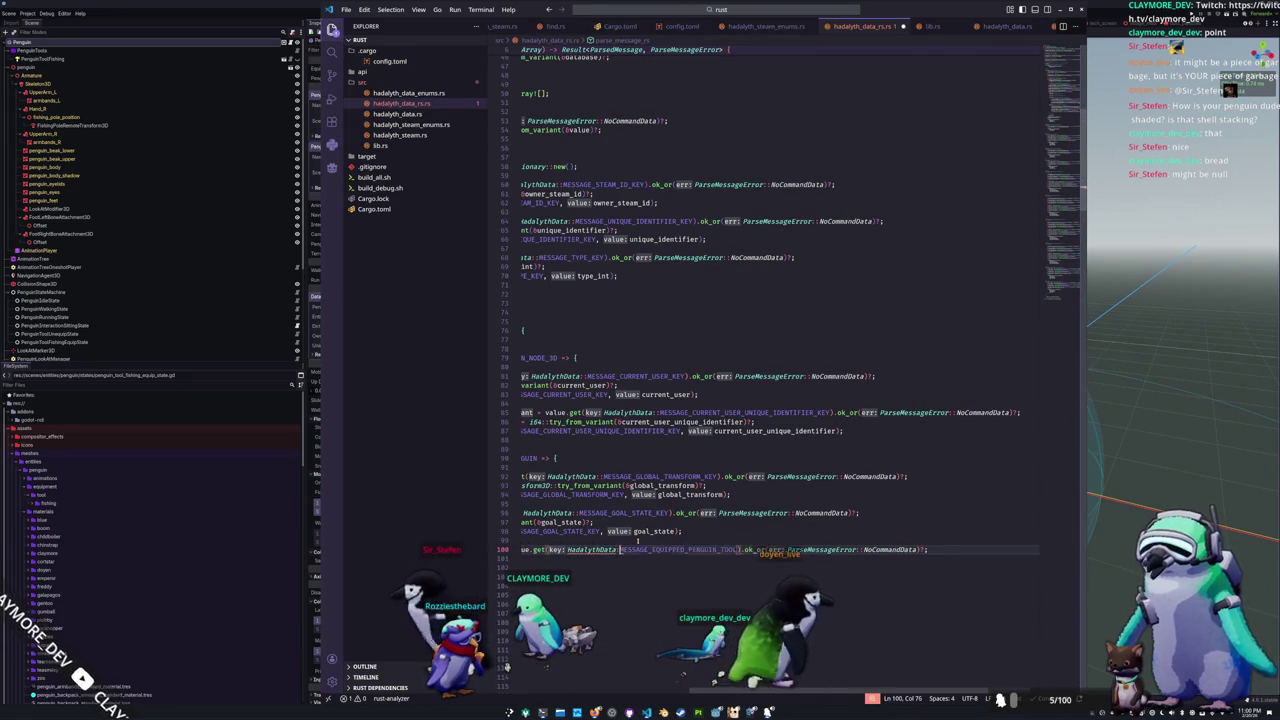
pyautogui.hotkey('ctrl', 'Right')
pyautogui.hotkey('ctrl', 'Right')
pyautogui.hotkey('ctrl', 'Right')
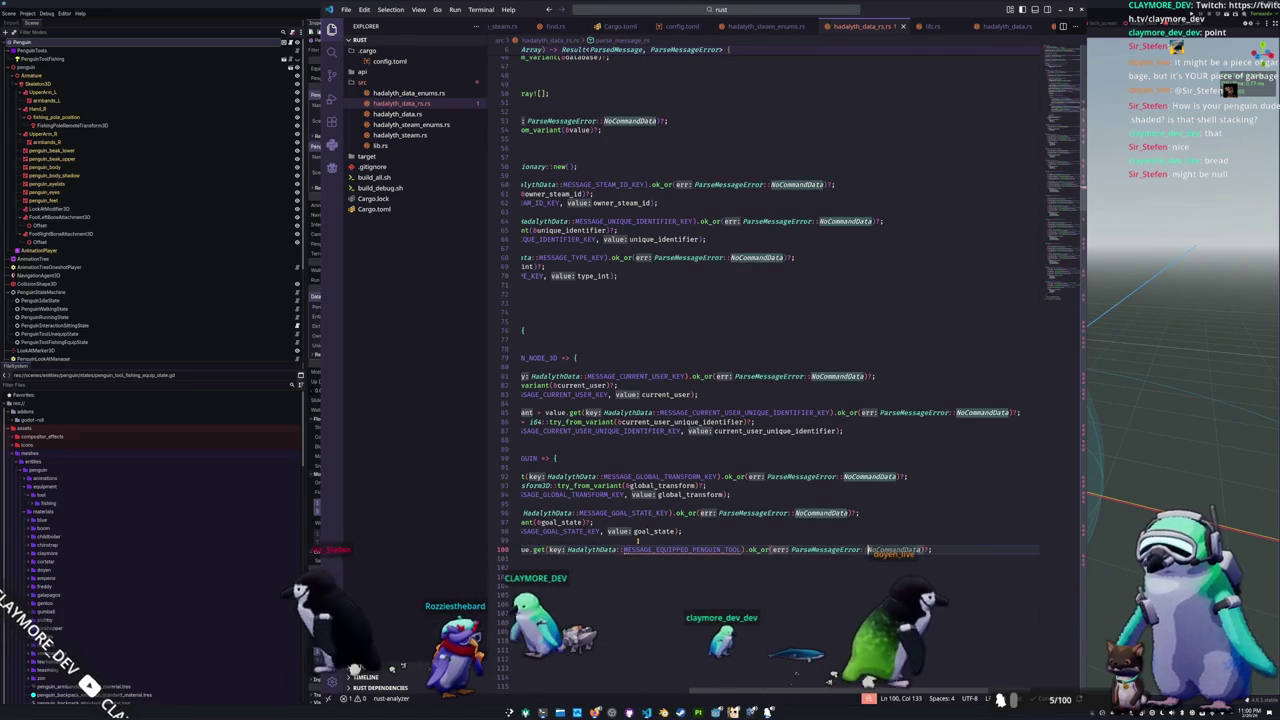
pyautogui.hotkey('ctrl', 'Left')
pyautogui.hotkey('ctrl', 'Left')
pyautogui.hotkey('ctrl', 'Left')
pyautogui.hotkey('ctrl', 'shift', 'Right')
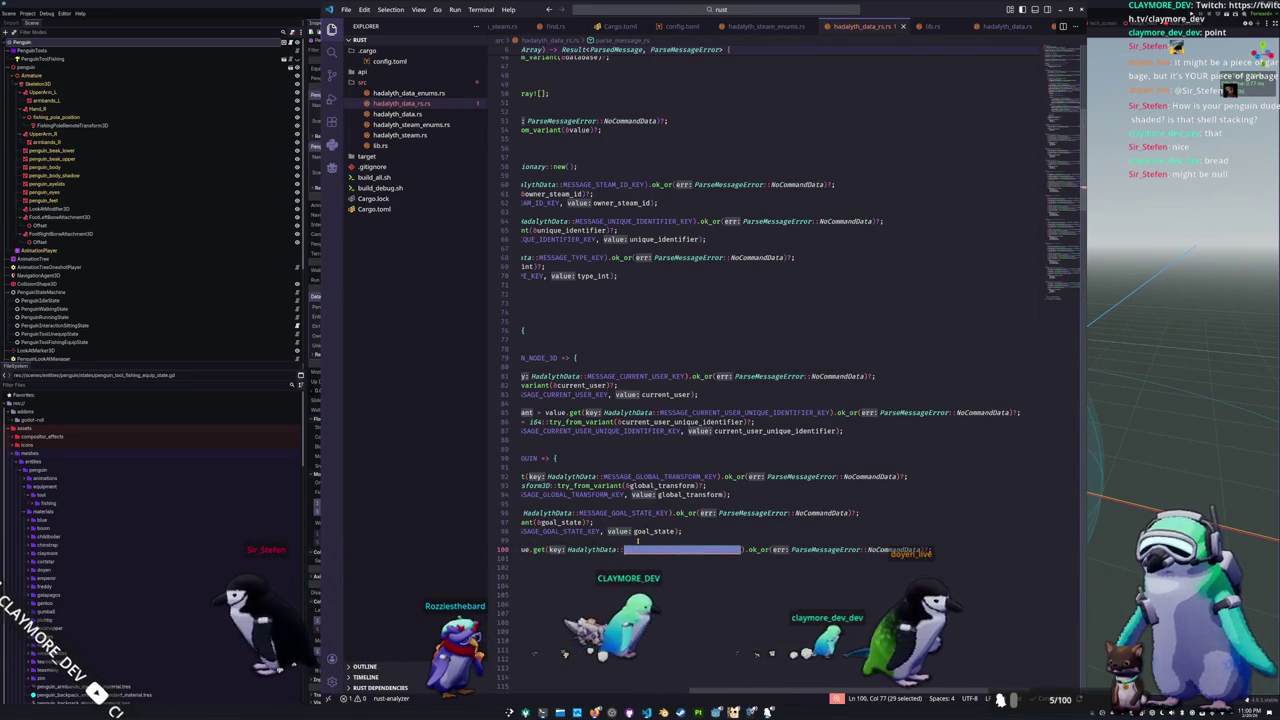
pyautogui.write('MESSAGE_E')
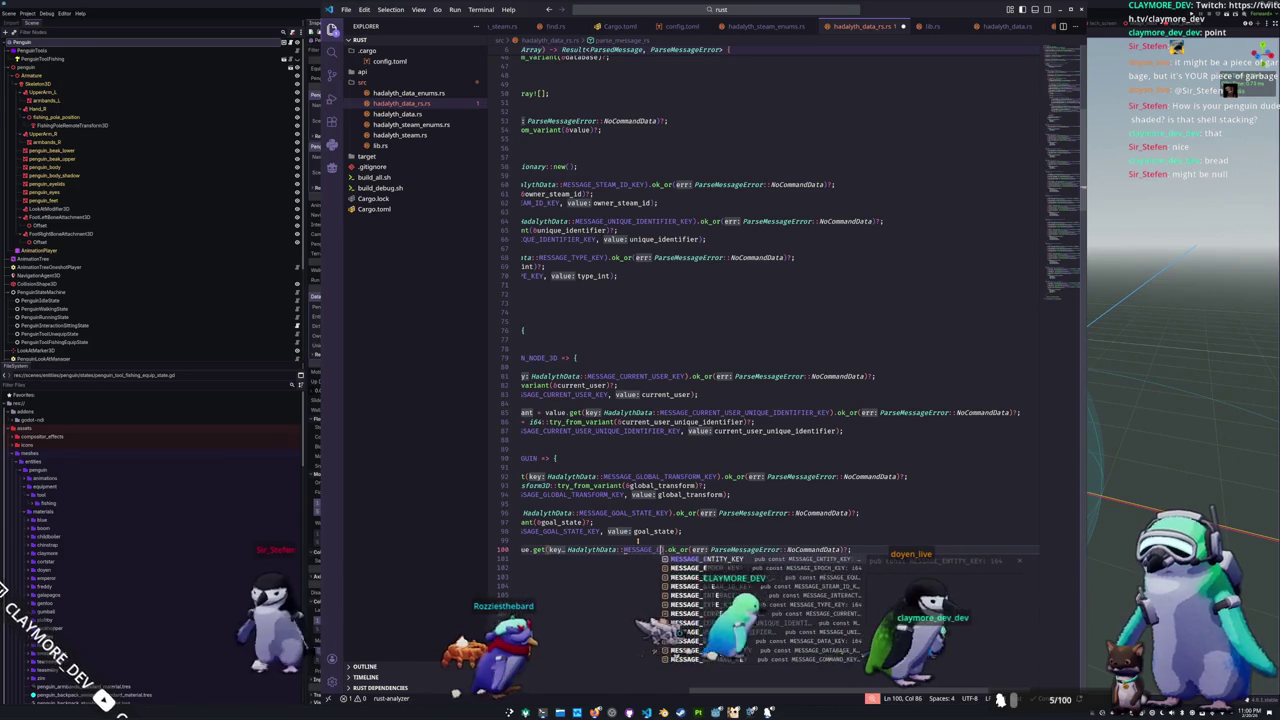
pyautogui.press('Tab')
pyautogui.hotkey('ctrl', 'Right')
pyautogui.hotkey('ctrl', 'Right')
pyautogui.hotkey('ctrl', 'Right')
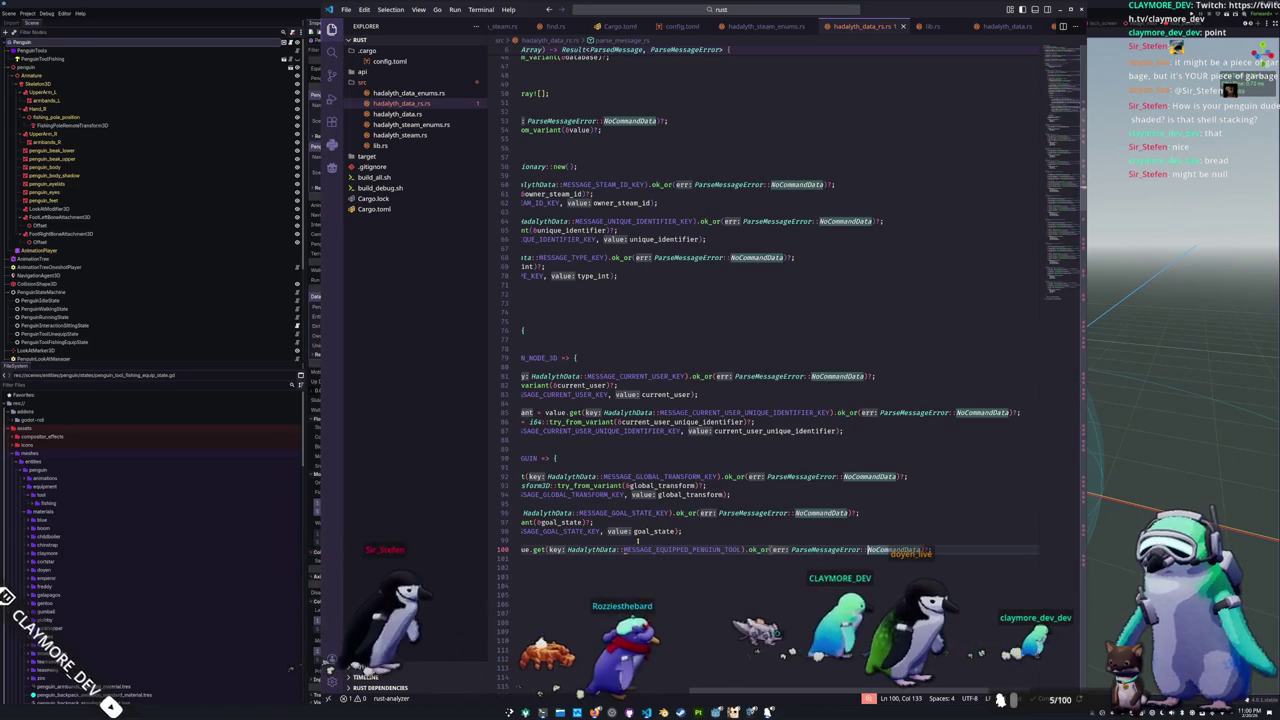
pyautogui.press('End')
pyautogui.press('Return')
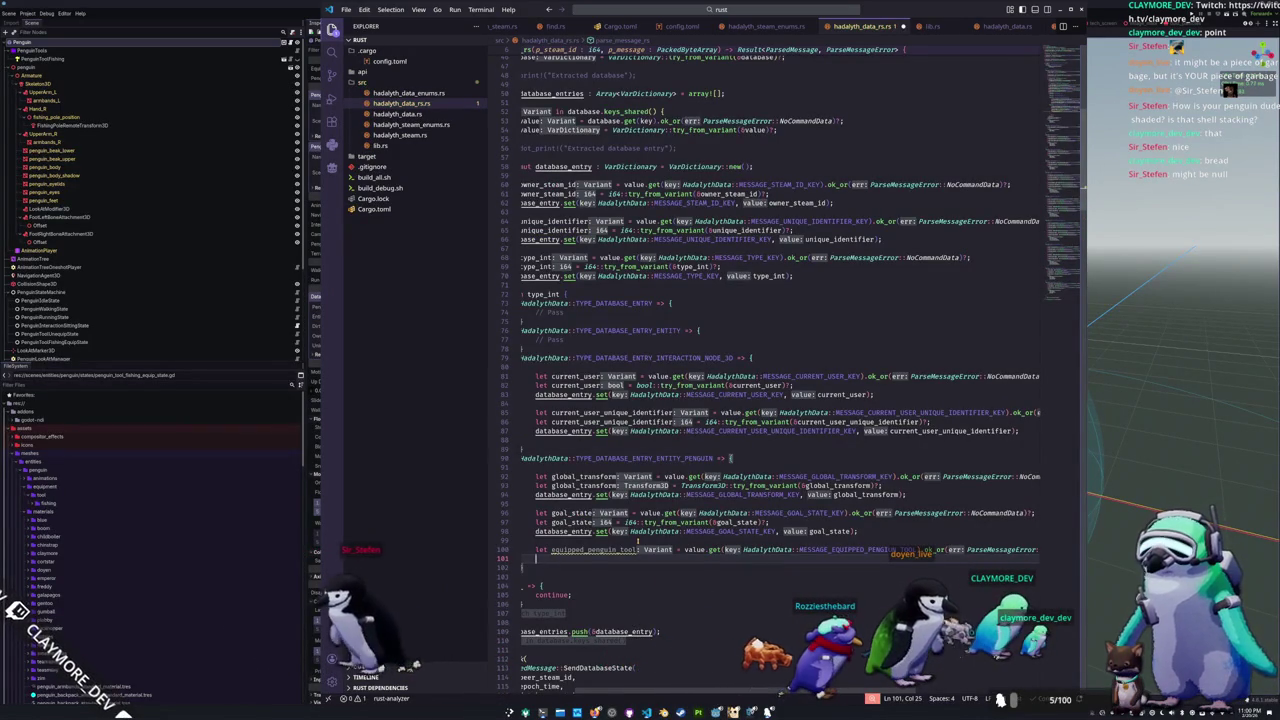
# Step: Convert equipped_penguin_tool to i64 with try_from_variant
pyautogui.write('let ')
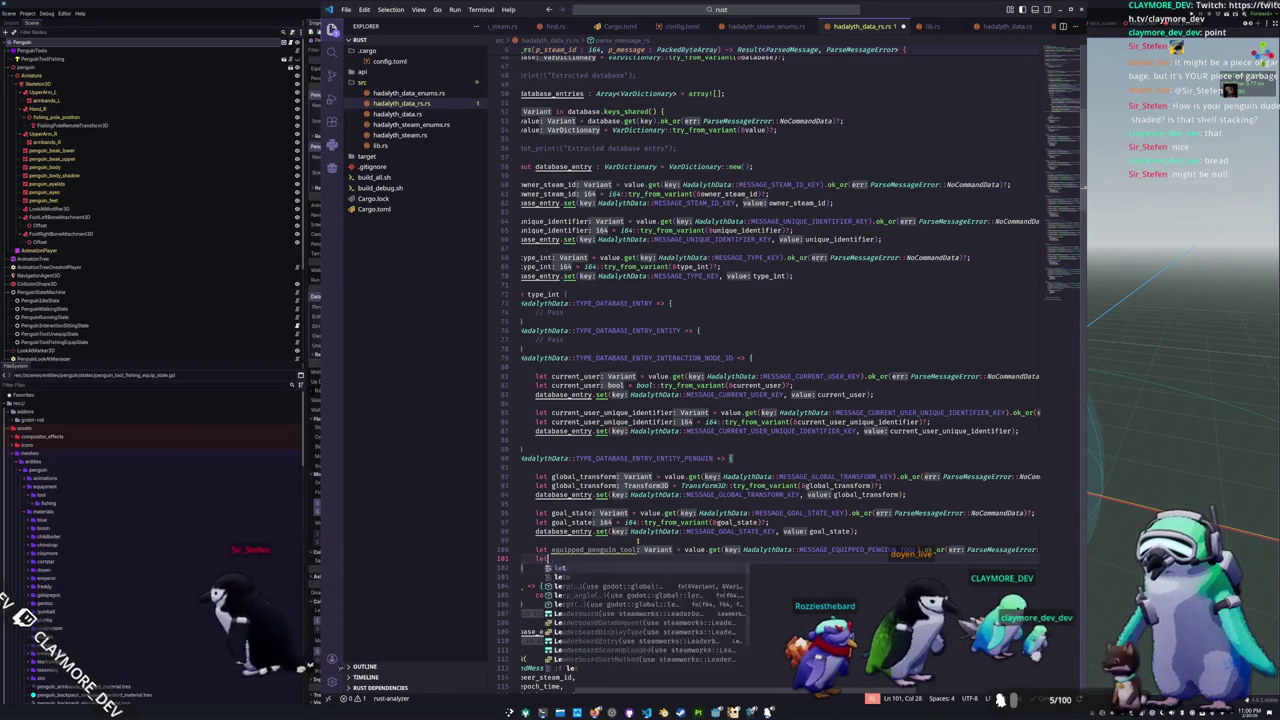
pyautogui.write('equipped_penguin_tool = i64::f')
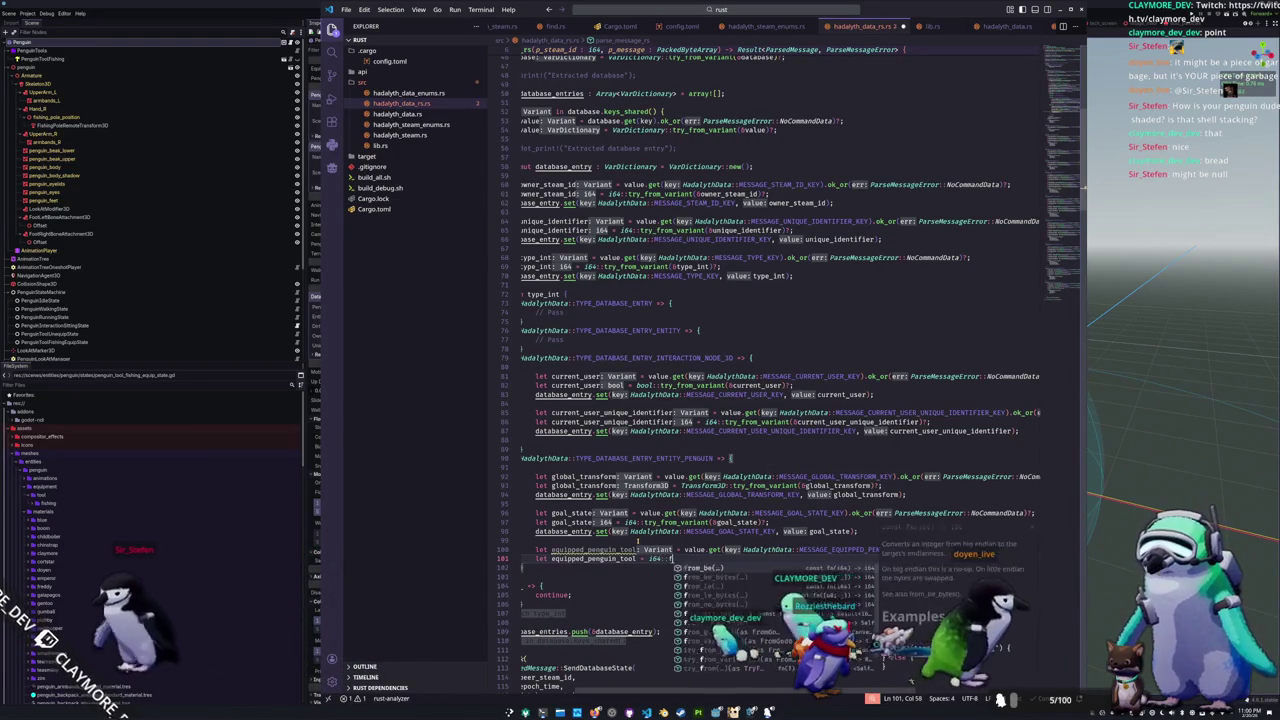
pyautogui.press('BackSpace')
pyautogui.write('try_from_variant')
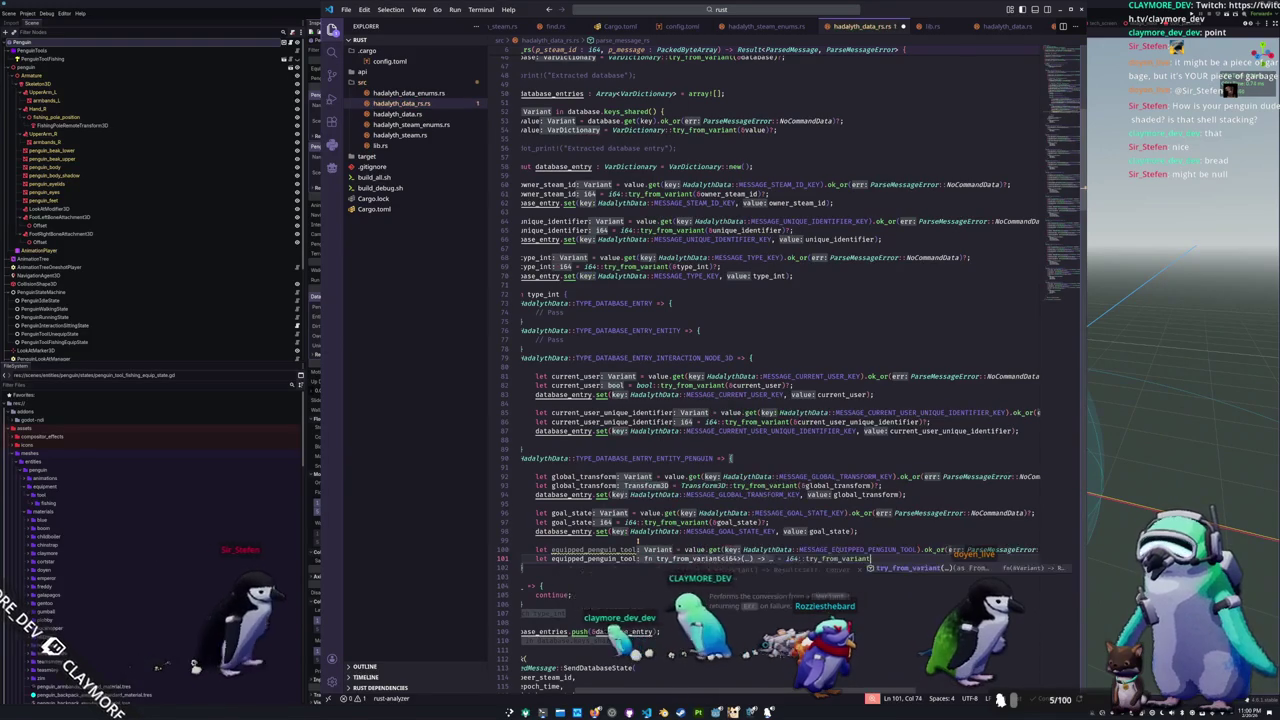
pyautogui.press('Return')
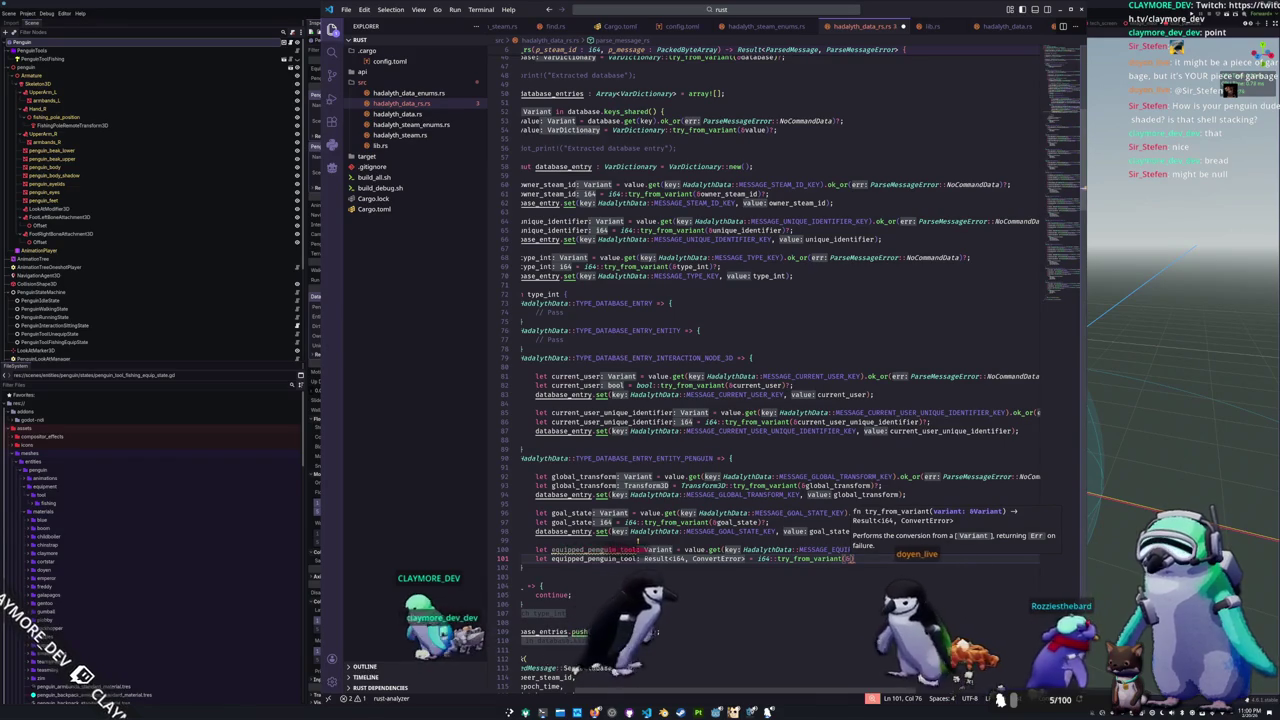
pyautogui.write('equipped_penguin_tool')
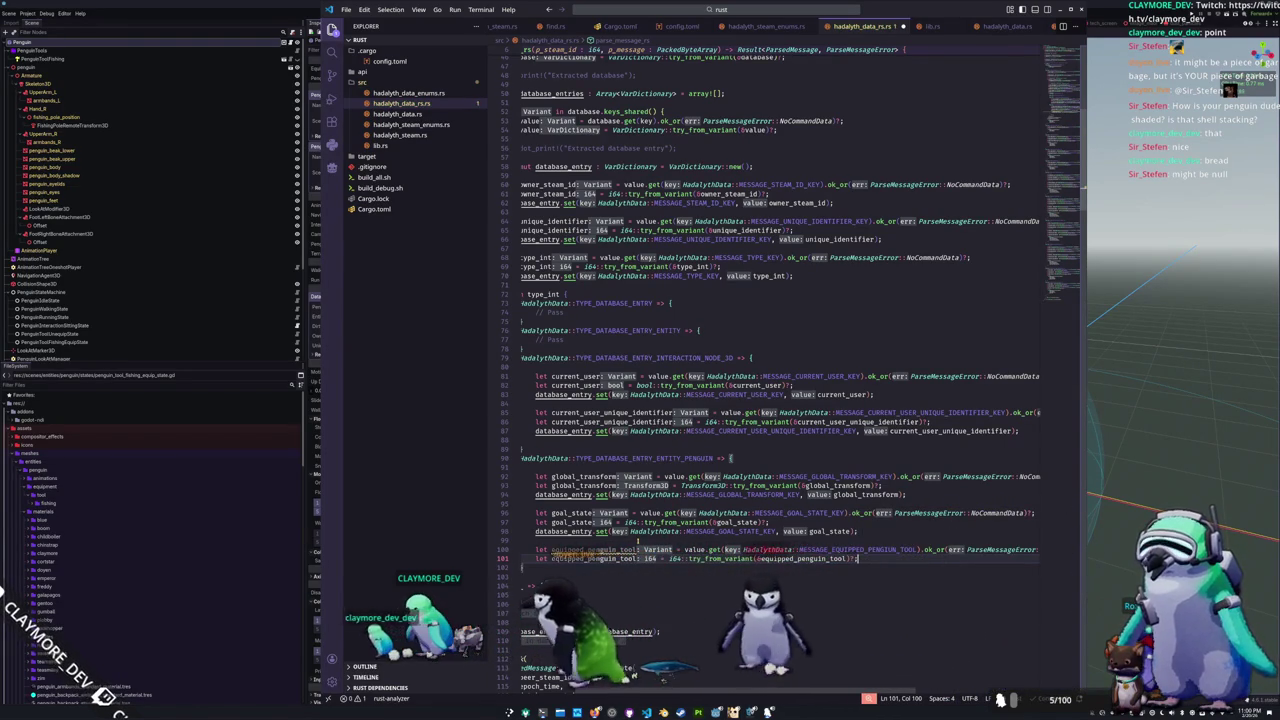
pyautogui.press('Return')
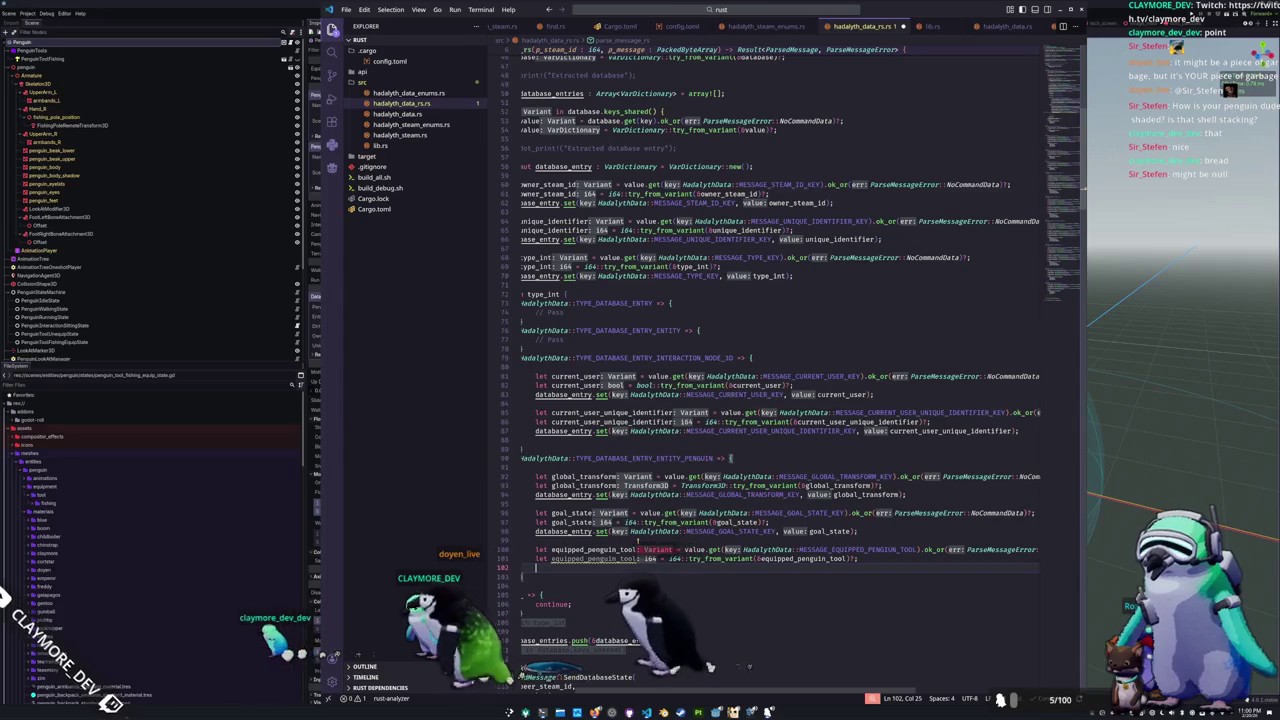
# Step: Set equipped_penguin_tool on database_entry under MESSAGE_EQUIPPED_PENGUIN_TOOL, save to format, and add a blank line
pyautogui.write('database_entry')
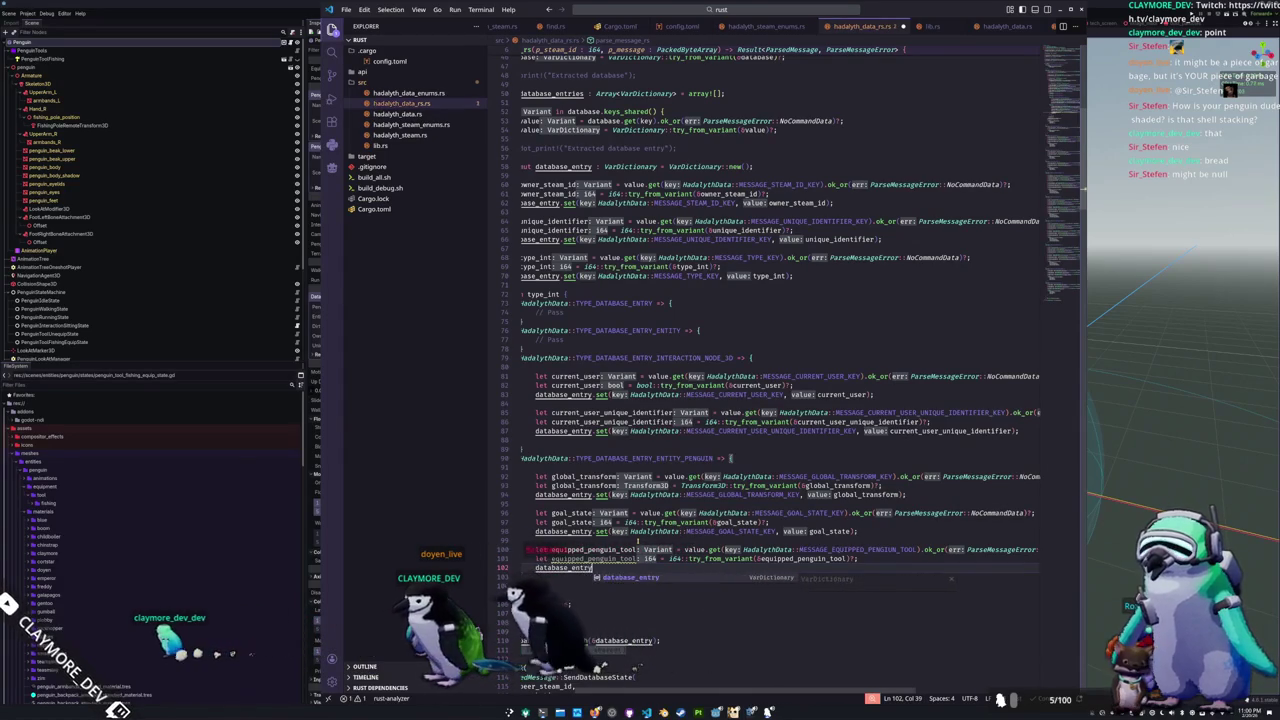
pyautogui.write('.set(Hadal')
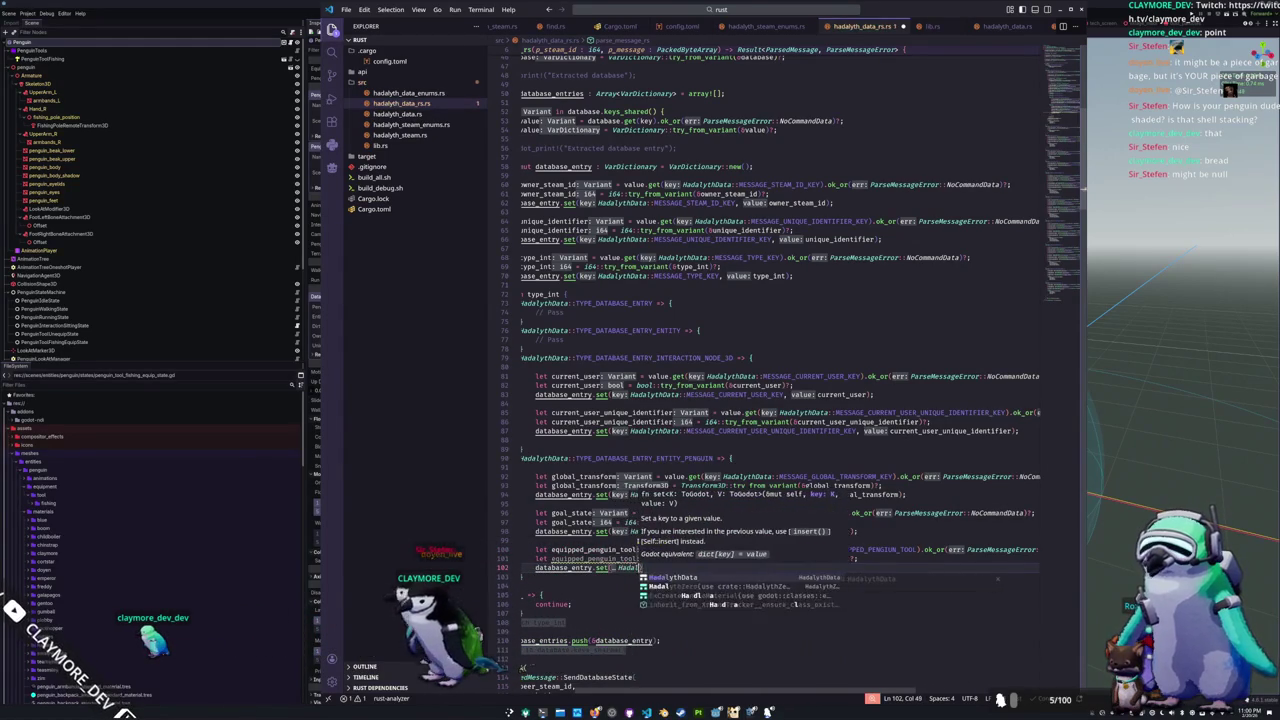
pyautogui.write('MESSA')
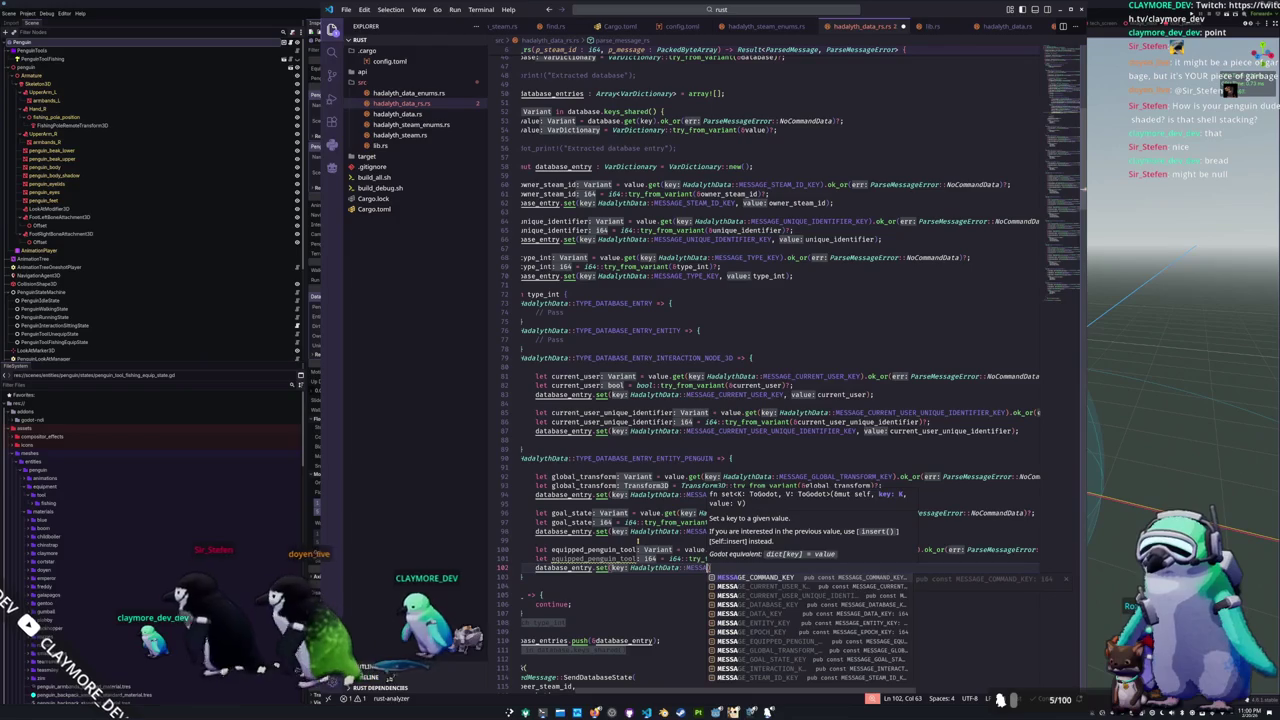
pyautogui.press('Down')
pyautogui.press('Down')
pyautogui.press('Down')
pyautogui.press('Down')
pyautogui.press('Down')
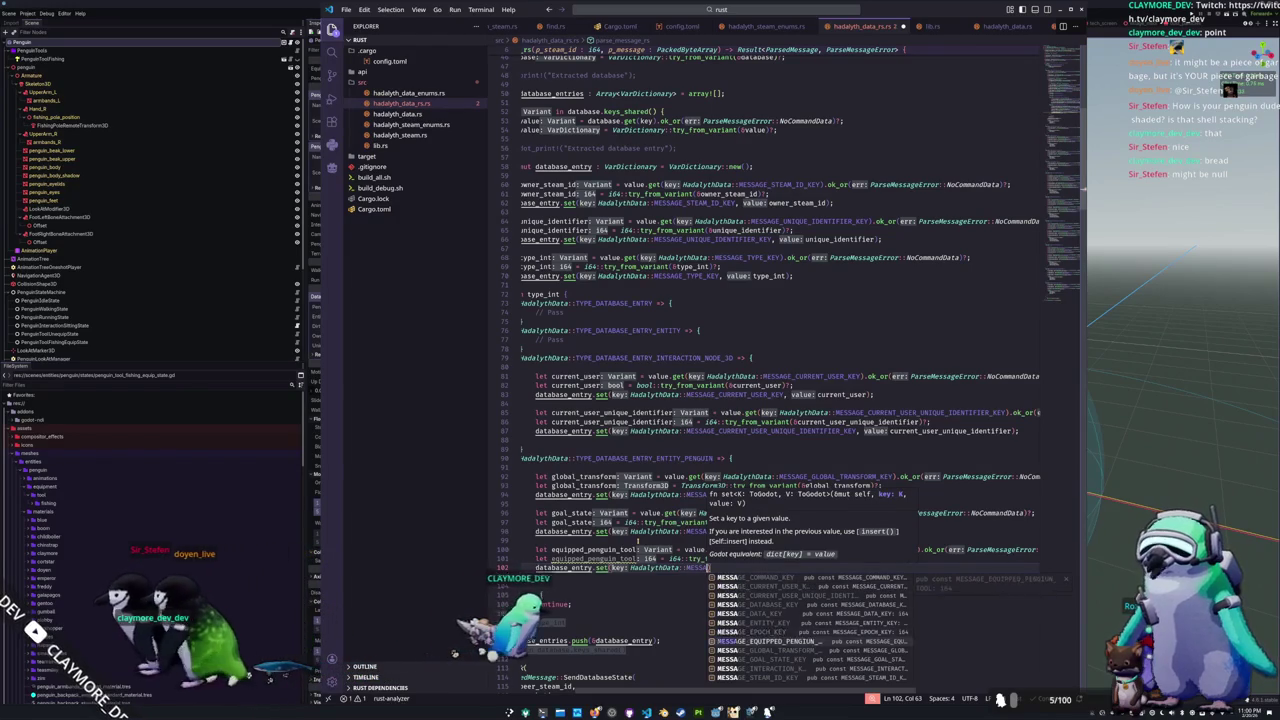
pyautogui.press('Return')
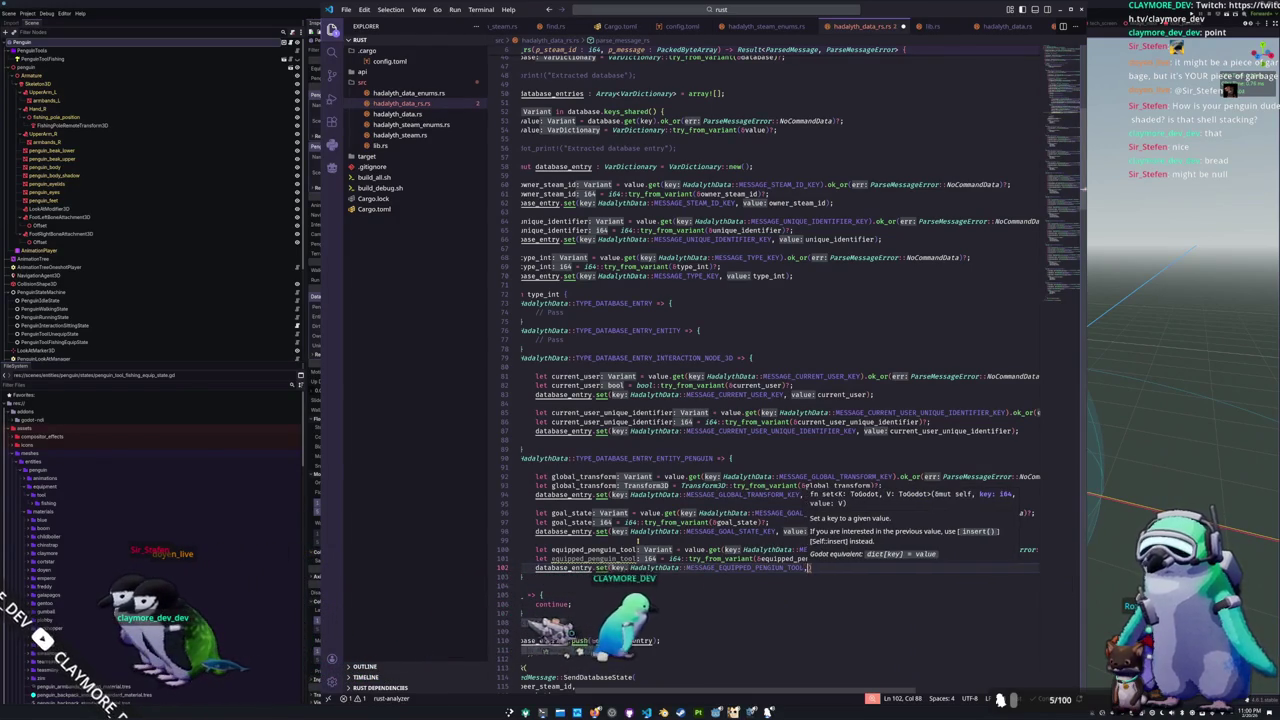
pyautogui.write(', equip')
pyautogui.press('Return')
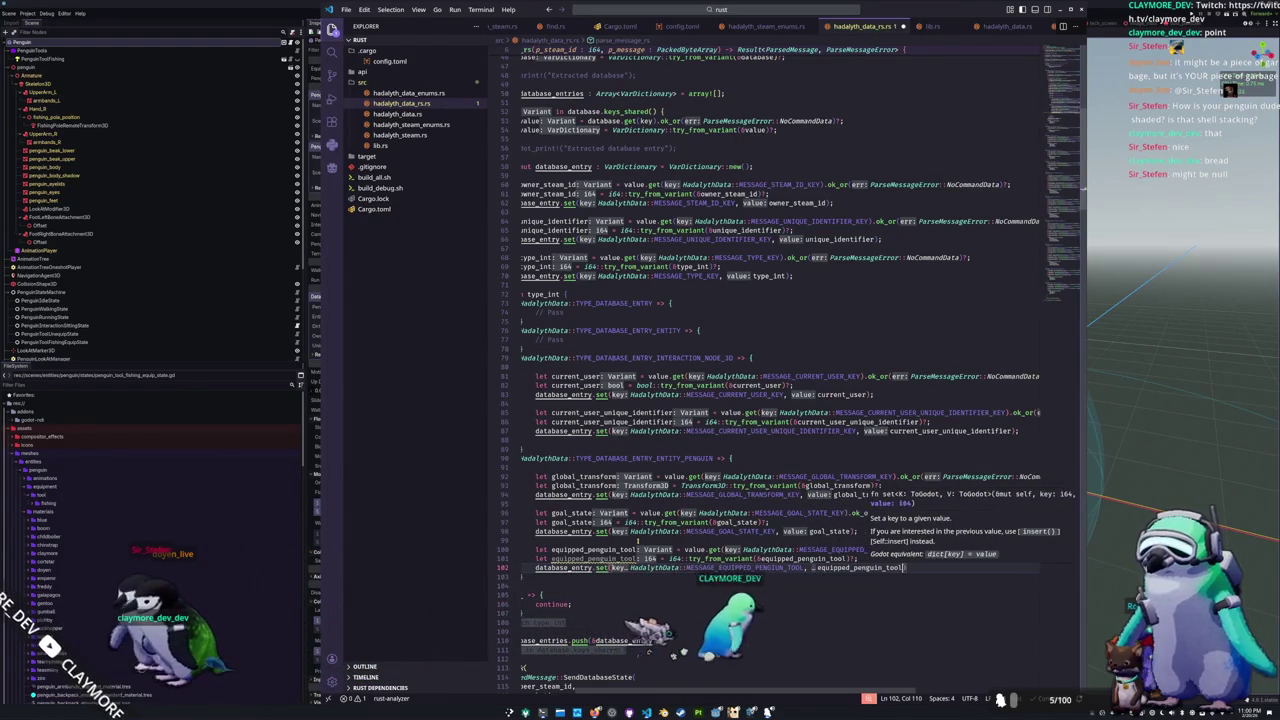
pyautogui.write(');')
pyautogui.hotkey('ctrl', 's')
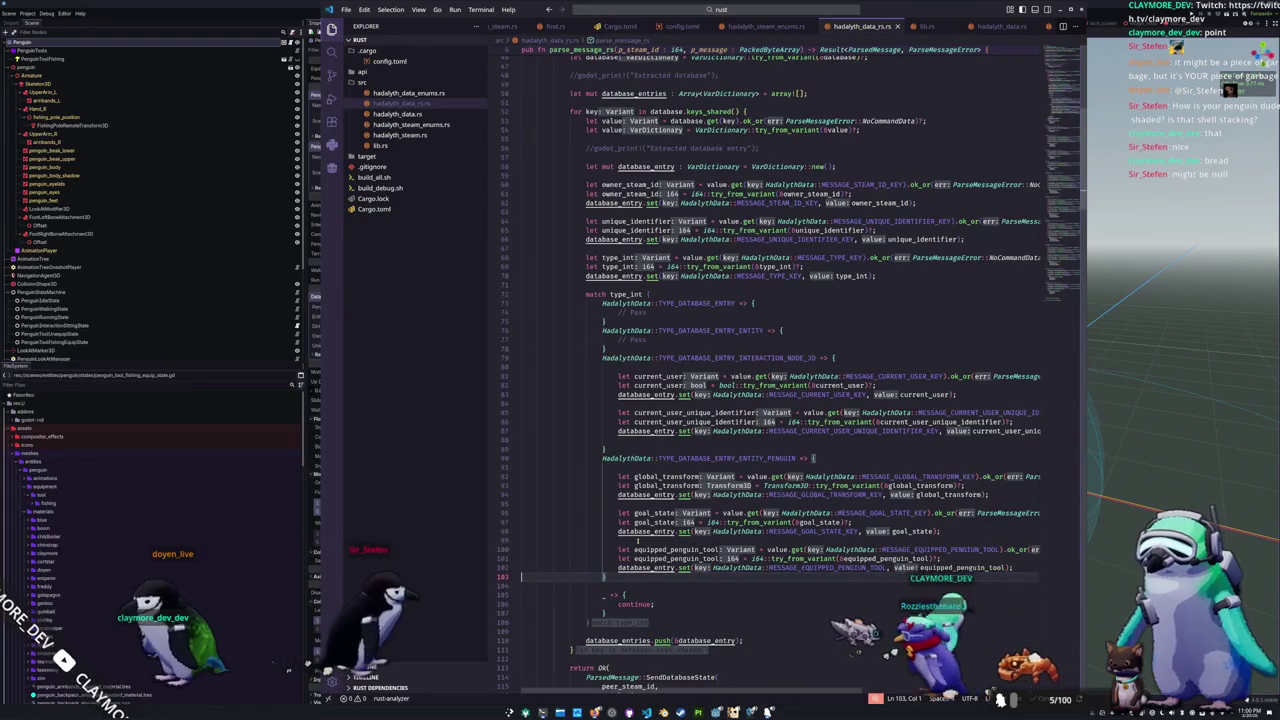
pyautogui.press('Return')
pyautogui.press('Up')
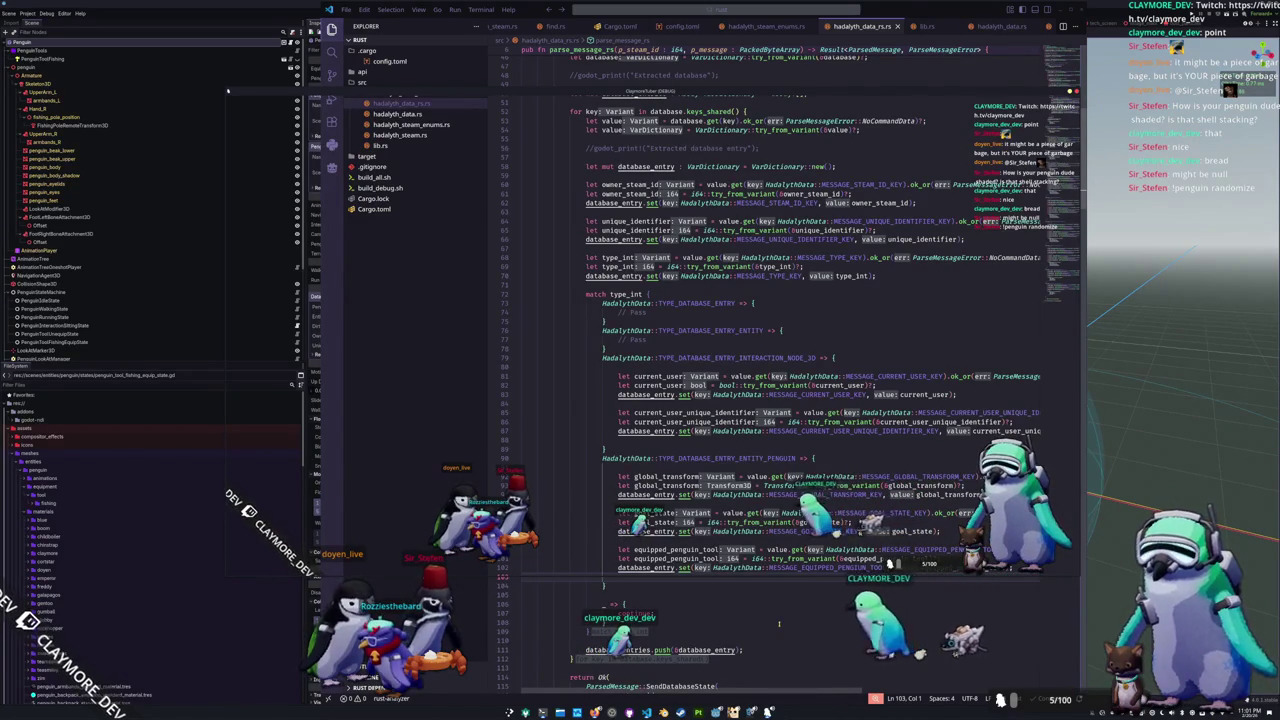
# Step: Scroll through the new equipped_penguin_tool parsing lines, then switch to the web browser
pyautogui.click(779, 623)
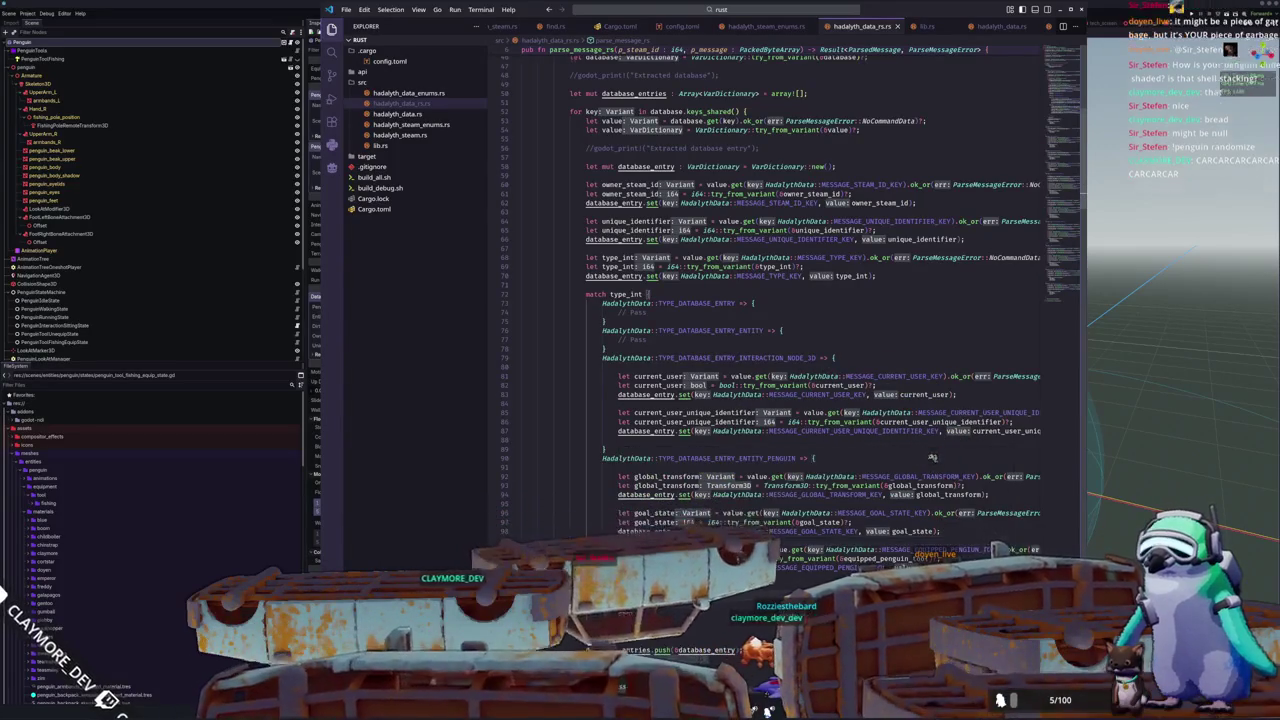
pyautogui.scroll(1, 932, 458)
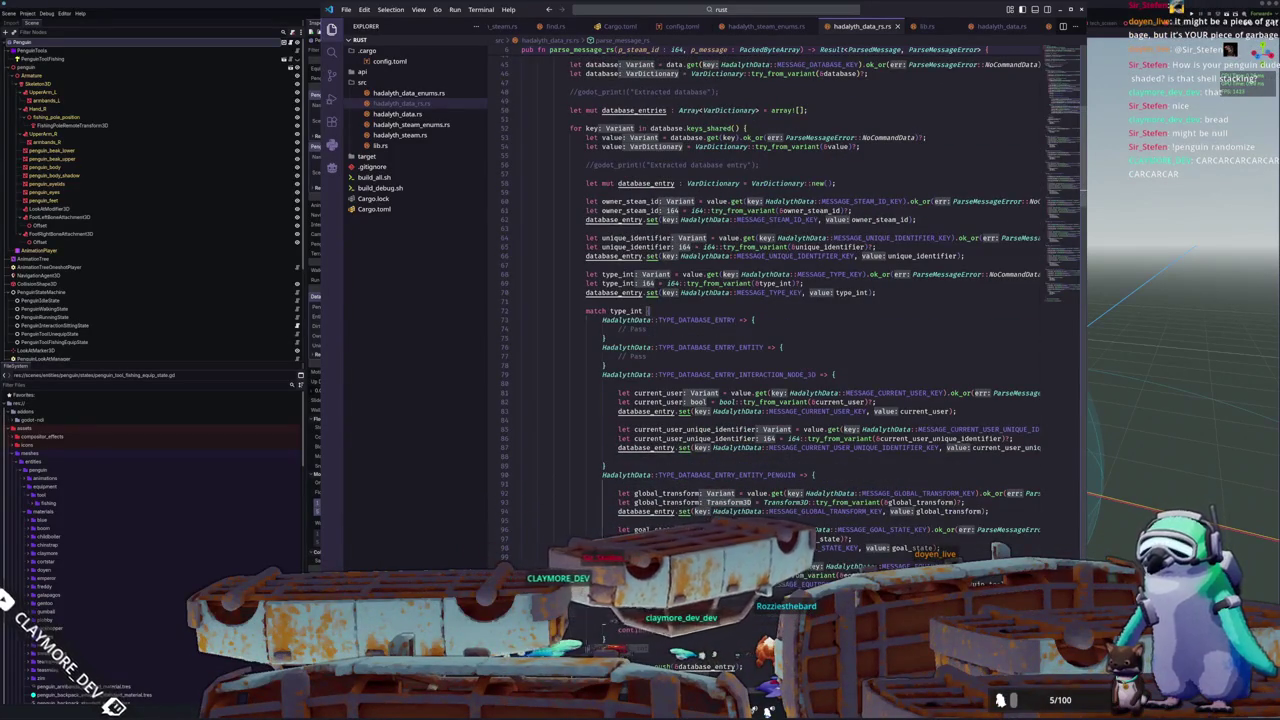
pyautogui.scroll(-3, 932, 458)
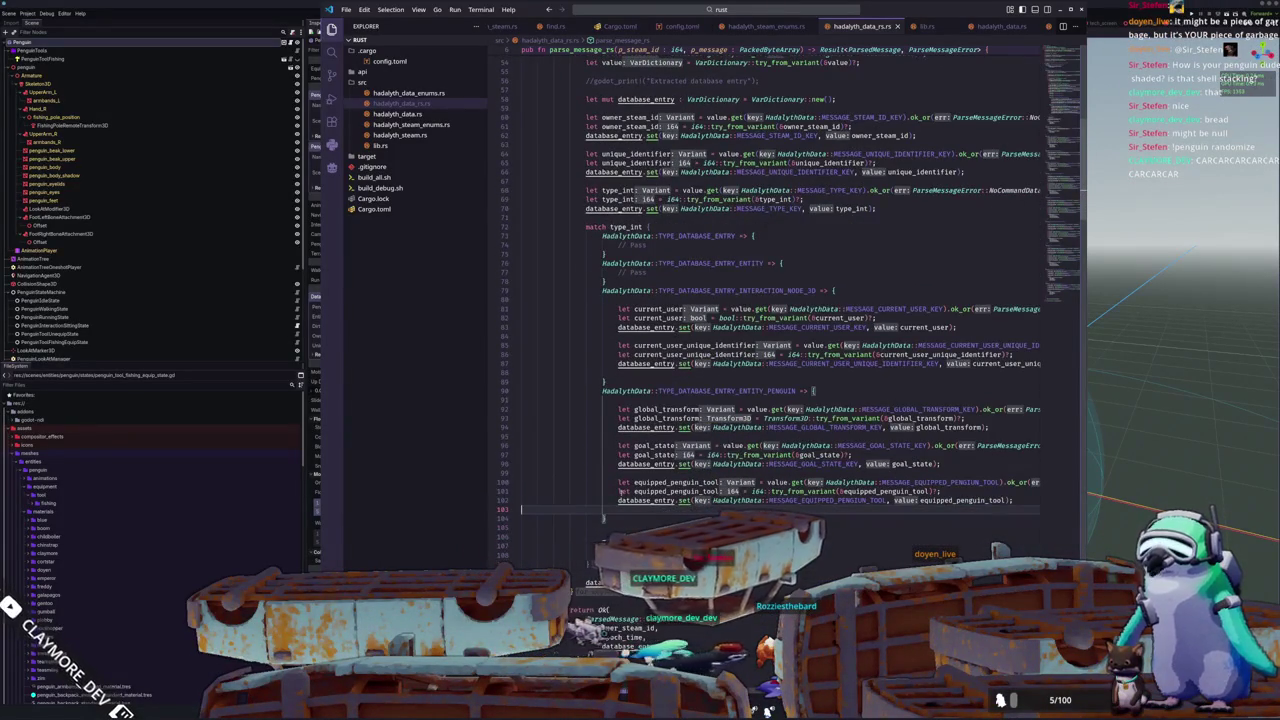
pyautogui.scroll(2, 932, 458)
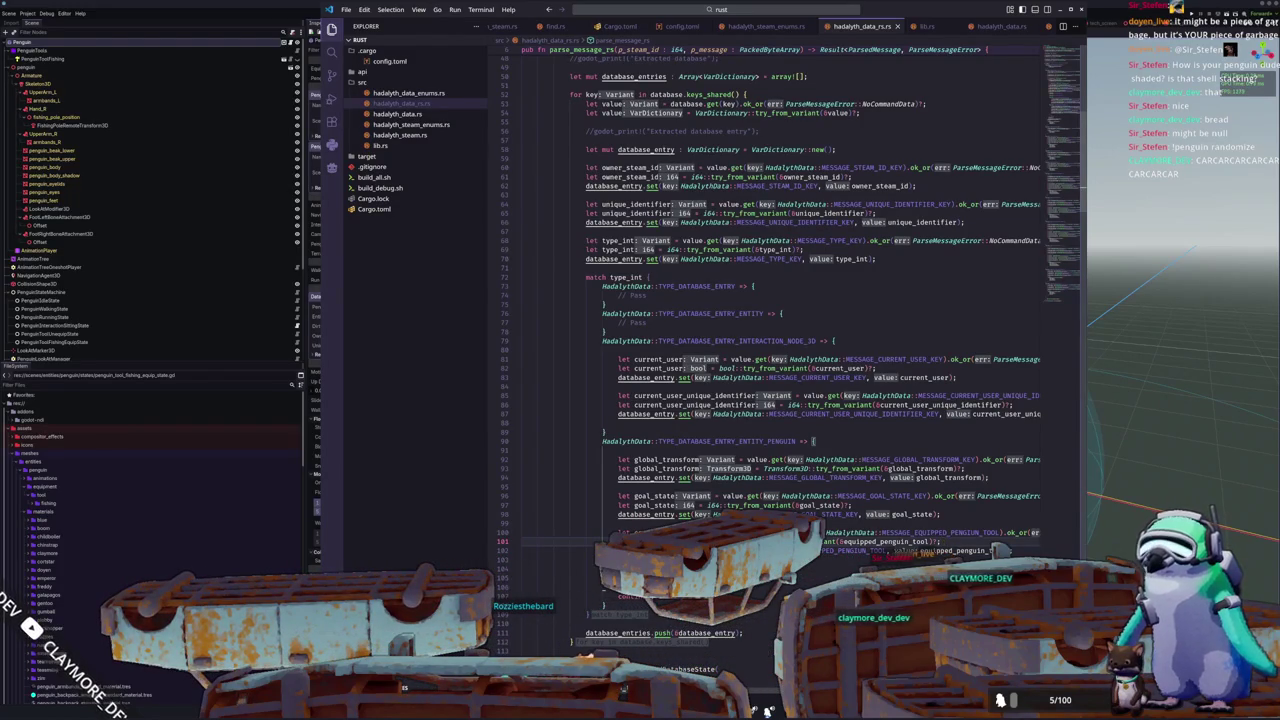
pyautogui.hotkey('alt', 'Tab')
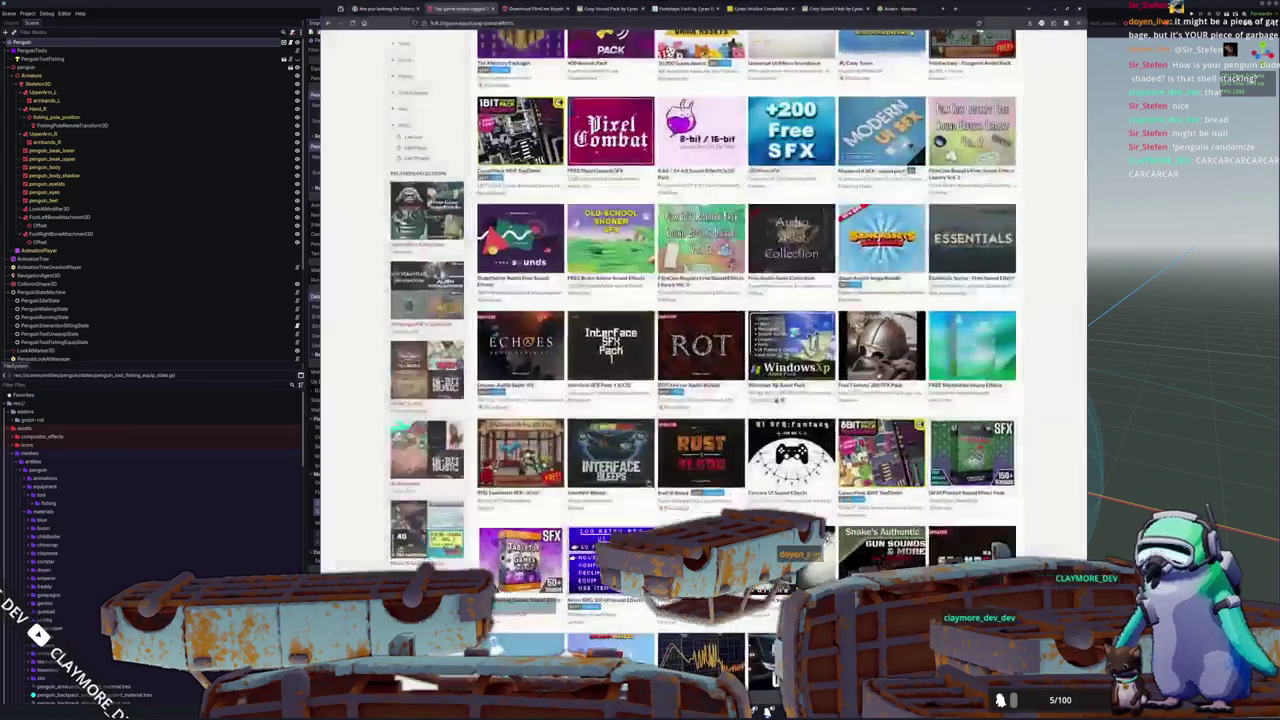
# Step: Google 'godot docs' in a new tab, open the Godot Docs result, and focus its search box
pyautogui.moveTo(826, 537)
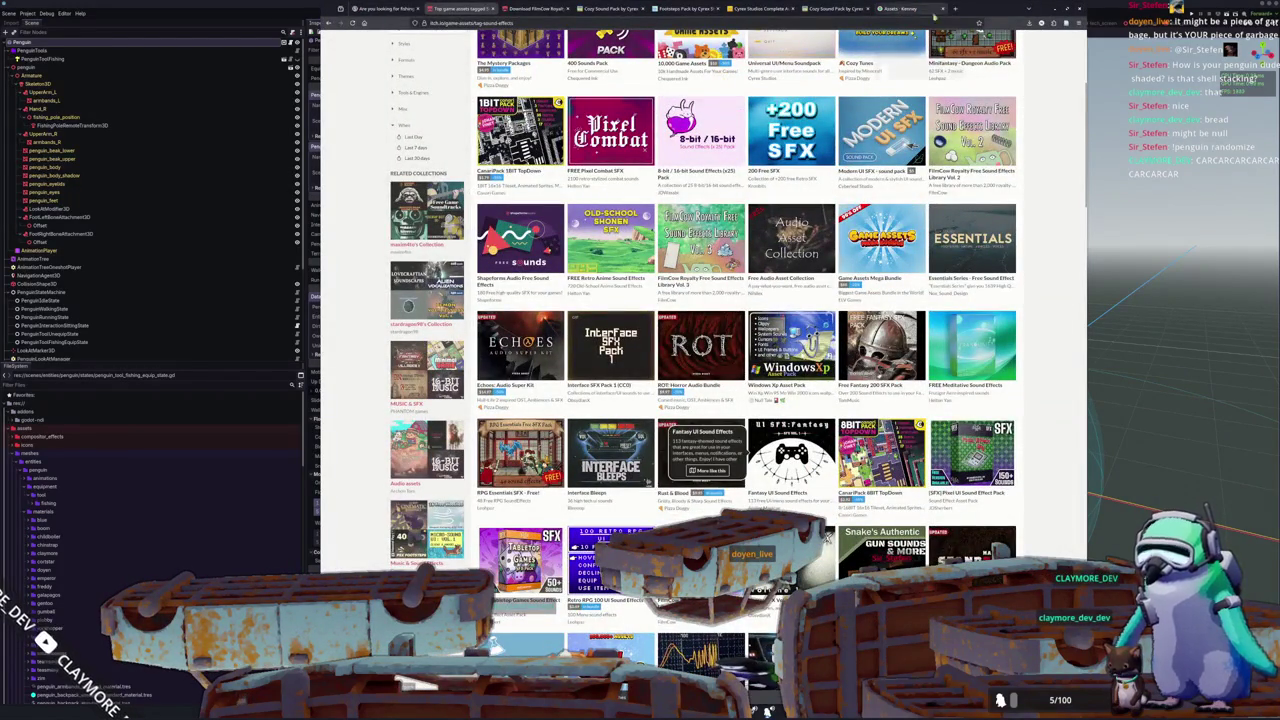
pyautogui.click(955, 8)
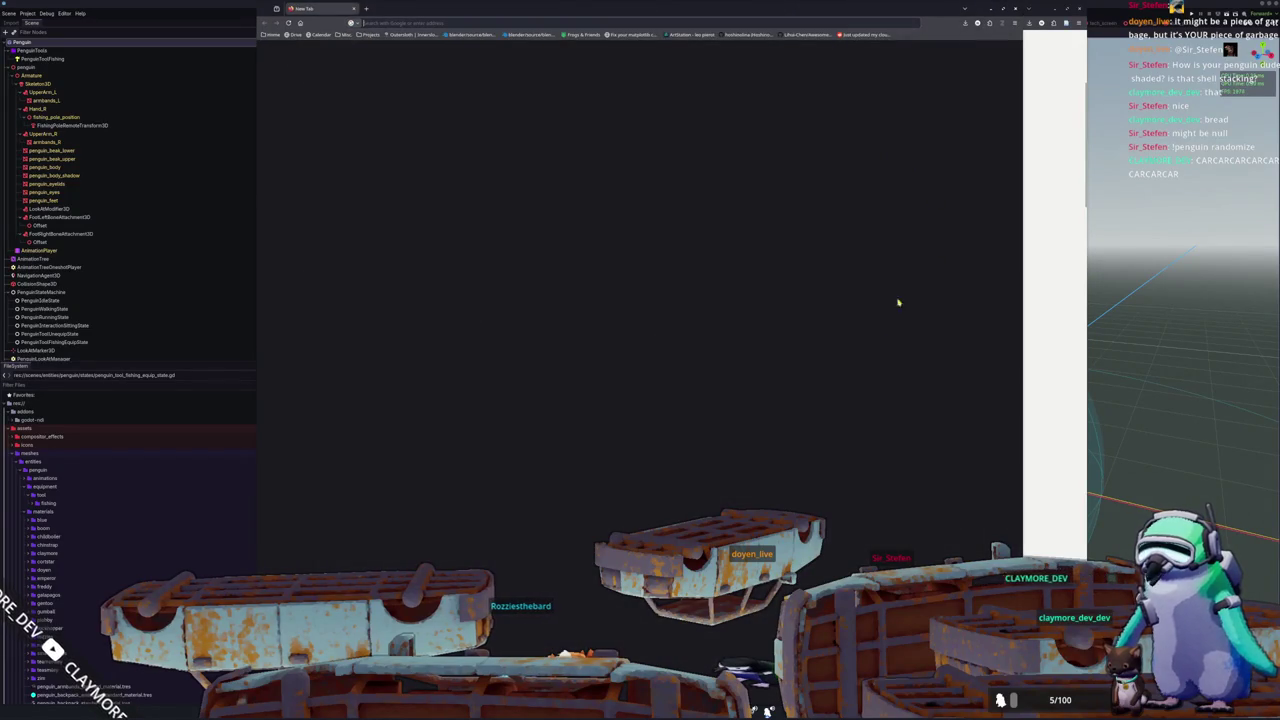
pyautogui.write('godot docs')
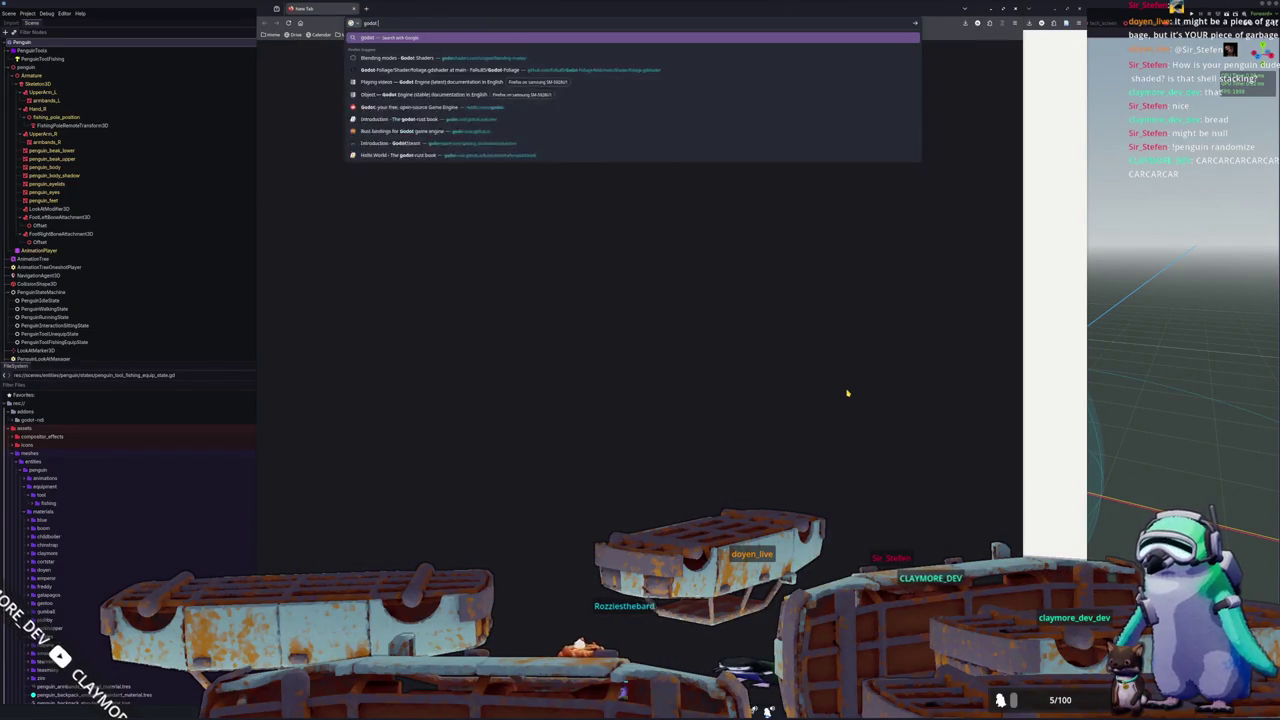
pyautogui.press('Return')
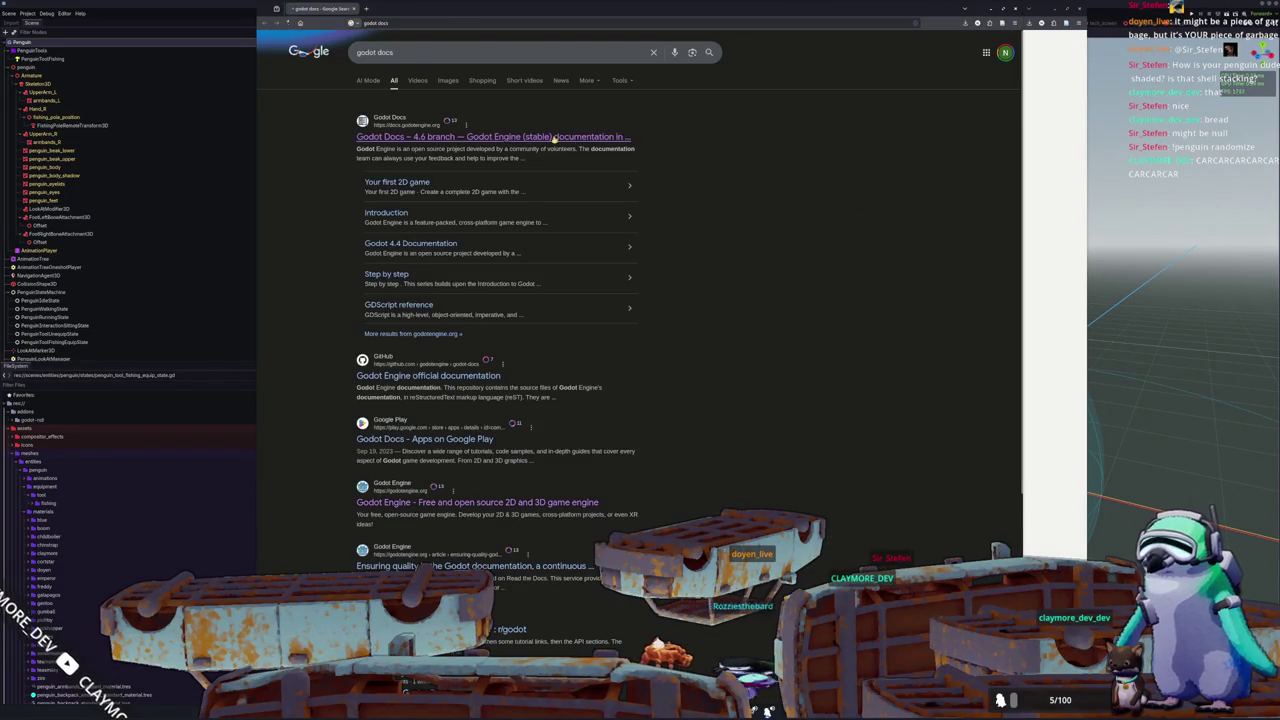
pyautogui.click(551, 137)
pyautogui.click(434, 84)
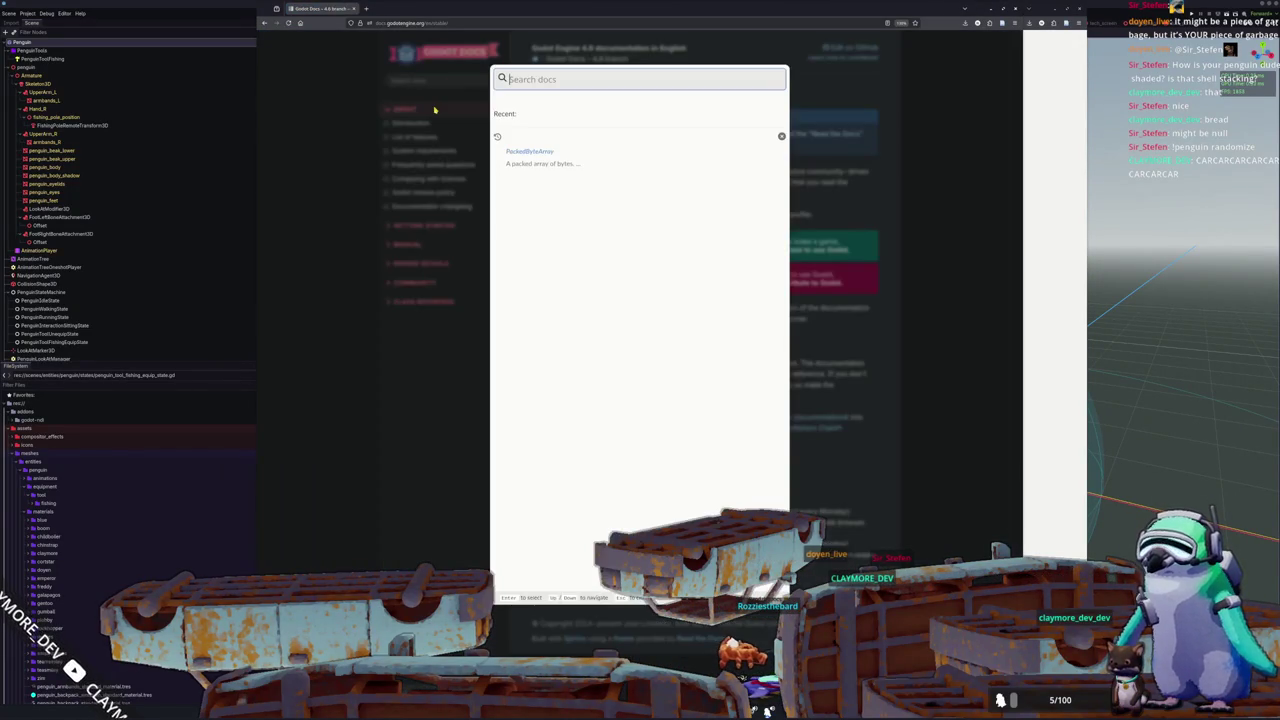
# Step: Search the docs for enum and open the ScriptLanguage enumerations result
pyautogui.write('enum')
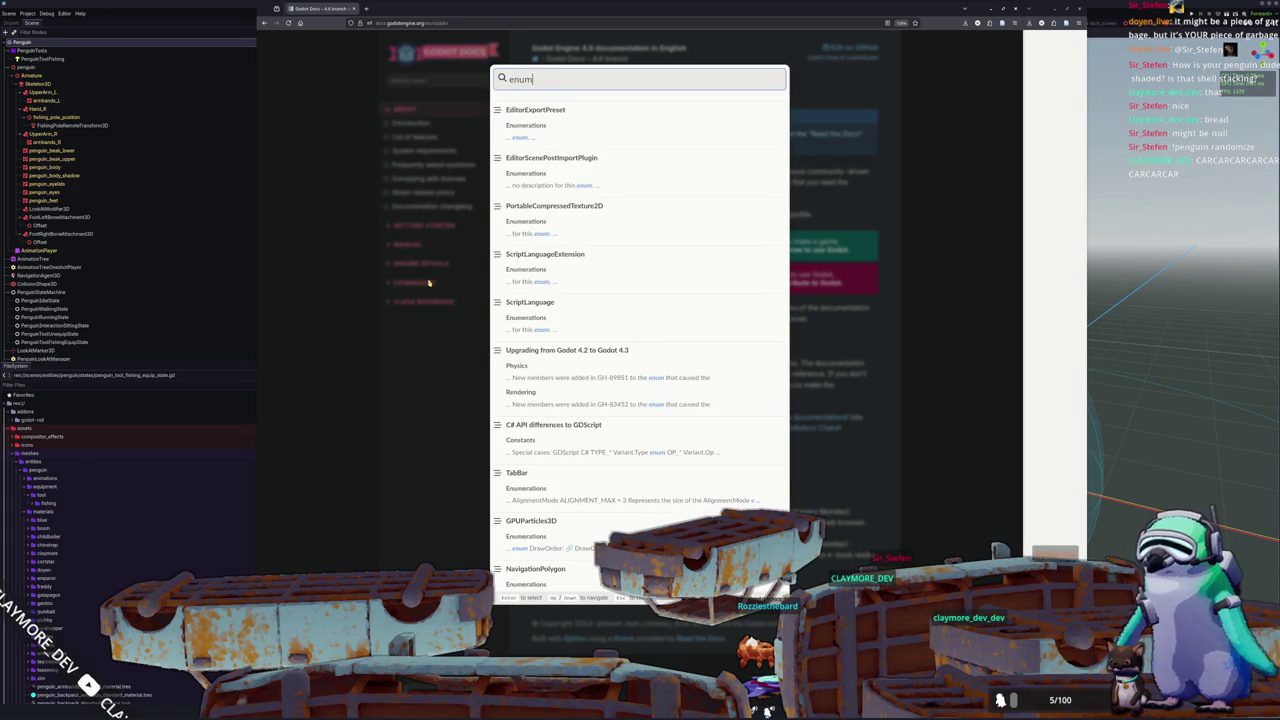
pyautogui.click(530, 329)
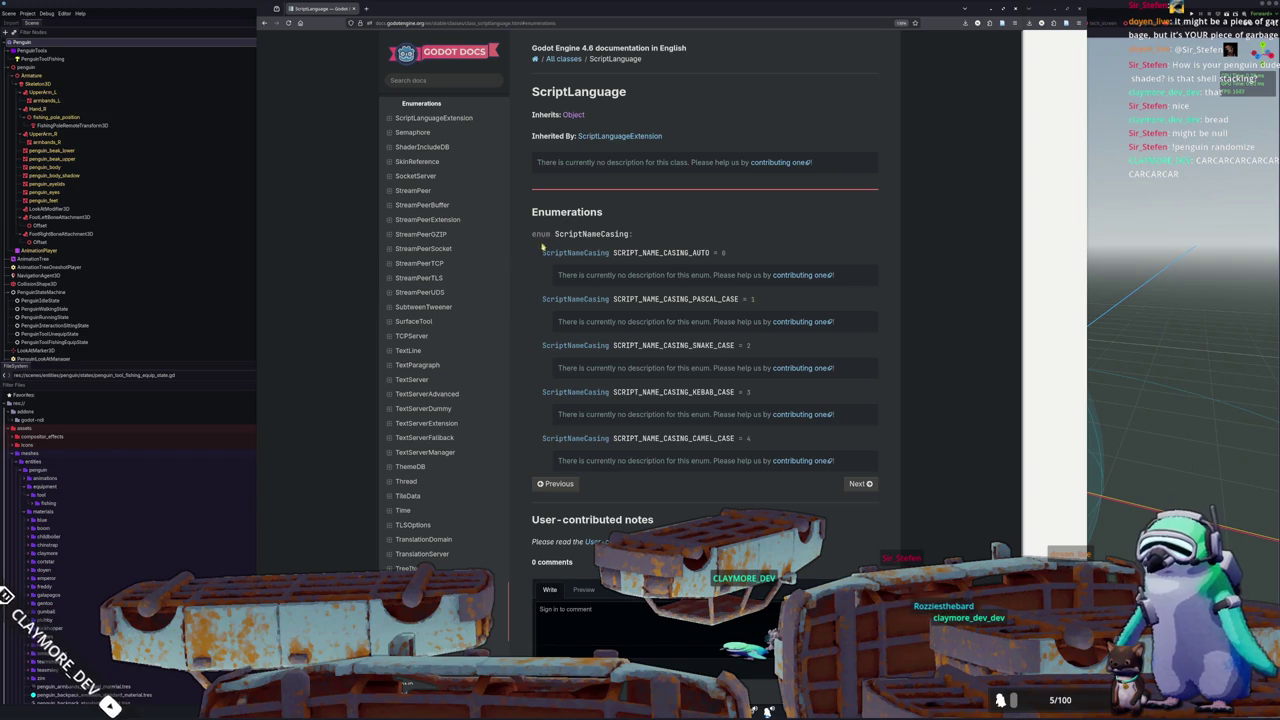
pyautogui.scroll(10, 445, 350)
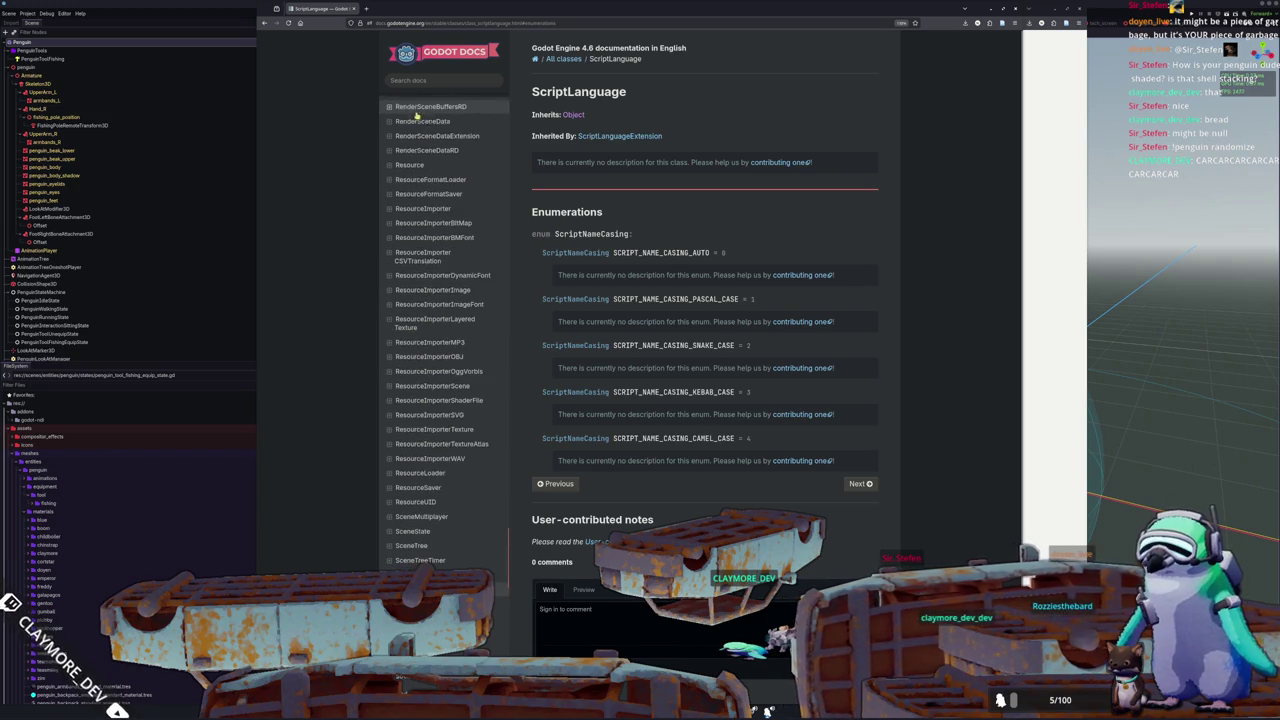
pyautogui.scroll(10, 445, 450)
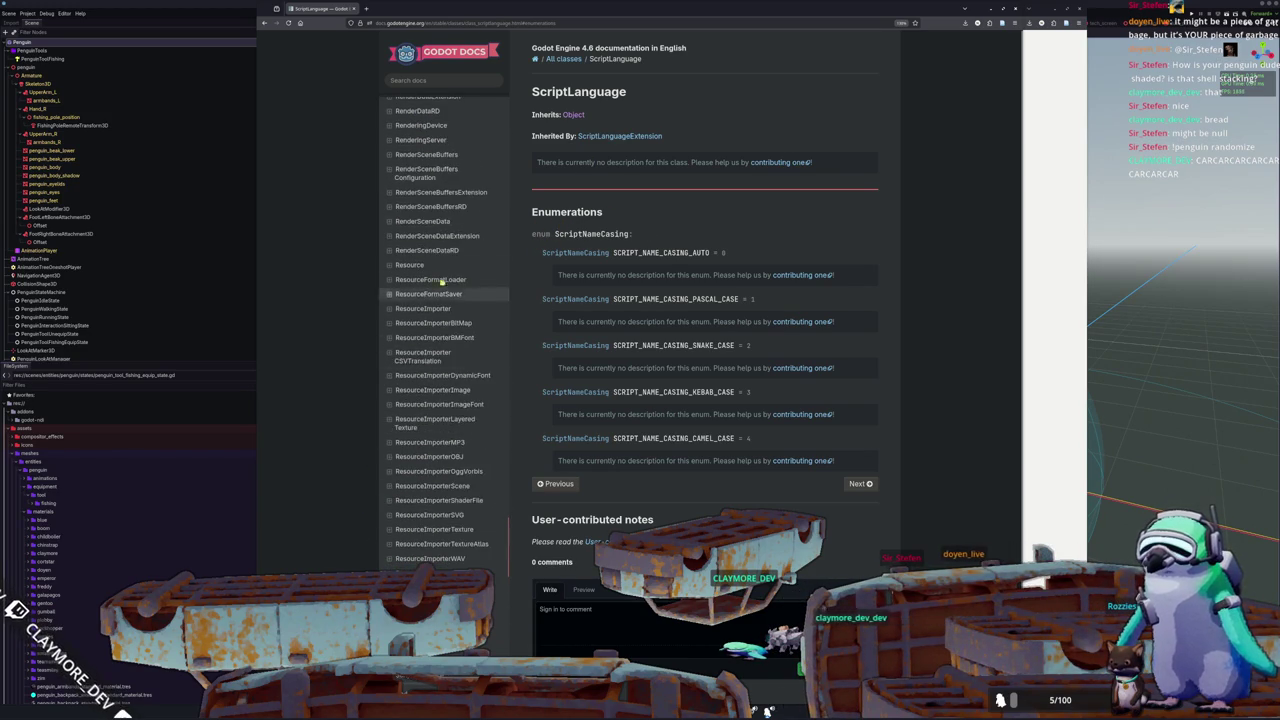
pyautogui.scroll(15, 460, 380)
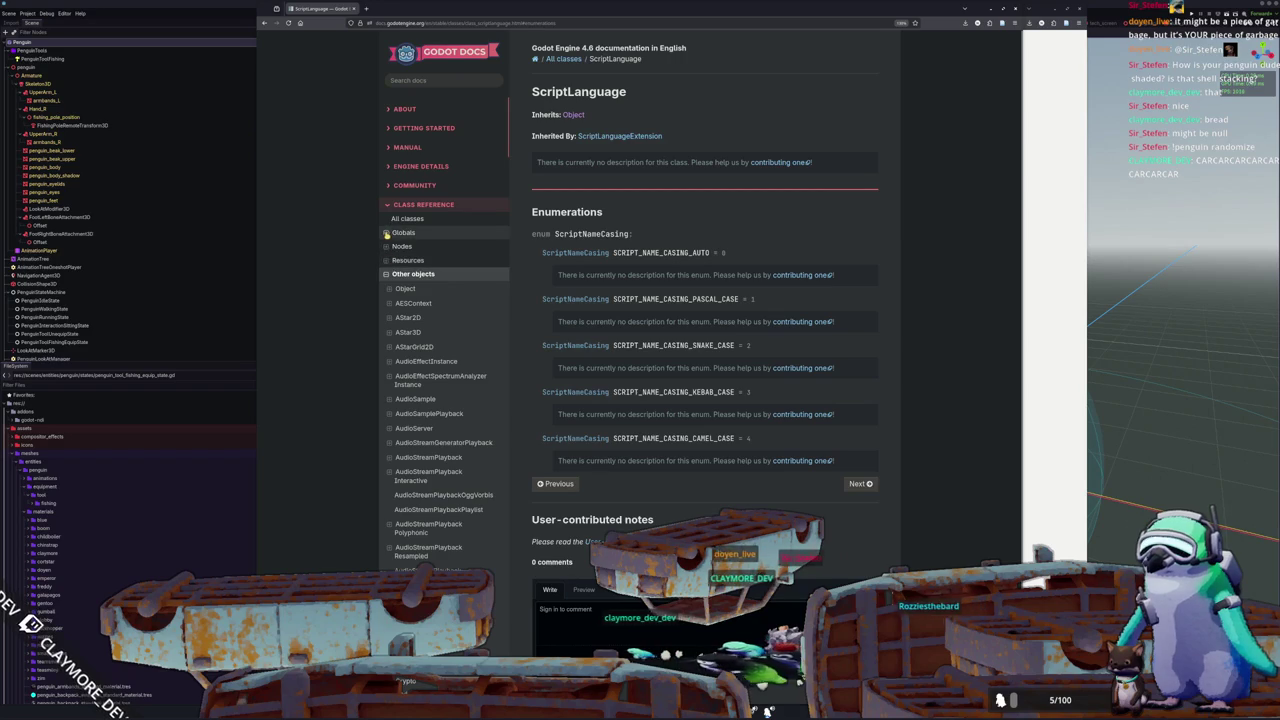
pyautogui.click(387, 233)
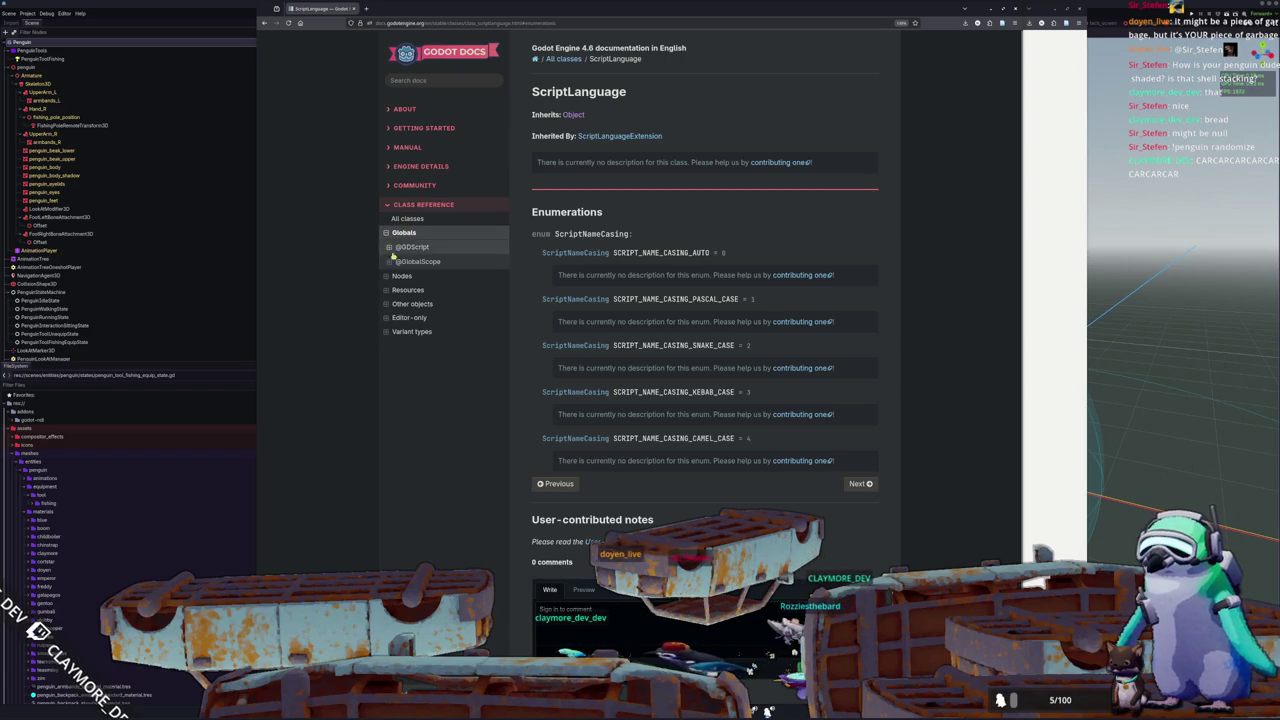
pyautogui.click(412, 247)
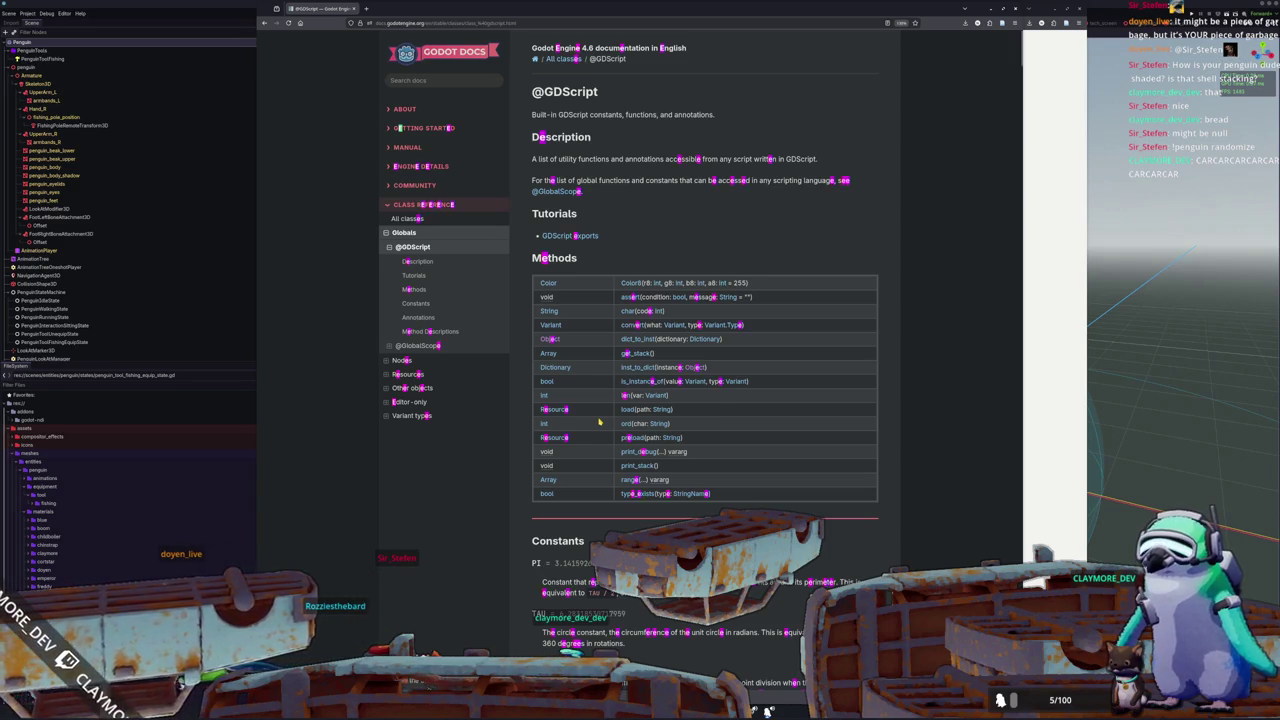
pyautogui.scroll(-10, 599, 423)
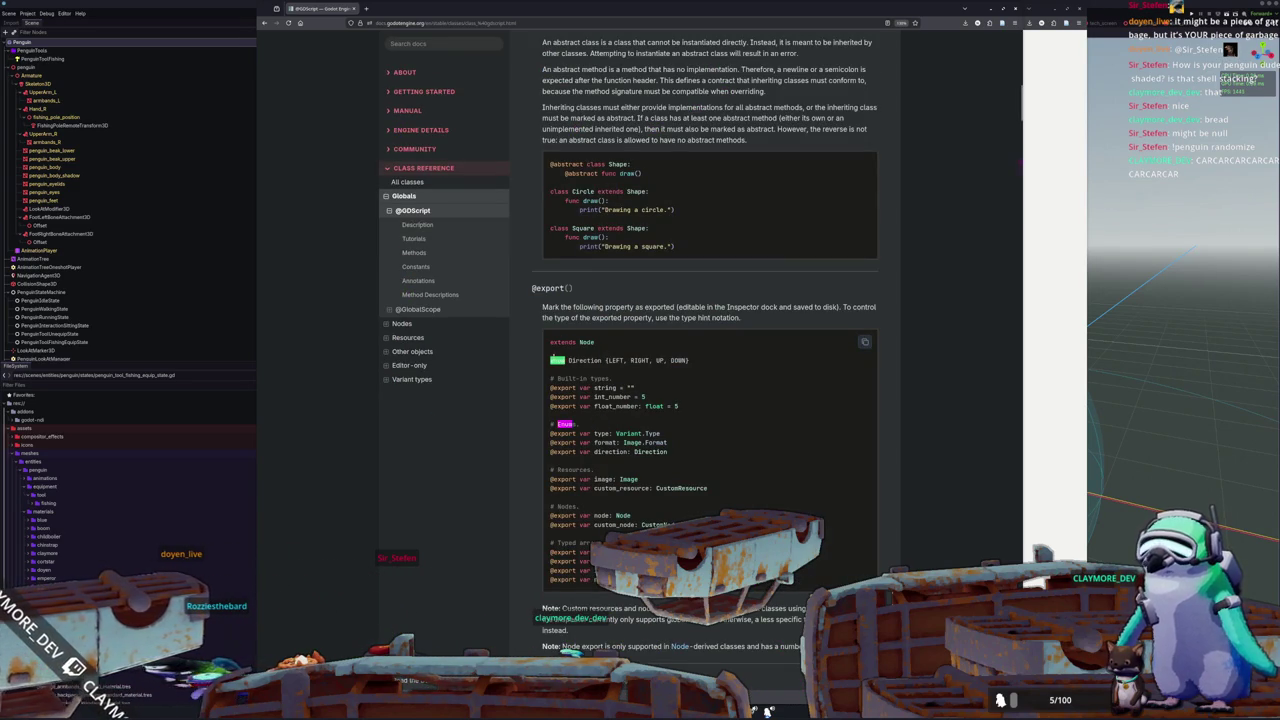
pyautogui.scroll(-3, 540, 375)
pyautogui.scroll(8, 536, 378)
pyautogui.scroll(1, 536, 378)
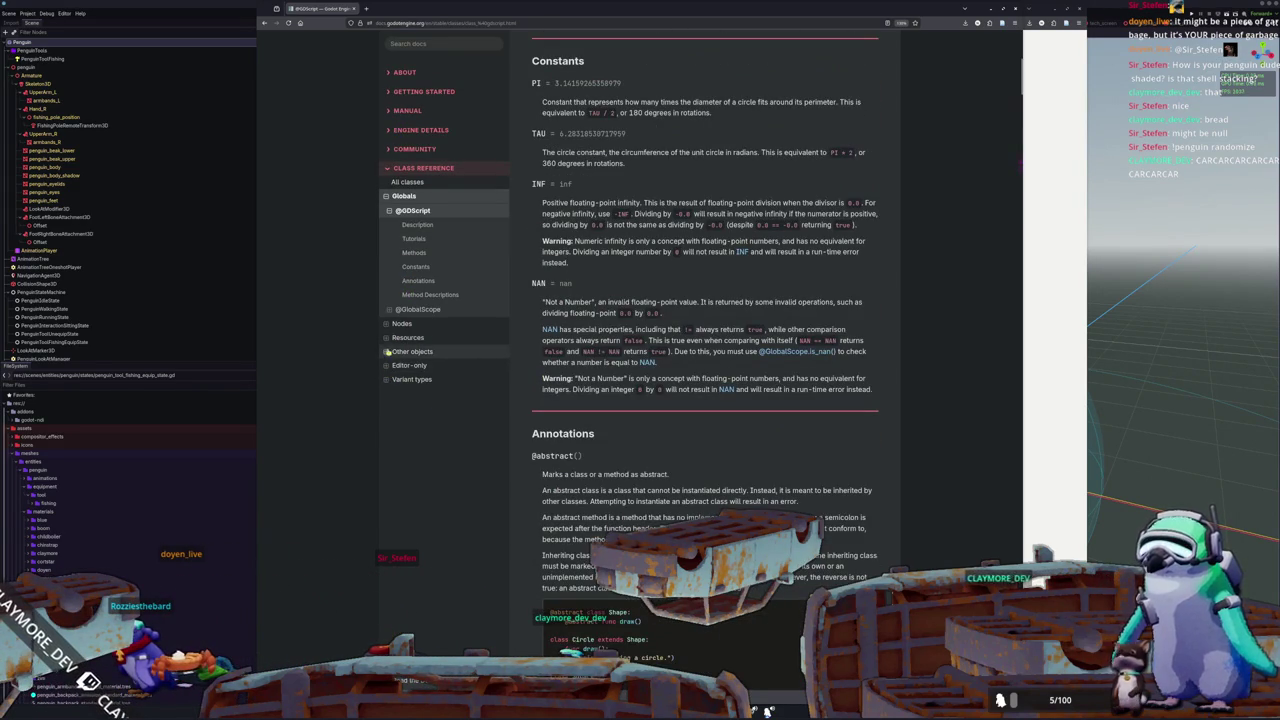
pyautogui.click(385, 340)
pyautogui.scroll(-10, 445, 400)
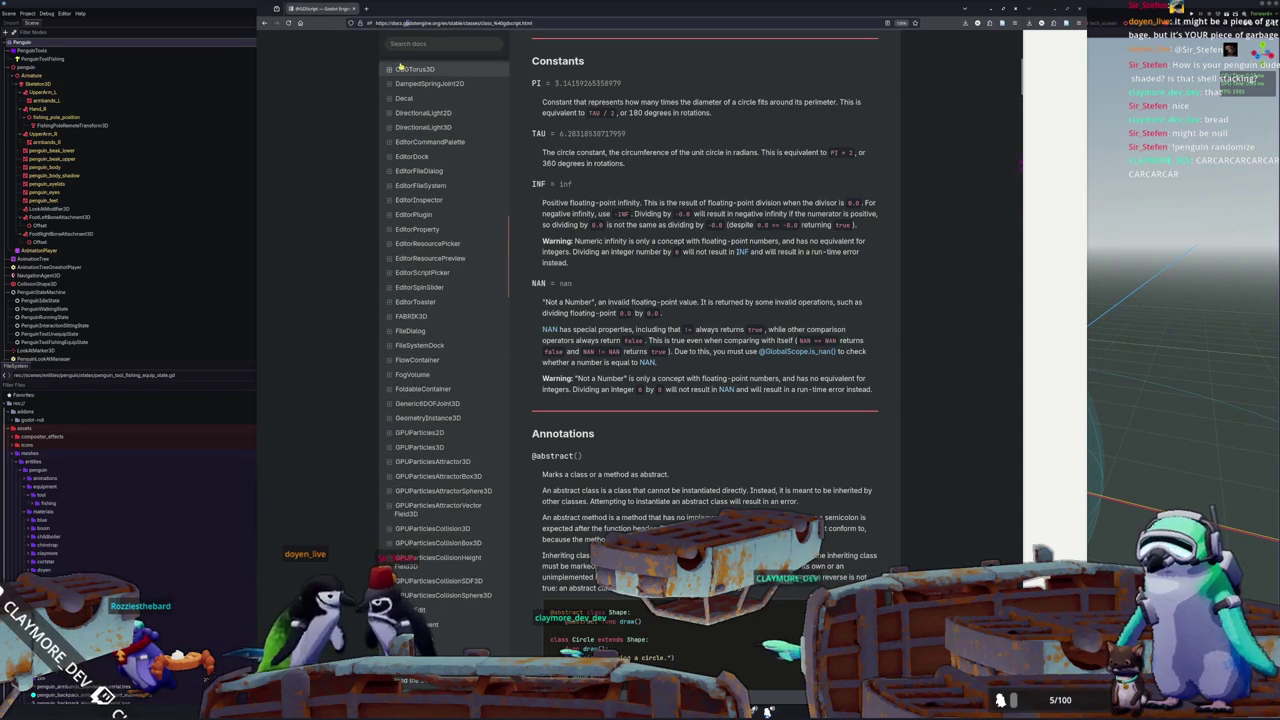
# Step: Search the web for 'godot enum doc' and open the GDScript reference's Enums section
pyautogui.write('godot enum doc')
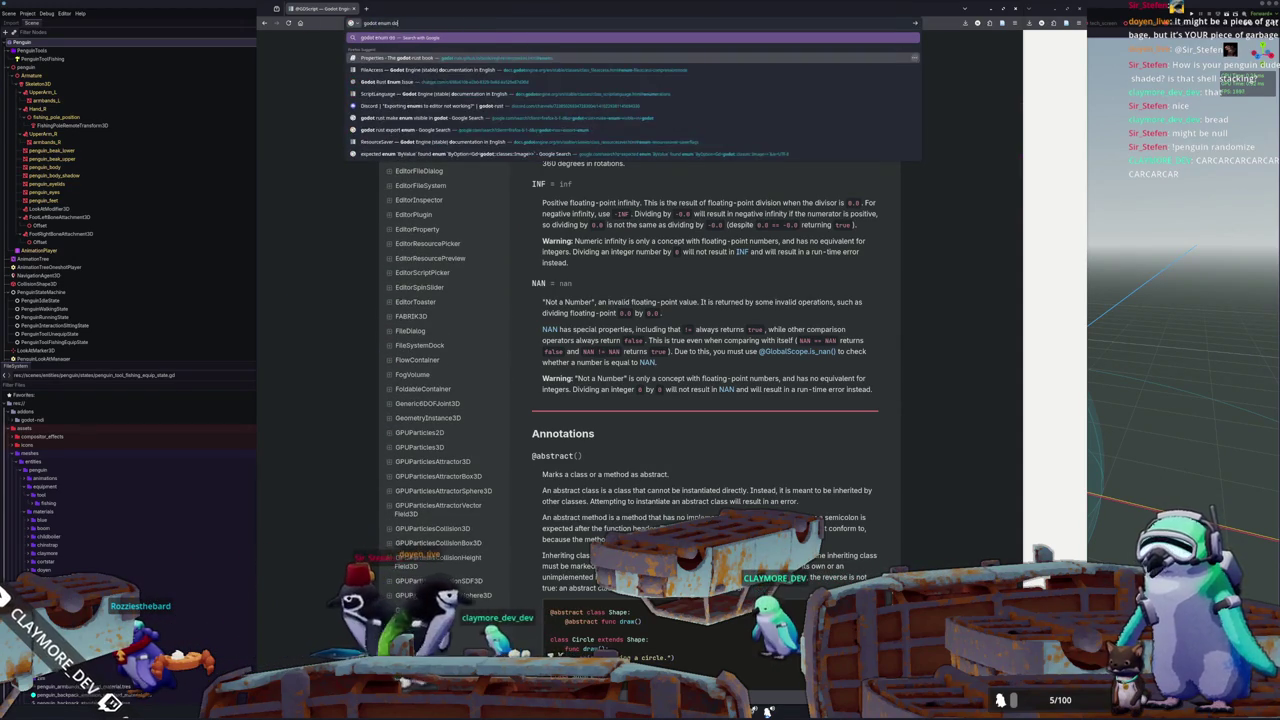
pyautogui.press('Return')
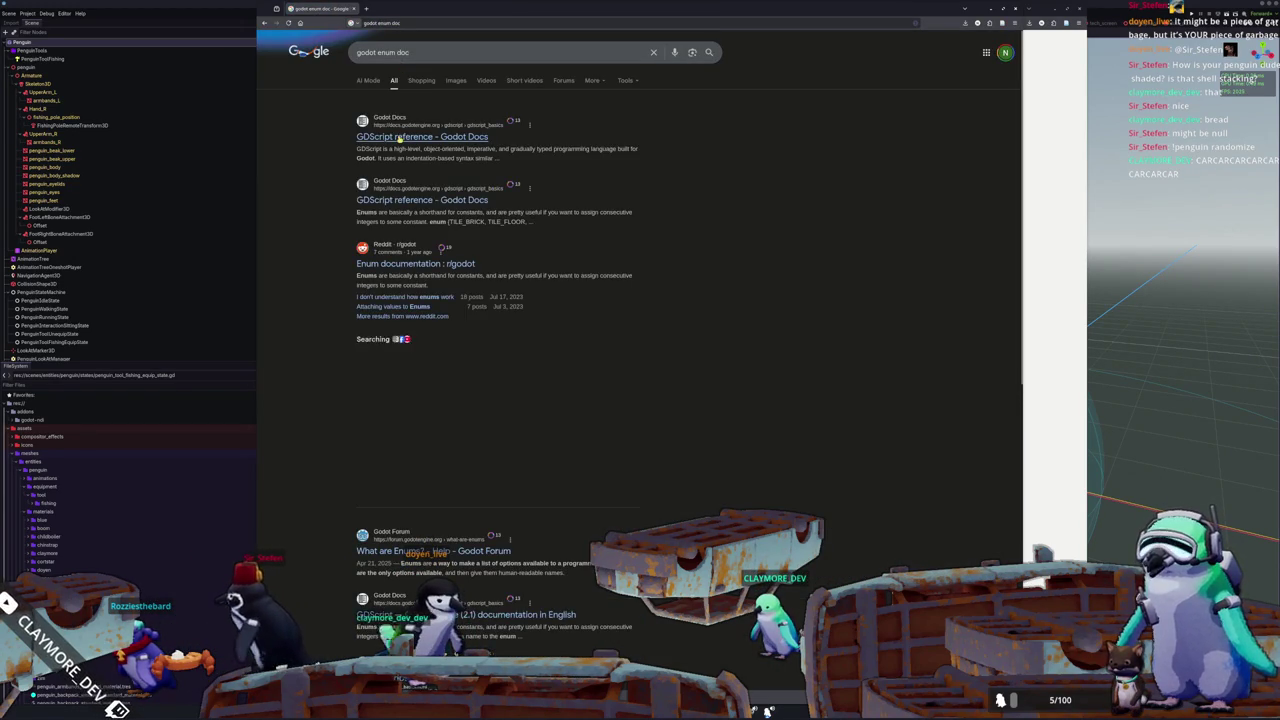
pyautogui.click(399, 138)
pyautogui.scroll(-15, 527, 246)
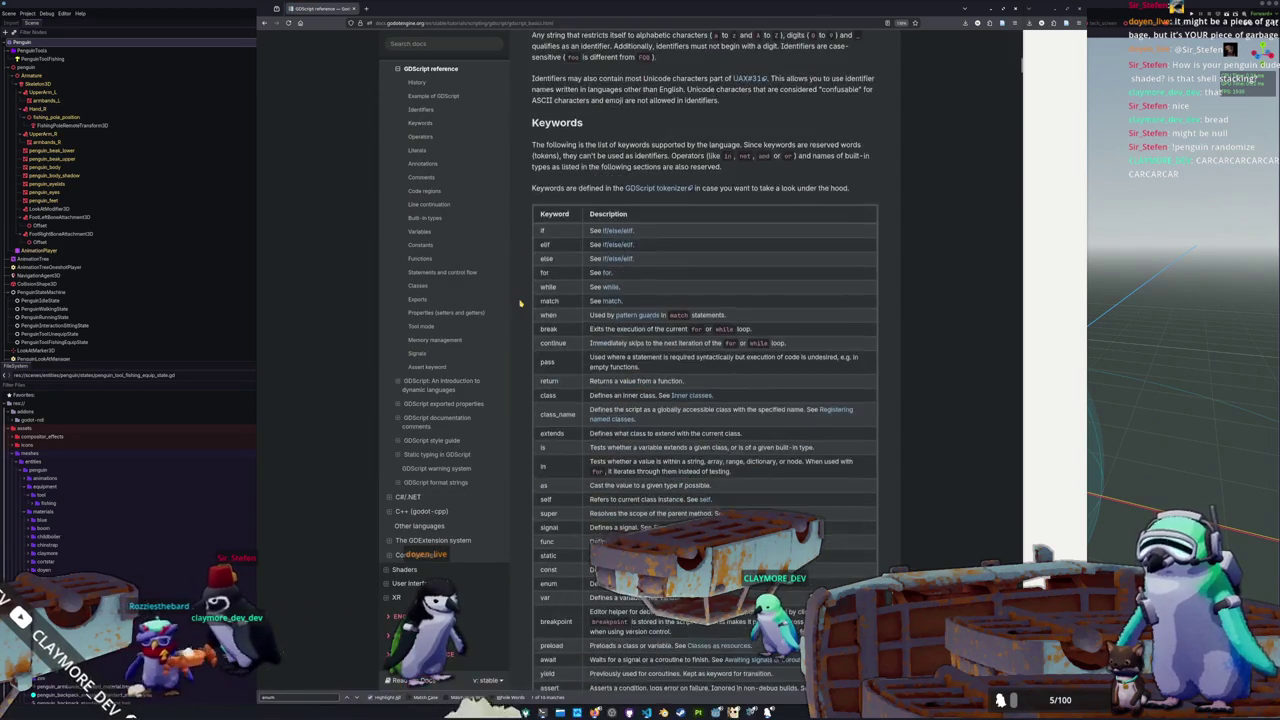
pyautogui.scroll(-2, 520, 302)
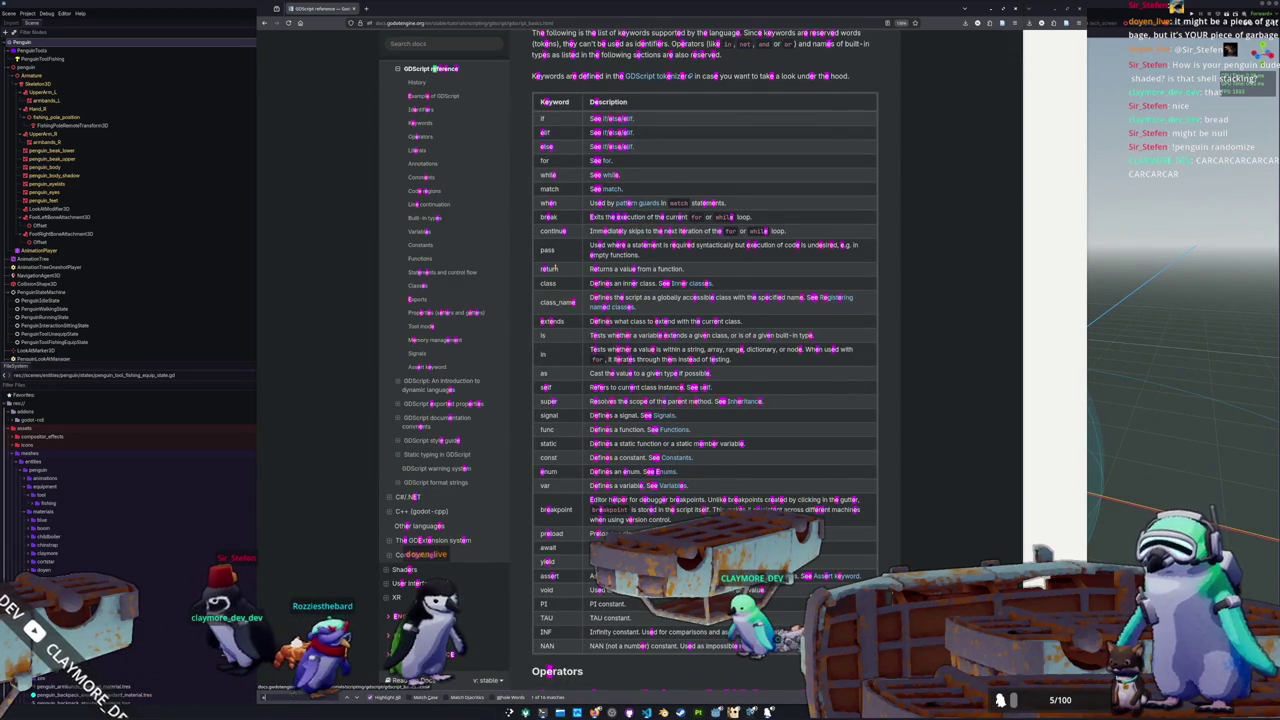
pyautogui.click(663, 471)
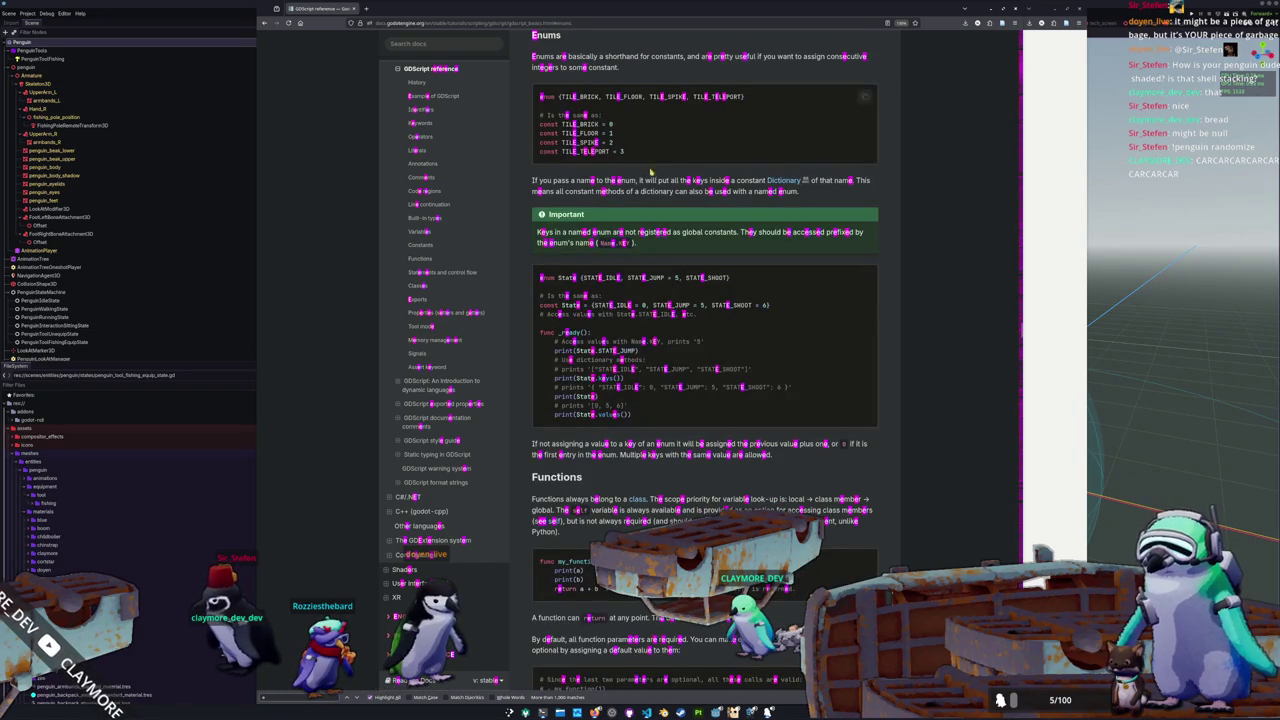
# Step: Dismiss the find bar and read the paragraph on how enum keys without values are numbered
pyautogui.press('Escape')
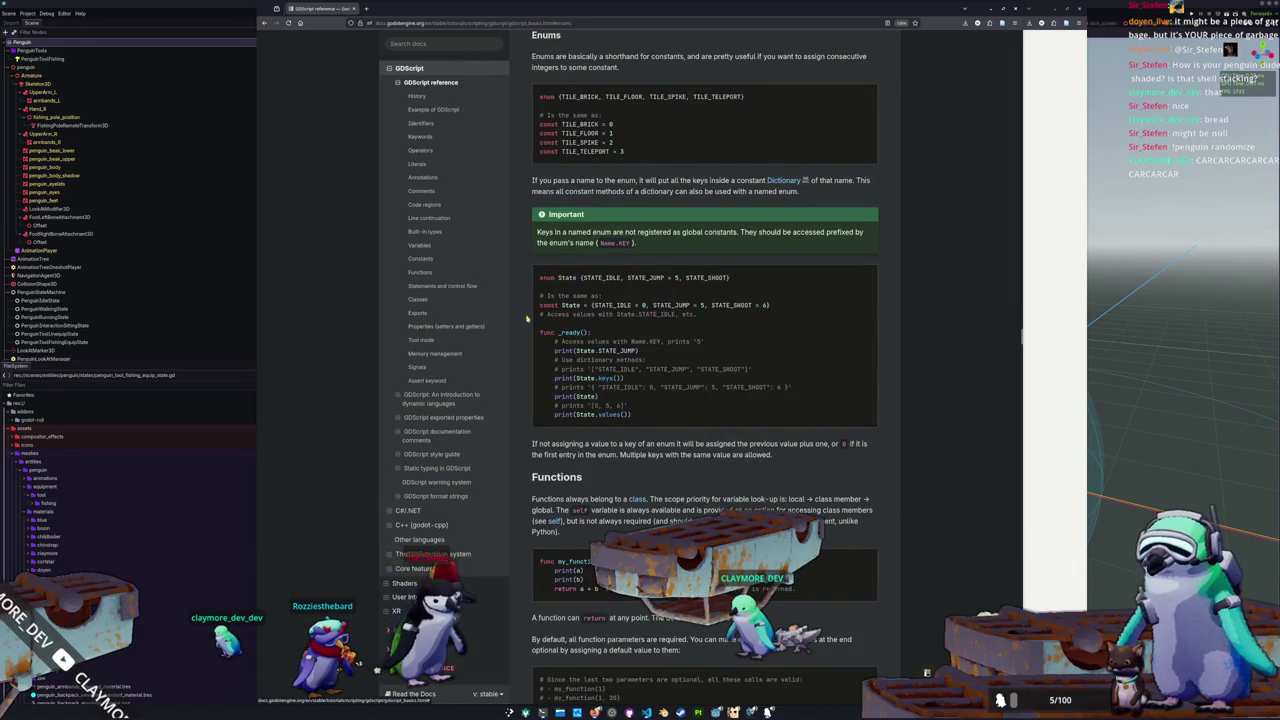
pyautogui.scroll(-1, 531, 347)
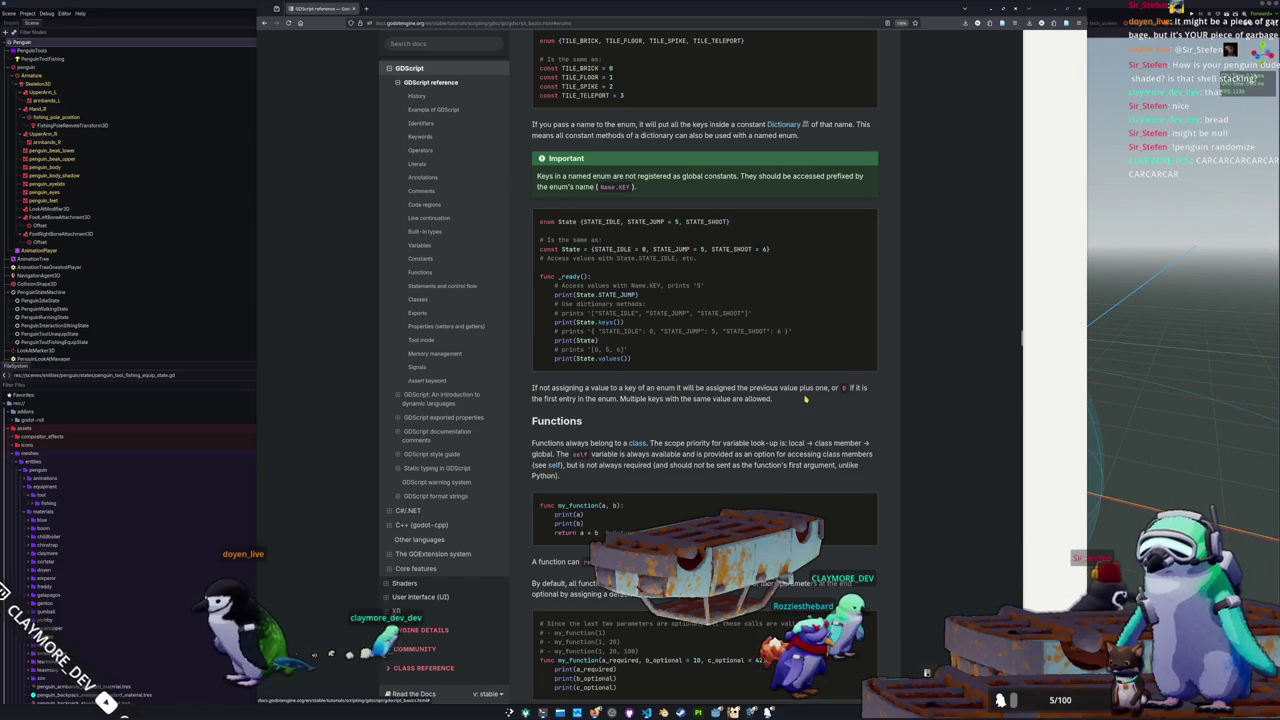
pyautogui.moveTo(805, 398); pyautogui.dragTo(533, 388)
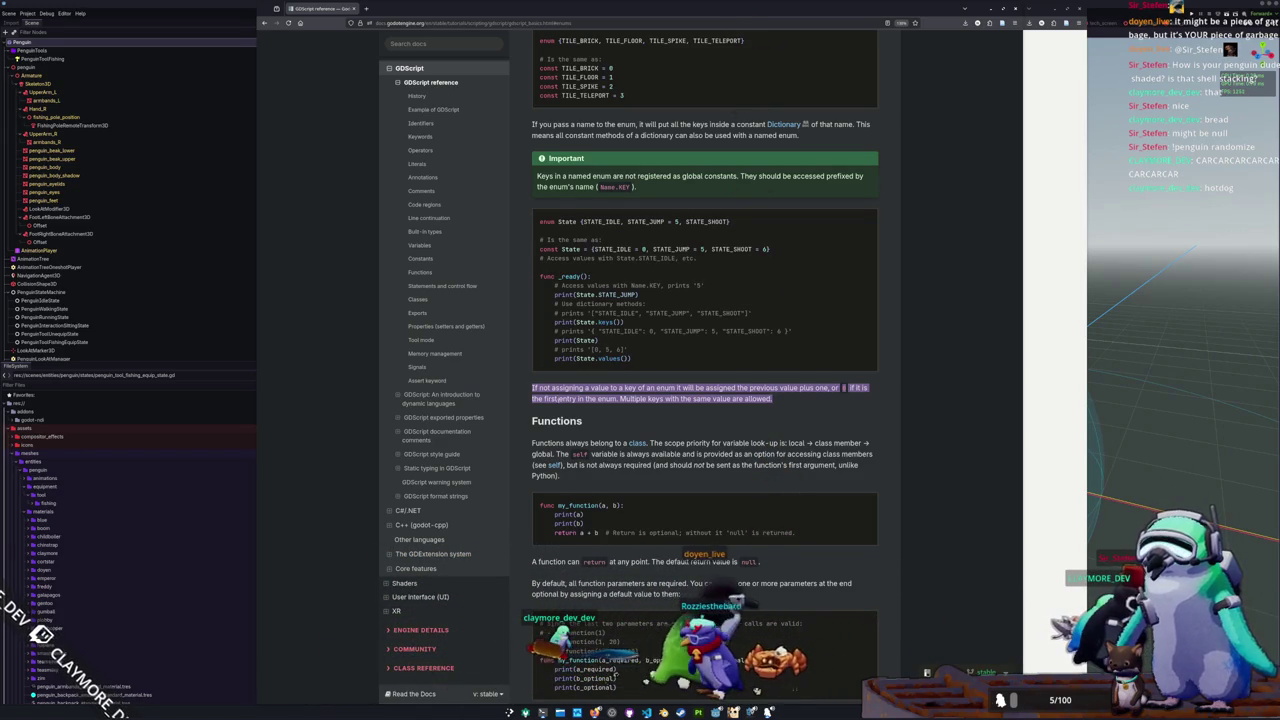
pyautogui.click(580, 415)
pyautogui.scroll(3, 544, 208)
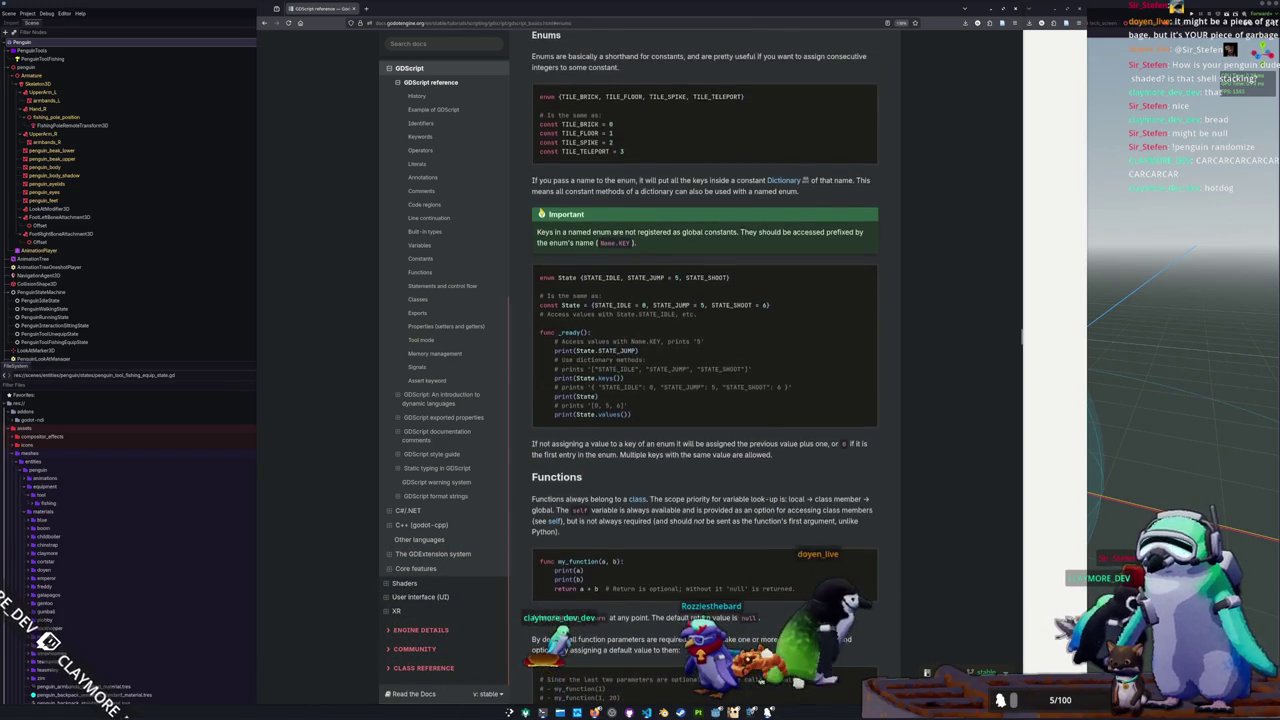
pyautogui.scroll(-2, 540, 208)
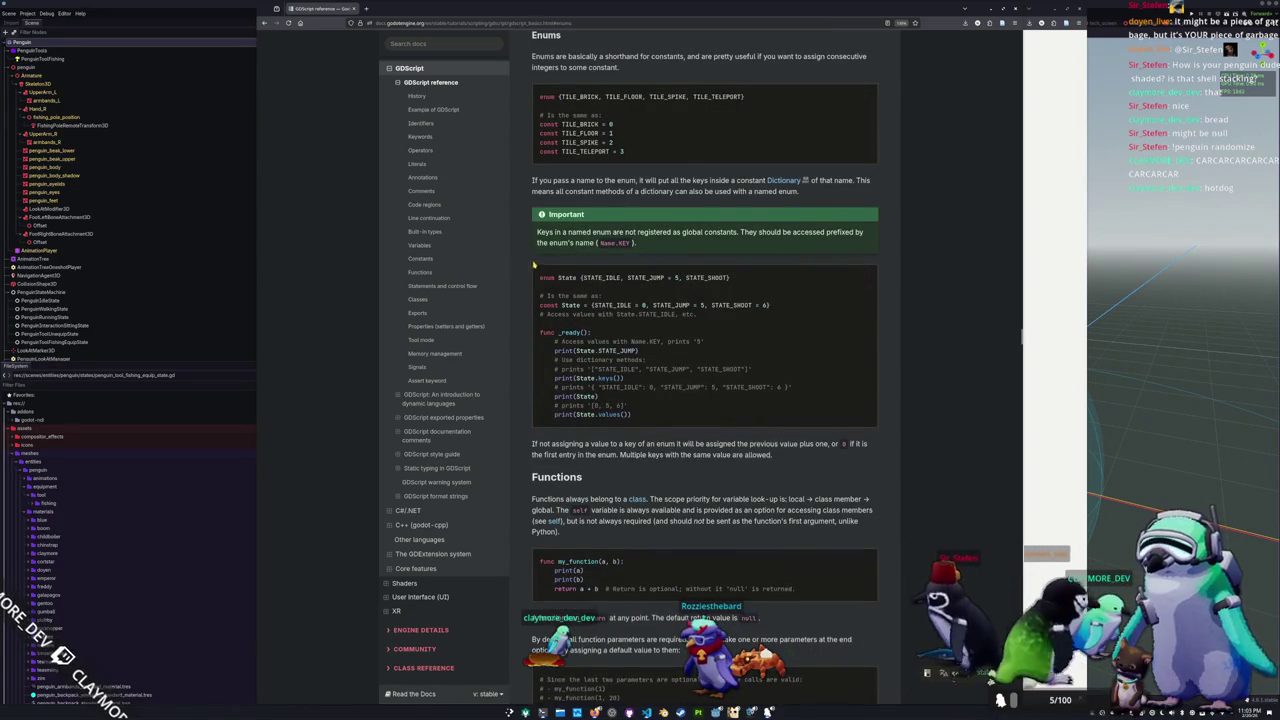
pyautogui.scroll(2, 534, 265)
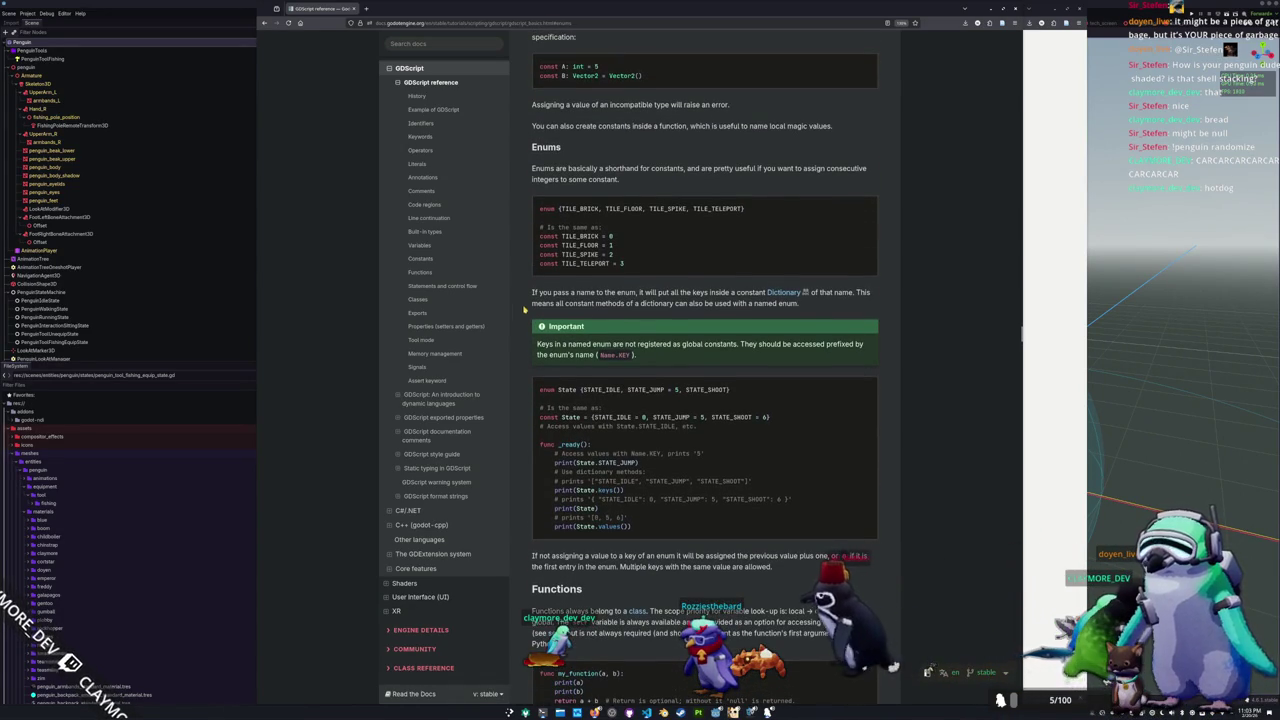
pyautogui.scroll(-4, 522, 312)
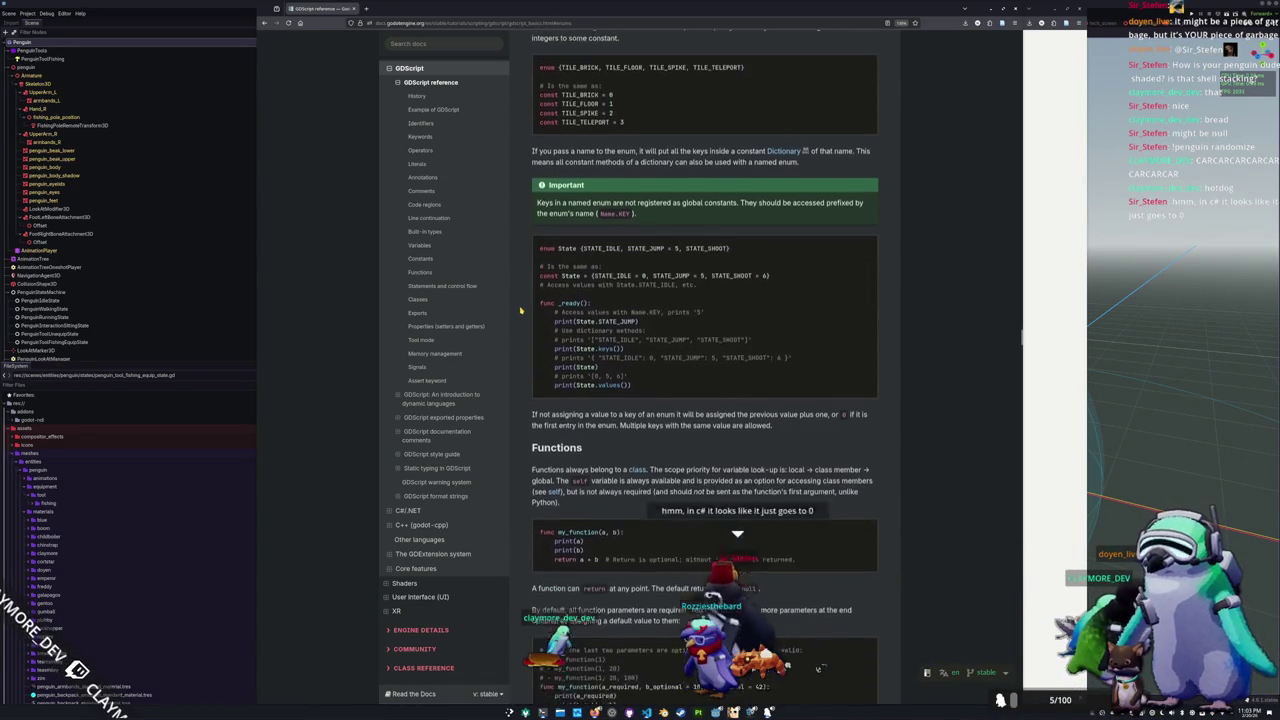
pyautogui.scroll(-2, 520, 311)
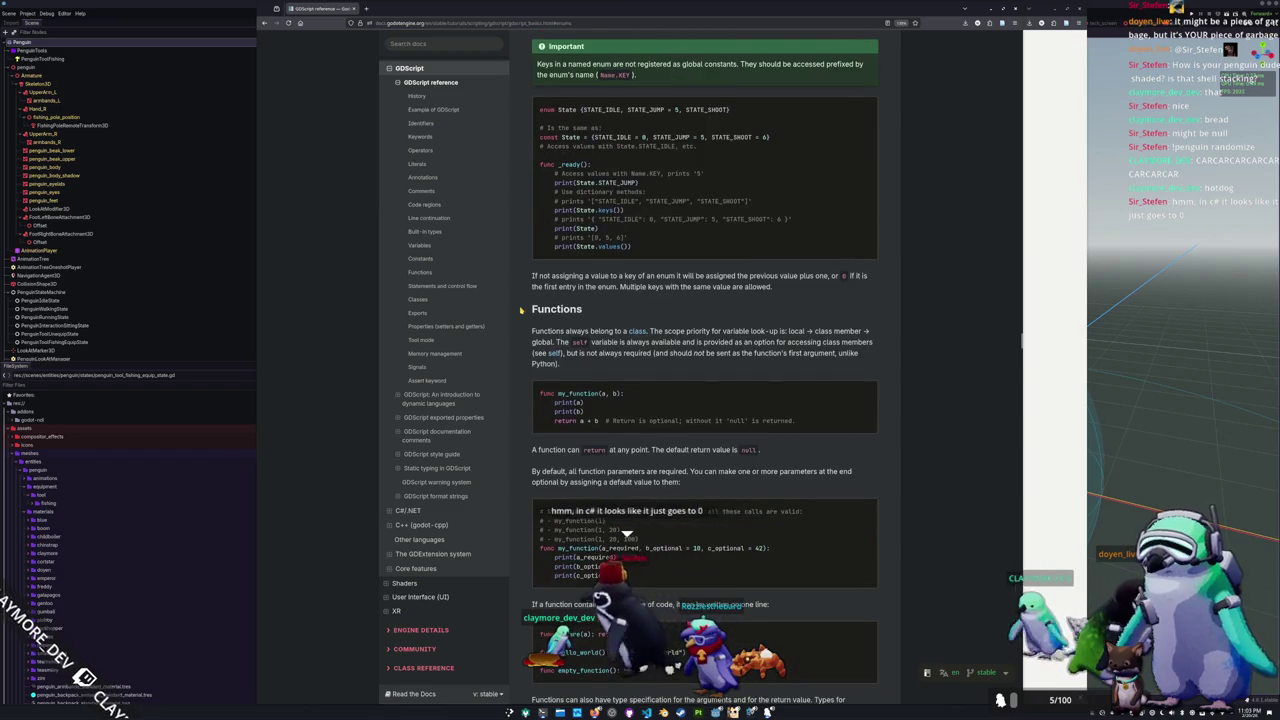
pyautogui.scroll(2, 520, 311)
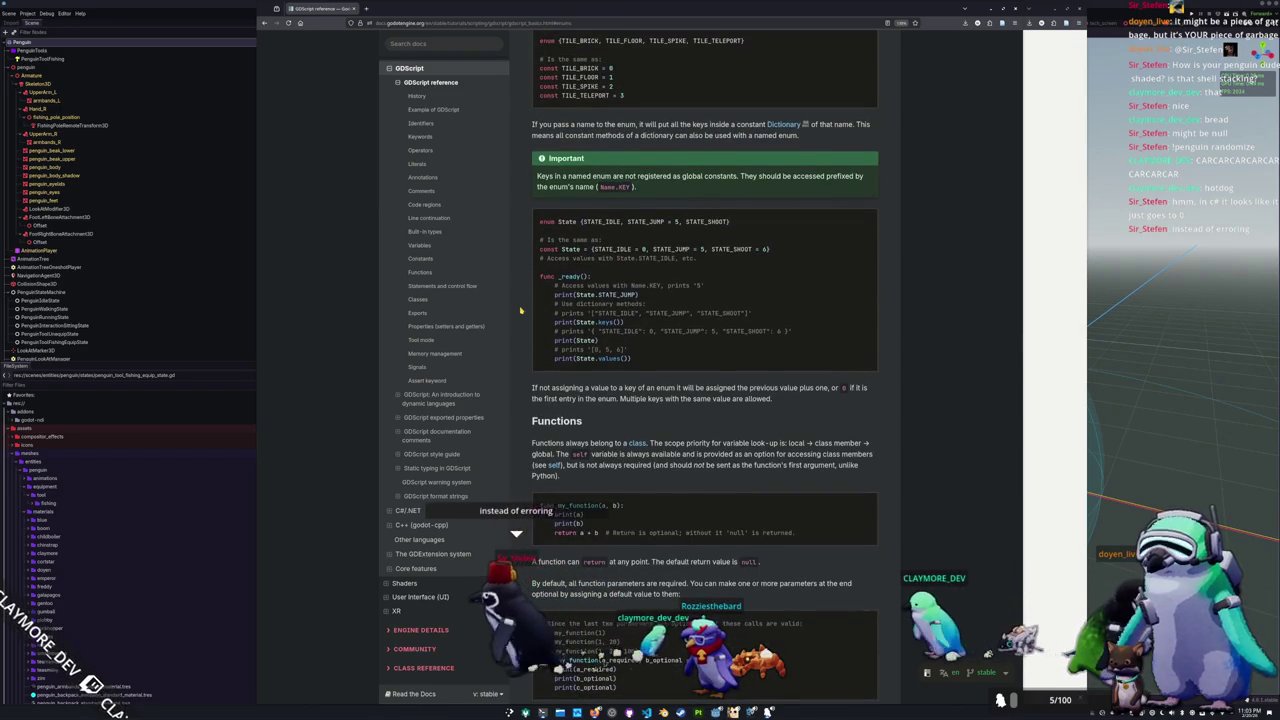
pyautogui.scroll(2, 520, 312)
pyautogui.scroll(-2, 520, 312)
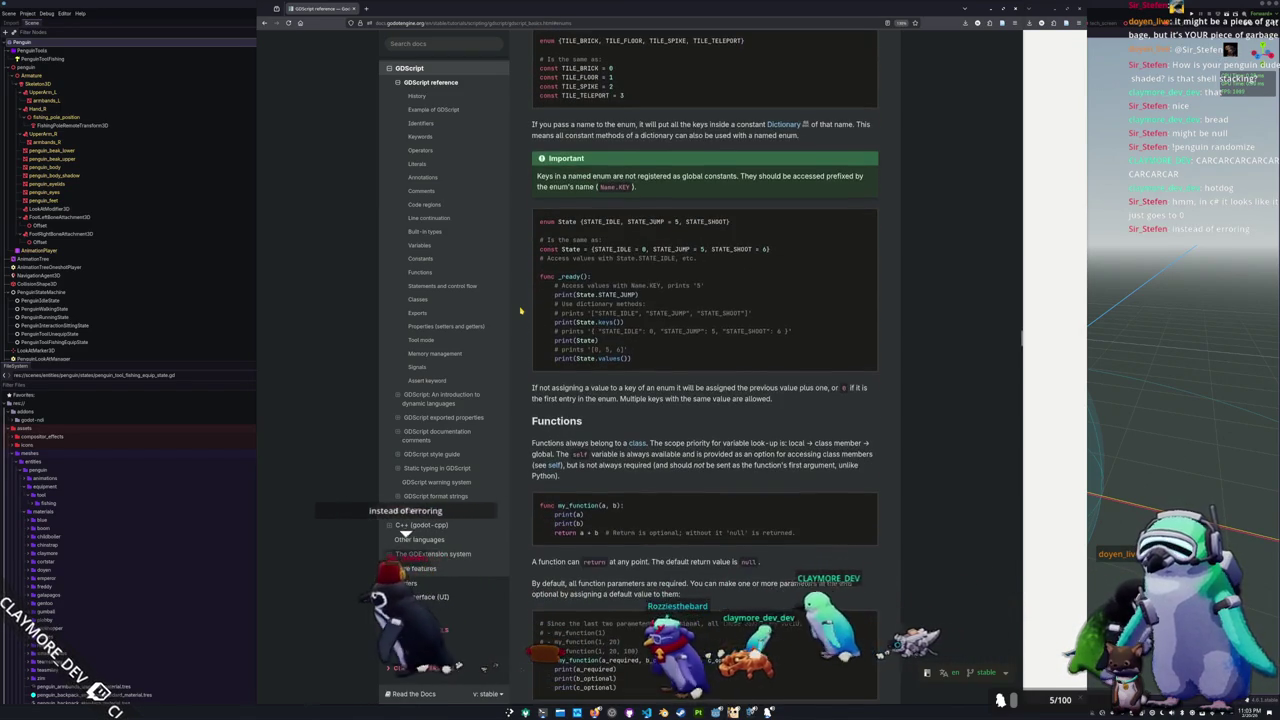
pyautogui.scroll(1, 520, 311)
pyautogui.scroll(-4, 520, 311)
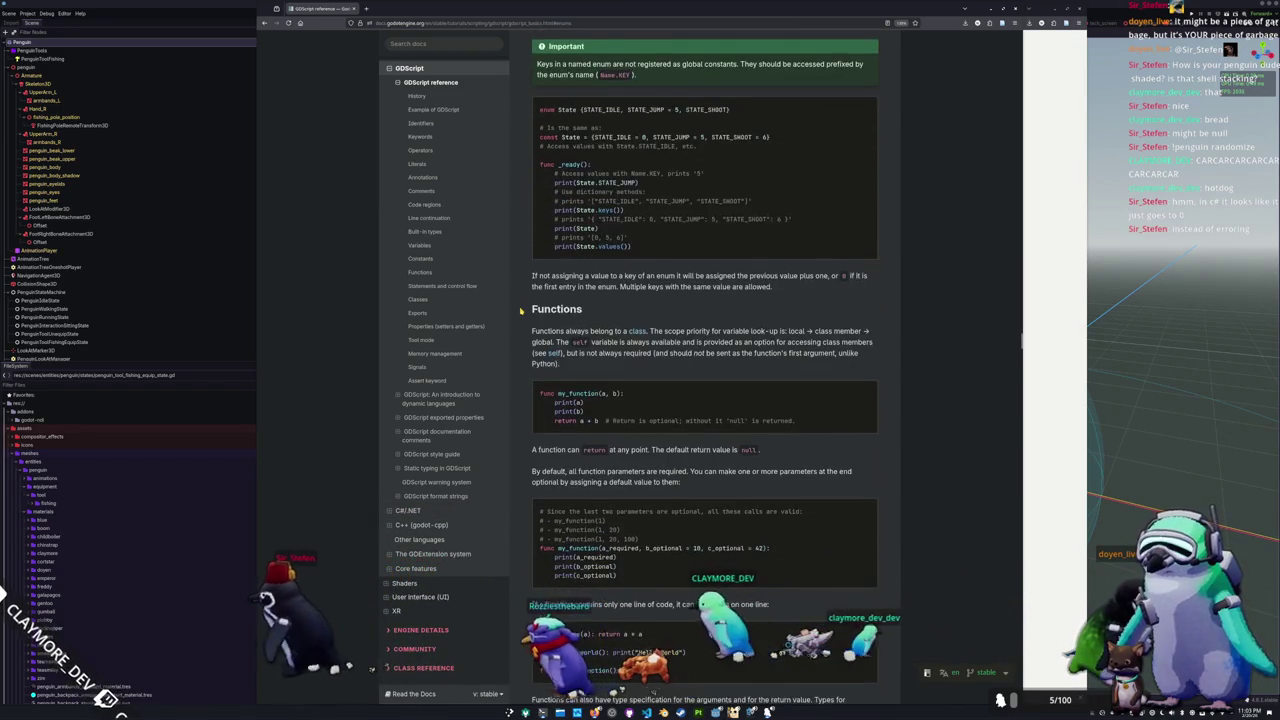
pyautogui.scroll(1, 520, 311)
pyautogui.scroll(-2, 520, 311)
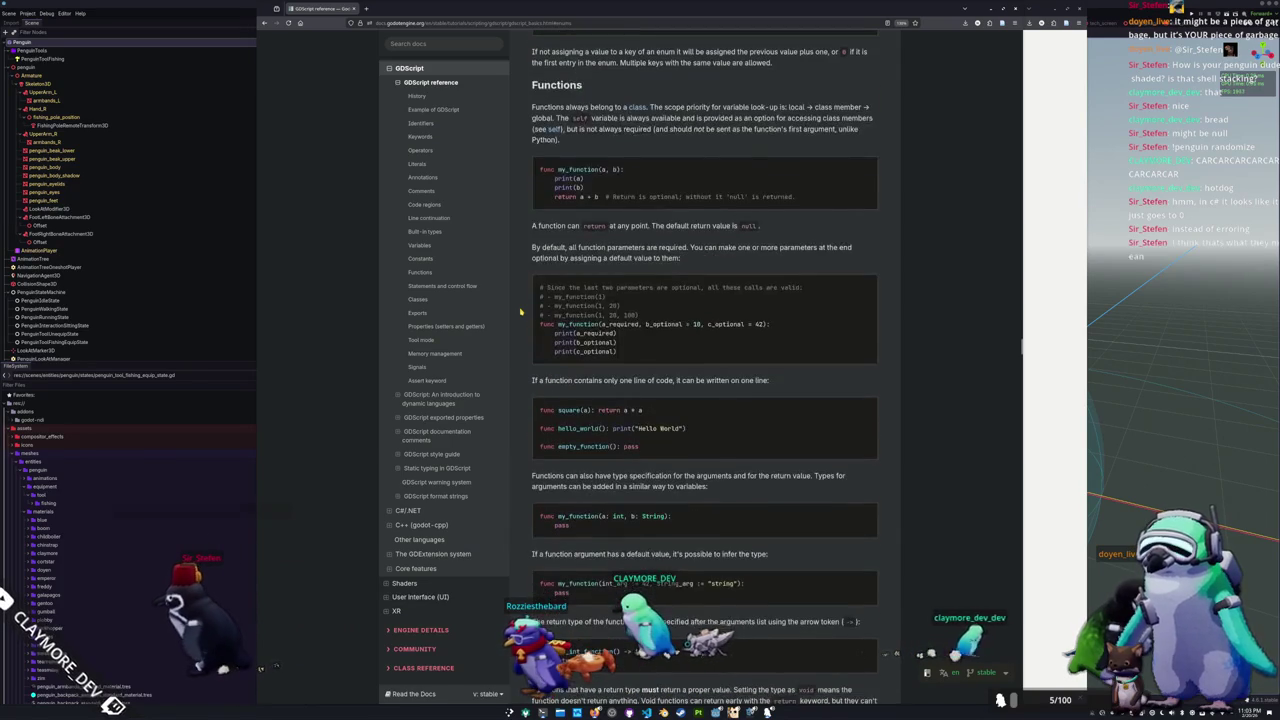
pyautogui.scroll(1, 700, 250)
pyautogui.hotkey('alt', 'Tab')
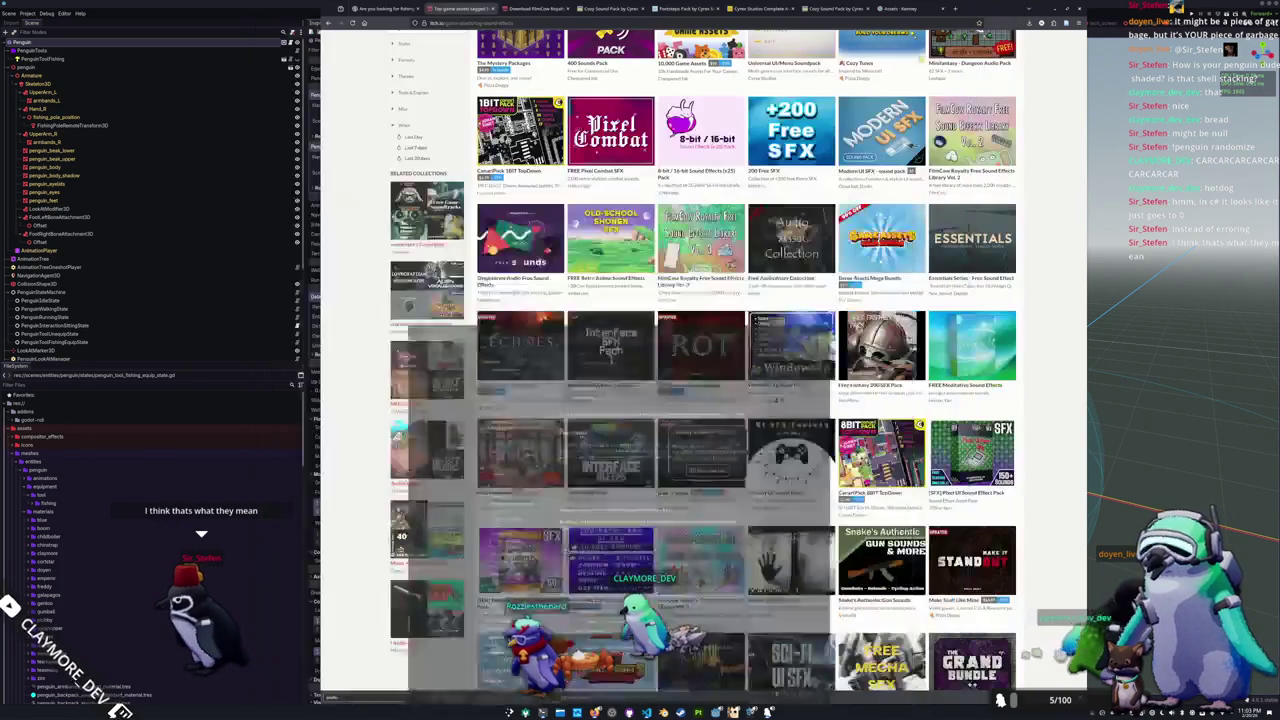
# Step: Show penguin.gd's EquippedPenguinTool enum (NONE = 0, FISHING = 1) and highlight equipped_penguin_tool
pyautogui.hotkey('alt', 'Tab')
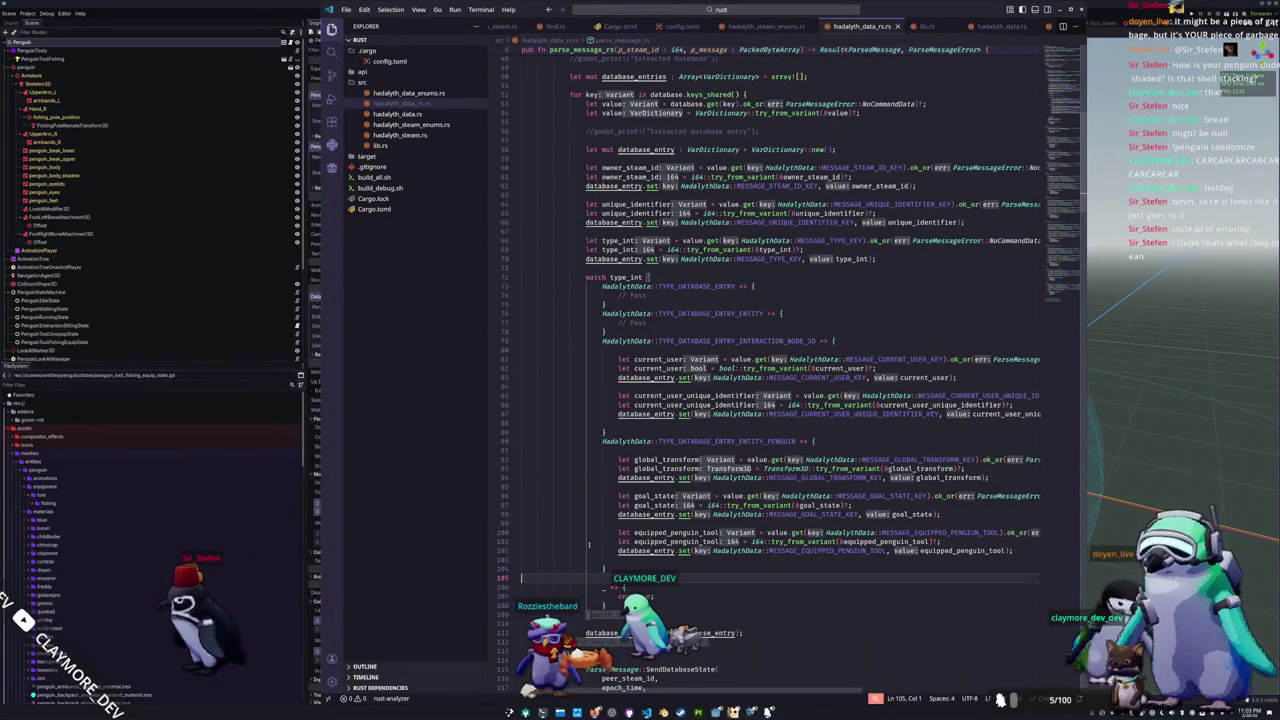
pyautogui.hotkey('alt', 'Tab')
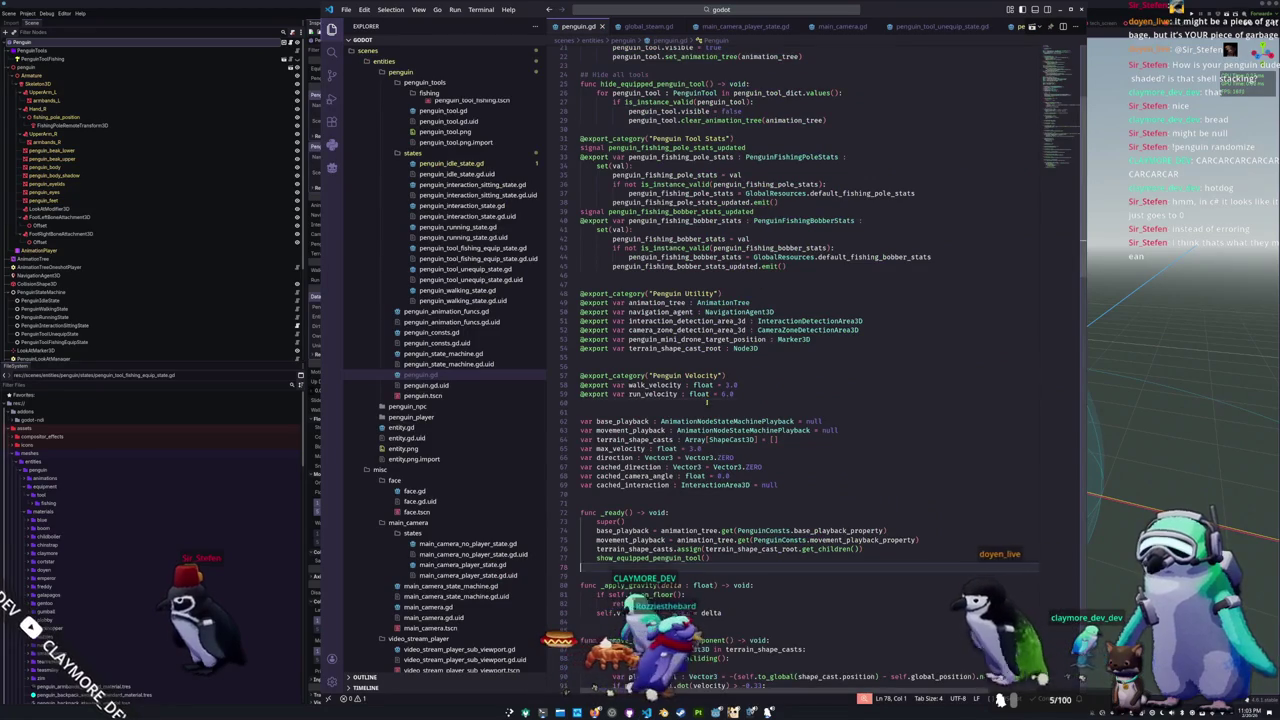
pyautogui.click(707, 402)
pyautogui.scroll(-8, 707, 402)
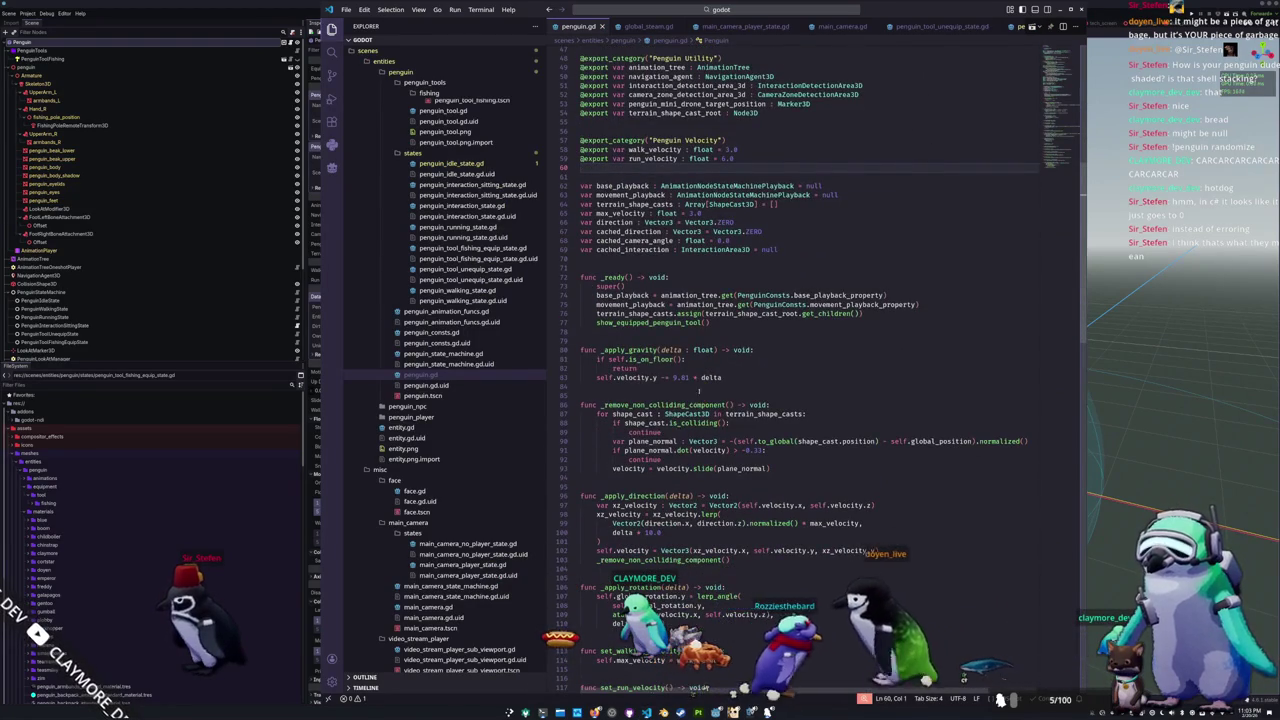
pyautogui.click(651, 336)
pyautogui.scroll(-2, 666, 28)
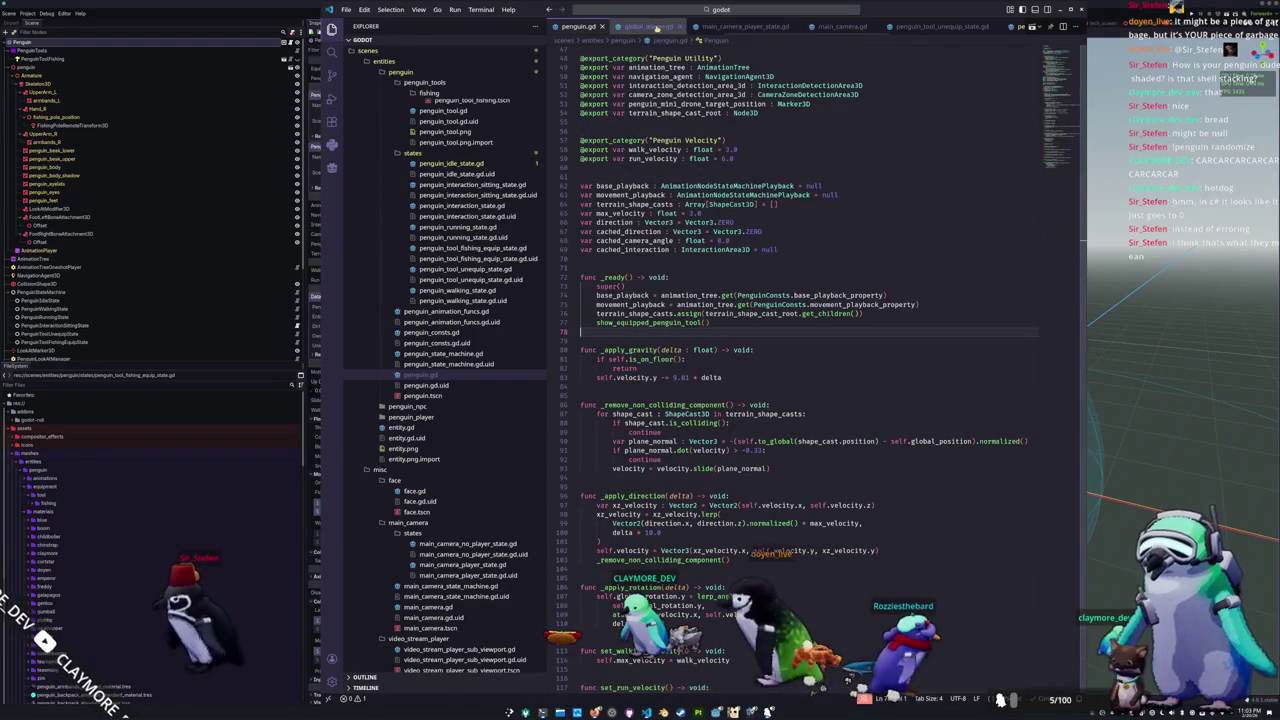
pyautogui.scroll(-4, 666, 28)
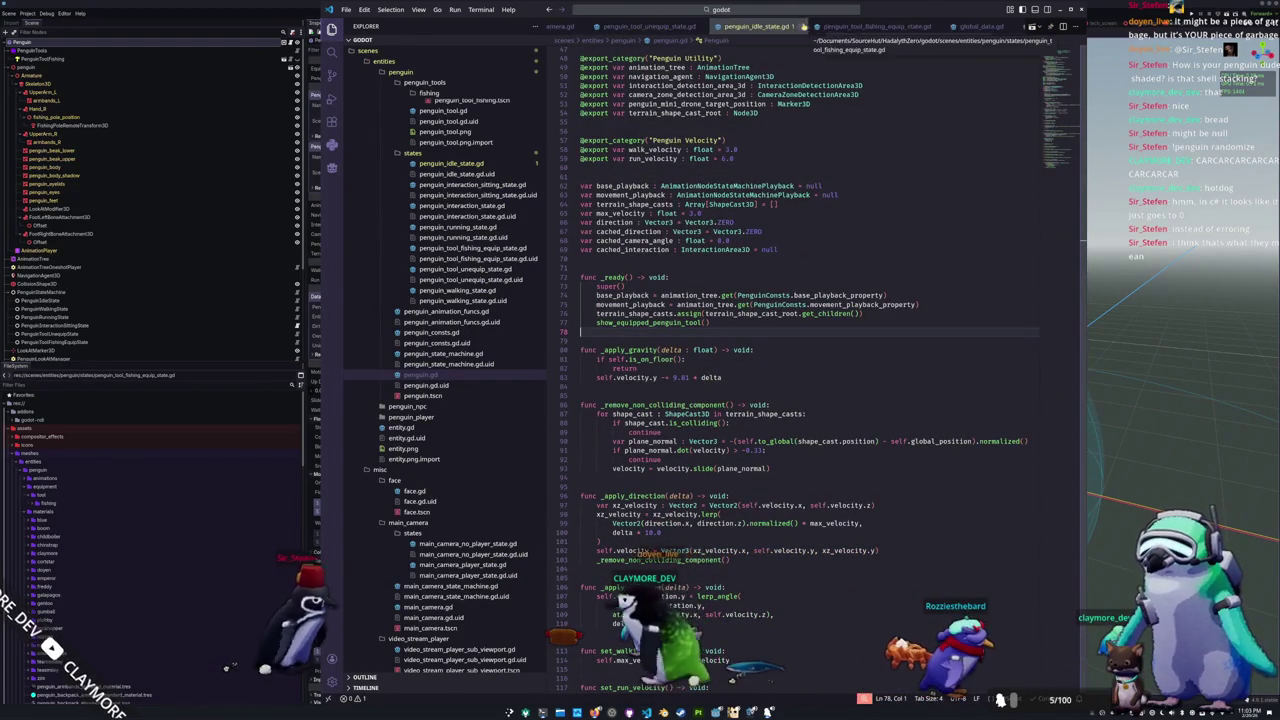
pyautogui.scroll(-2, 818, 28)
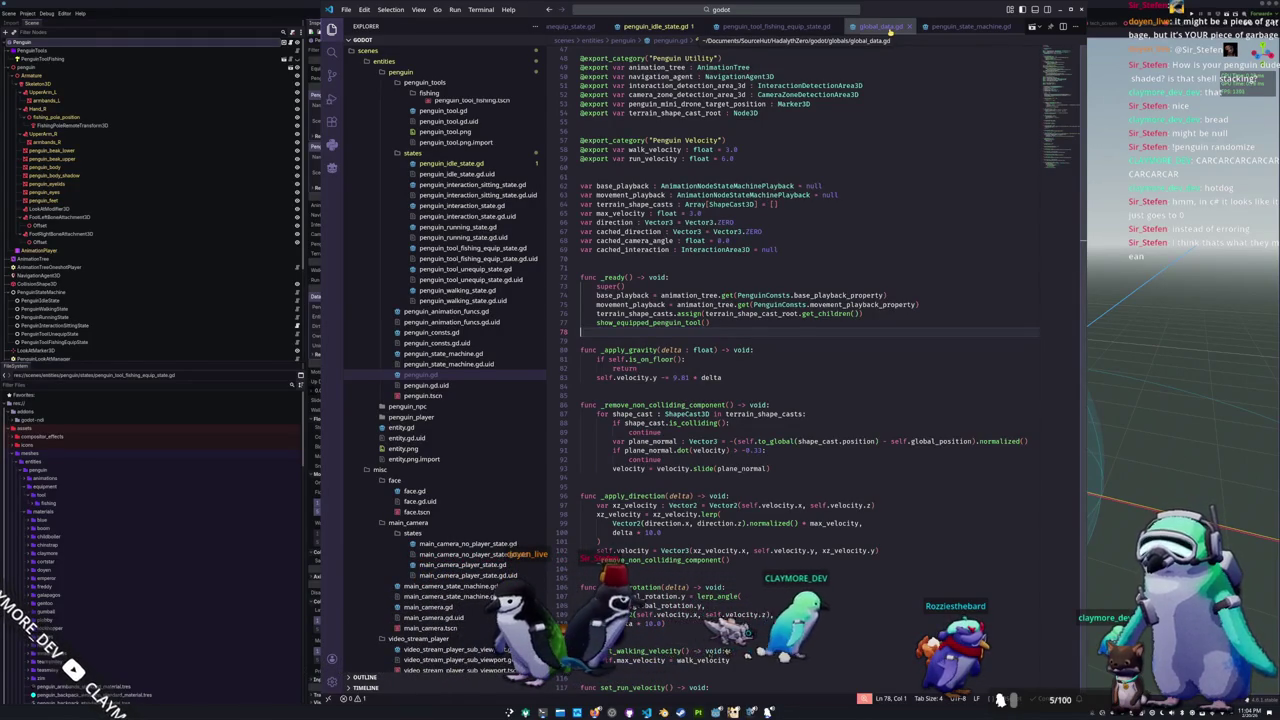
pyautogui.scroll(14, 835, 89)
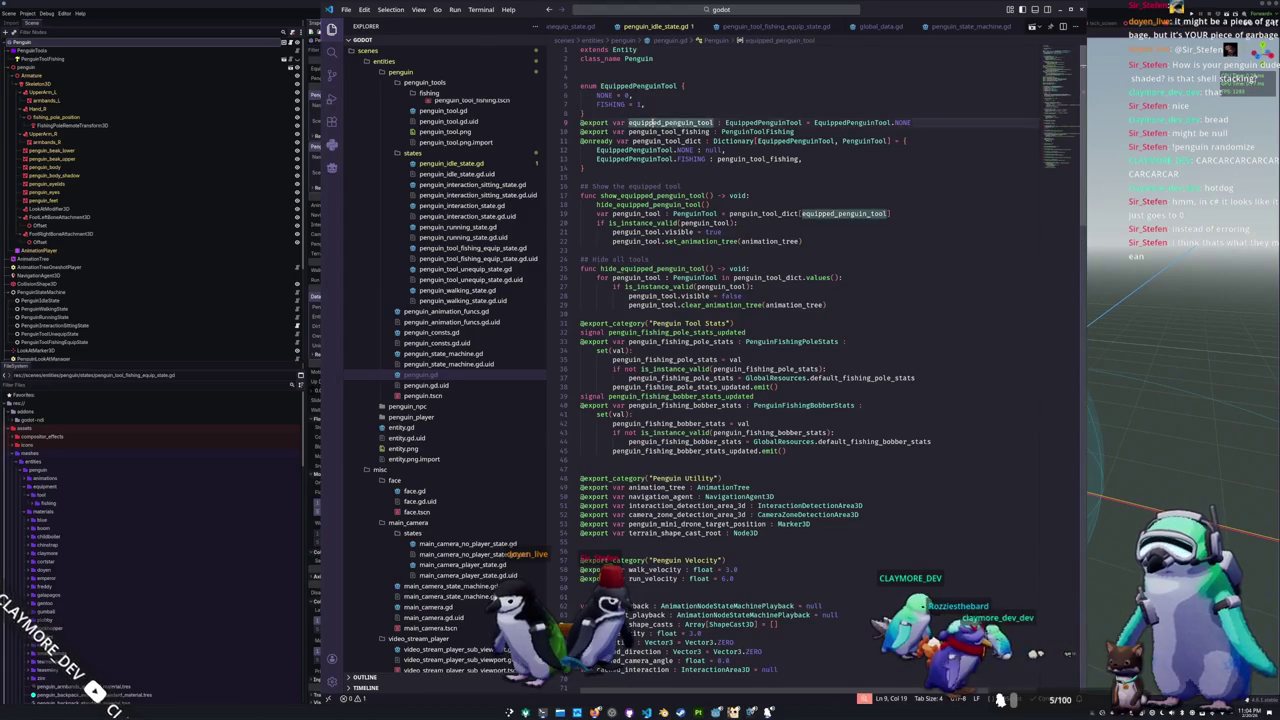
pyautogui.hotkey('ctrl', 'd')
# Step: Give the equipped_penguin_tool declaration a set(val): setter block
pyautogui.doubleClick(908, 121)
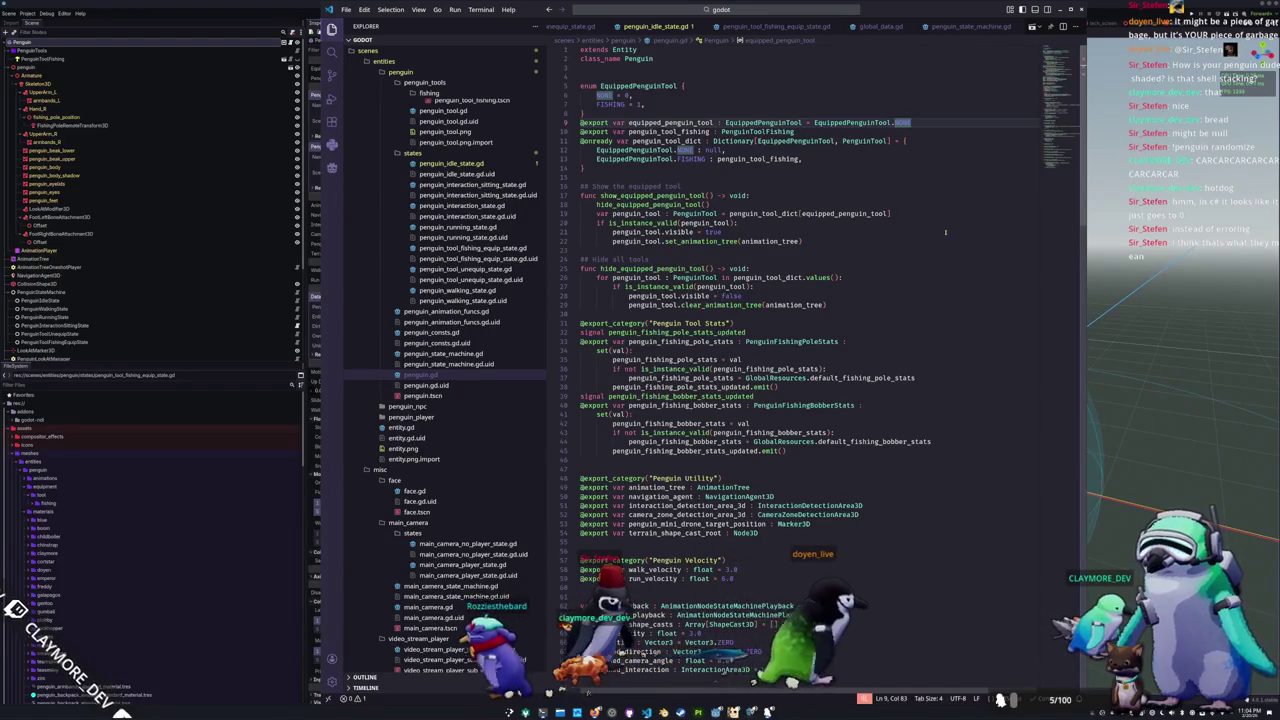
pyautogui.click(630, 96)
pyautogui.moveTo(637, 104); pyautogui.dragTo(645, 104)
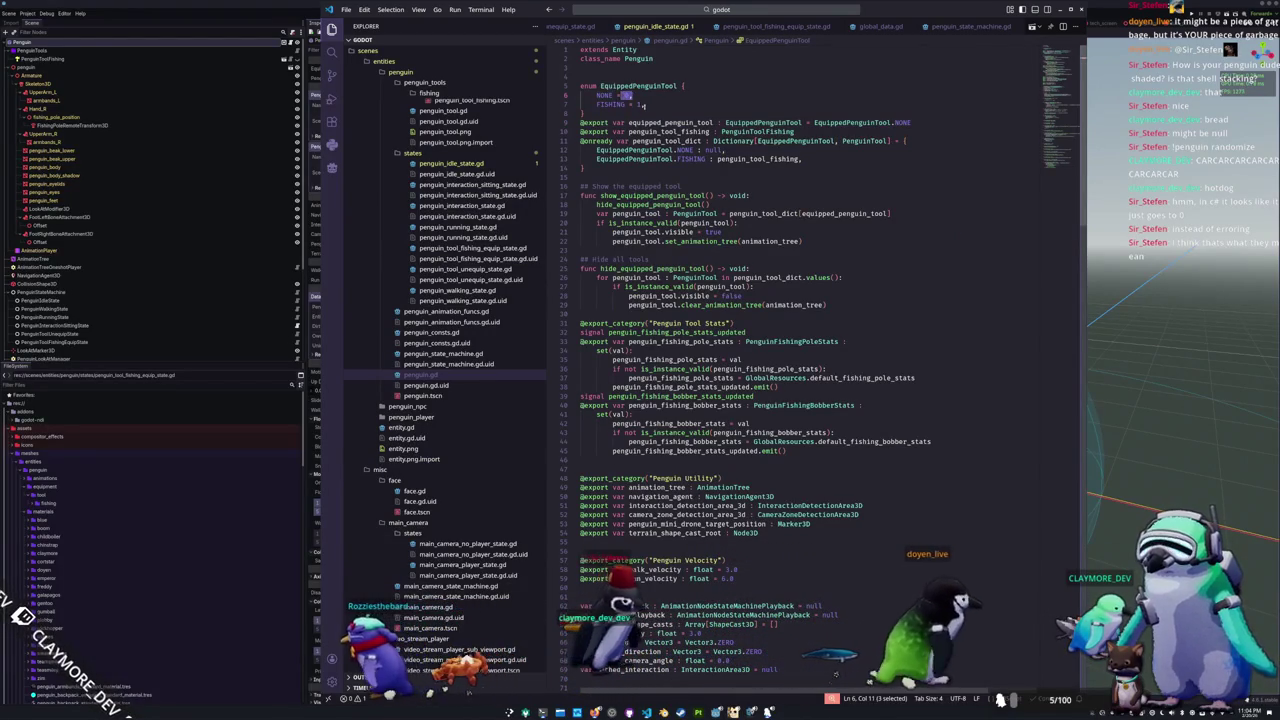
pyautogui.click(939, 128)
pyautogui.write(':')
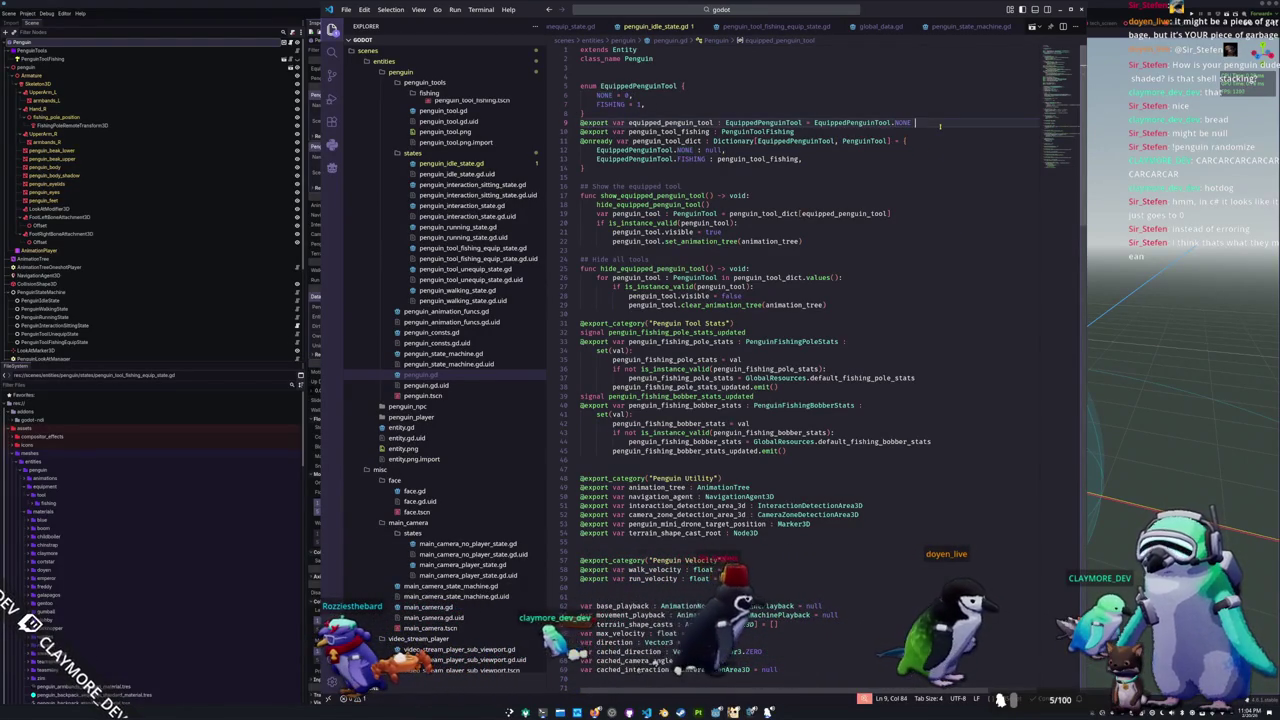
pyautogui.press('Return')
pyautogui.write('set(val):')
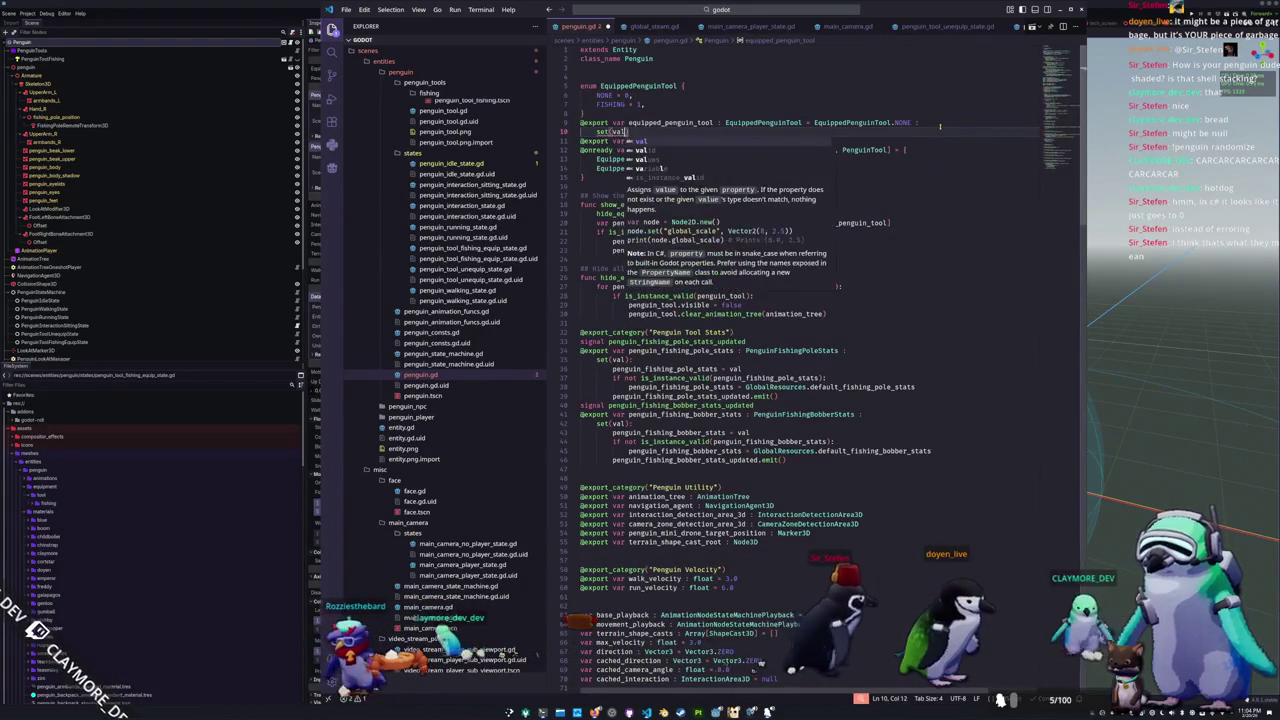
pyautogui.press('Return')
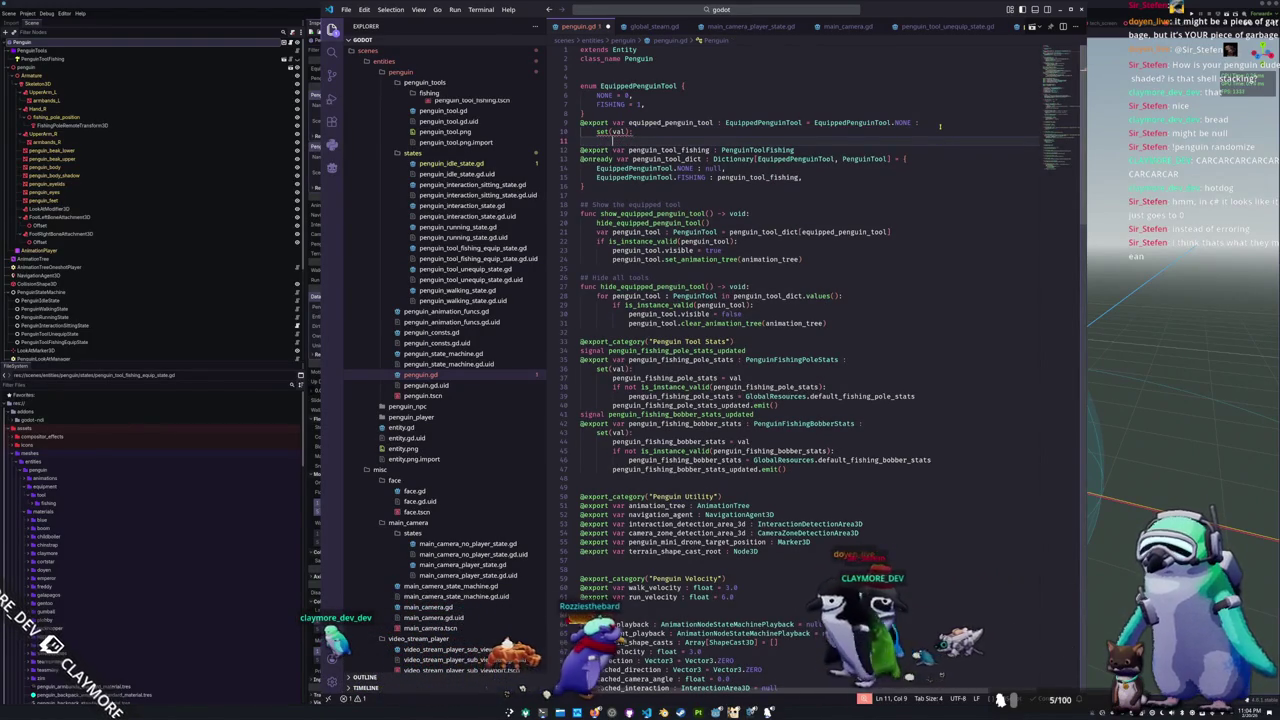
# Step: Add a SIZE entry after FISHING and write the setter check 'if val >= EquippedPenguinTool.SIZE:'
pyautogui.write('equipp')
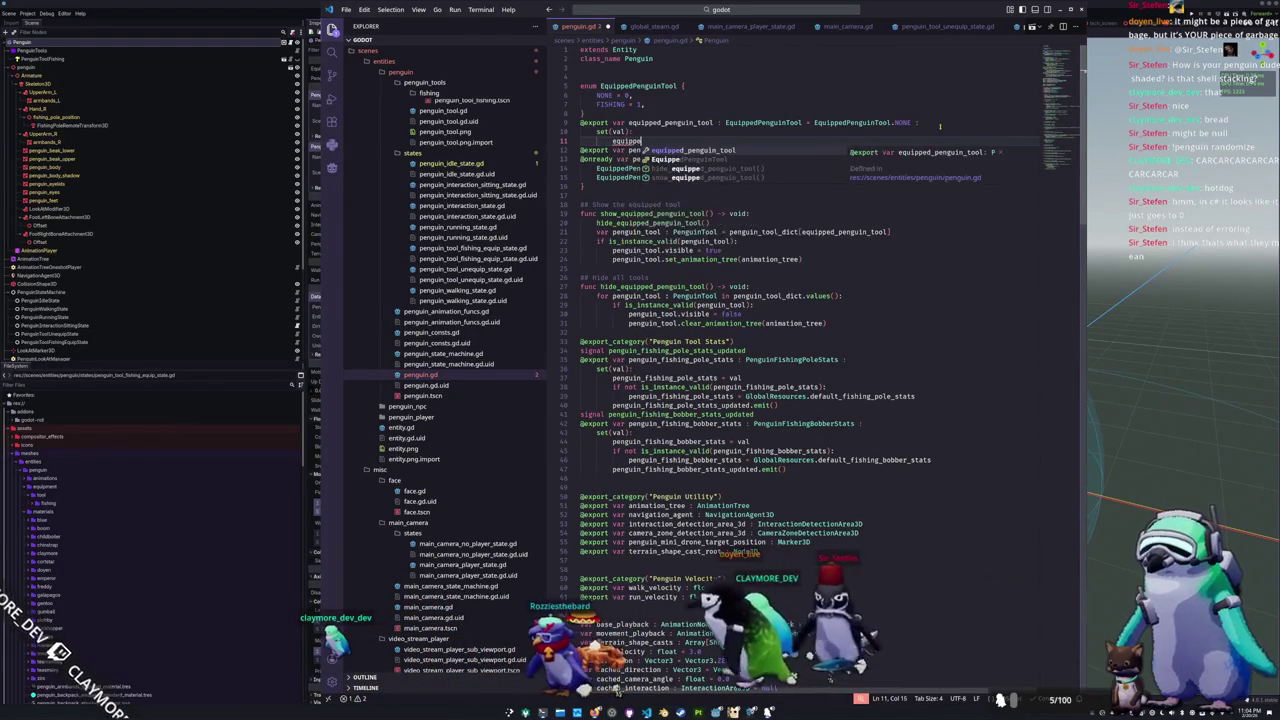
pyautogui.press('Return')
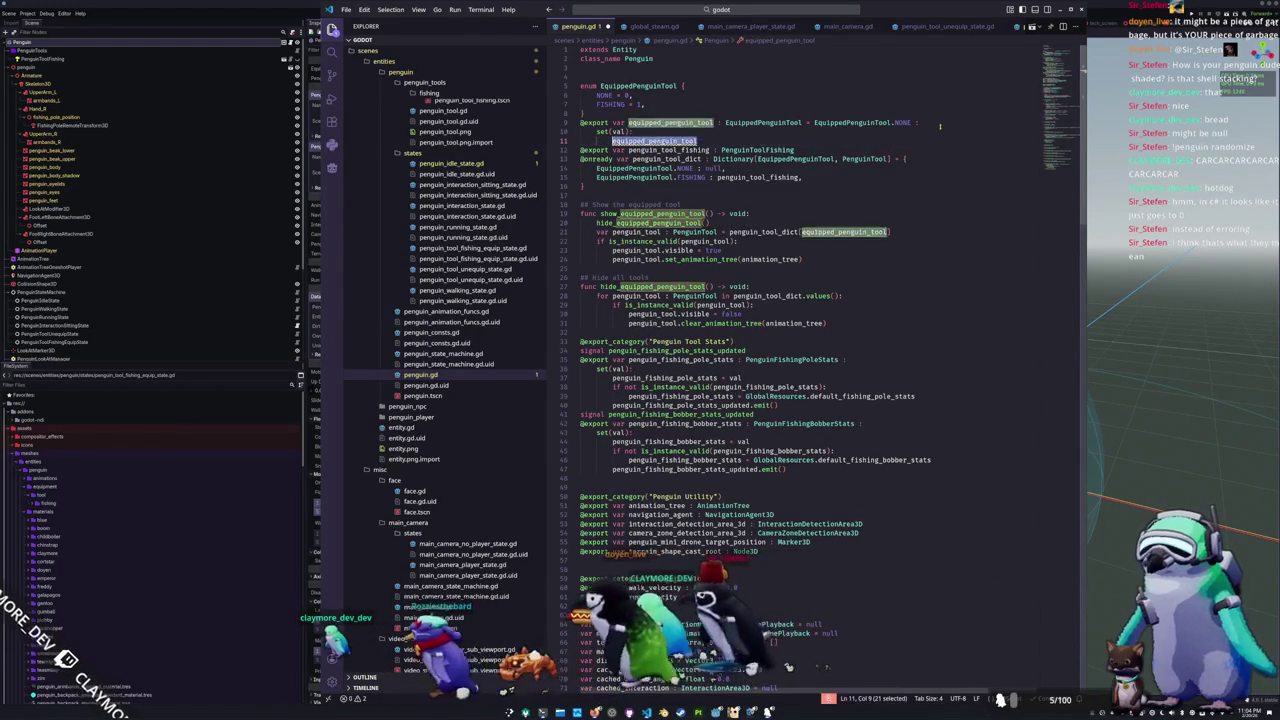
pyautogui.hotkey('ctrl', 'BackSpace')
pyautogui.write('if val !=')
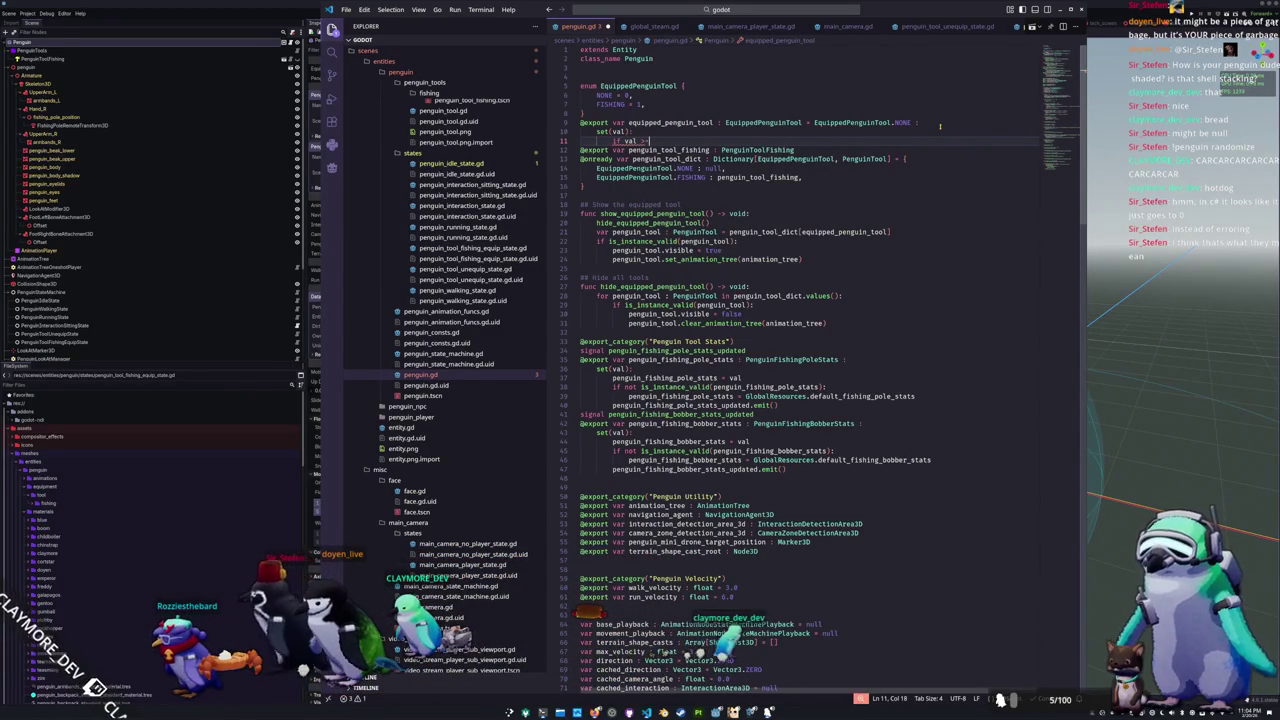
pyautogui.press('Up')
pyautogui.press('Up')
pyautogui.press('Up')
pyautogui.press('End')
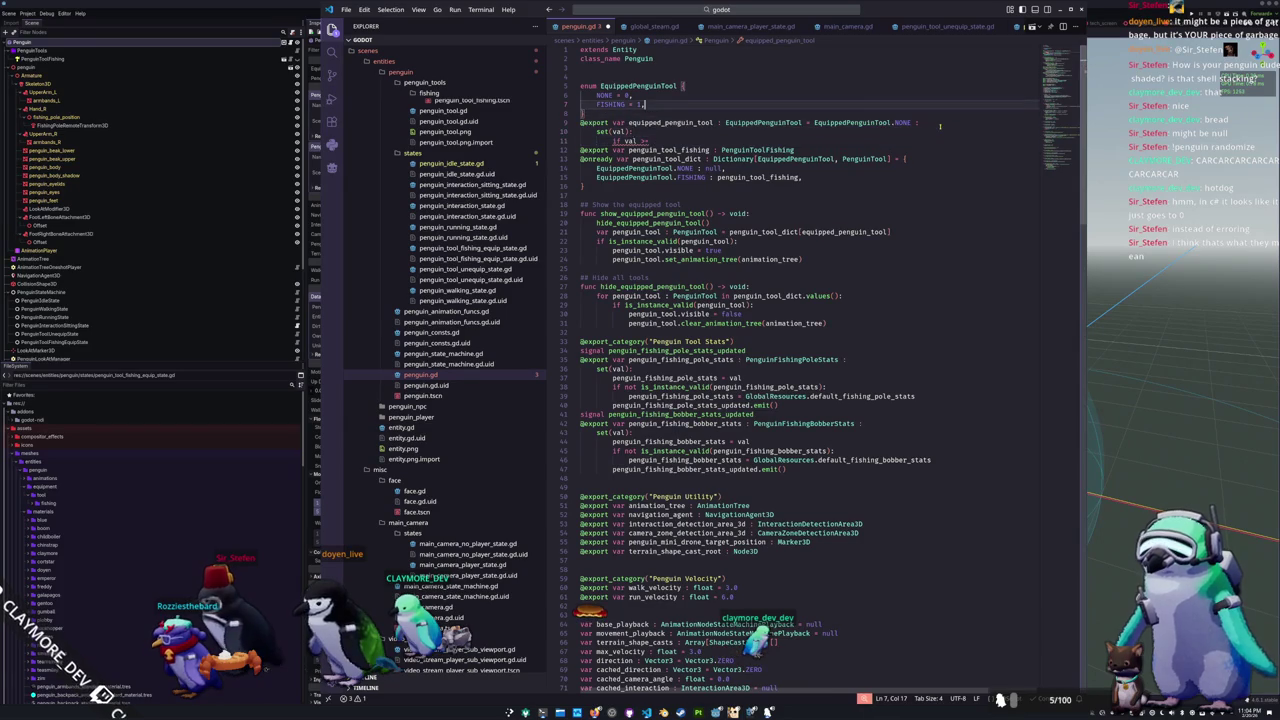
pyautogui.press('Return')
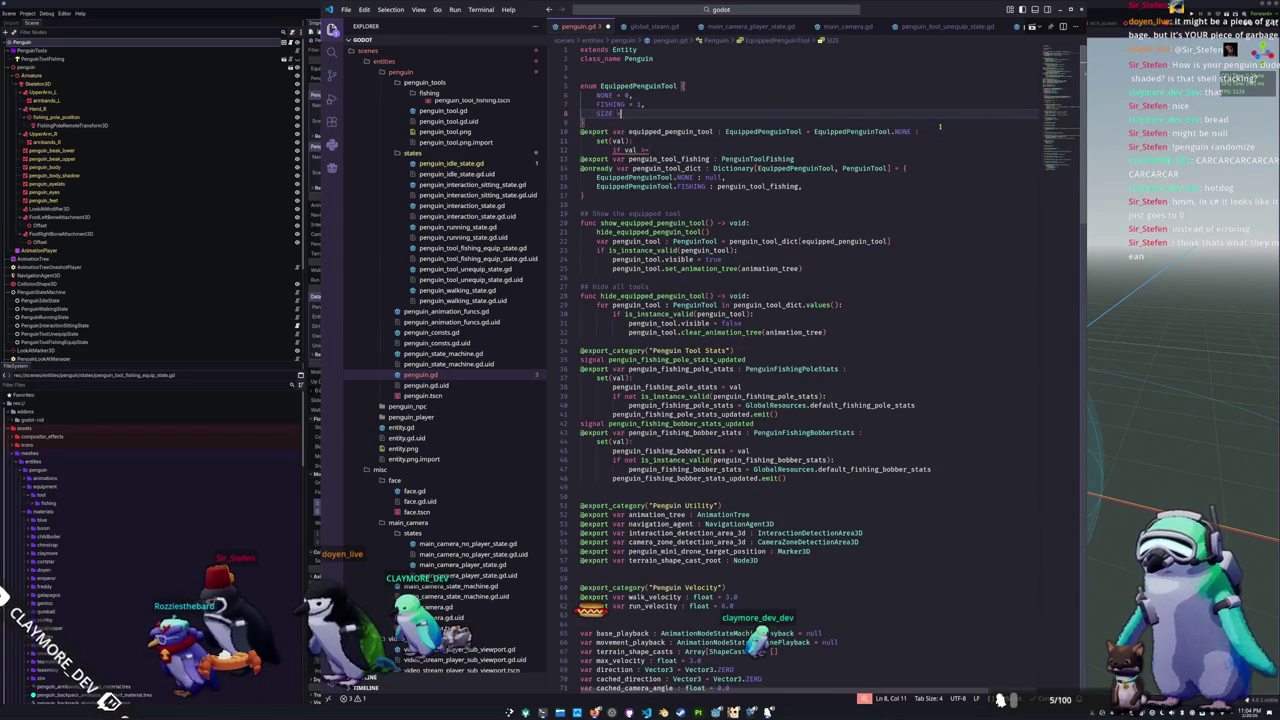
pyautogui.press('Down')
pyautogui.press('Down')
pyautogui.press('Down')
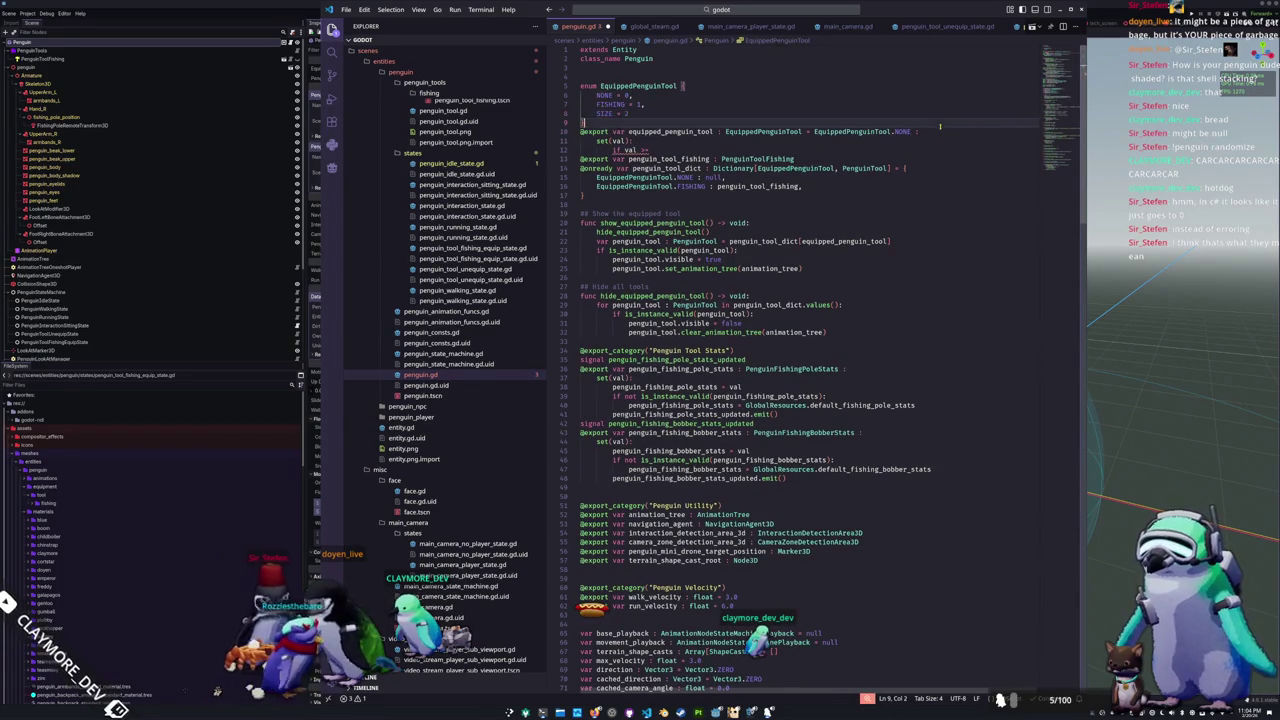
pyautogui.press('End')
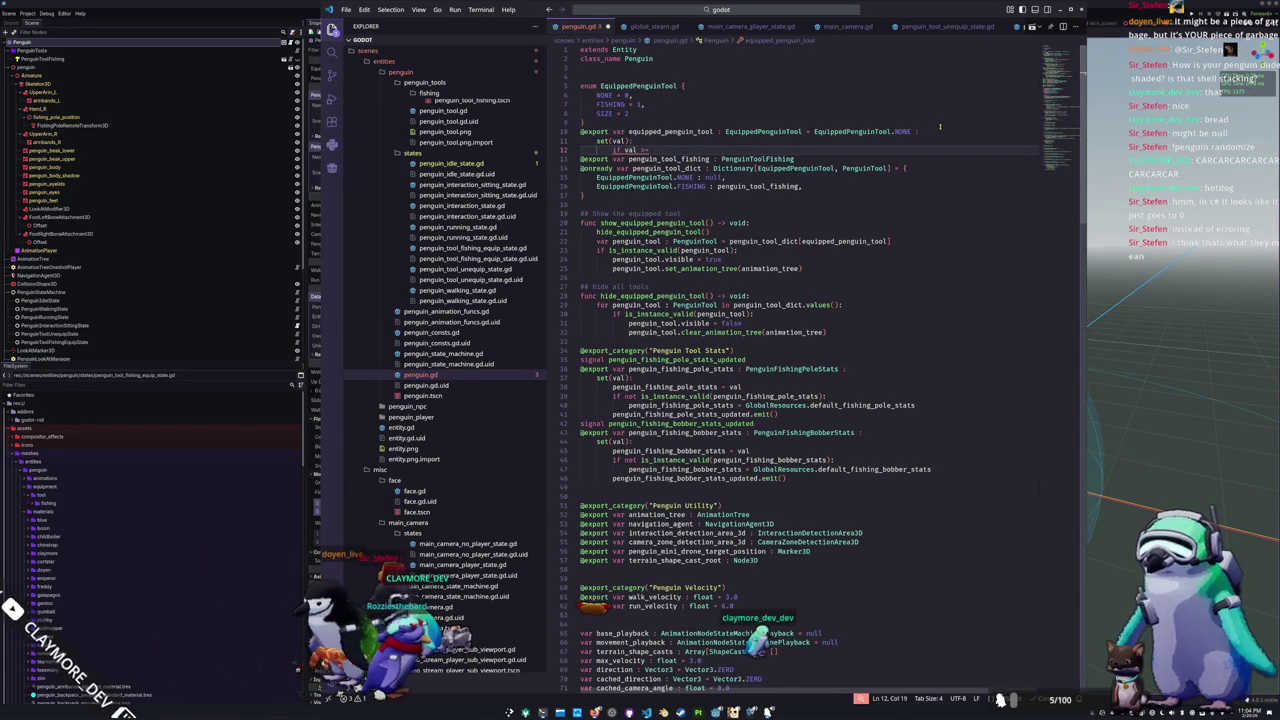
pyautogui.write('EquippedPenguinTool.')
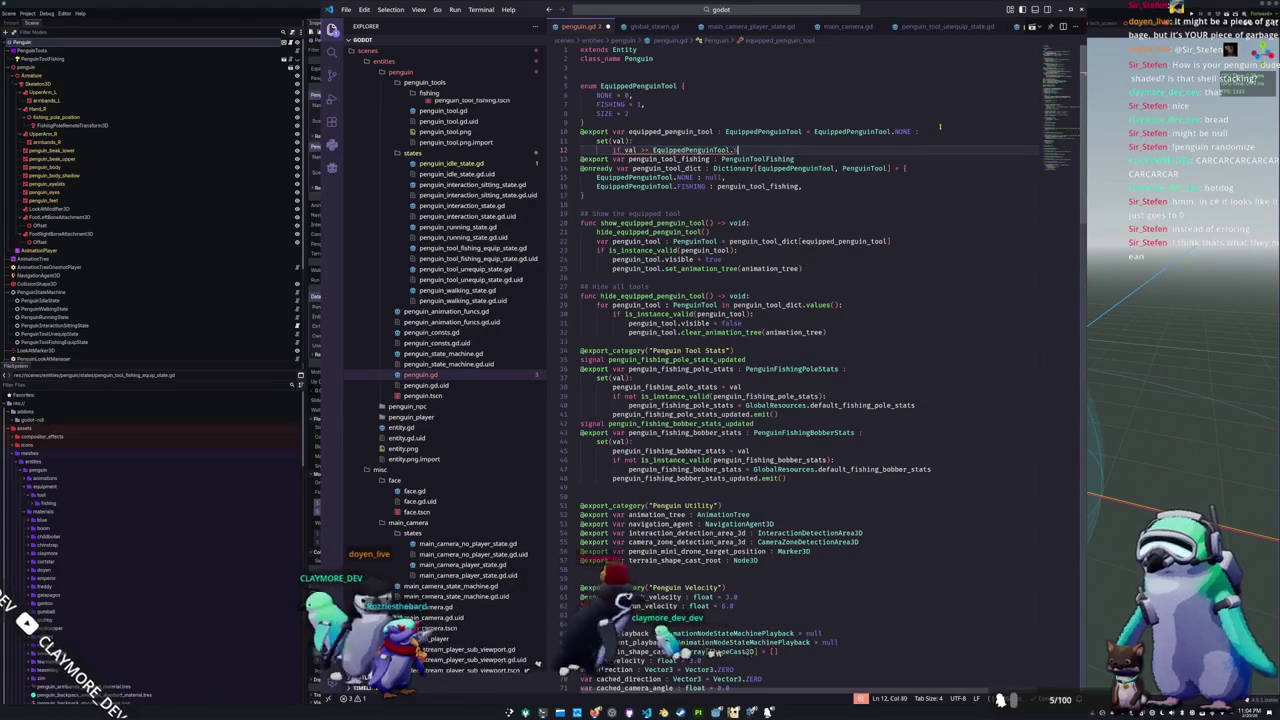
pyautogui.write('SIZE')
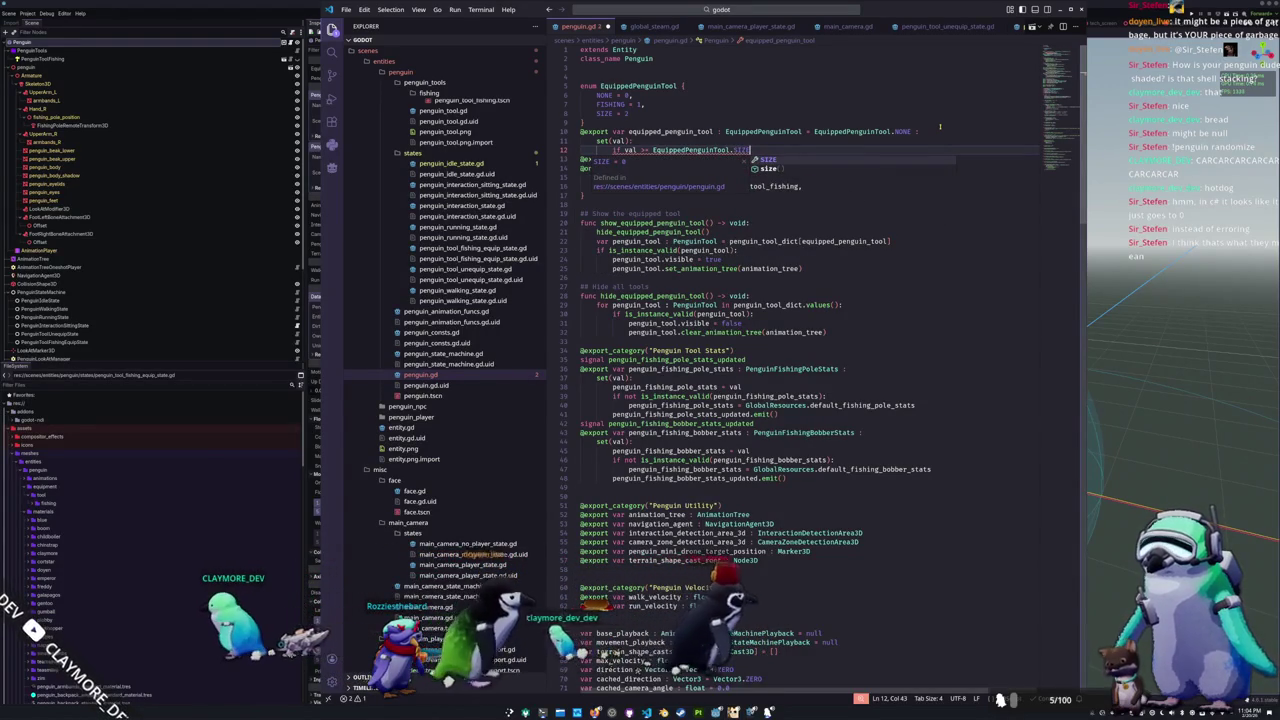
pyautogui.write(':')
# Step: Add 'val = EquippedPenguinTool.NONE' and 'val = max(val, EquippedPenguinTool.NONE)' to the setter
pyautogui.press('Return')
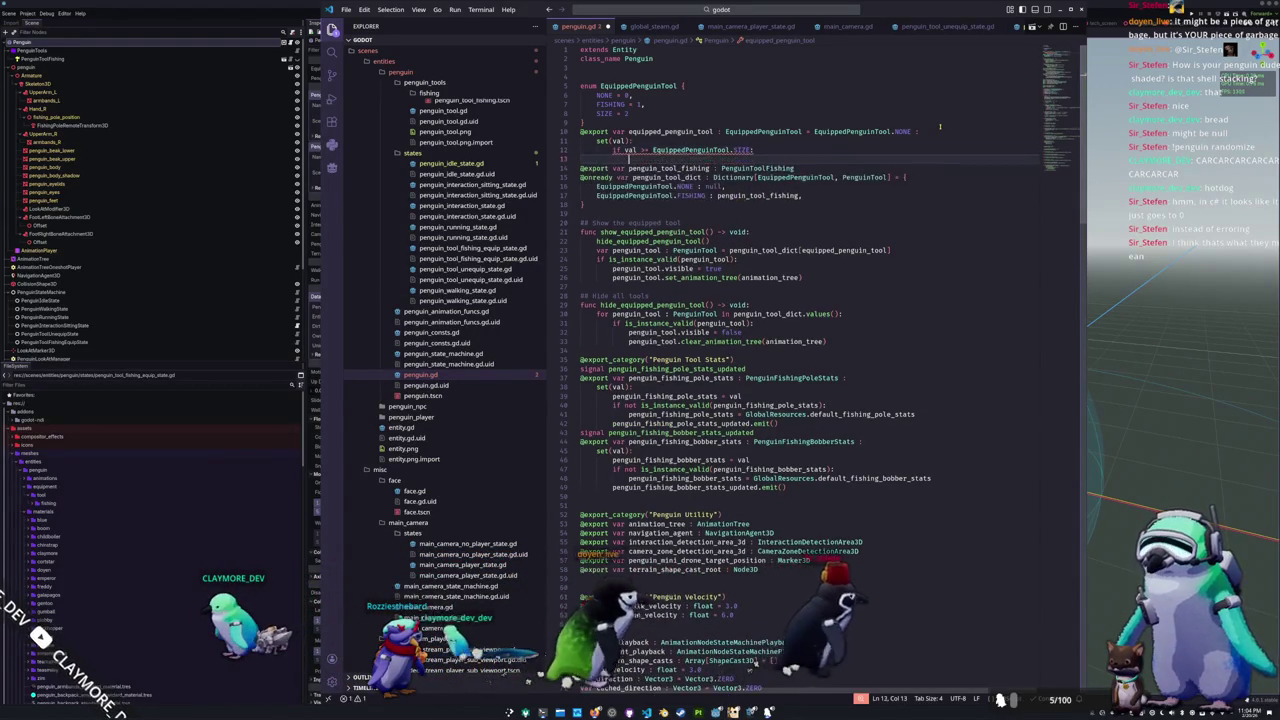
pyautogui.write('val = E')
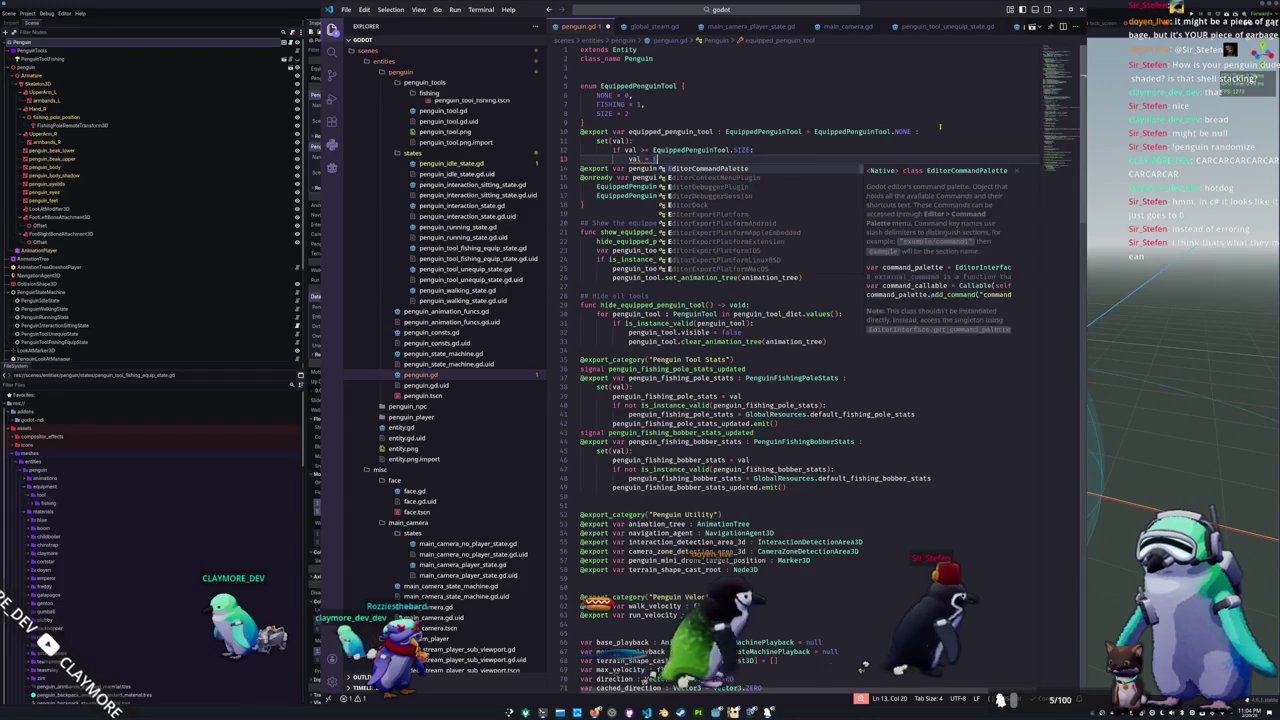
pyautogui.write('quippedPenguinTool.NONE')
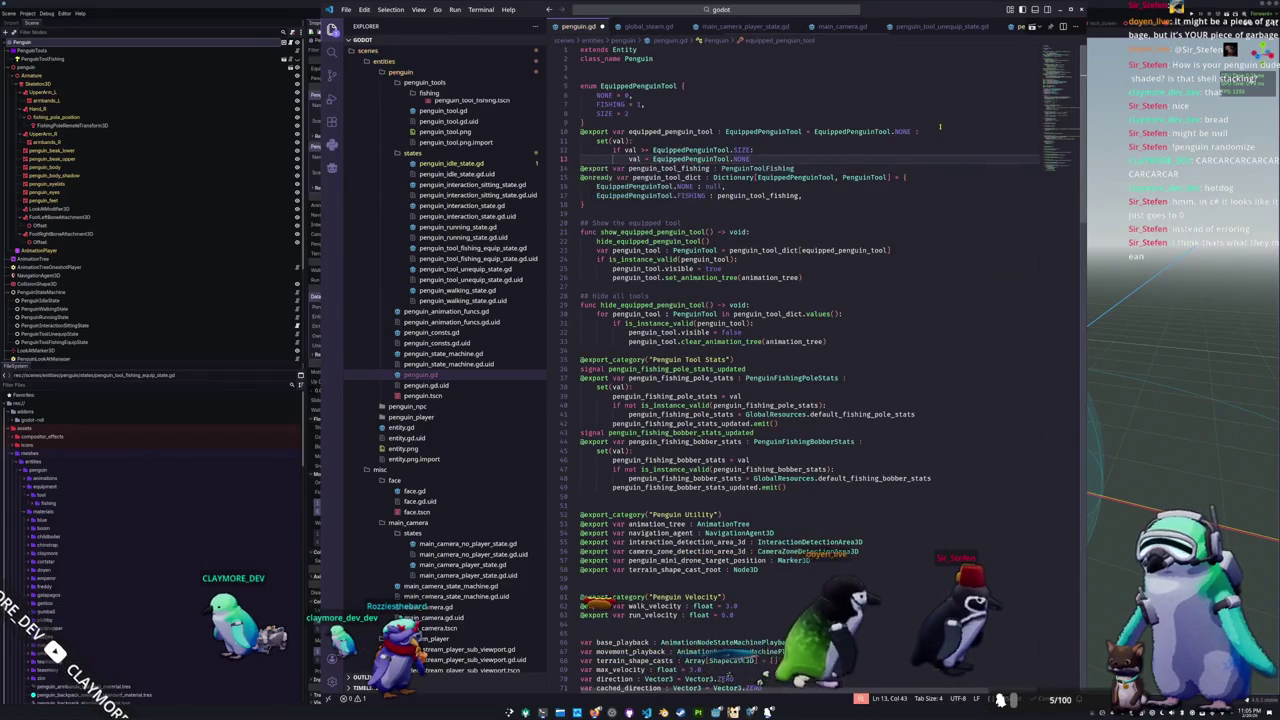
pyautogui.press('Return')
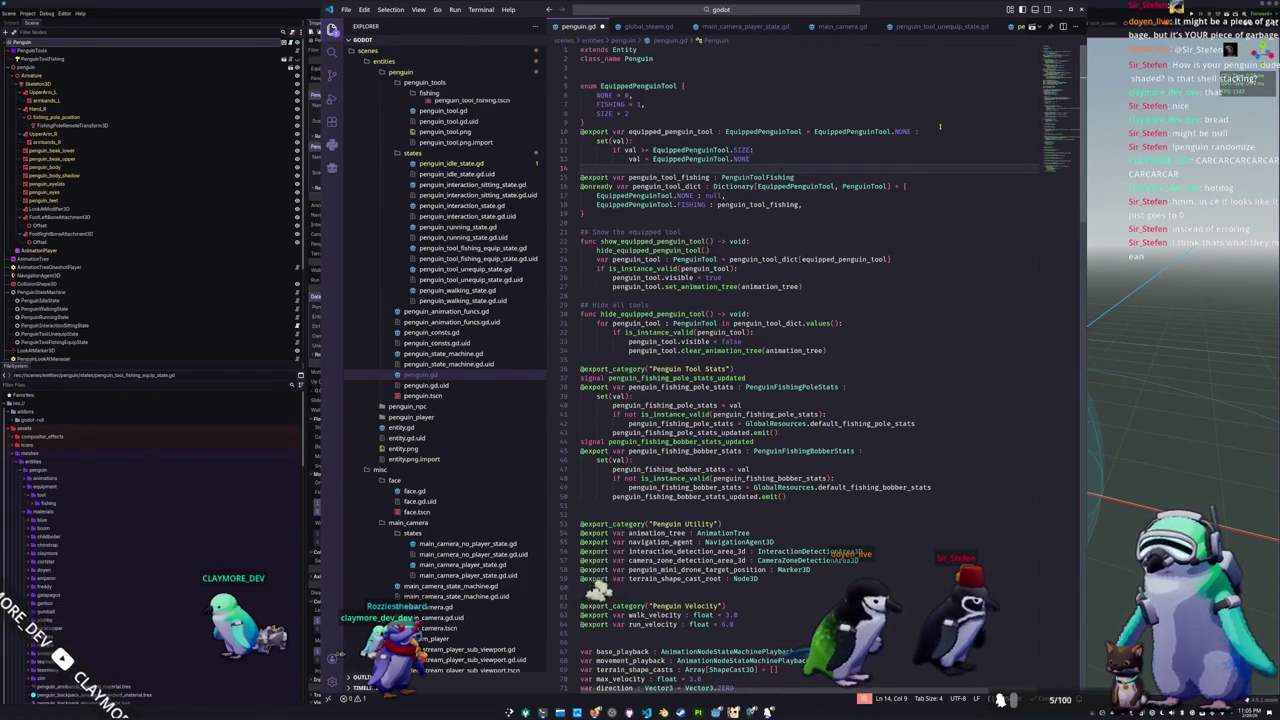
pyautogui.write('val = ')
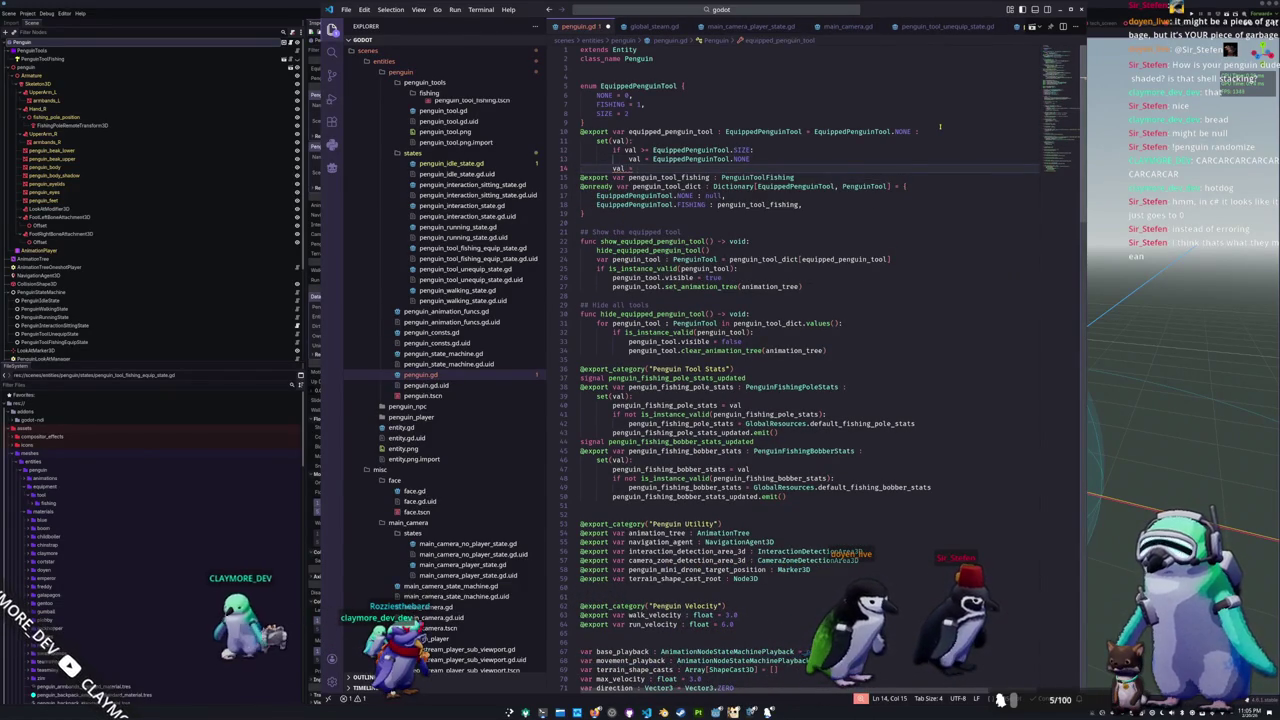
pyautogui.write('max')
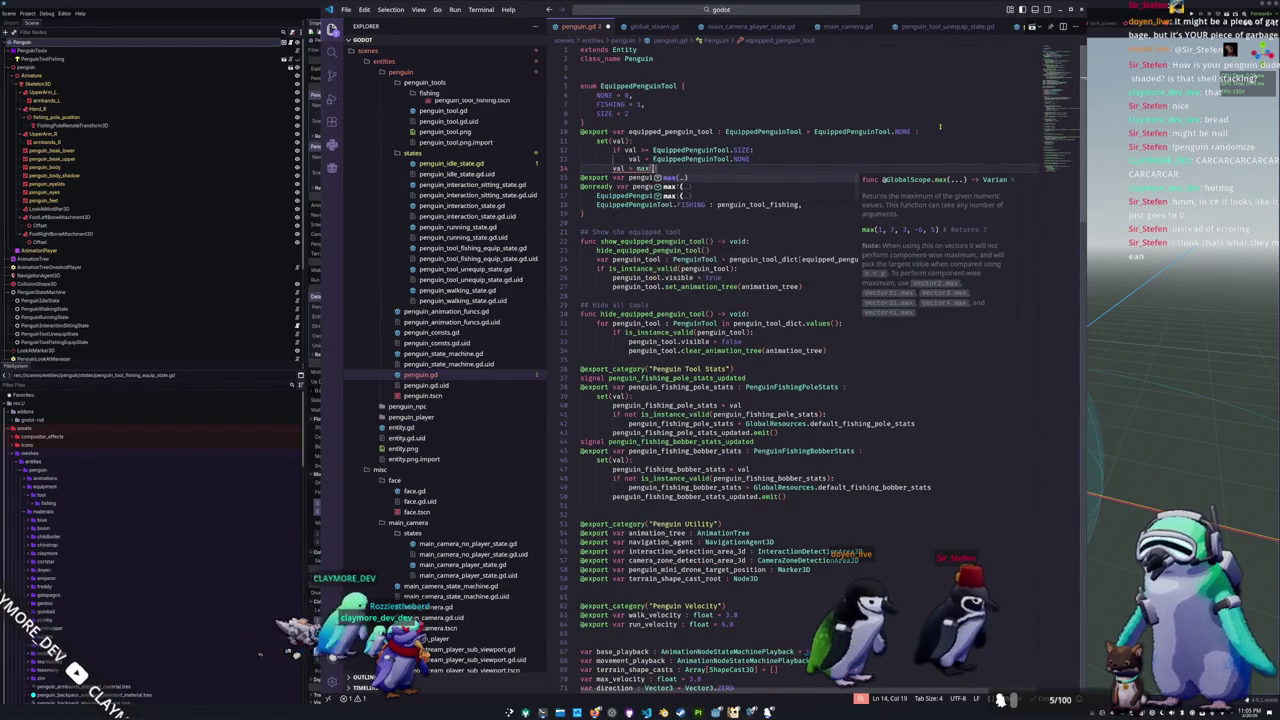
pyautogui.write('(')
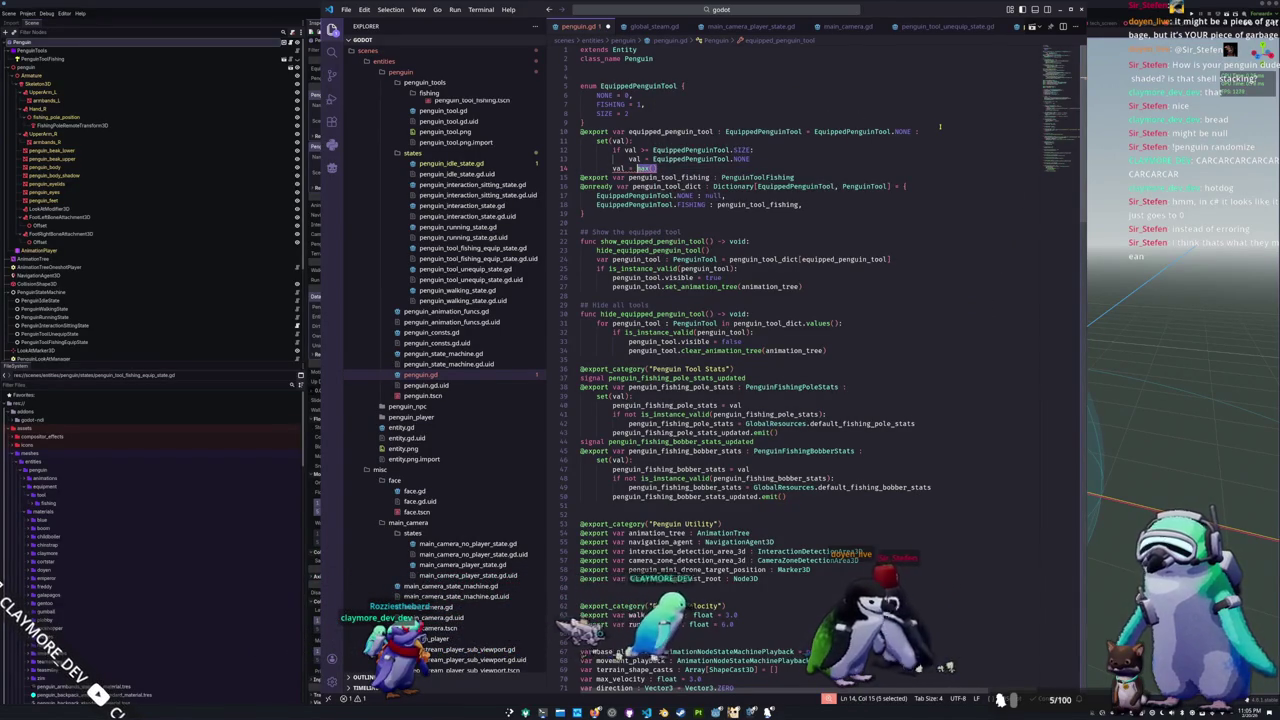
pyautogui.write(')')
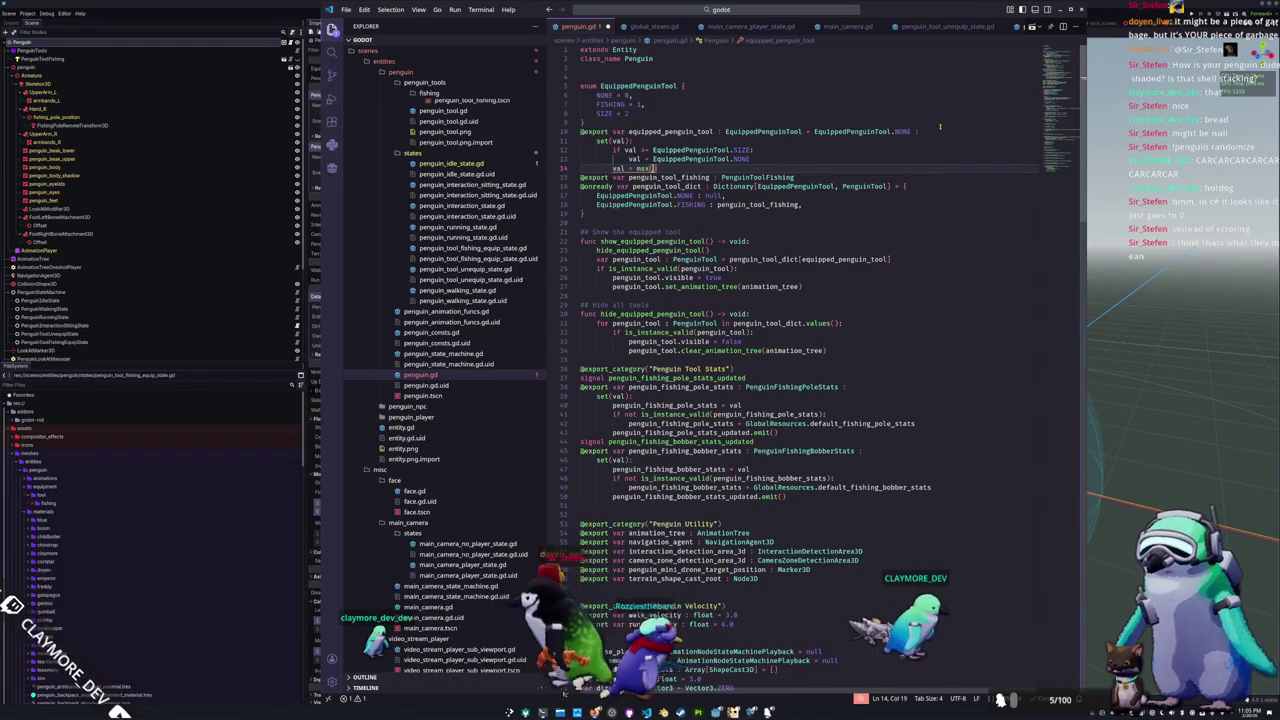
pyautogui.write('val, ')
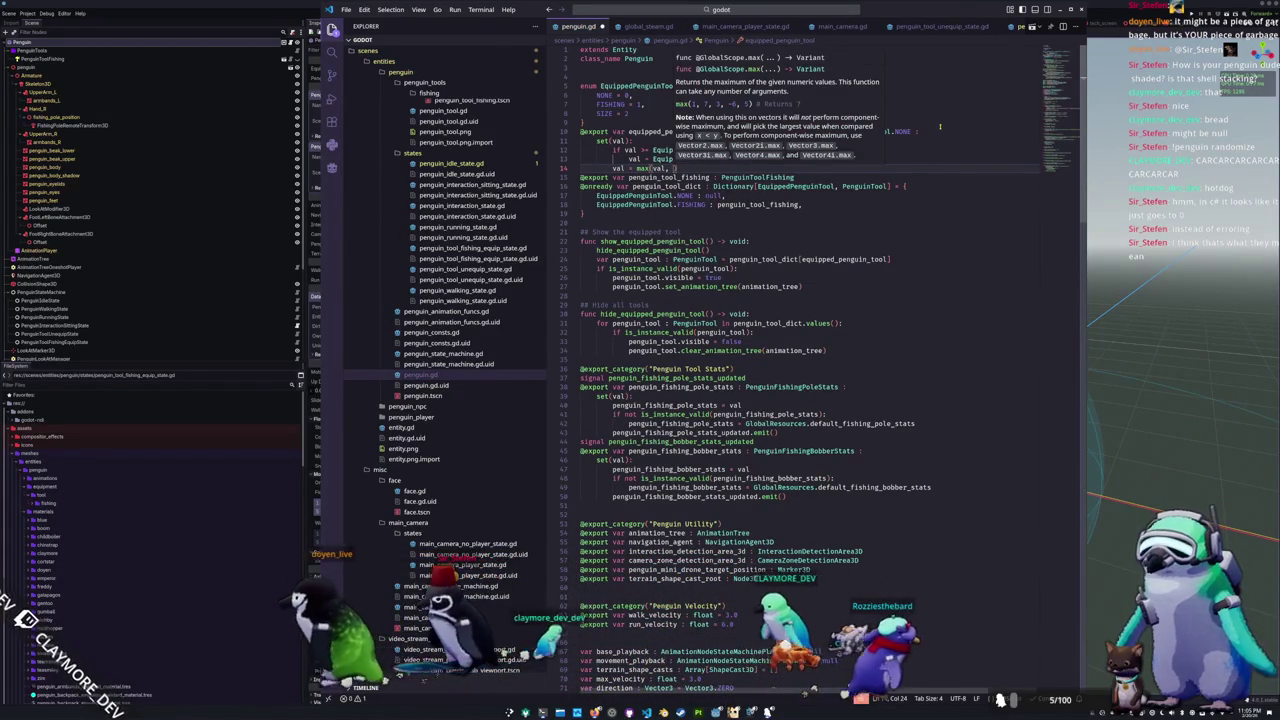
pyautogui.write('EquippedPenguinTool.NON')
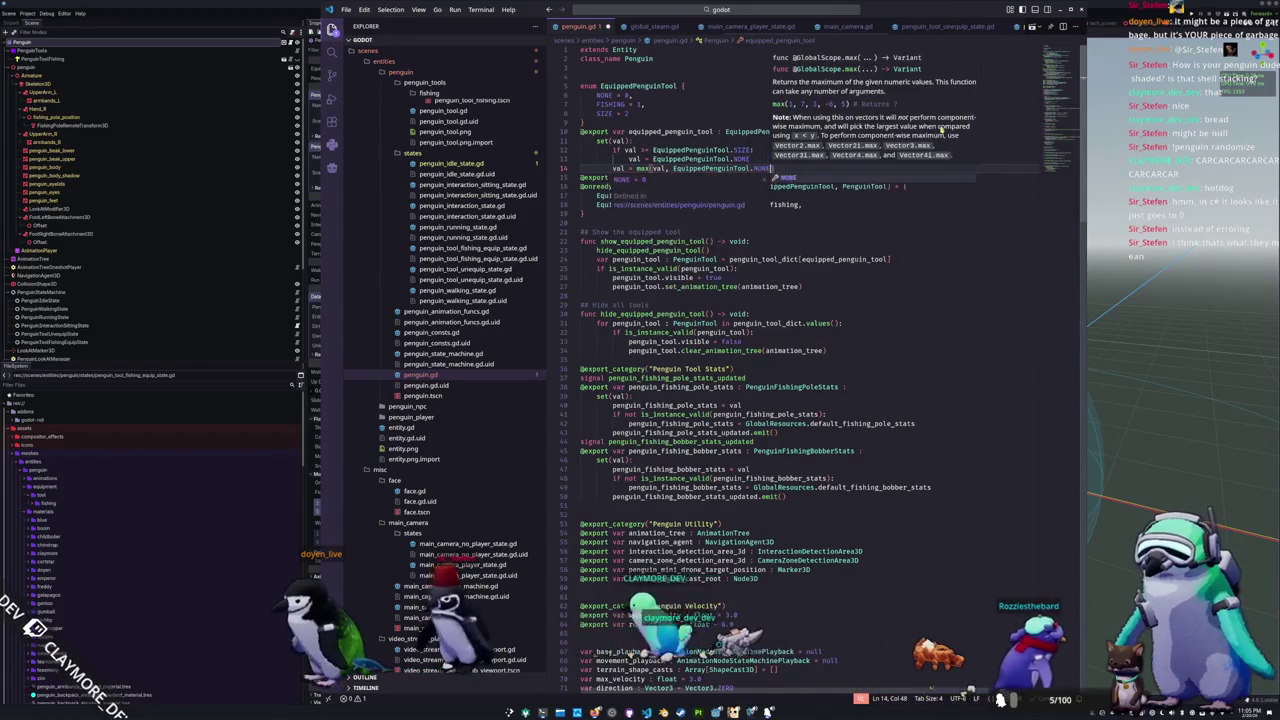
pyautogui.press('Return')
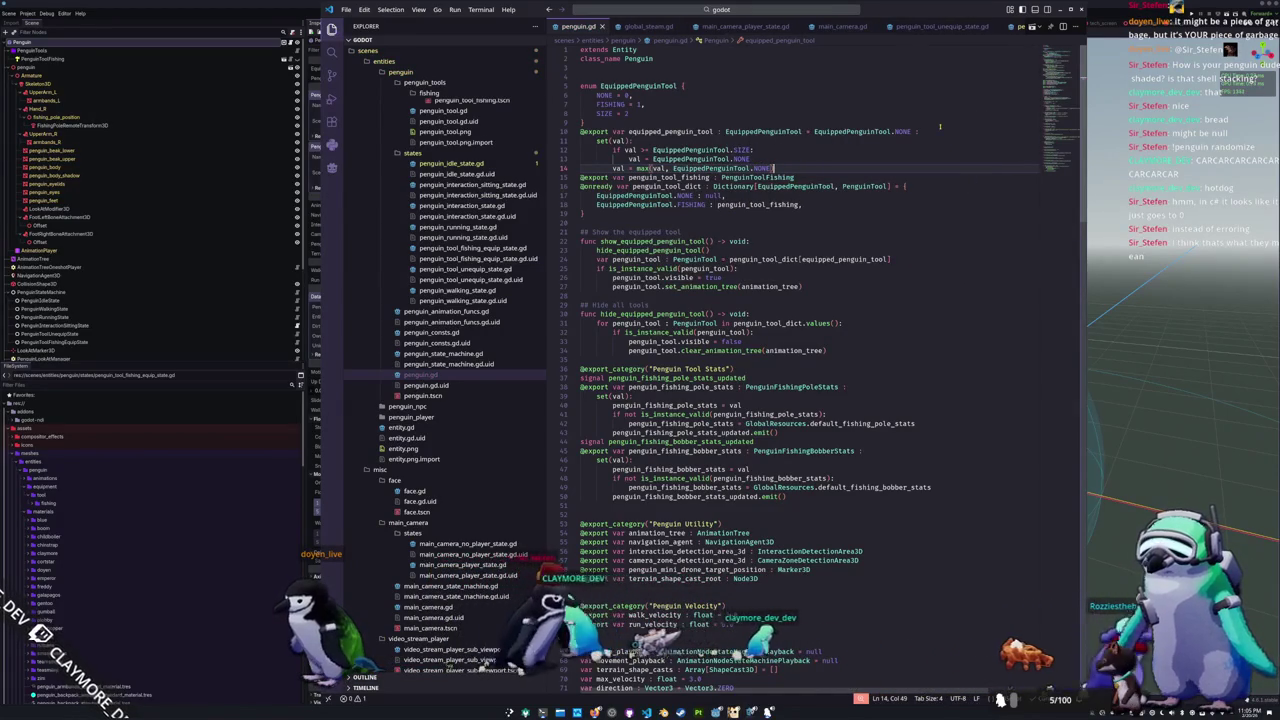
# Step: Add 'equipped_penguin_tool = val' and outdent the max and assignment lines one level
pyautogui.press('Return')
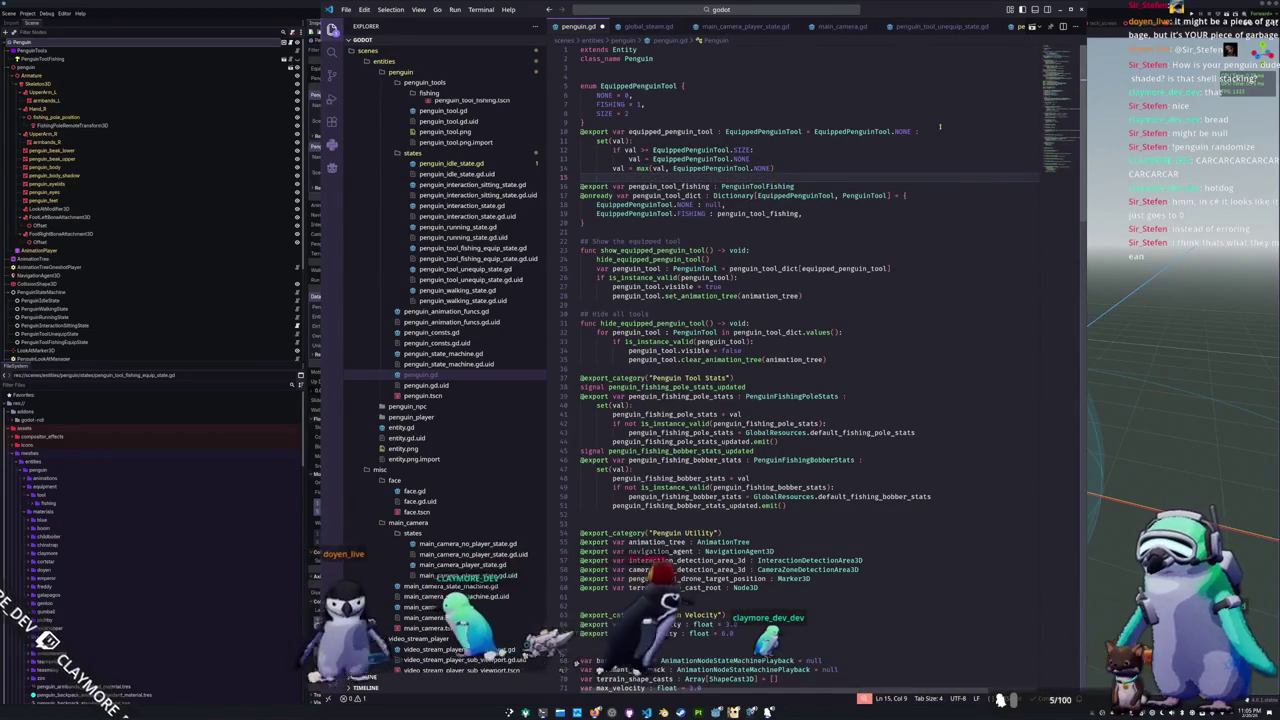
pyautogui.write('equipped_penguin_tool = val')
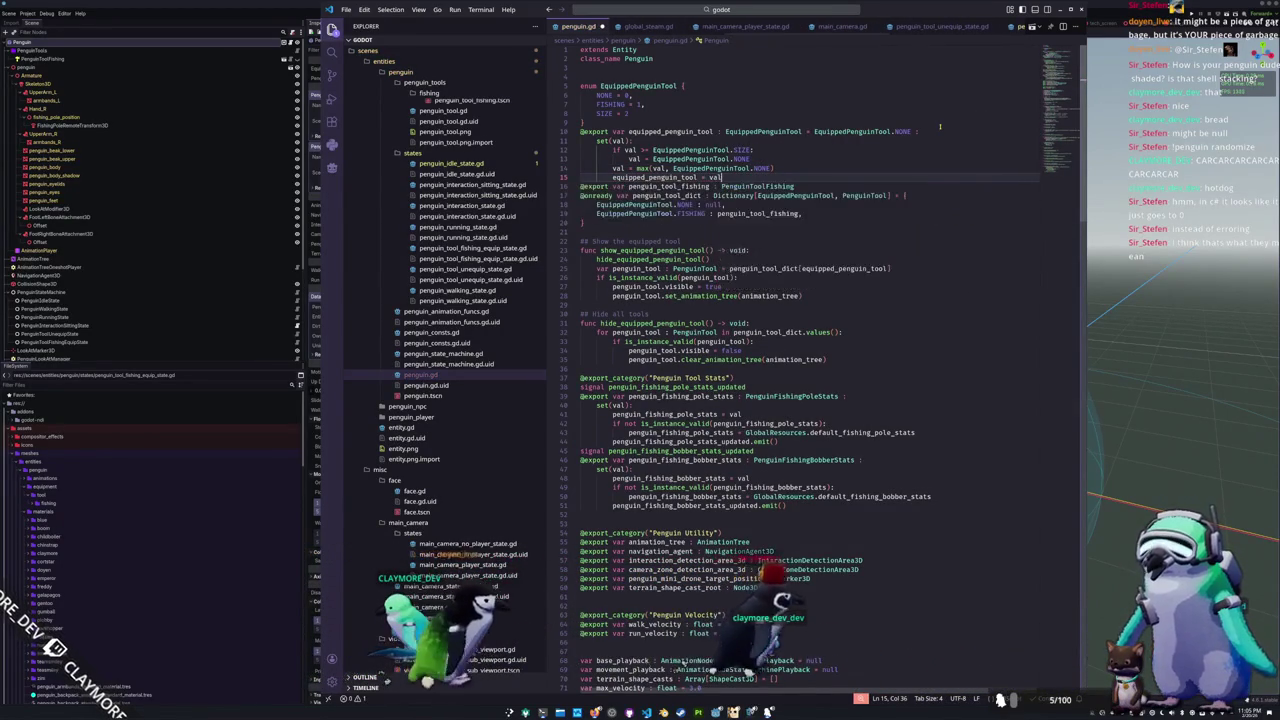
pyautogui.press('Right')
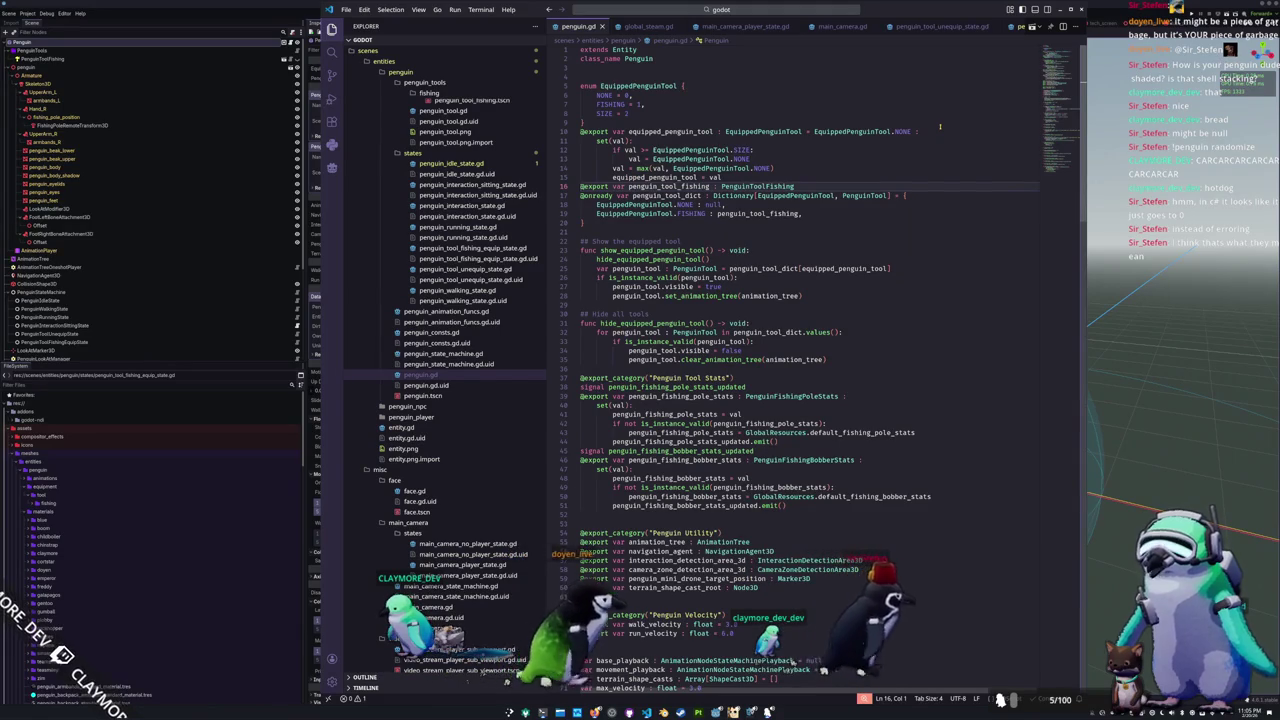
pyautogui.press('Return')
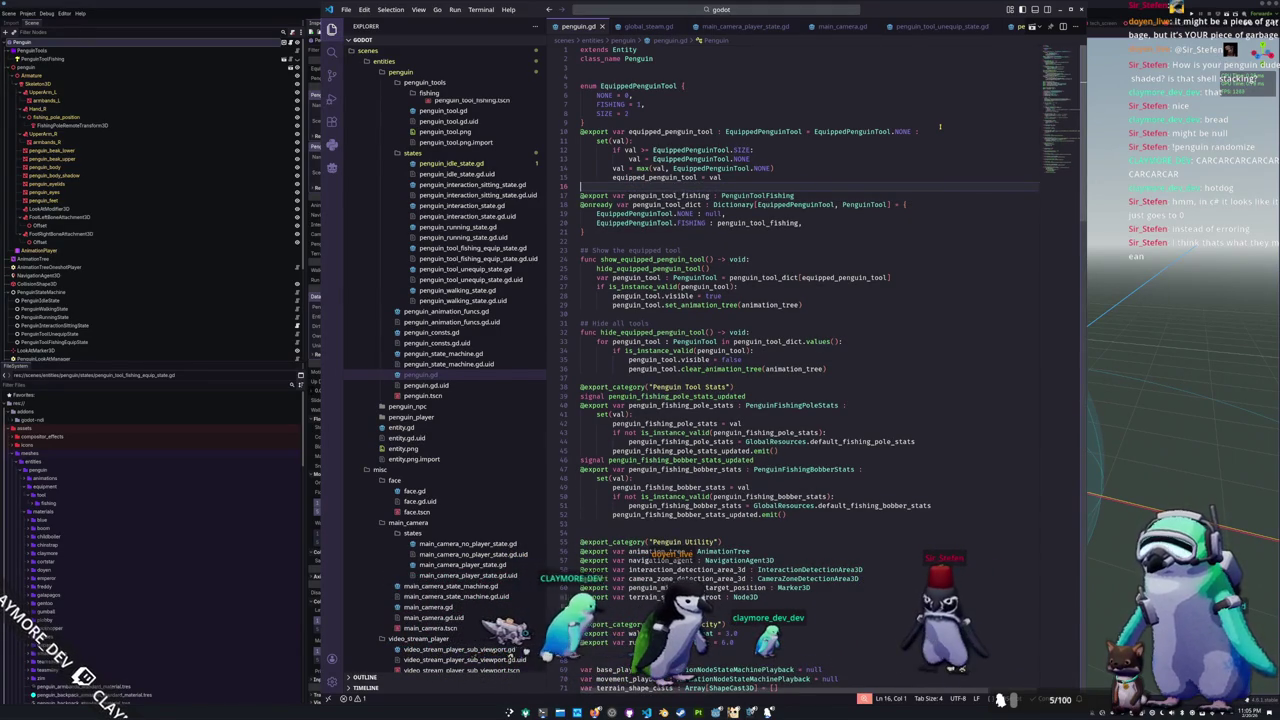
pyautogui.hotkey('shift', 'Up')
pyautogui.hotkey('shift', 'Up')
pyautogui.hotkey('shift', 'Tab')
pyautogui.press('Up')
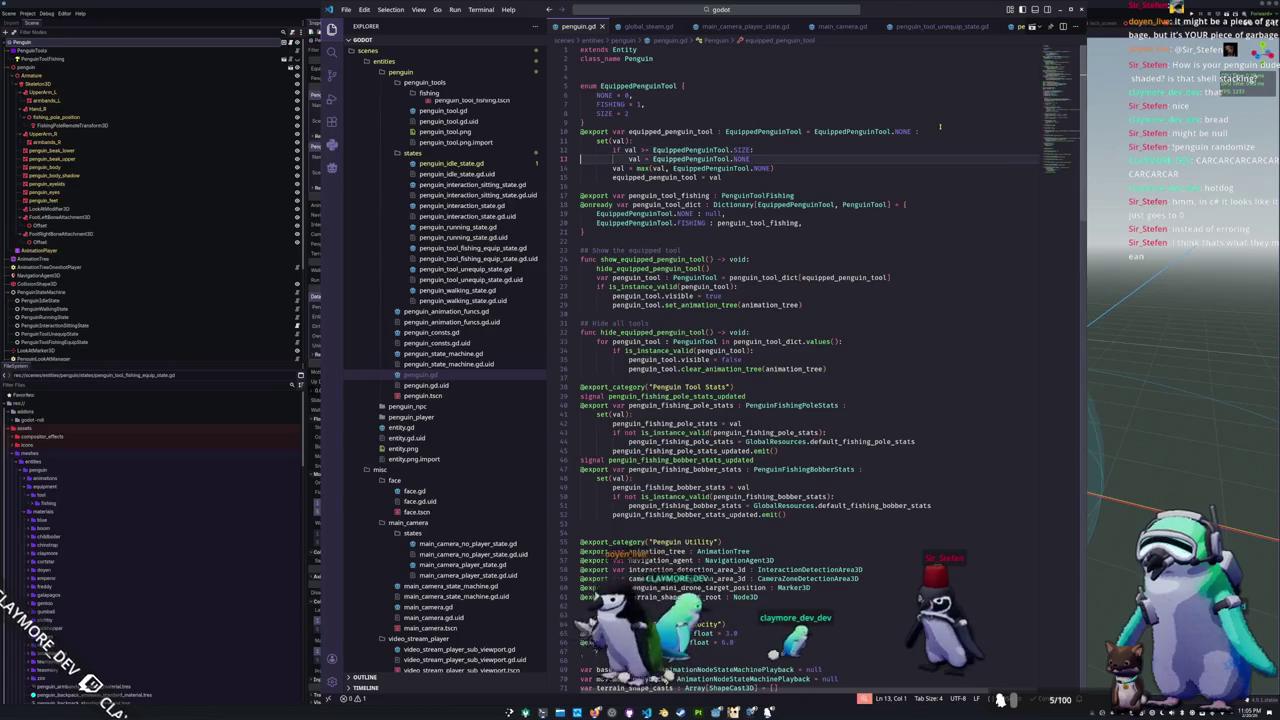
pyautogui.press('Down')
pyautogui.press('Down')
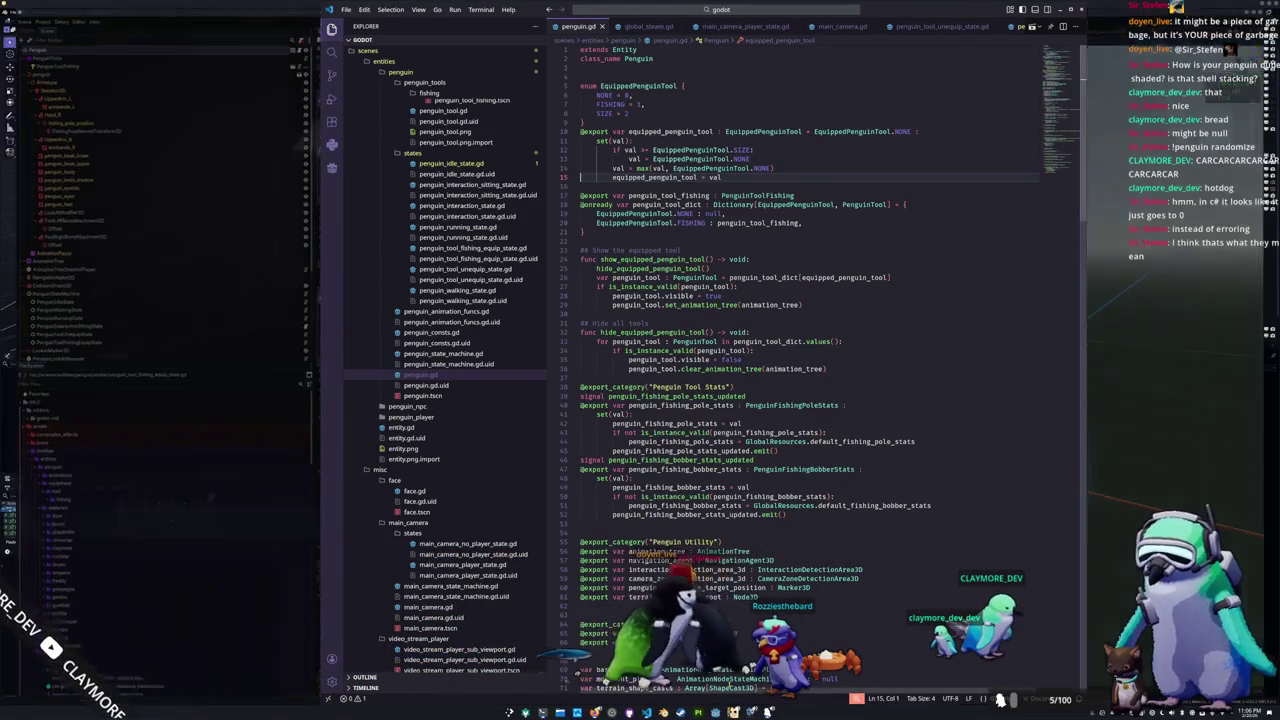
# Step: Rerun ./build_all.sh in Konsole
pyautogui.hotkey('alt', 'Tab')
pyautogui.hotkey('alt', 'Tab')
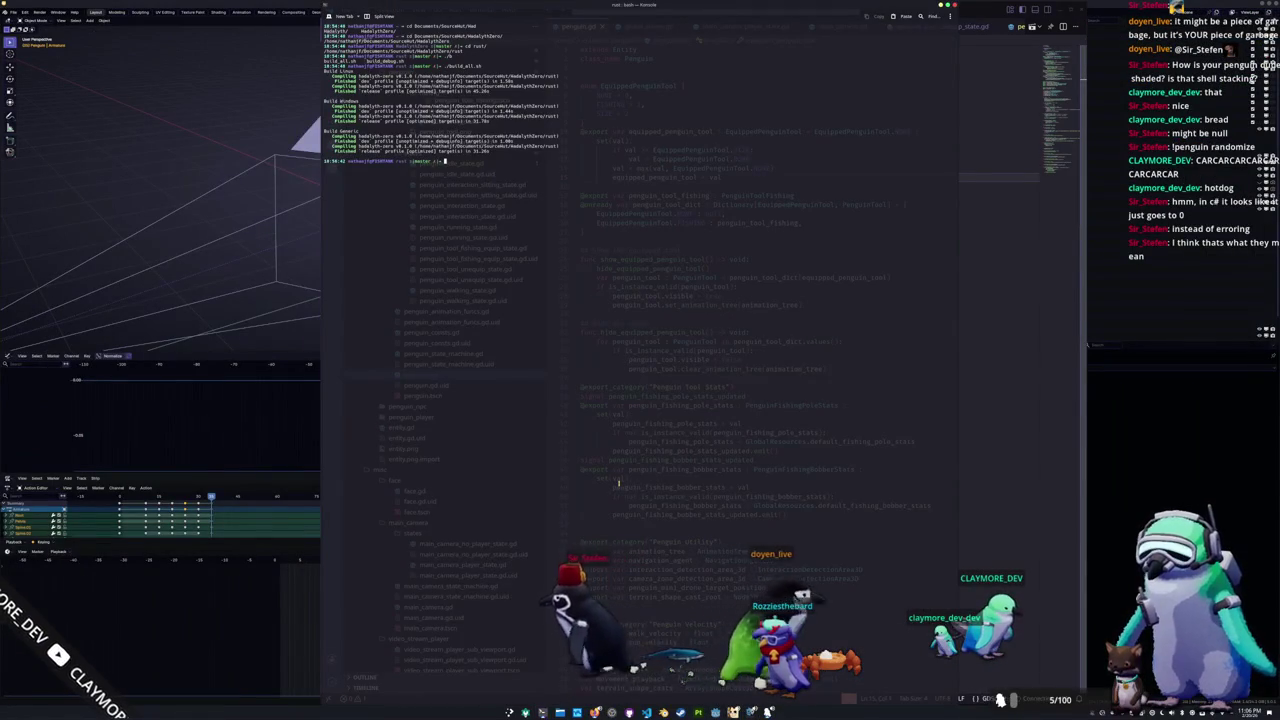
pyautogui.press('Up')
pyautogui.press('Return')
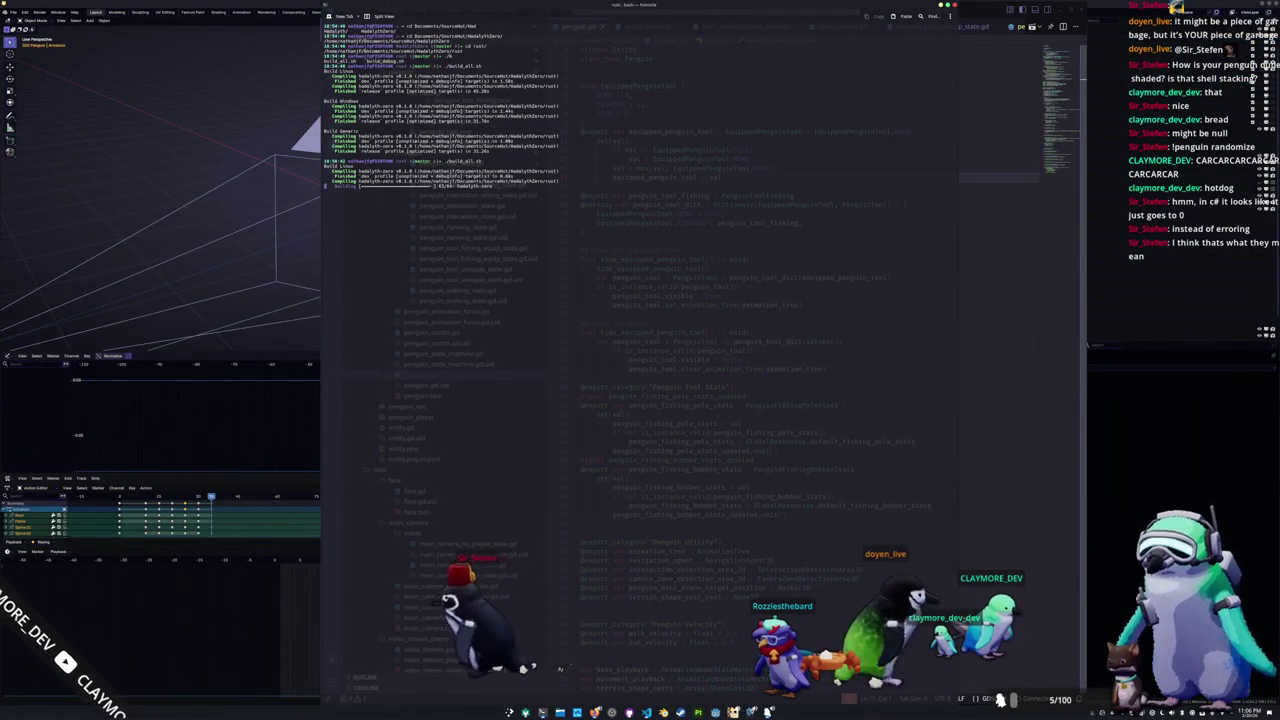
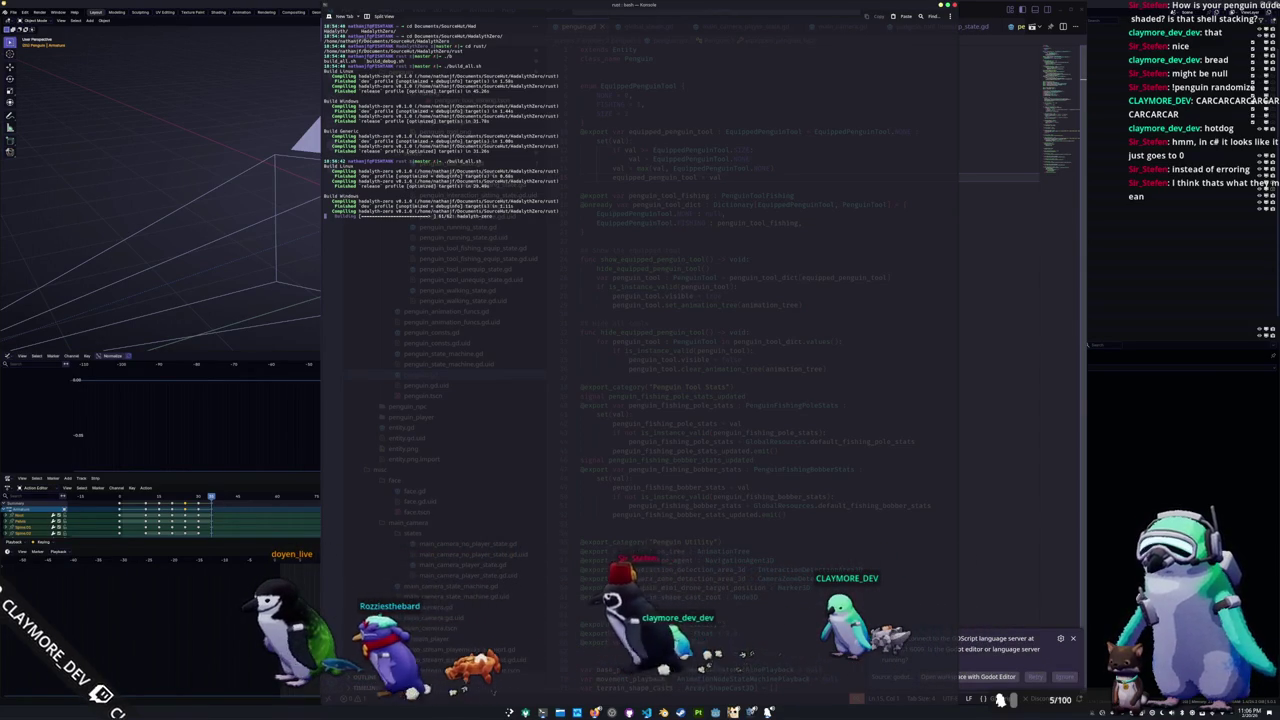
# Step: Leave the finished Konsole build and open the HADALYTH ZERO project from the Project Manager
pyautogui.hotkey('alt', 'Tab')
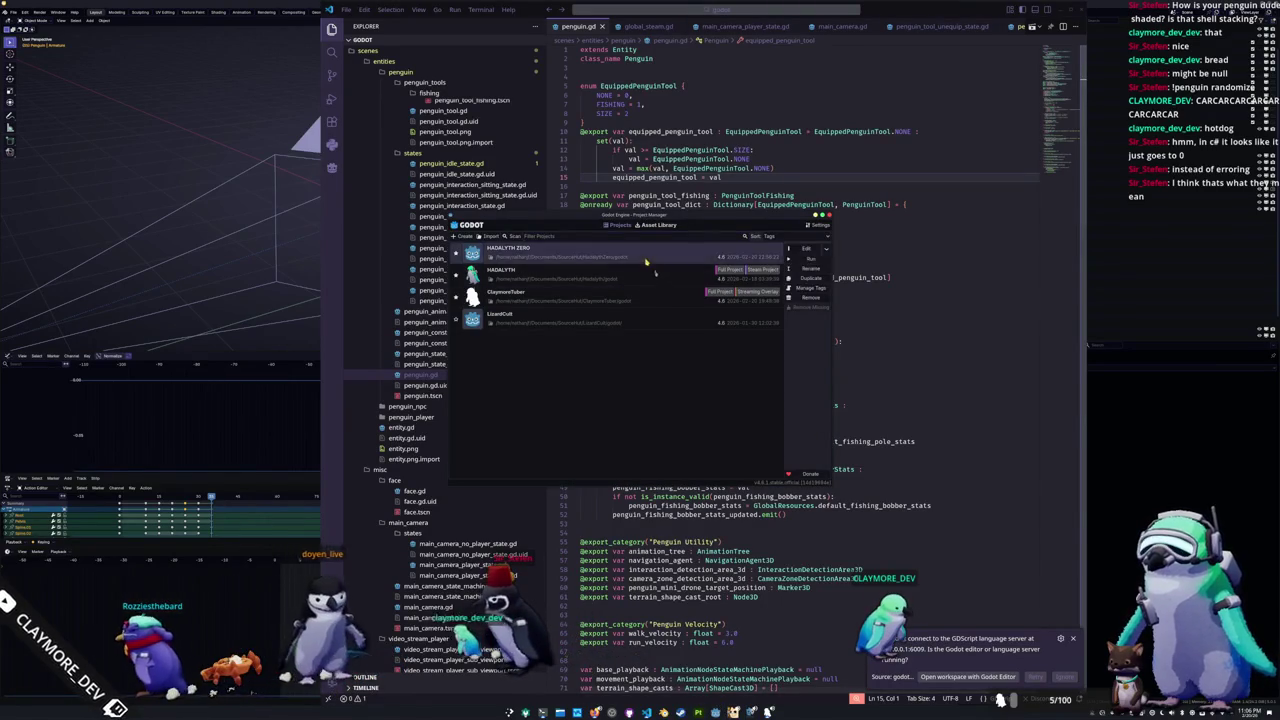
pyautogui.click(803, 251)
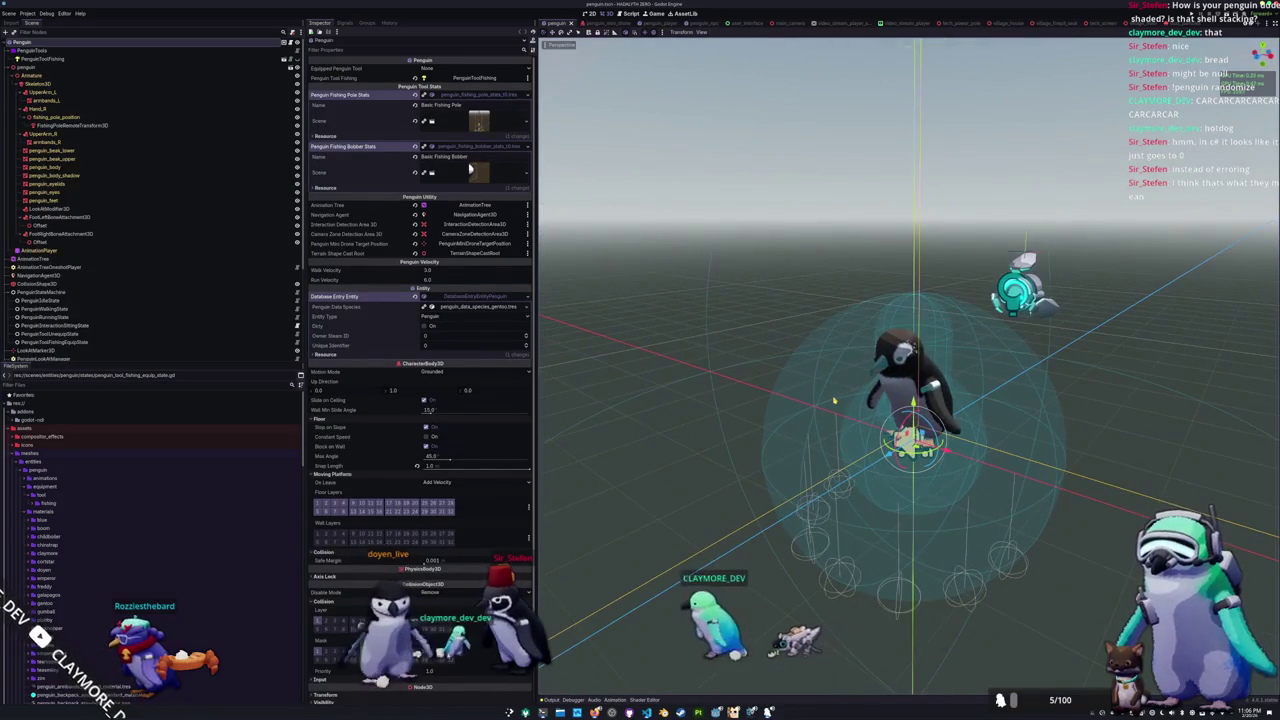
# Step: Run the game with F5, then export all presets as Debug builds
pyautogui.press('F5')
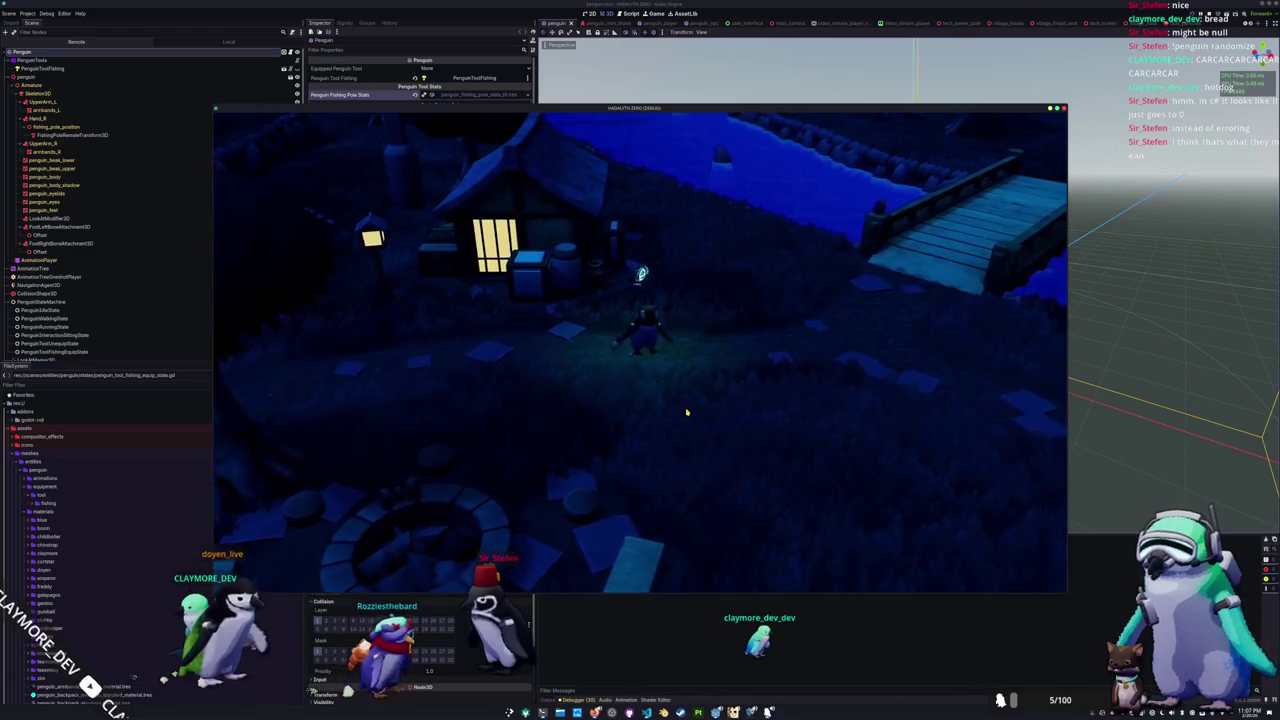
pyautogui.click(30, 14)
pyautogui.click(41, 53)
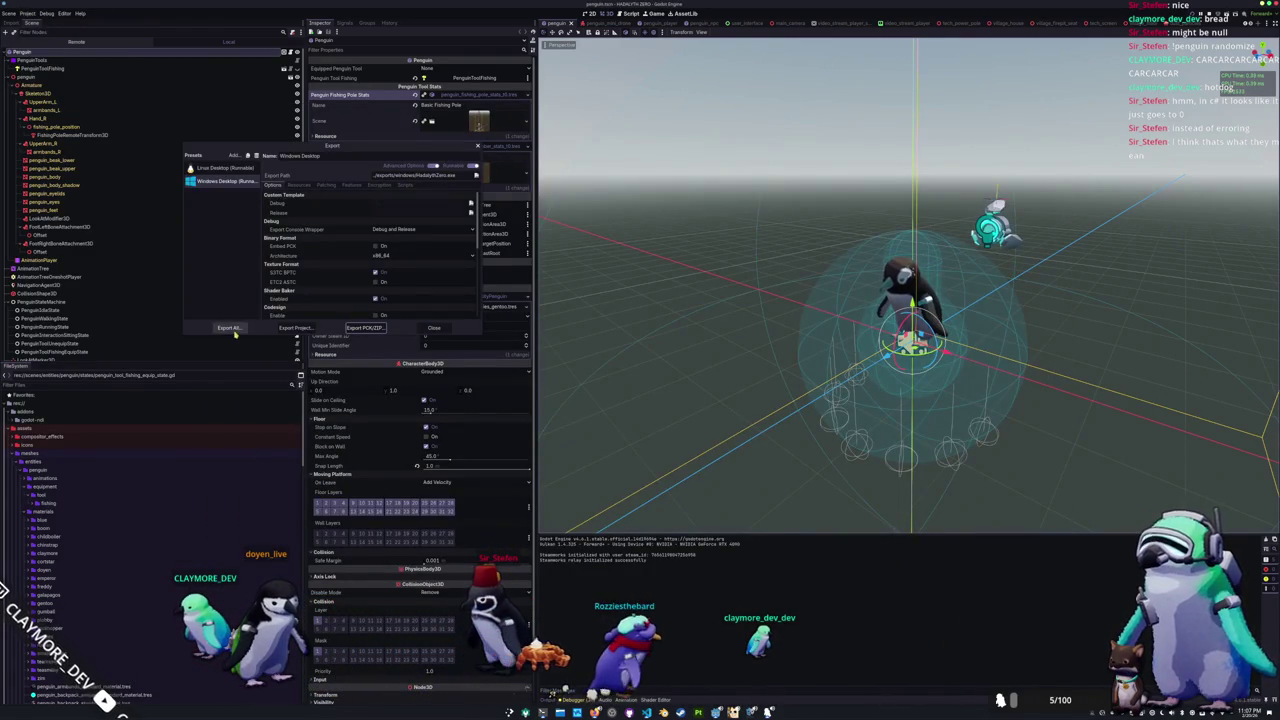
pyautogui.click(234, 331)
pyautogui.click(639, 363)
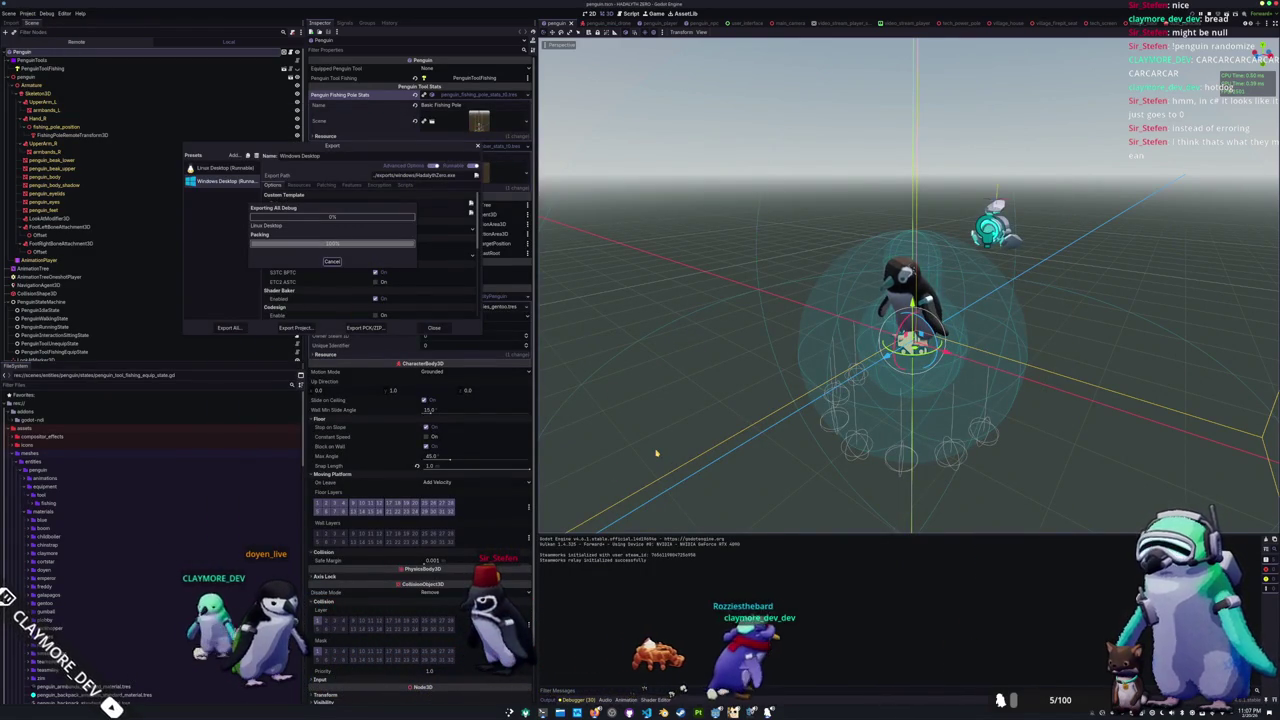
pyautogui.hotkey('alt', 'Tab')
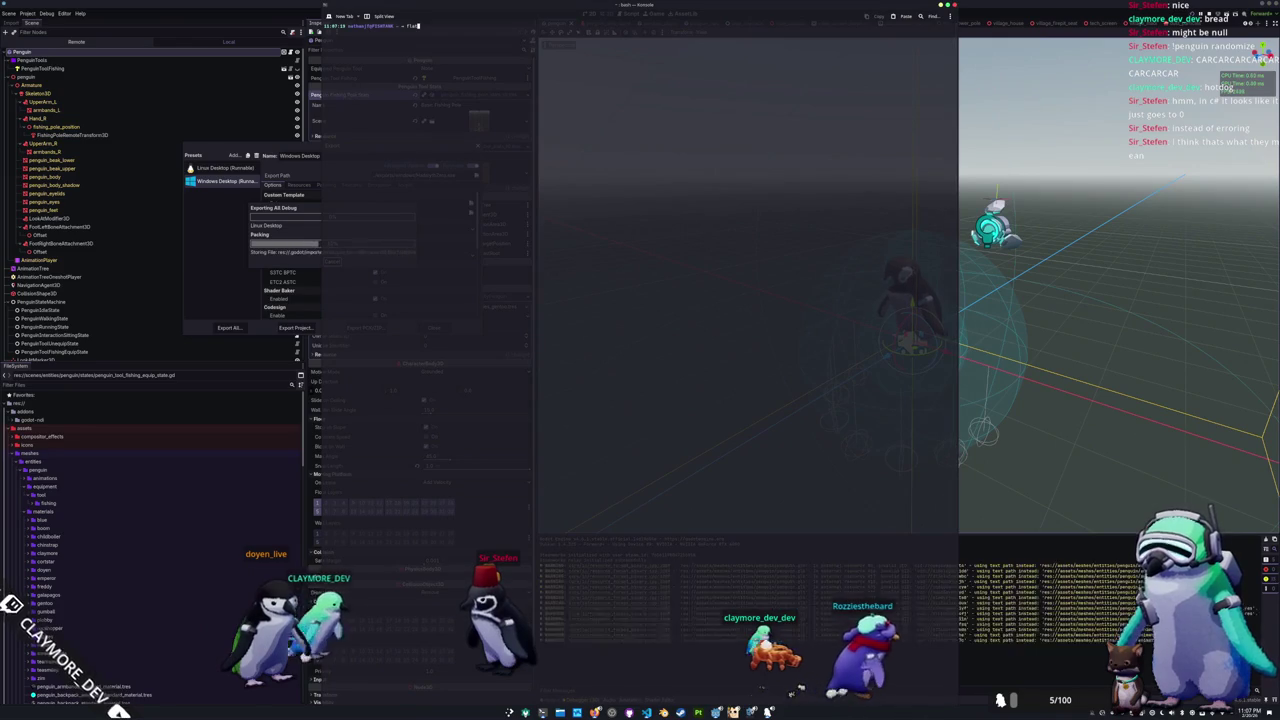
# Step: Launch Steam with 'flatpak run com.valvesoftware.Steam' and close Godot's finished Export dialog
pyautogui.press('Tab')
pyautogui.press('Tab')
pyautogui.write('run com.')
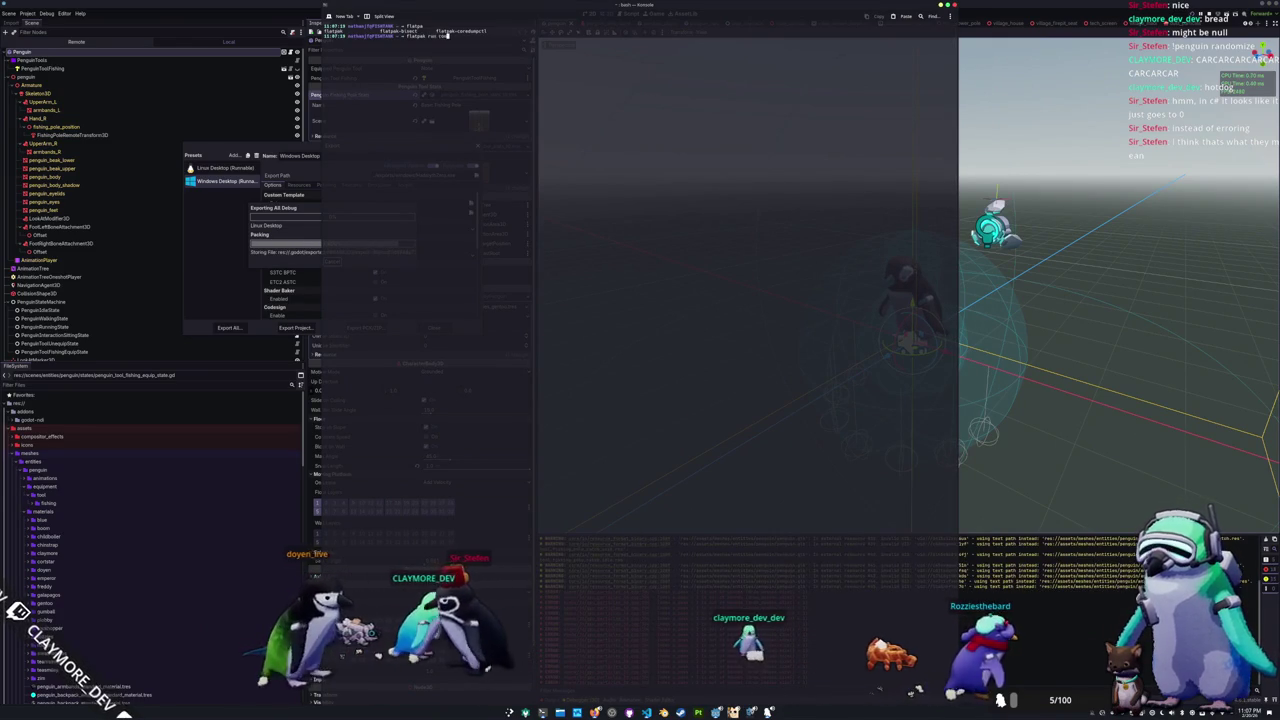
pyautogui.press('Tab')
pyautogui.press('Return')
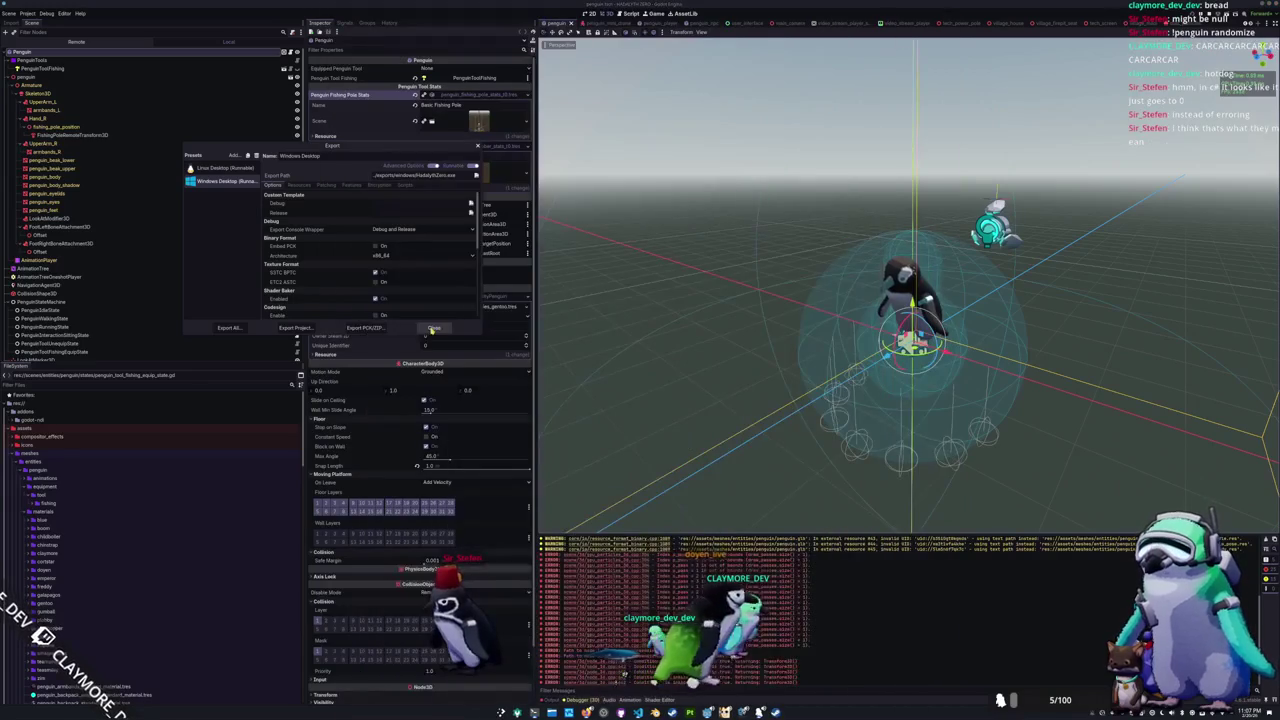
pyautogui.click(446, 333)
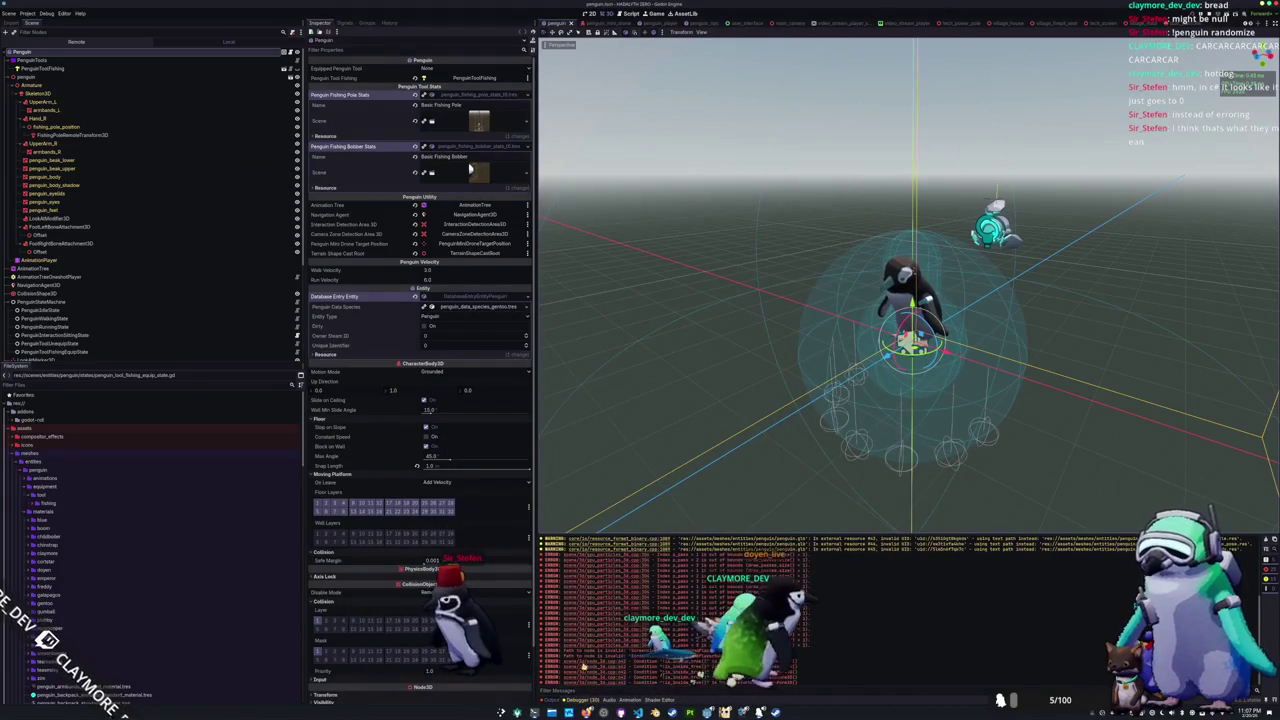
pyautogui.click(583, 700)
# Step: View Godot's debugger Errors tab, dismiss Steam's Horse Fest promo, and open Factorio's store page
pyautogui.click(600, 464)
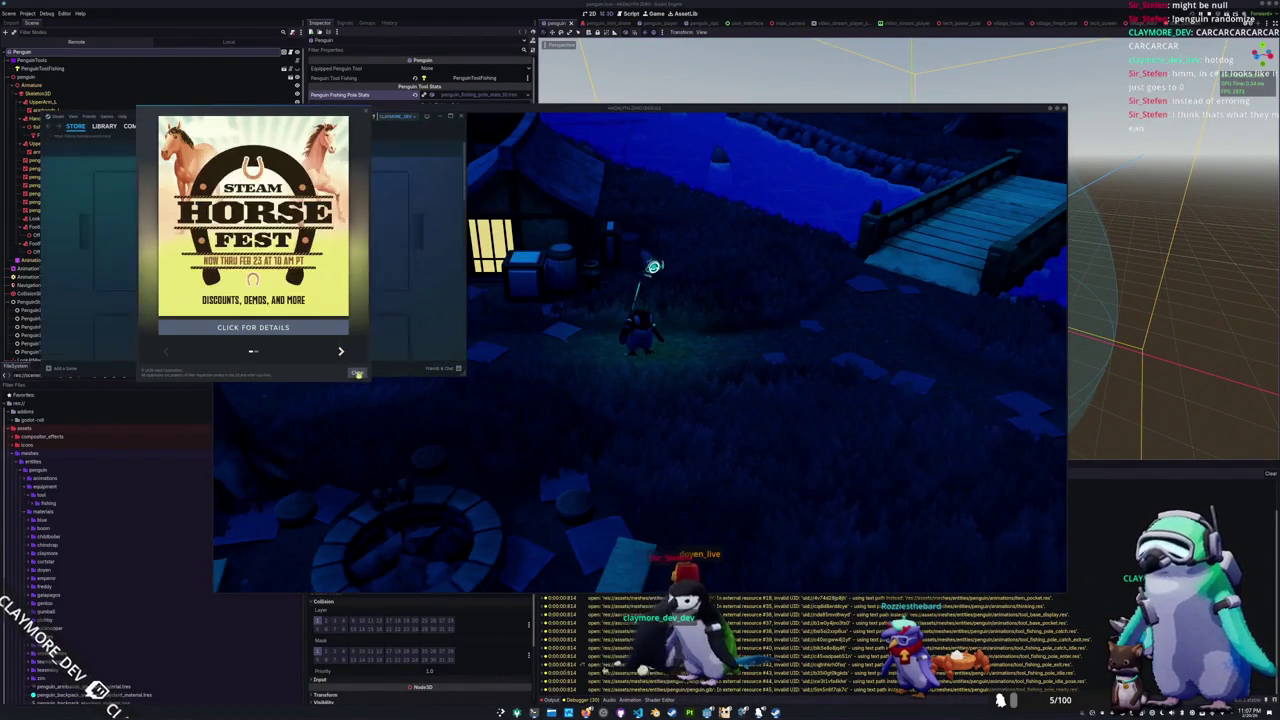
pyautogui.click(357, 373)
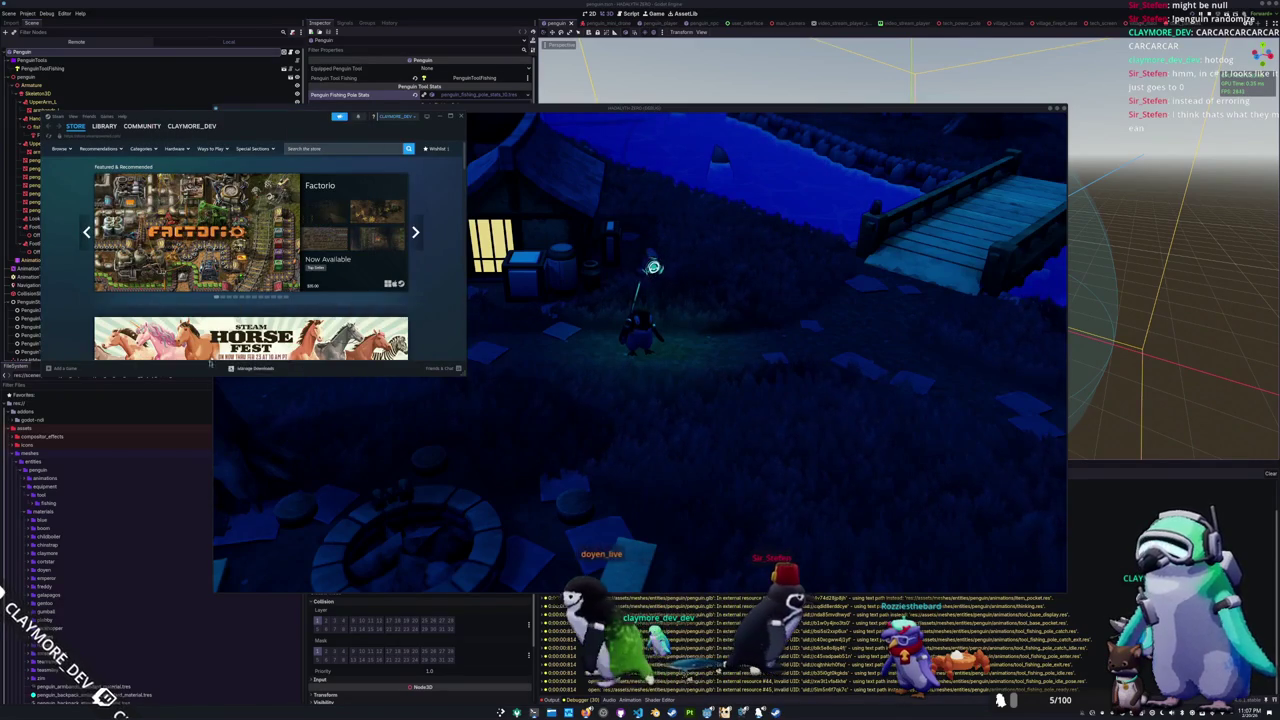
pyautogui.moveTo(100, 128)
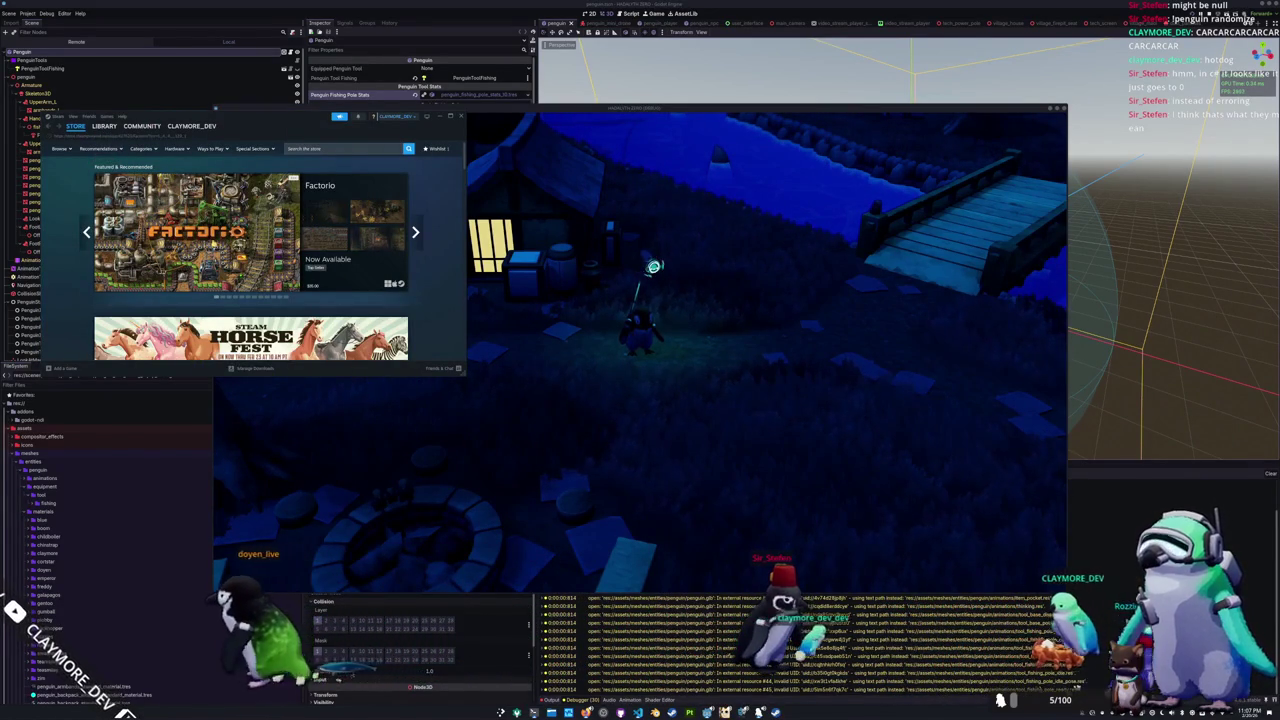
pyautogui.click(105, 262)
# Step: Scroll the Factorio page, then launch HadalythZero from the Steam library
pyautogui.scroll(-5, 78, 262)
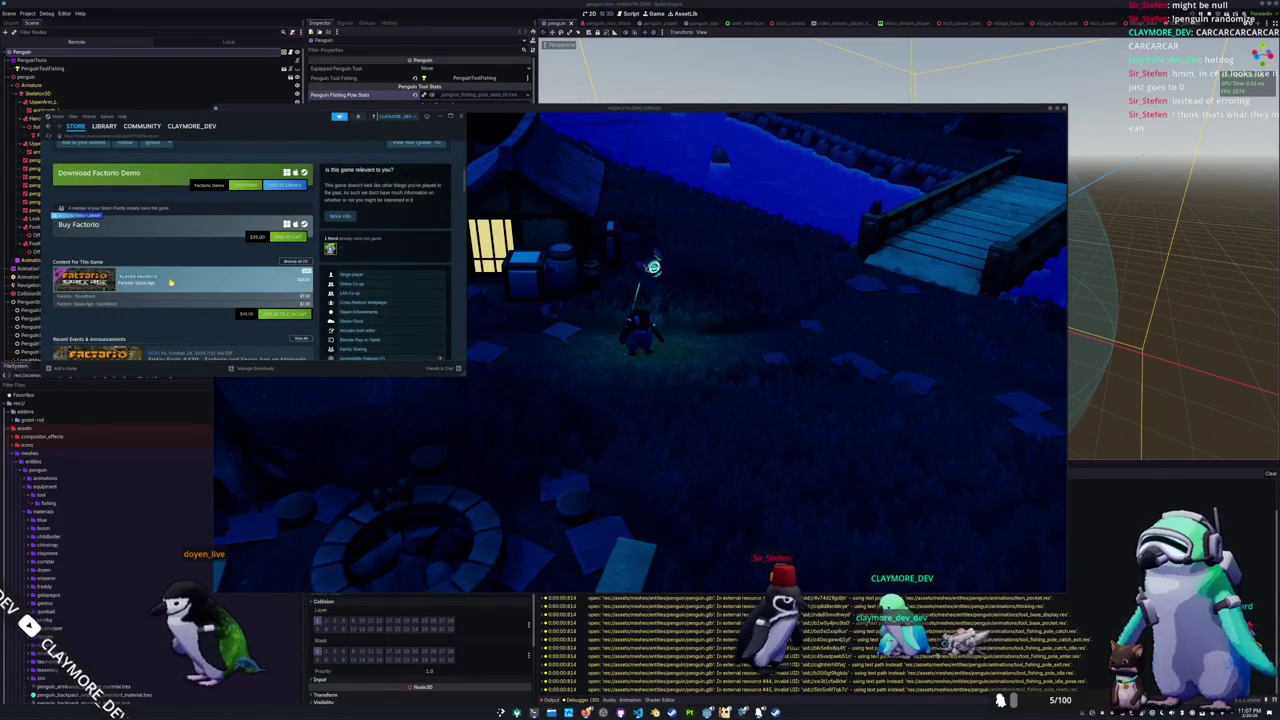
pyautogui.moveTo(175, 284)
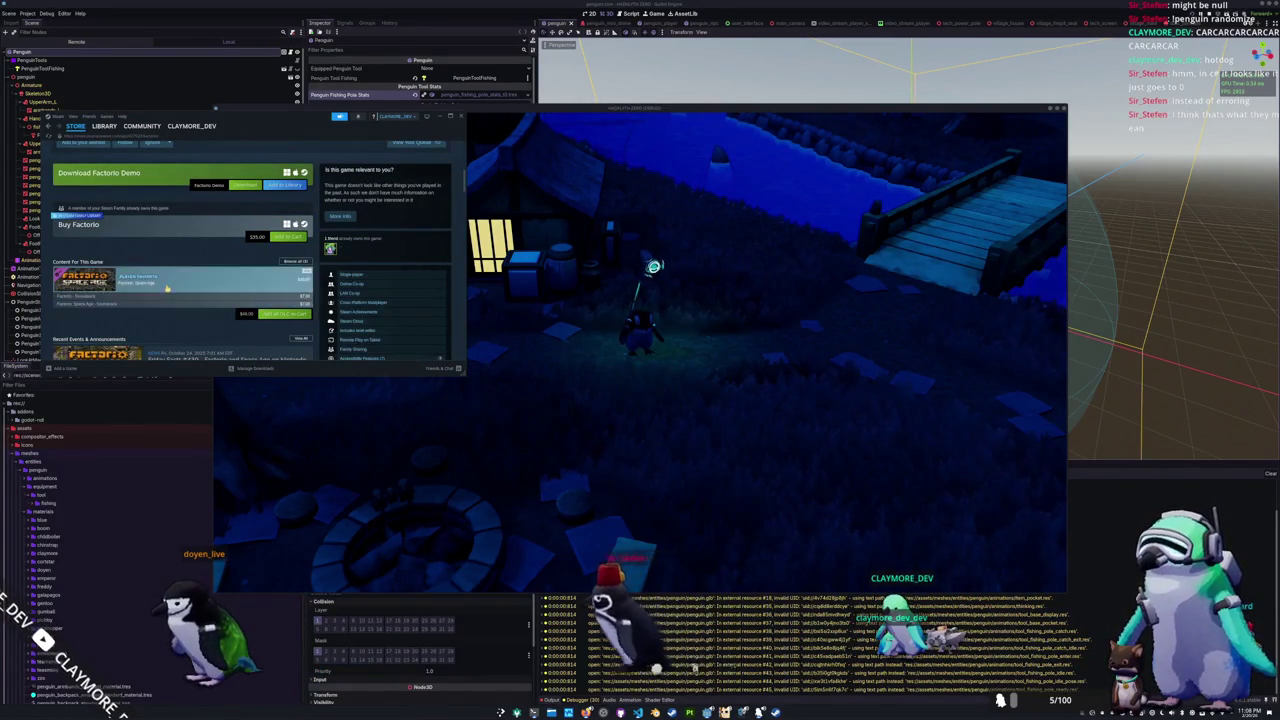
pyautogui.scroll(2, 166, 287)
pyautogui.scroll(5, 135, 287)
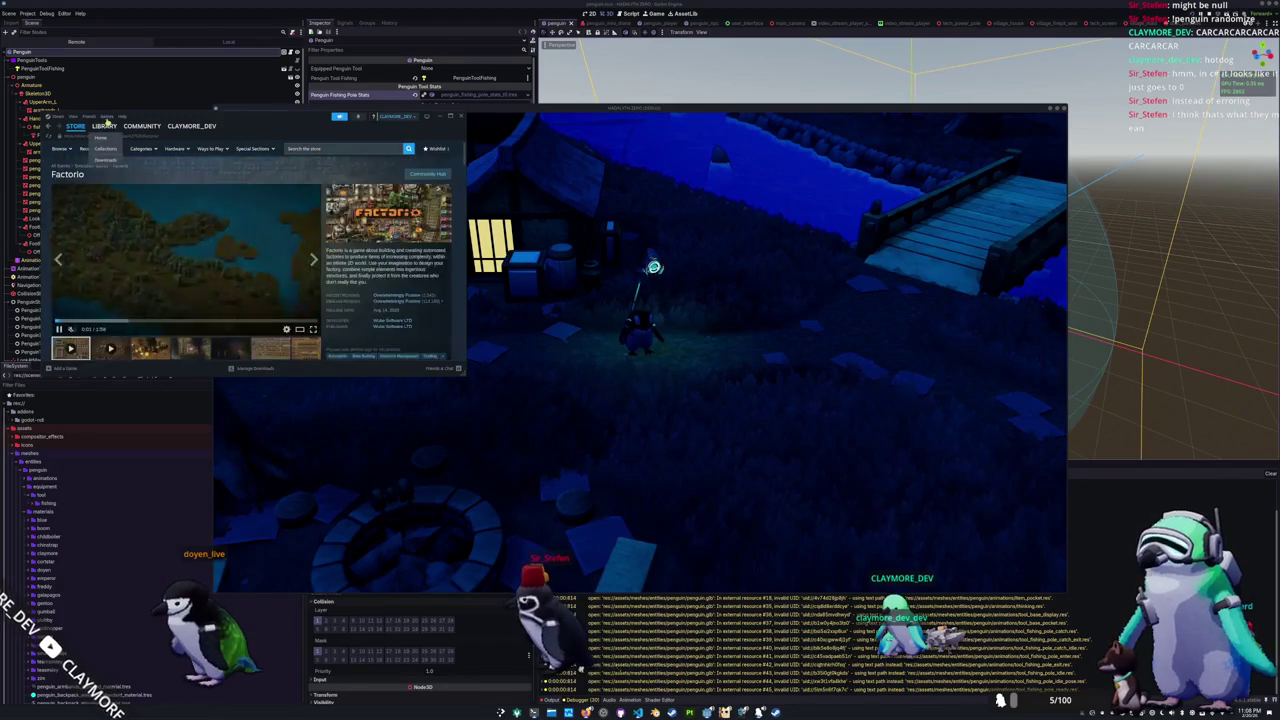
pyautogui.click(104, 126)
pyautogui.doubleClick(193, 274)
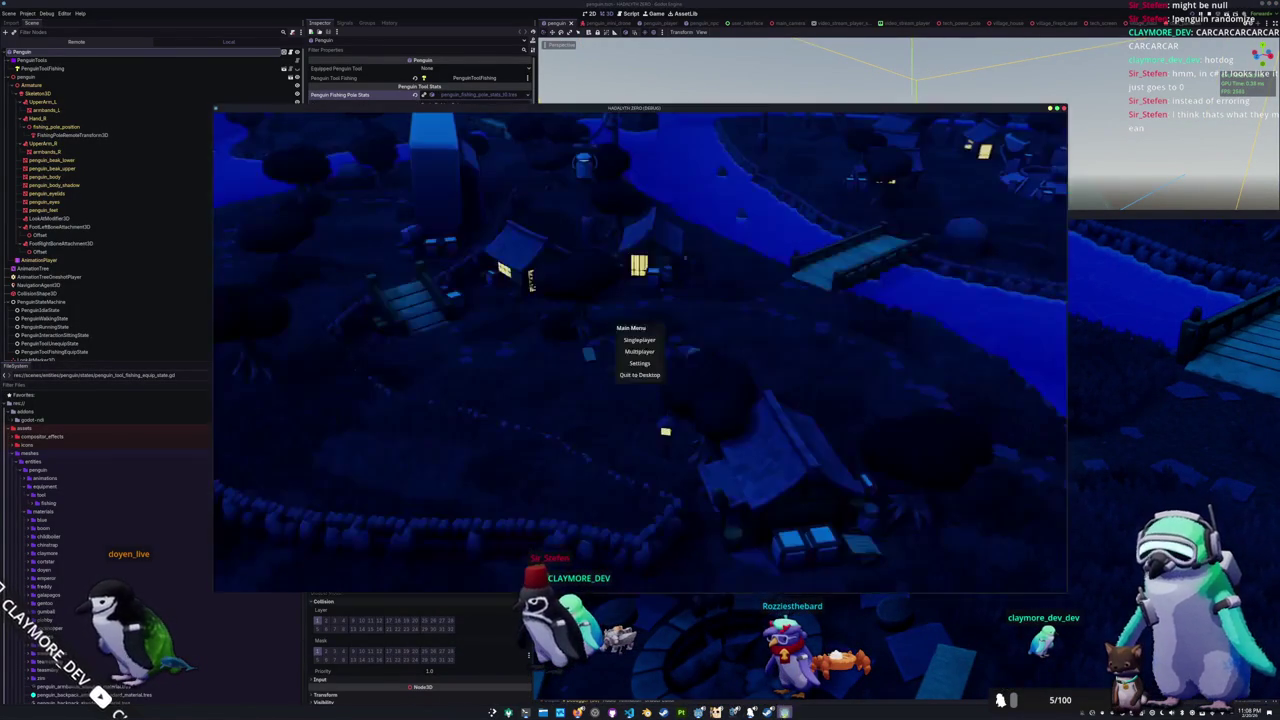
# Step: Create a lobby via Multiplayer > Create Lobby, stop the game with F8, then reopen Multiplayer
pyautogui.click(956, 466)
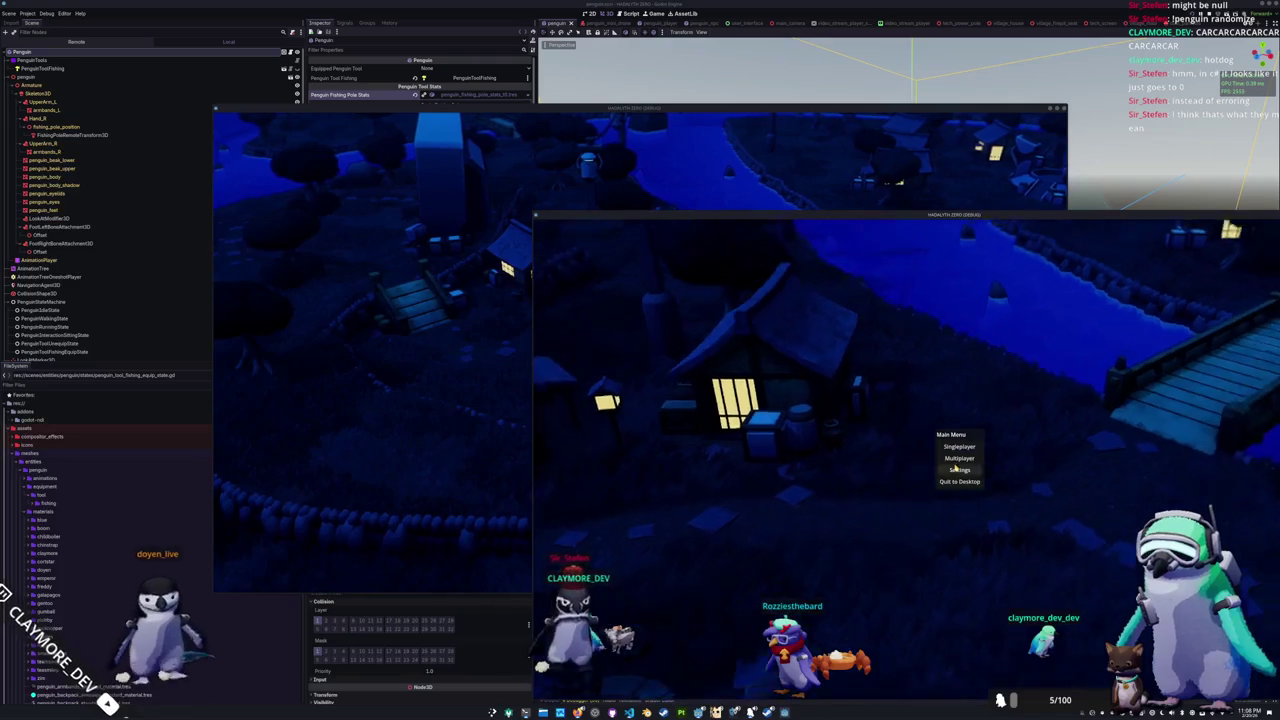
pyautogui.click(957, 463)
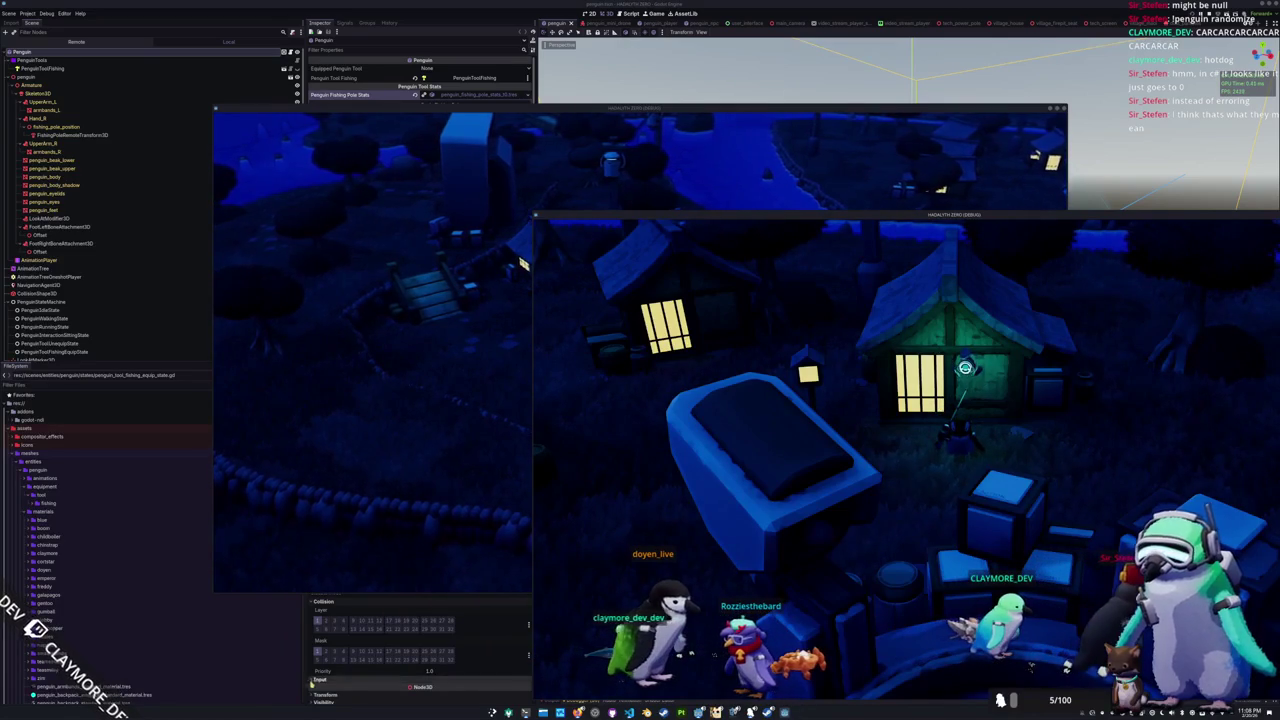
pyautogui.press('F8')
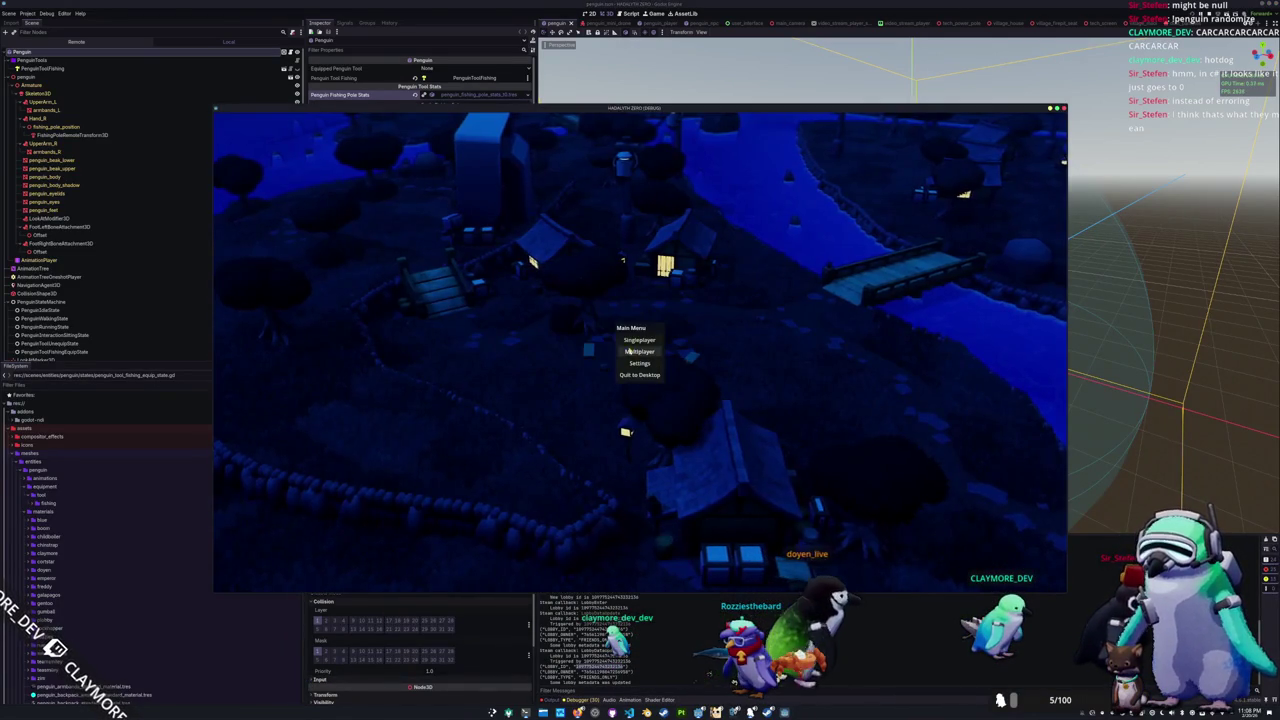
pyautogui.click(628, 351)
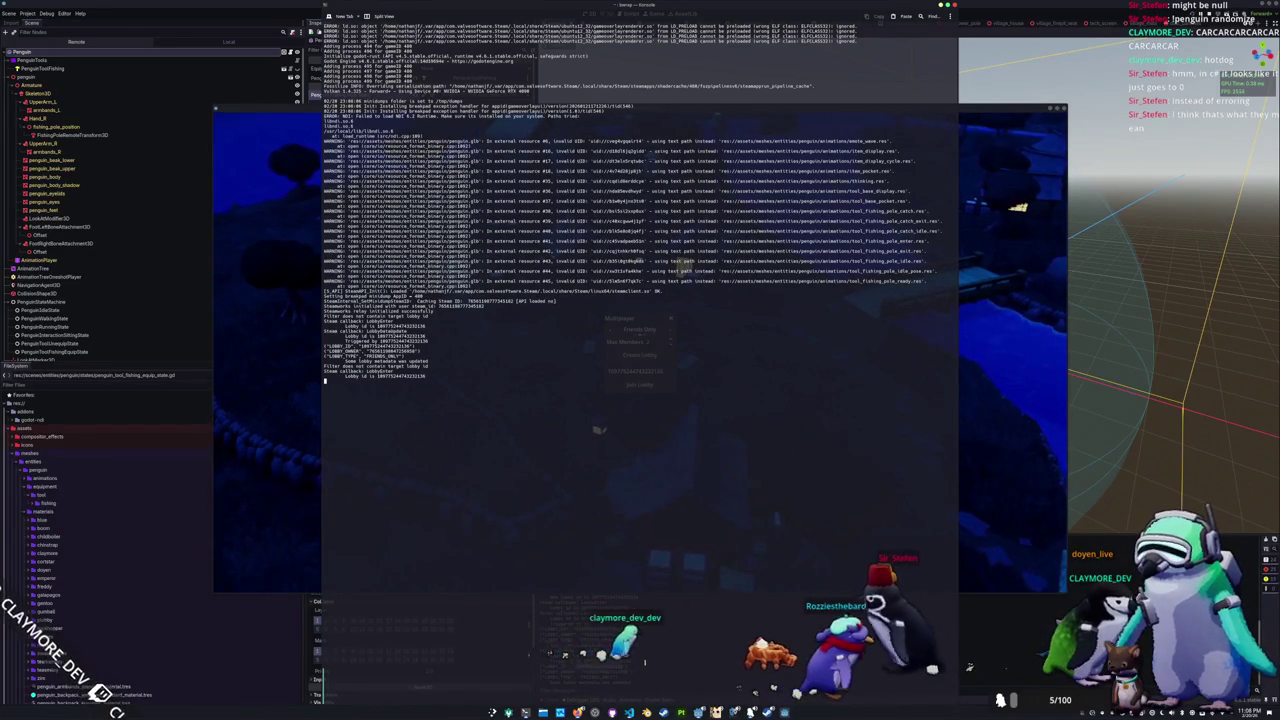
# Step: Juggle the two debug game windows, returning to main menu, creating a lobby and joining by code
pyautogui.click(997, 430)
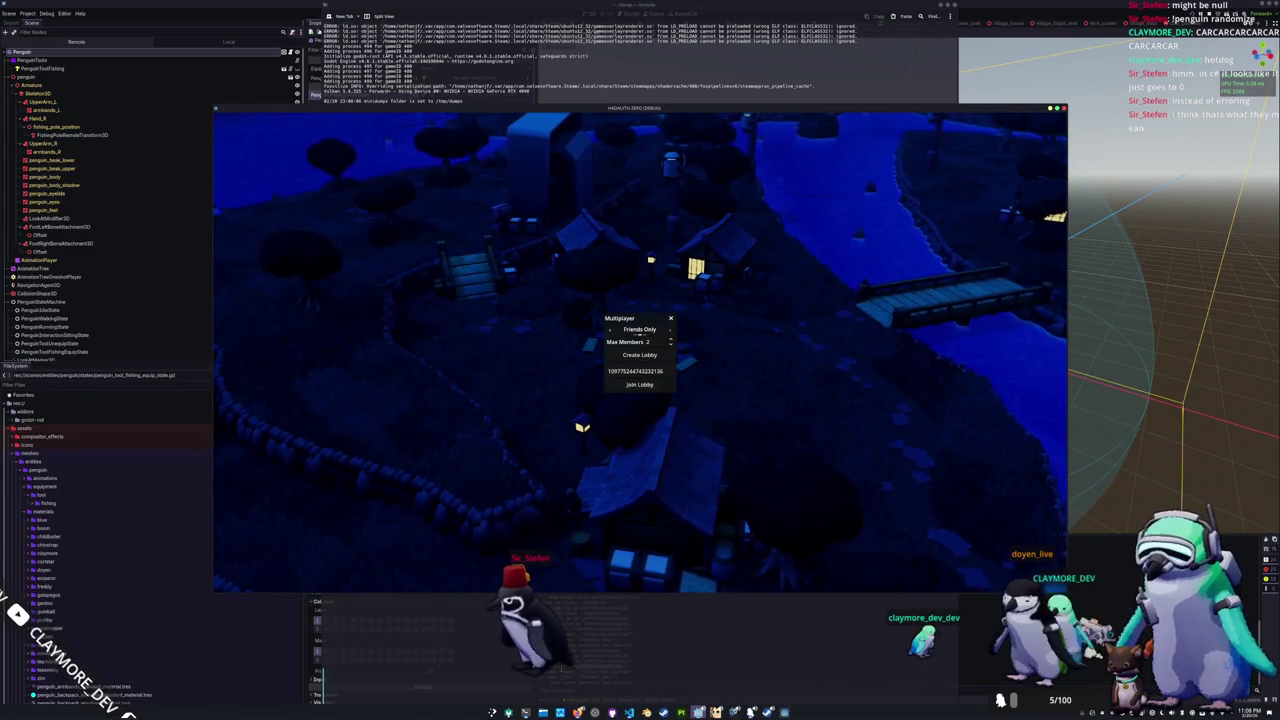
pyautogui.click(748, 668)
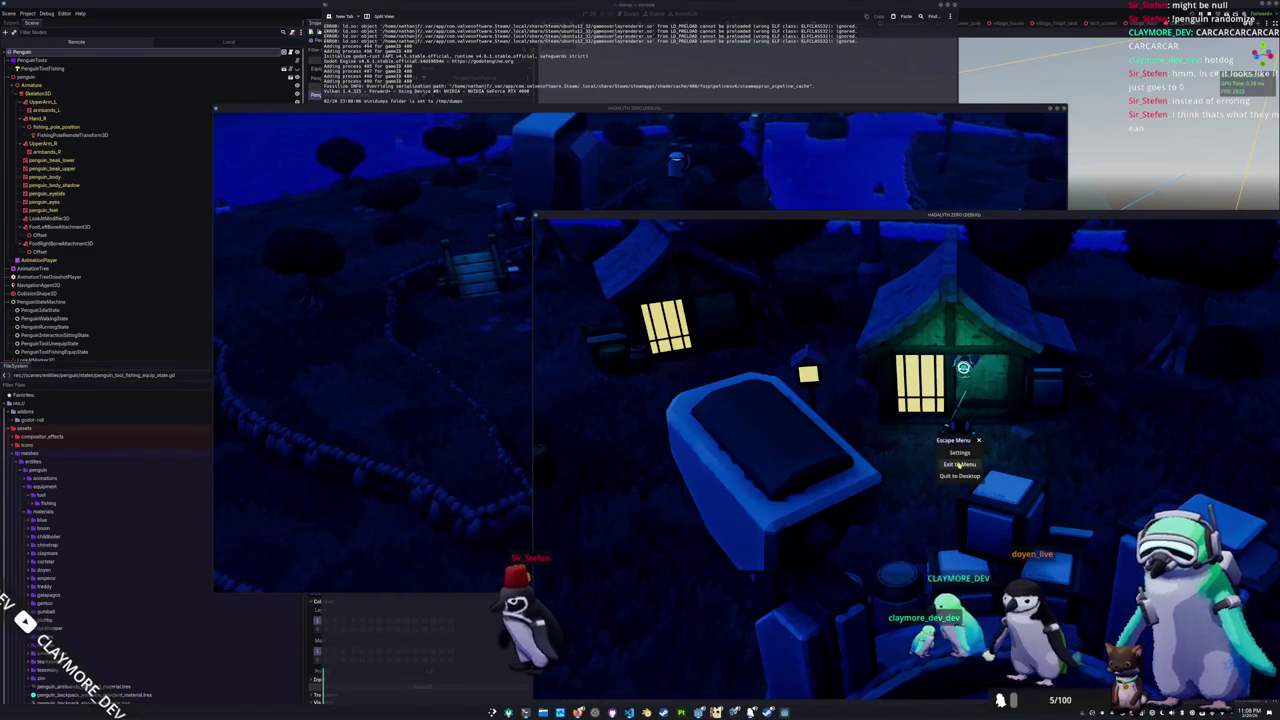
pyautogui.click(958, 464)
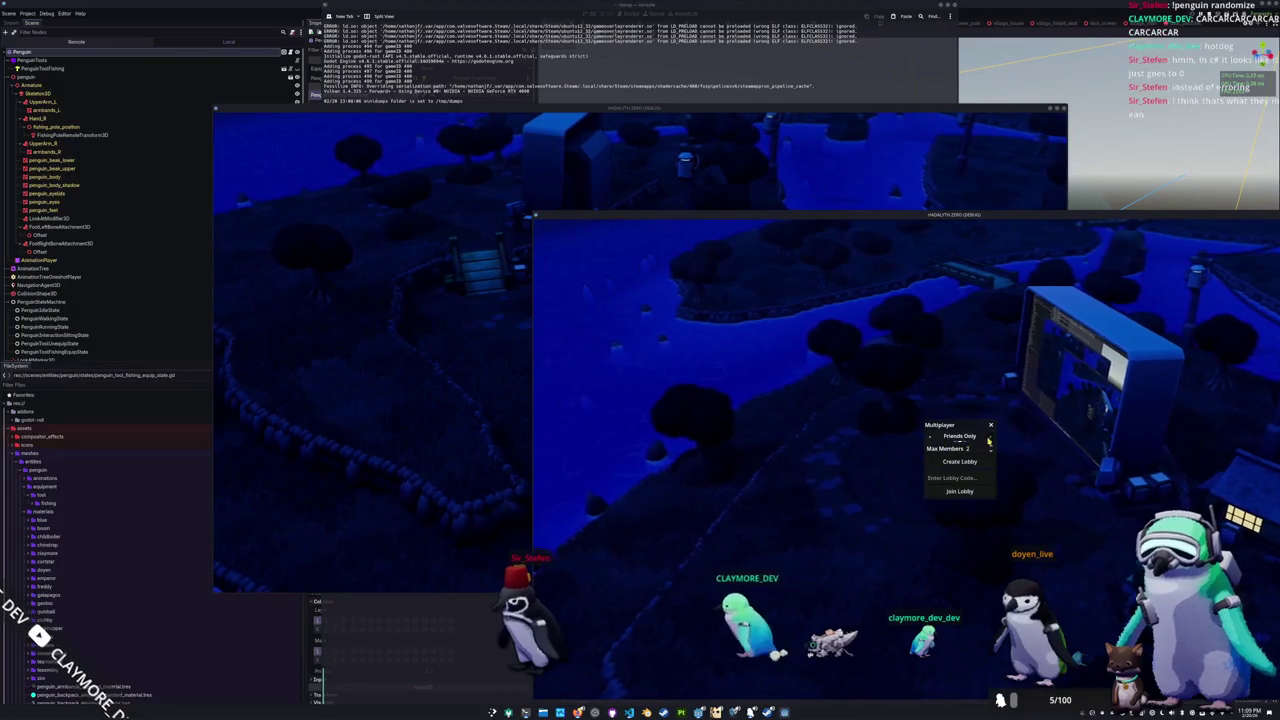
pyautogui.click(957, 462)
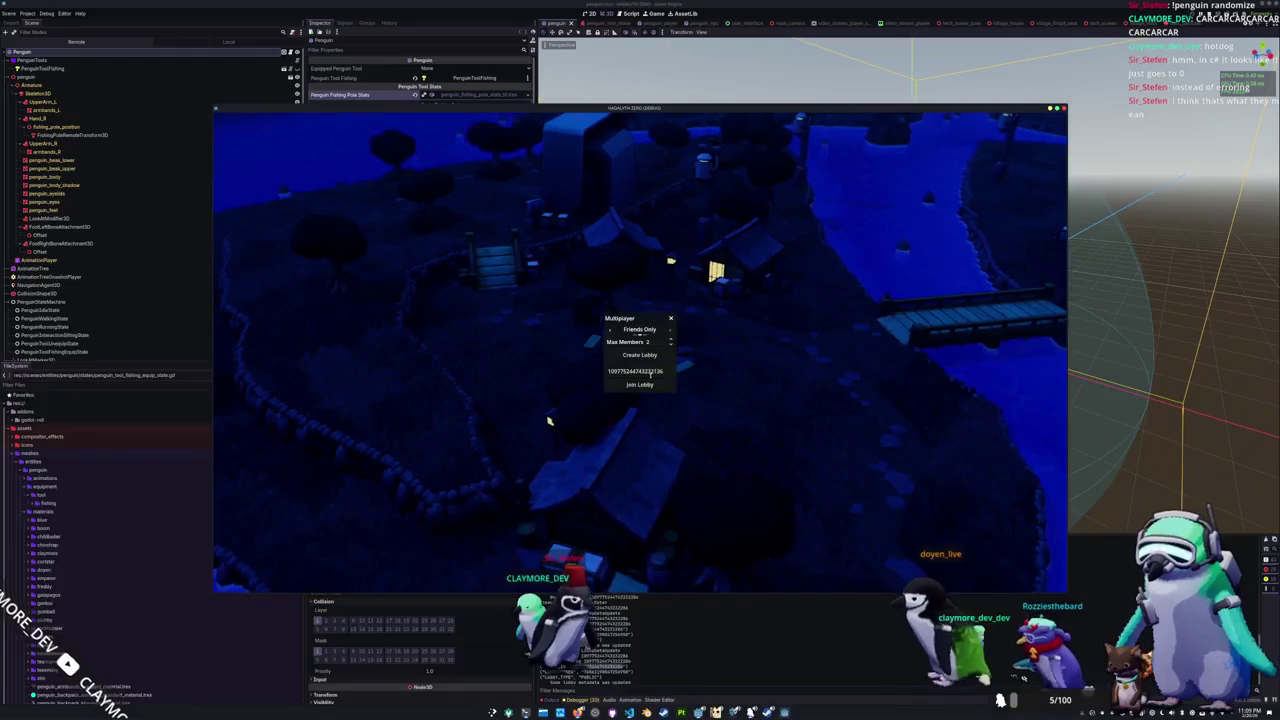
pyautogui.click(641, 385)
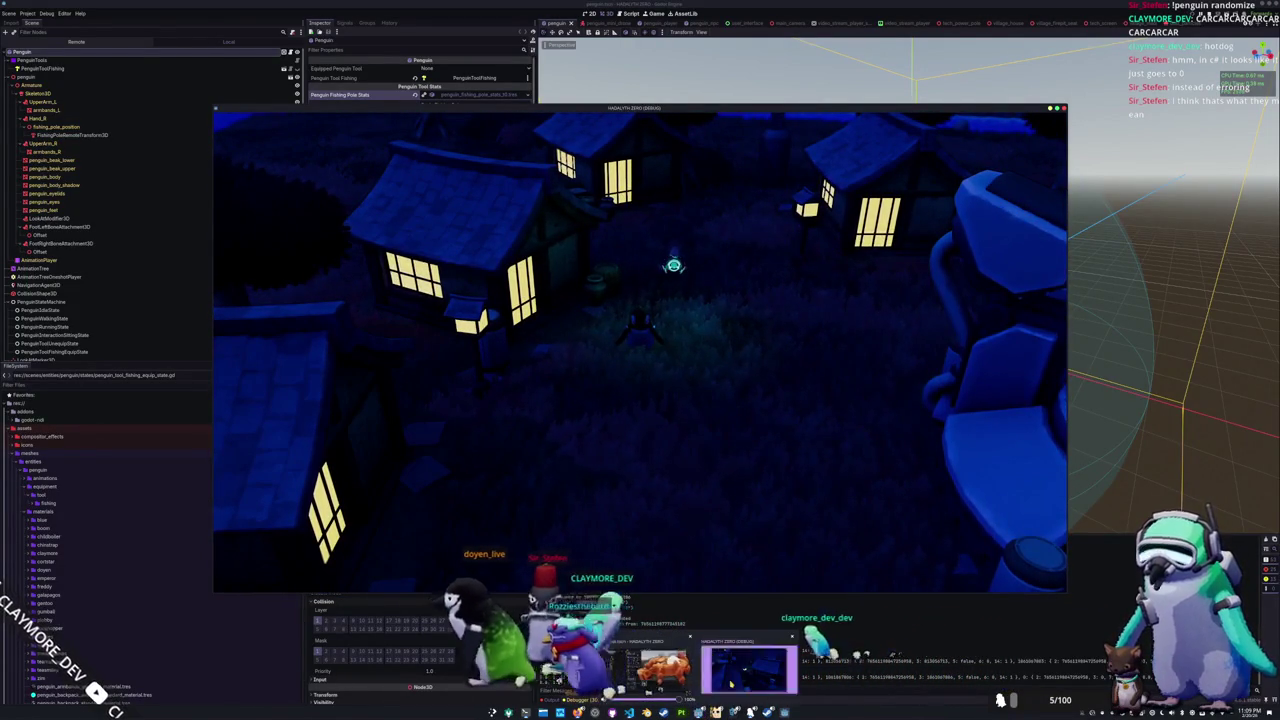
pyautogui.click(731, 684)
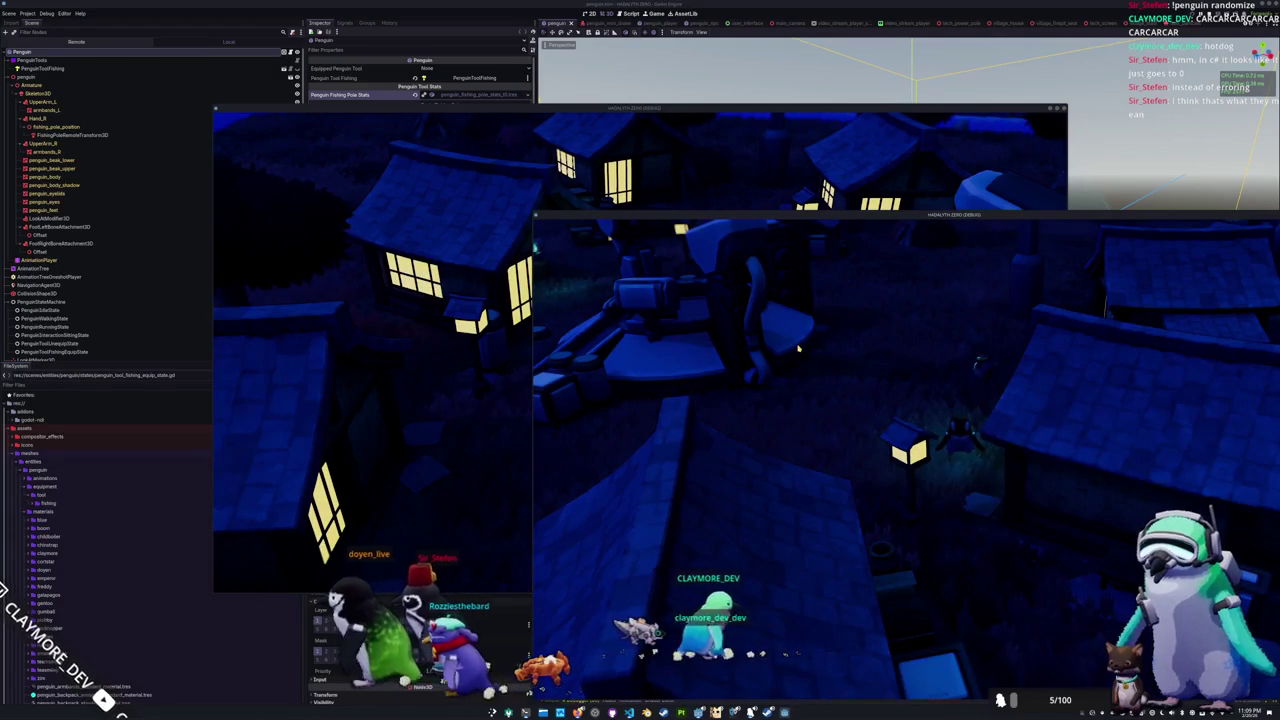
# Step: Walk the penguin left through the village, then send the other debug window to its main menu
pyautogui.press('a')
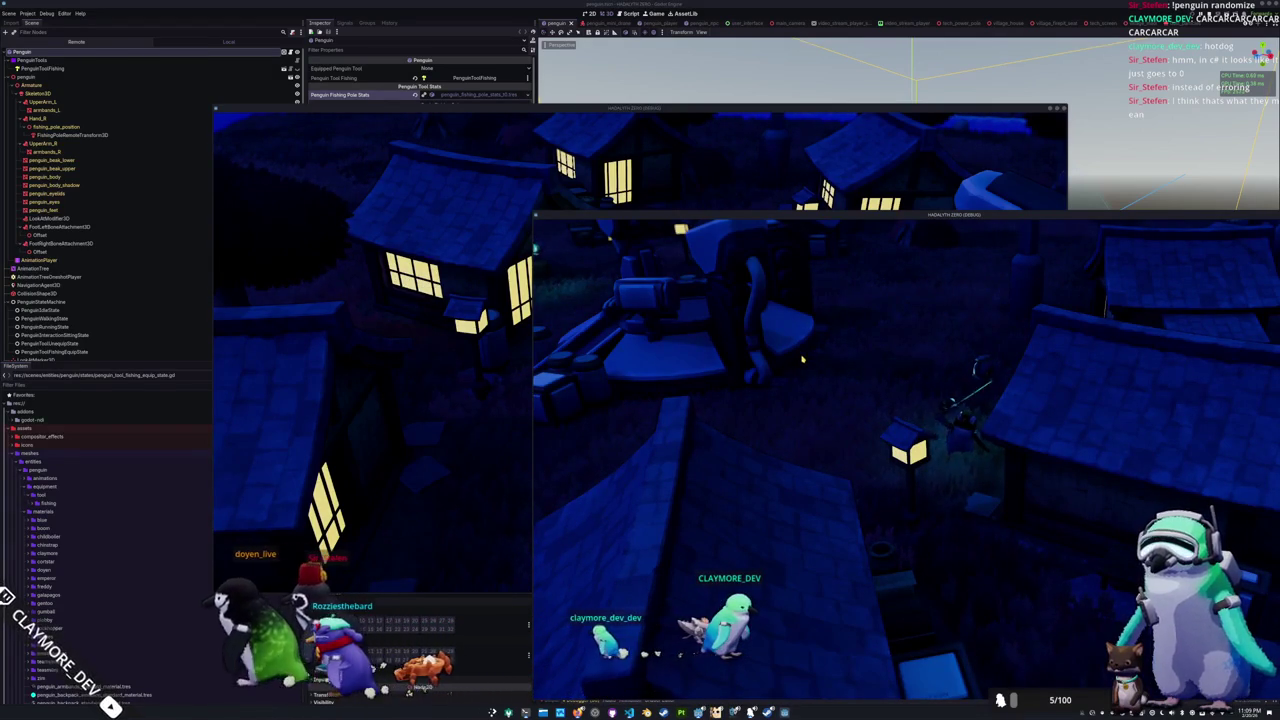
pyautogui.press('a')
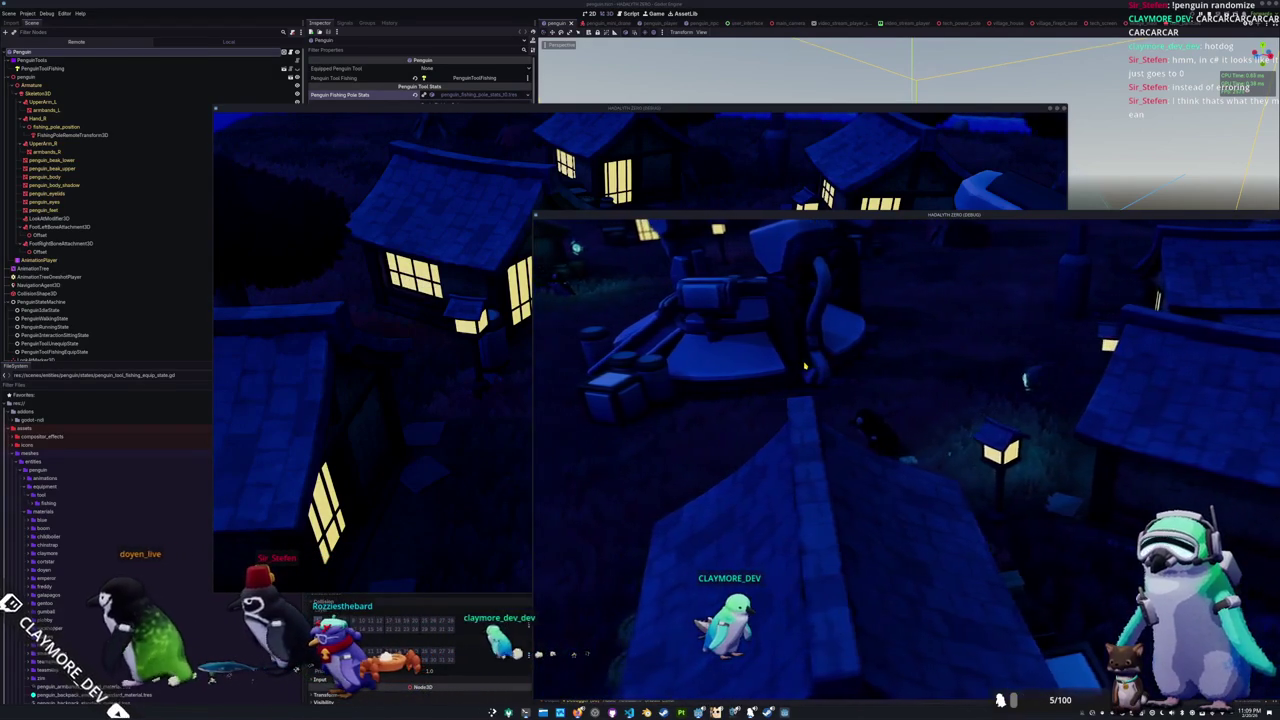
pyautogui.press('a')
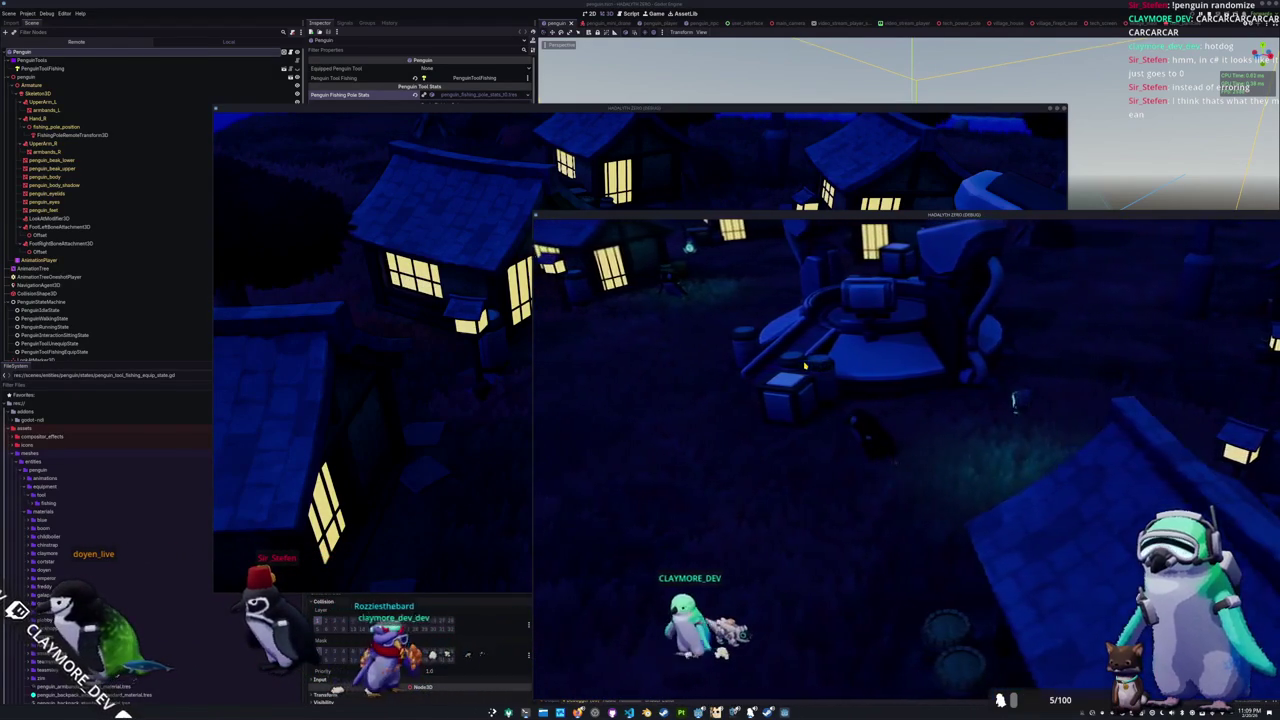
pyautogui.press('a')
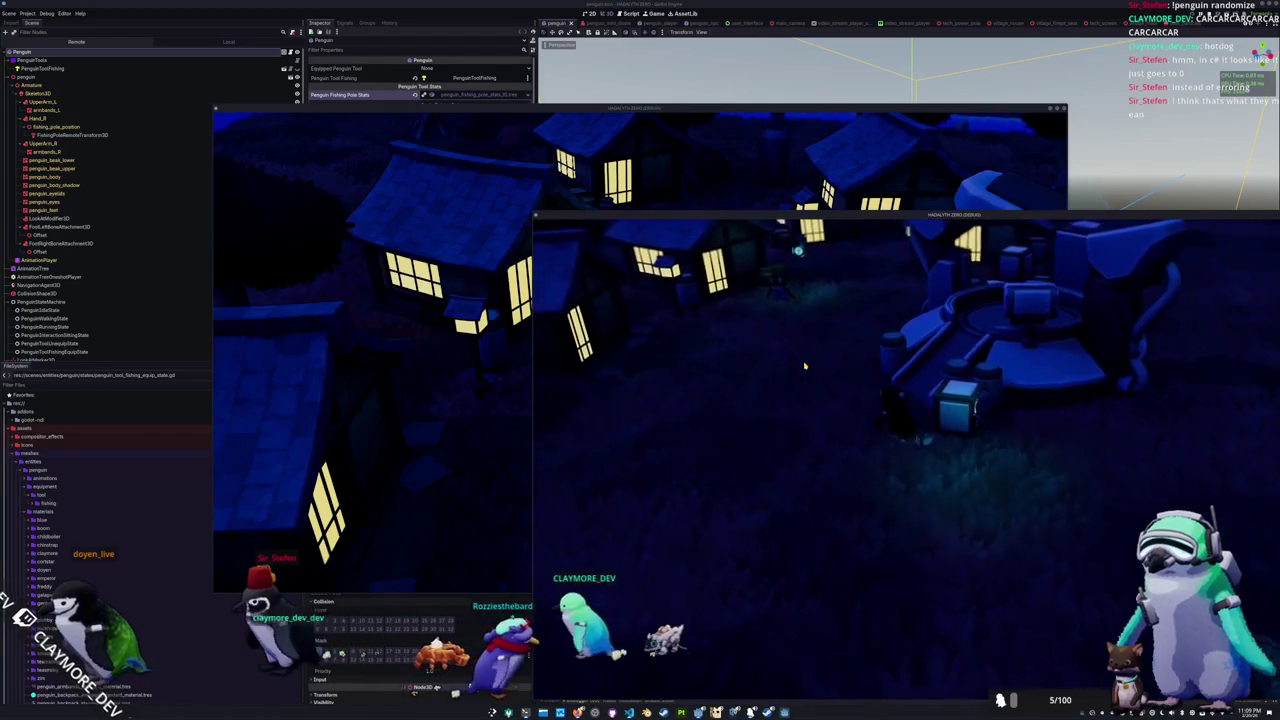
pyautogui.press('a')
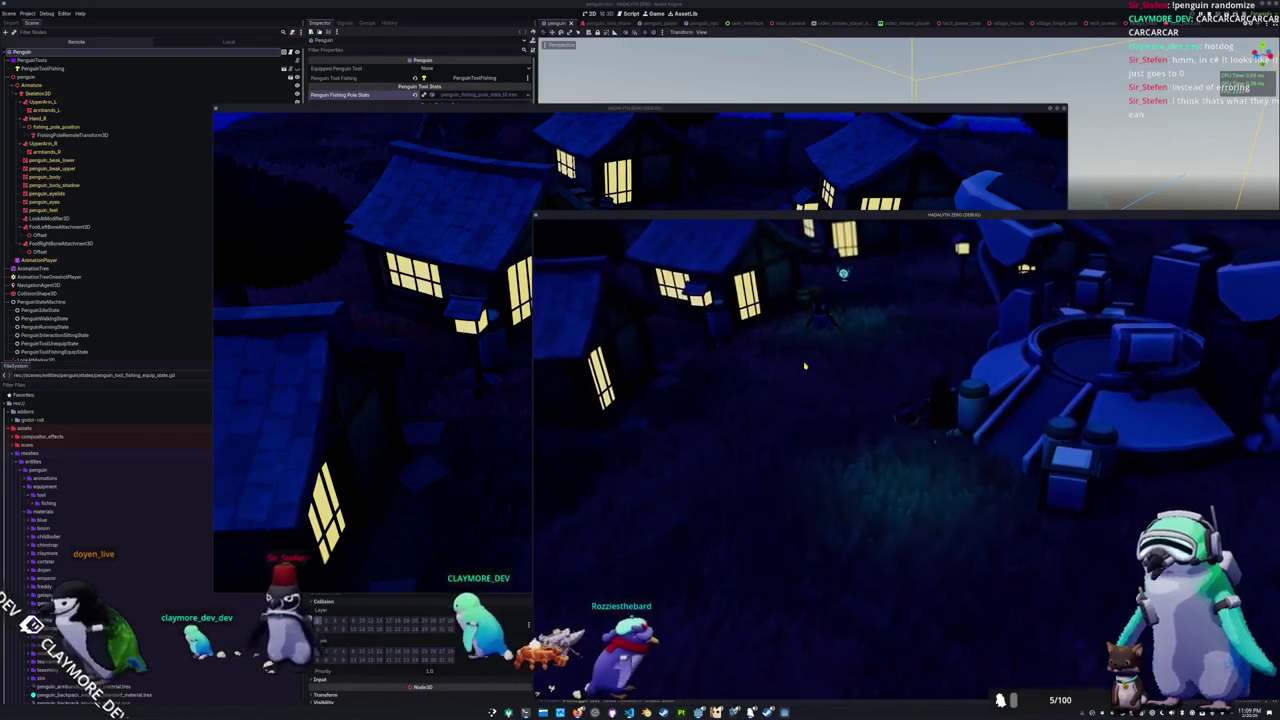
pyautogui.press('a')
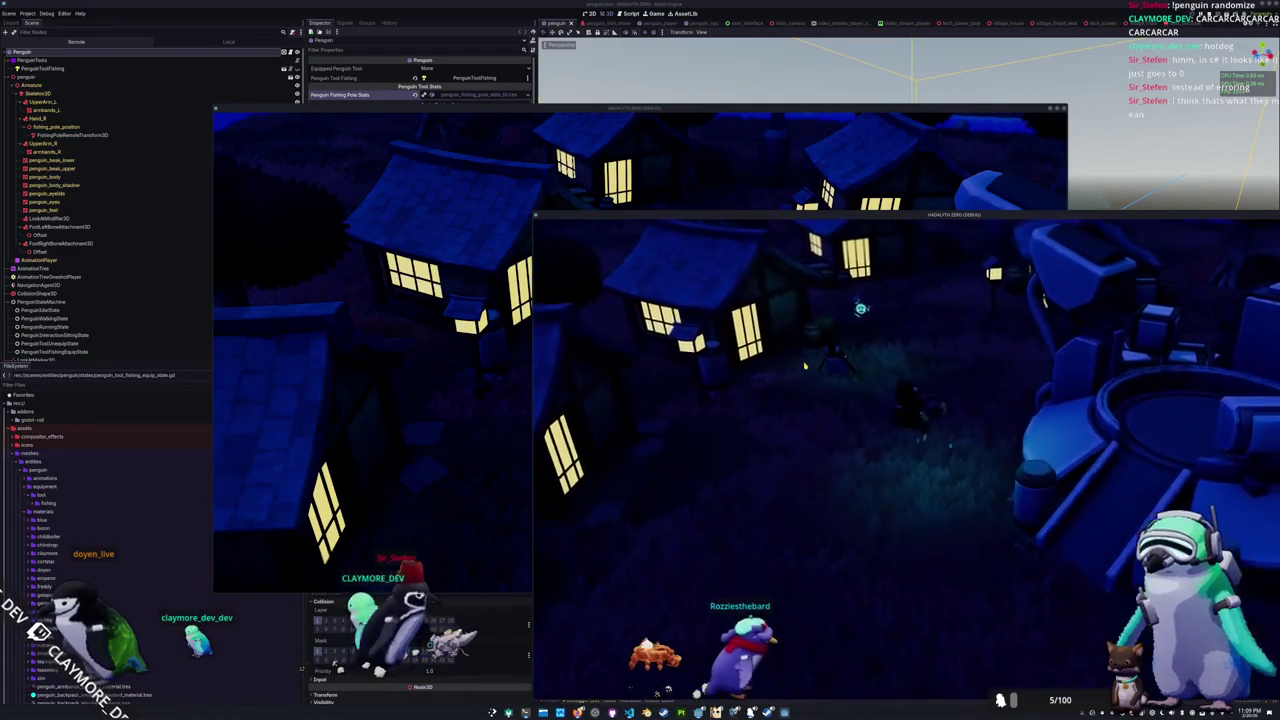
pyautogui.press('a')
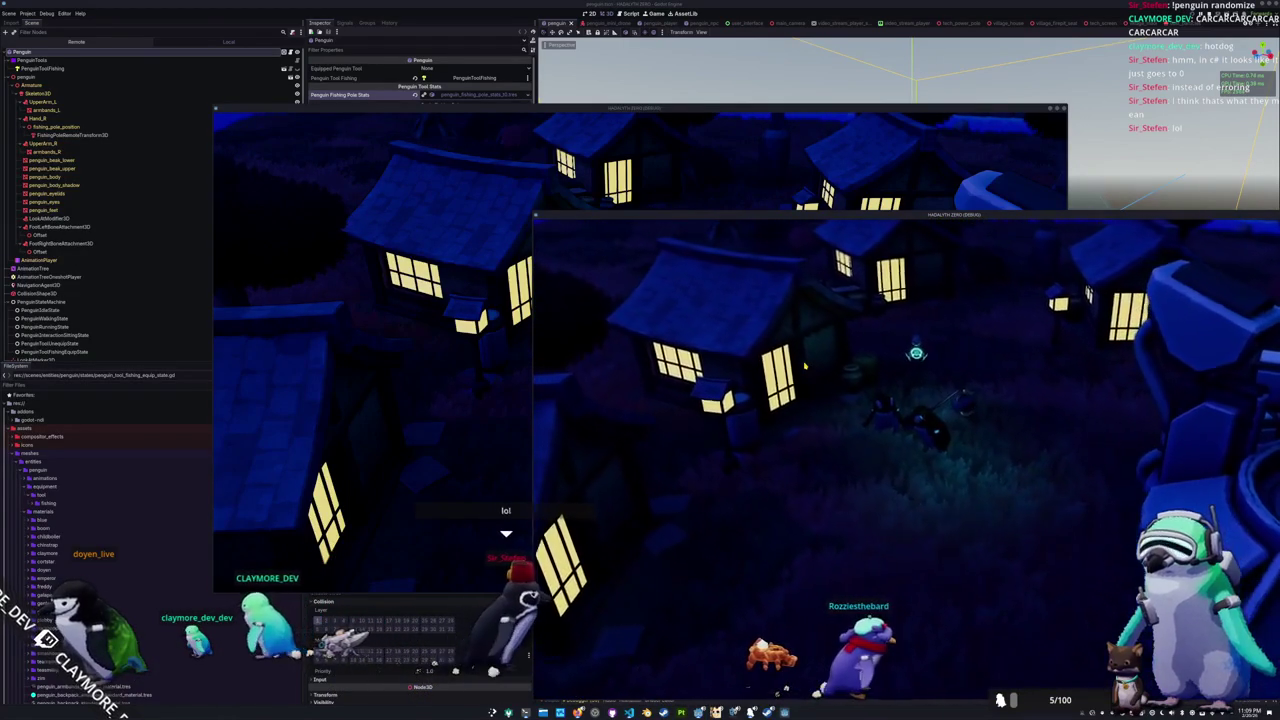
pyautogui.click(449, 431)
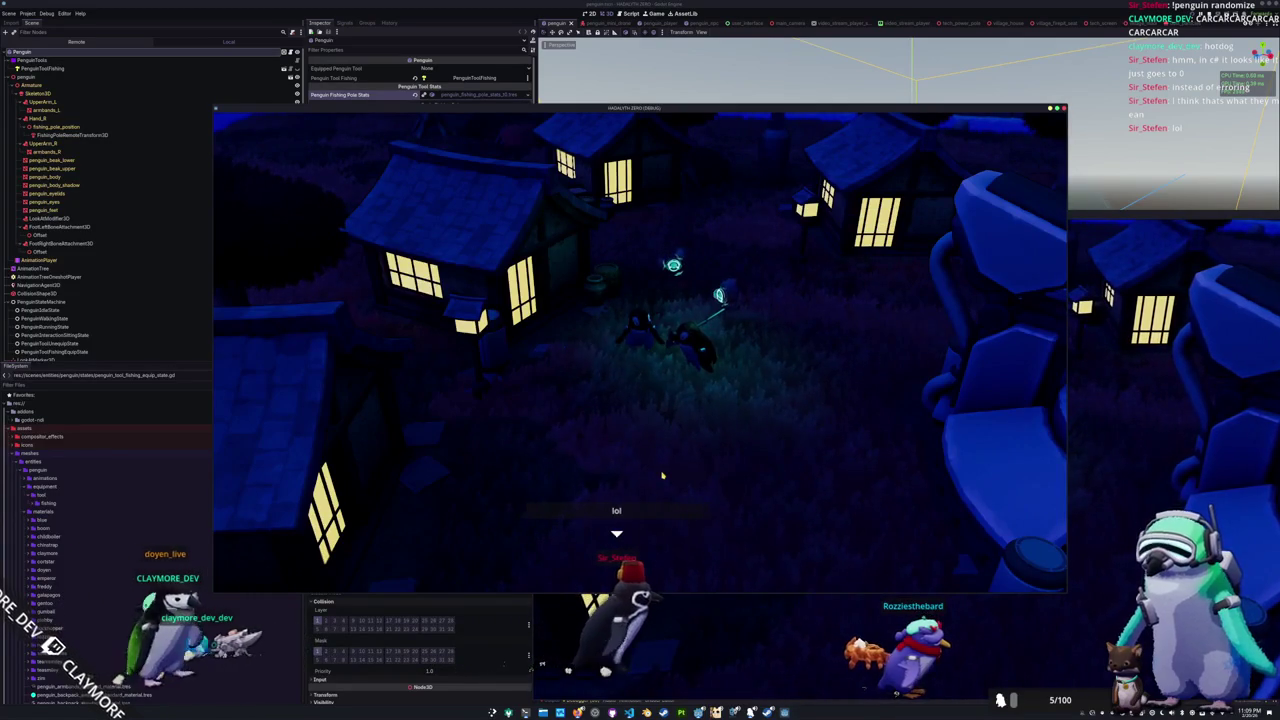
pyautogui.click(633, 358)
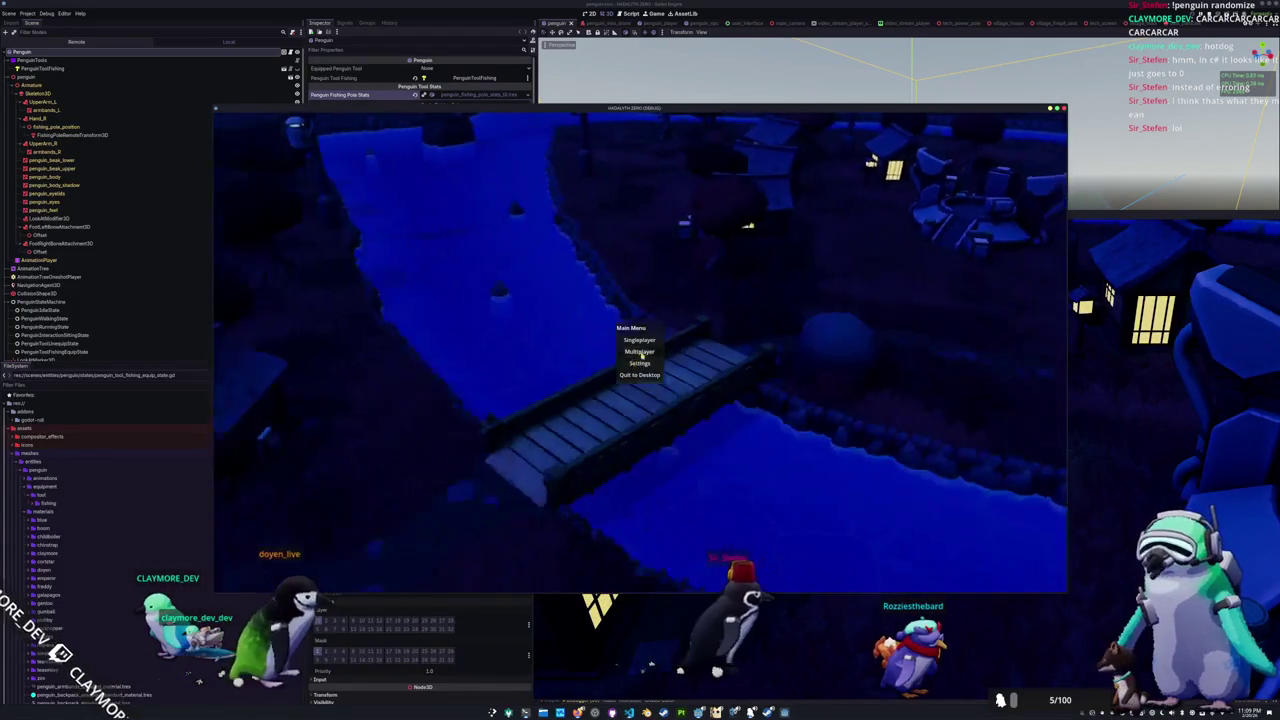
# Step: Open Multiplayer on the second instance's main menu and join the existing lobby
pyautogui.click(638, 346)
pyautogui.click(633, 384)
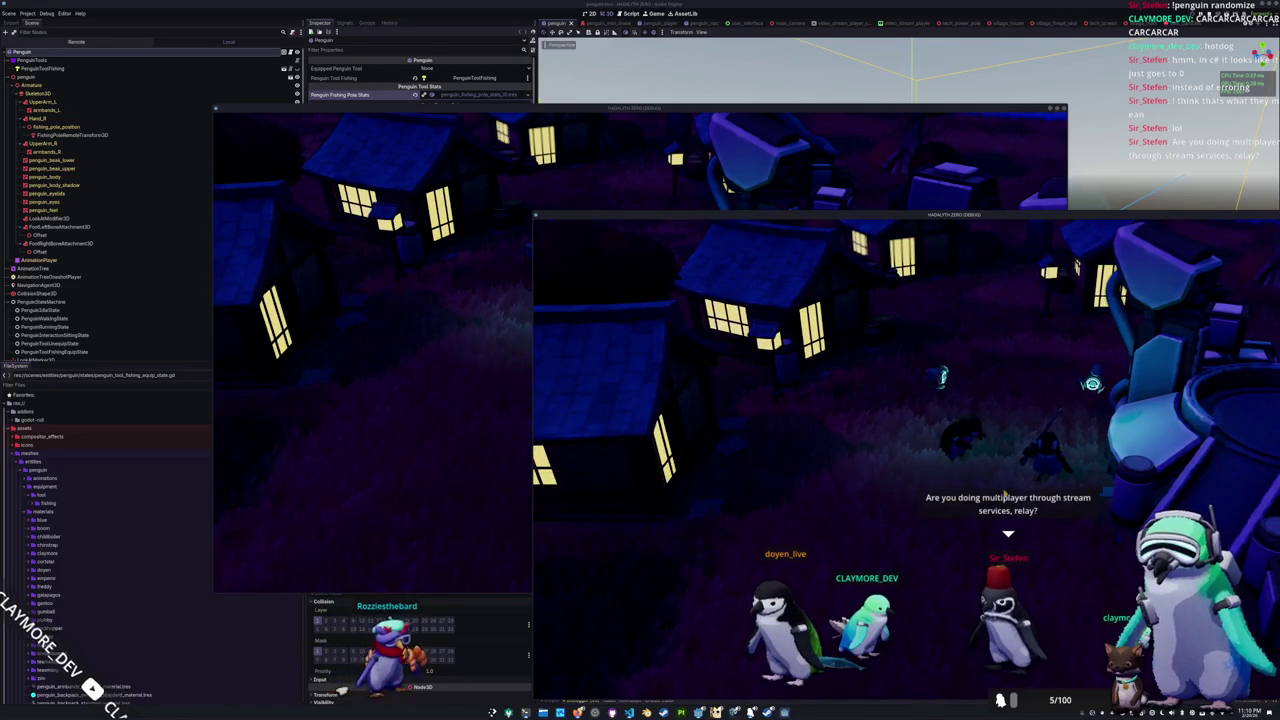
# Step: Rearrange the two debug game windows, dragging the second one further right
pyautogui.click(520, 448)
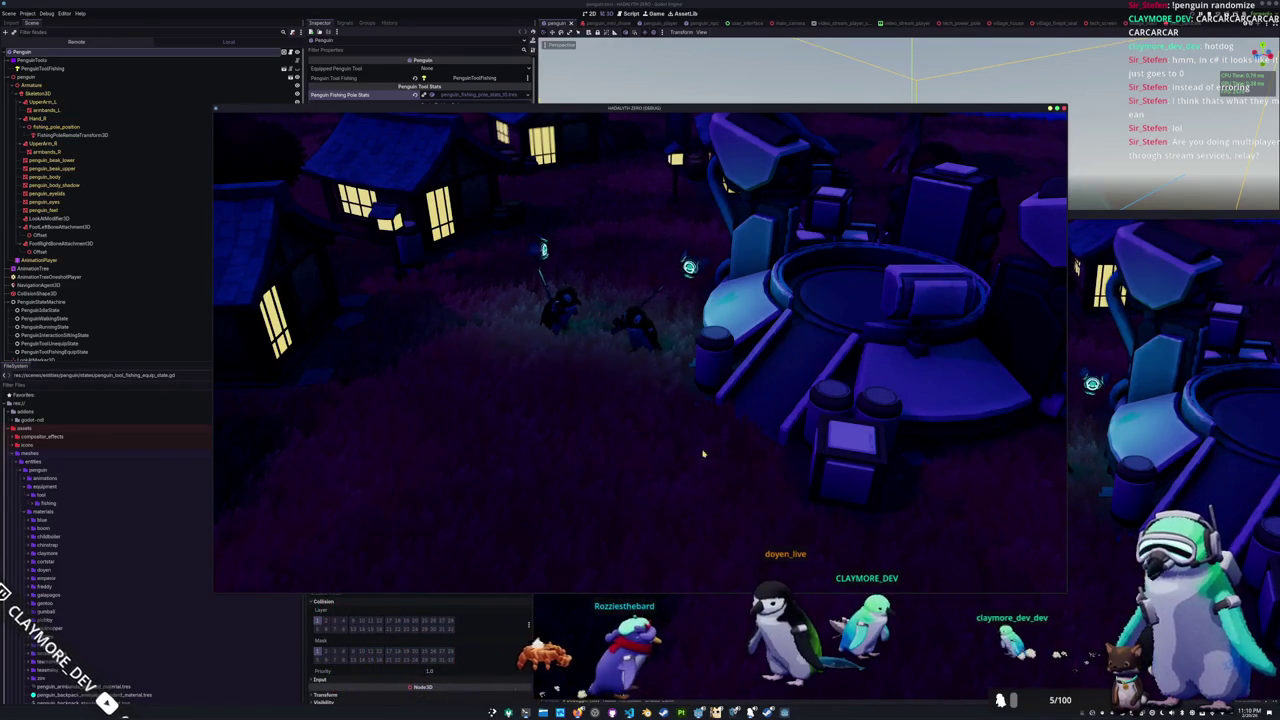
pyautogui.hotkey('alt', 'Tab')
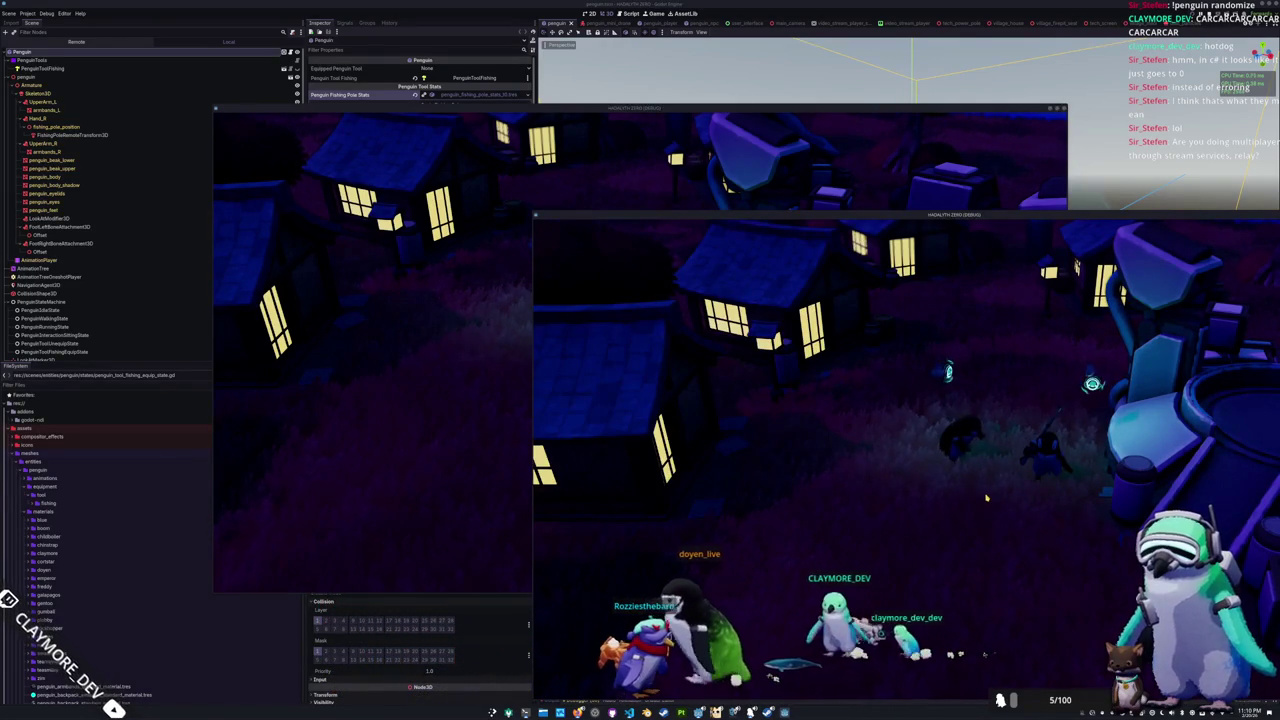
pyautogui.click(471, 477)
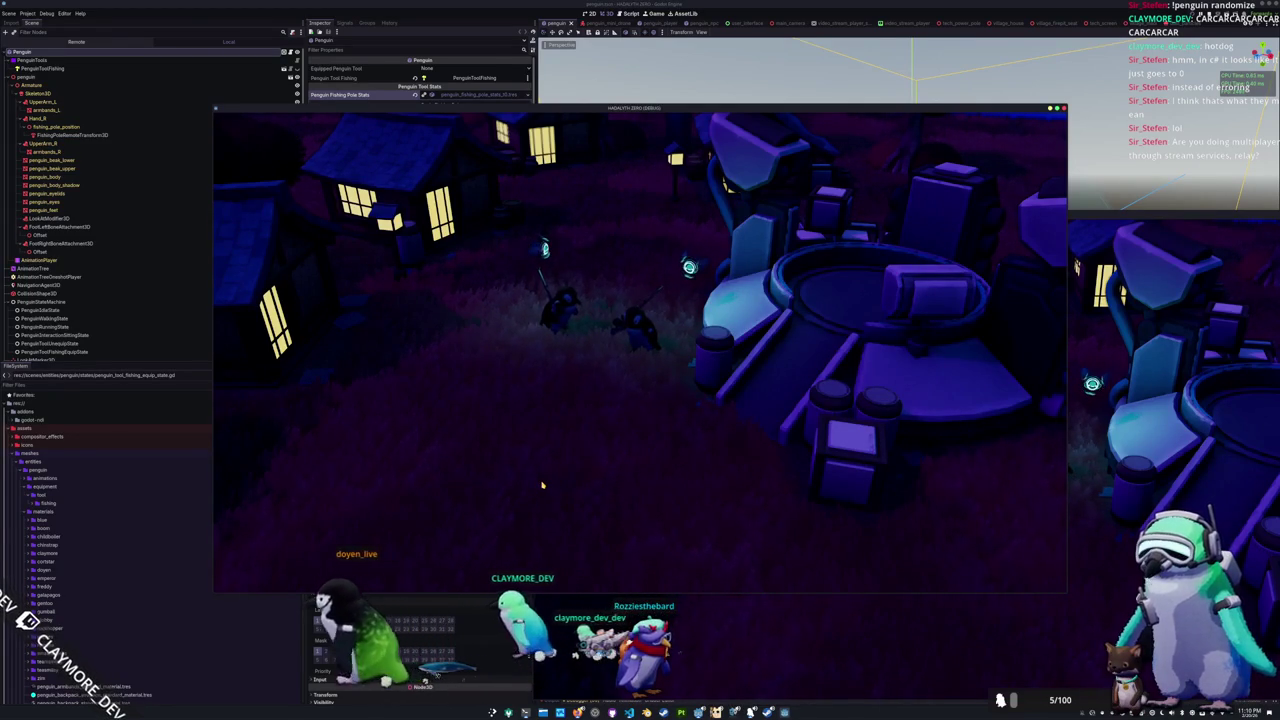
pyautogui.scroll(3, 542, 485)
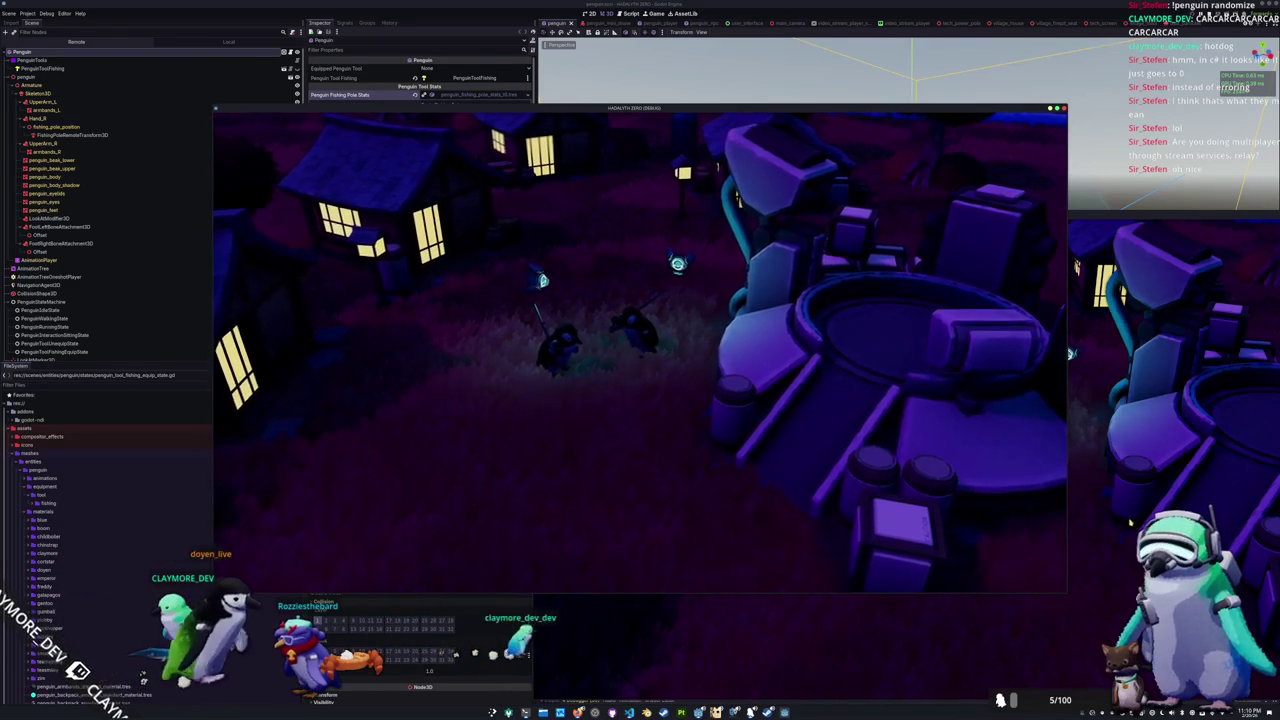
pyautogui.moveTo(797, 220); pyautogui.dragTo(911, 203)
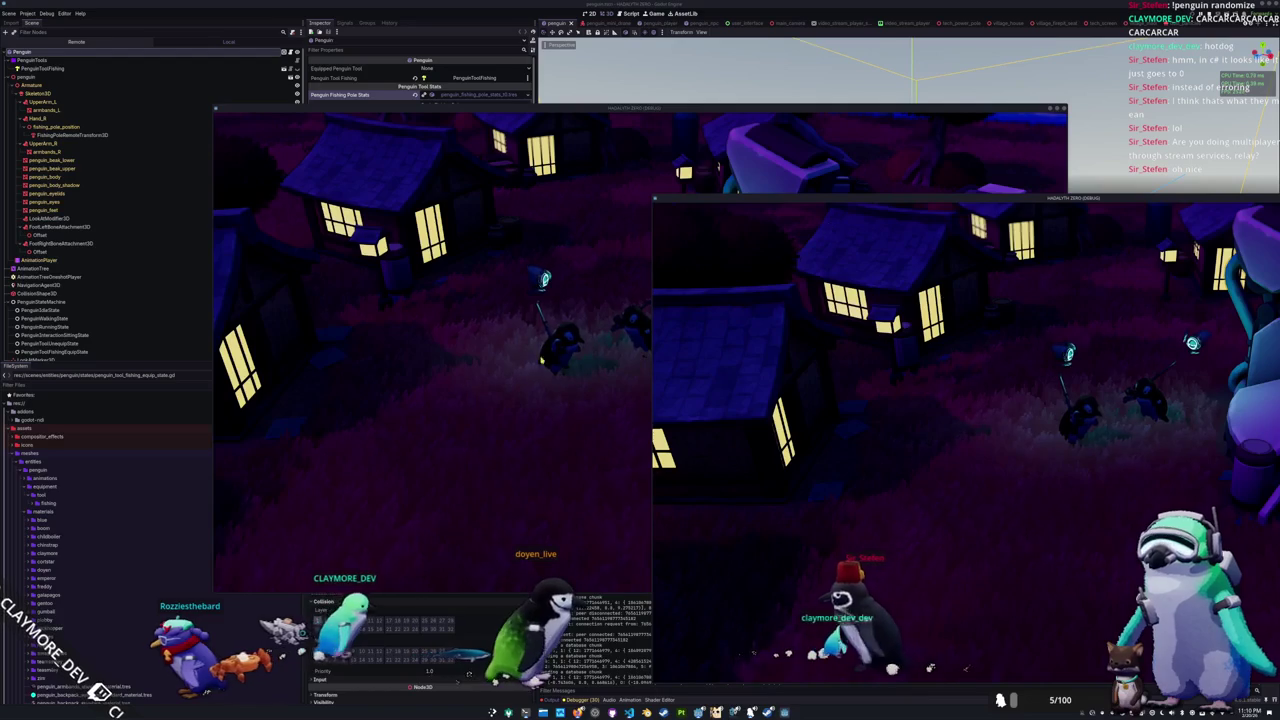
pyautogui.hotkey('alt', 'Tab')
pyautogui.click(1139, 454)
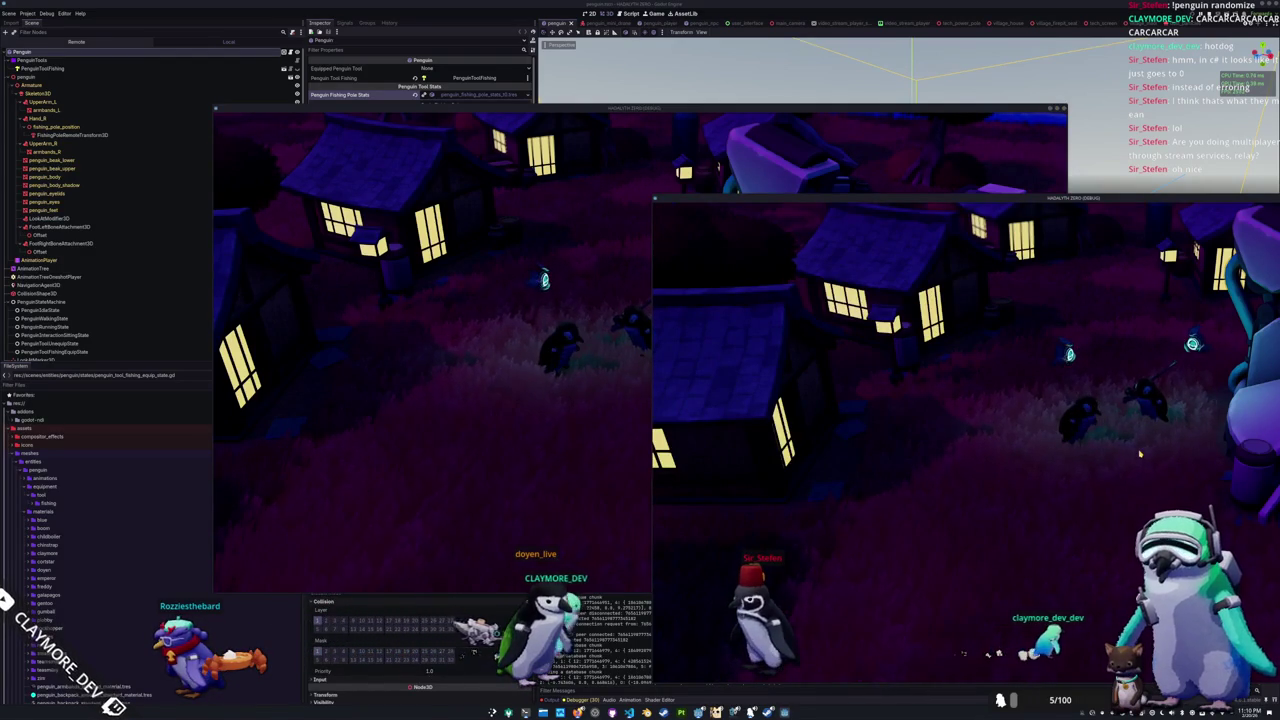
pyautogui.click(644, 505)
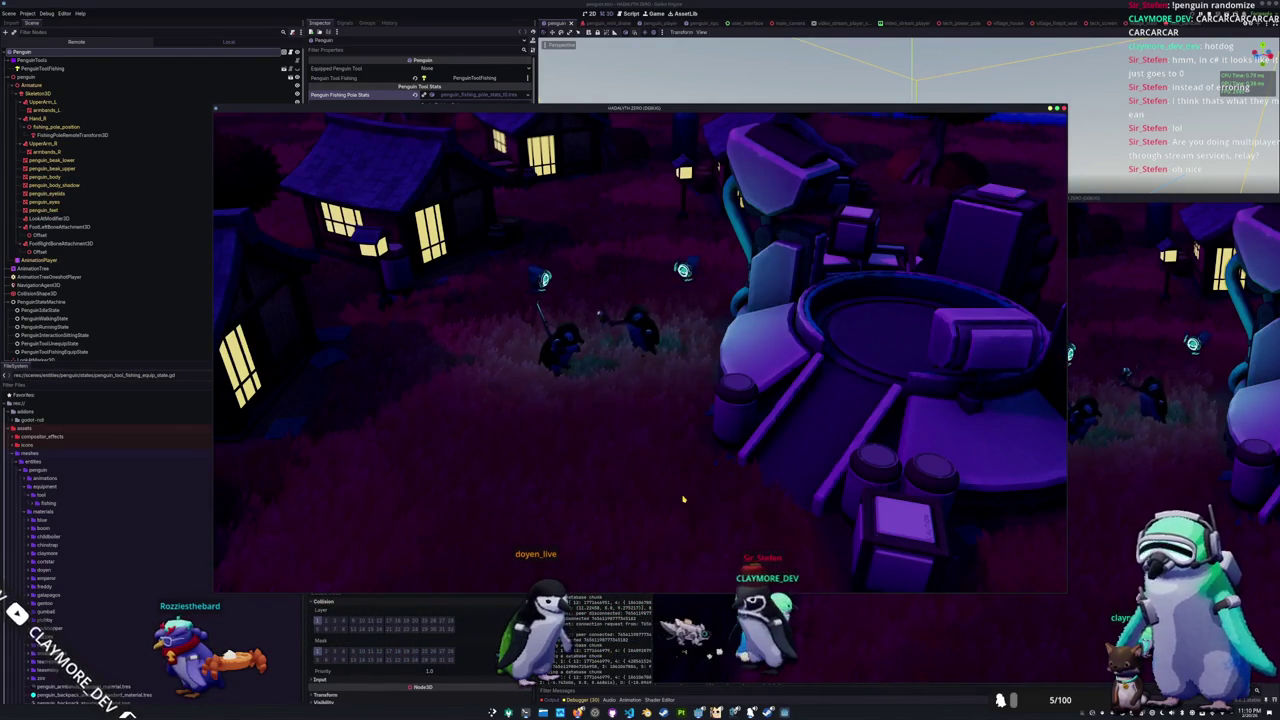
# Step: Walk the penguin with W through the village and across the wooden bridge
pyautogui.press('w')
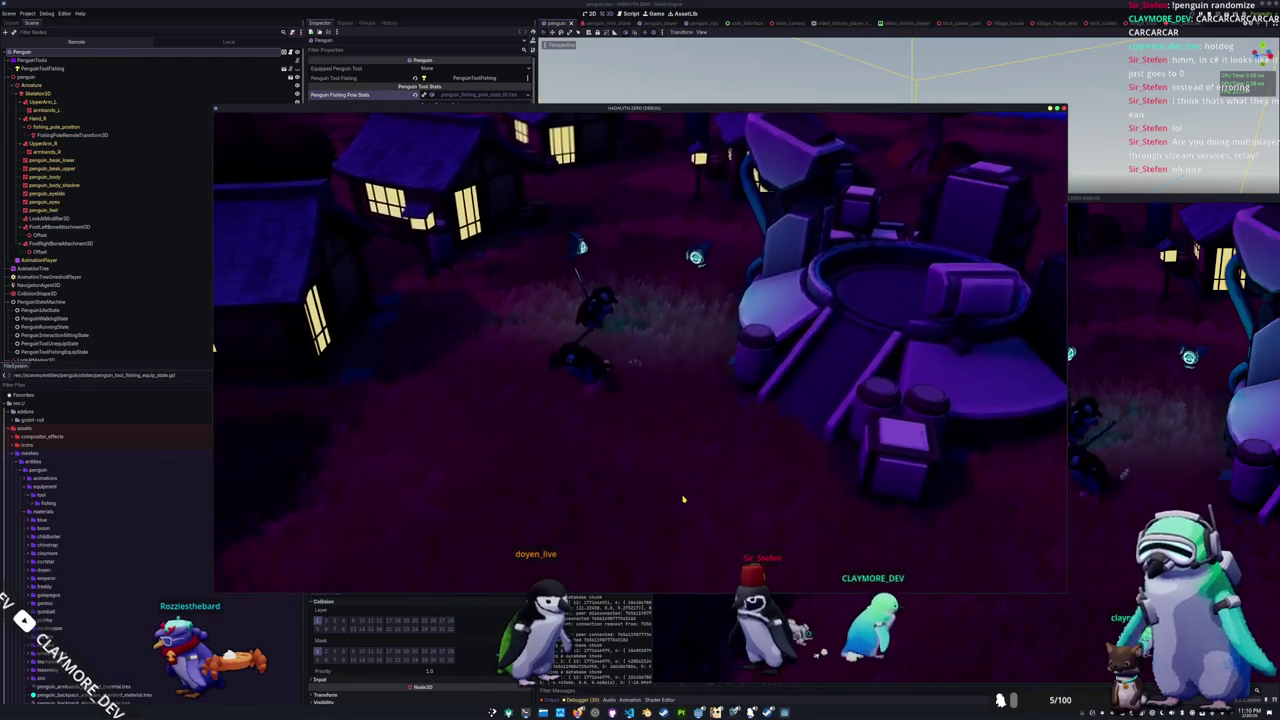
pyautogui.press('w')
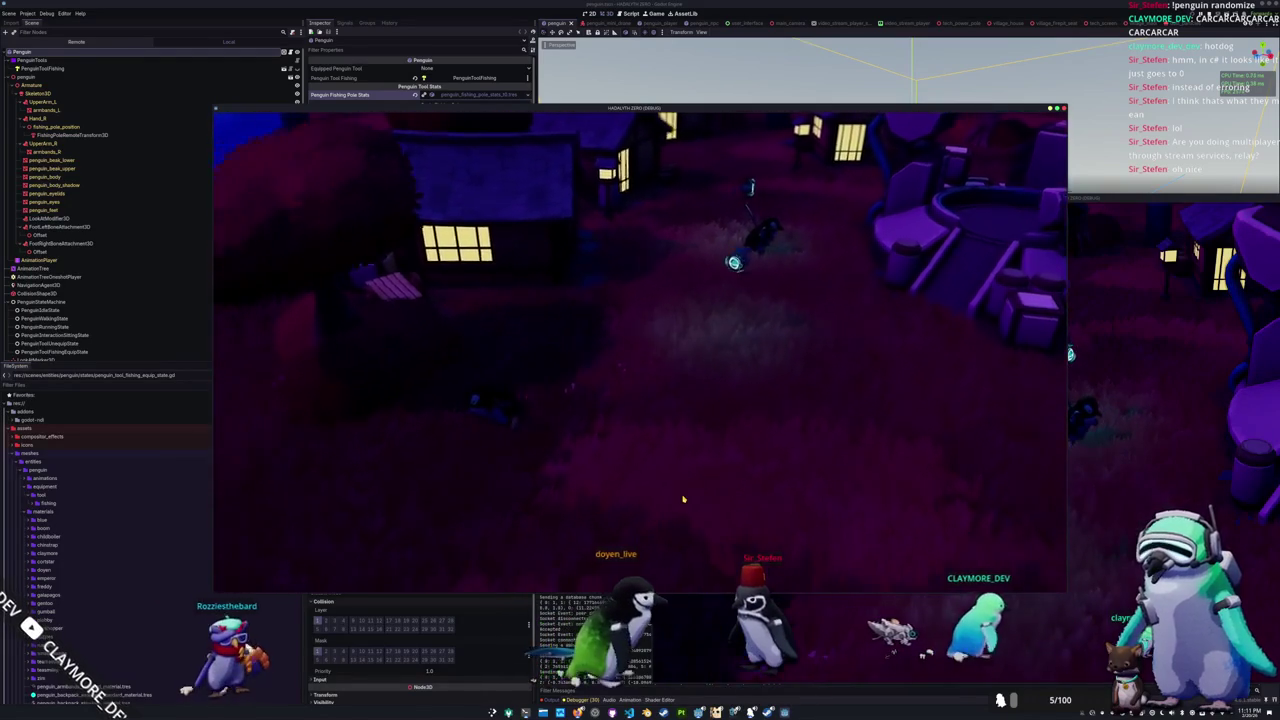
pyautogui.press('w')
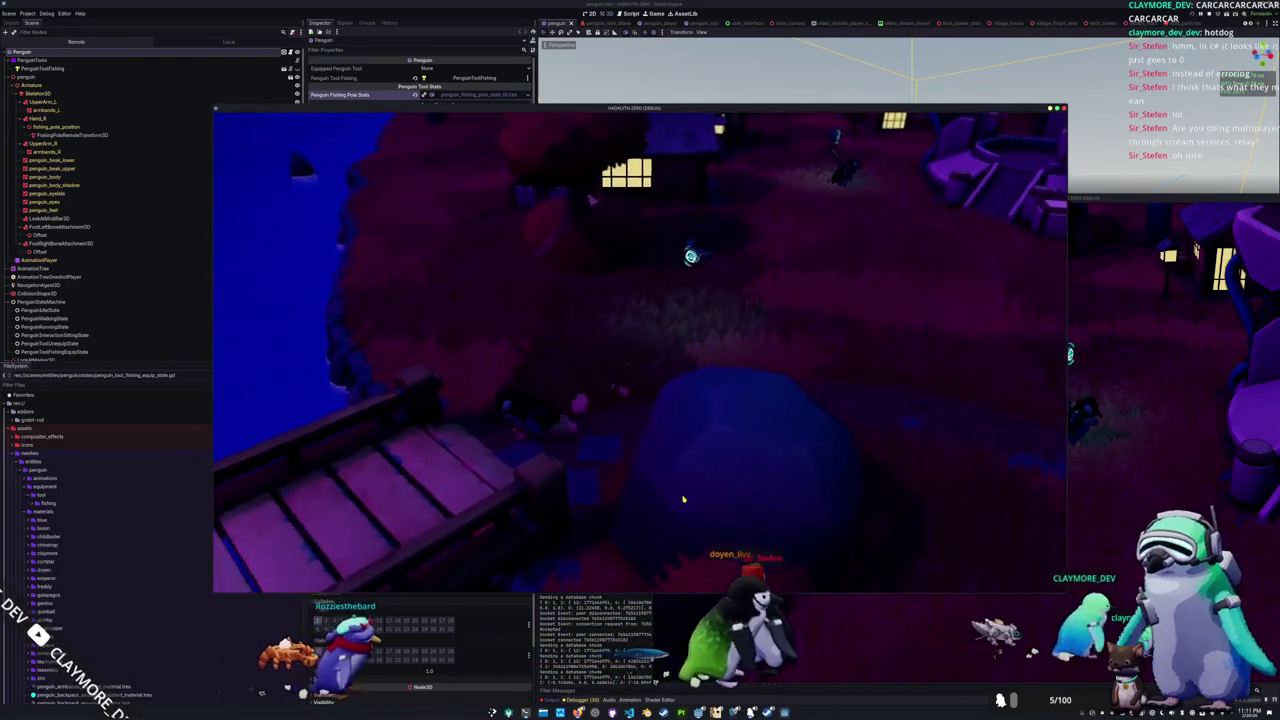
pyautogui.press('w')
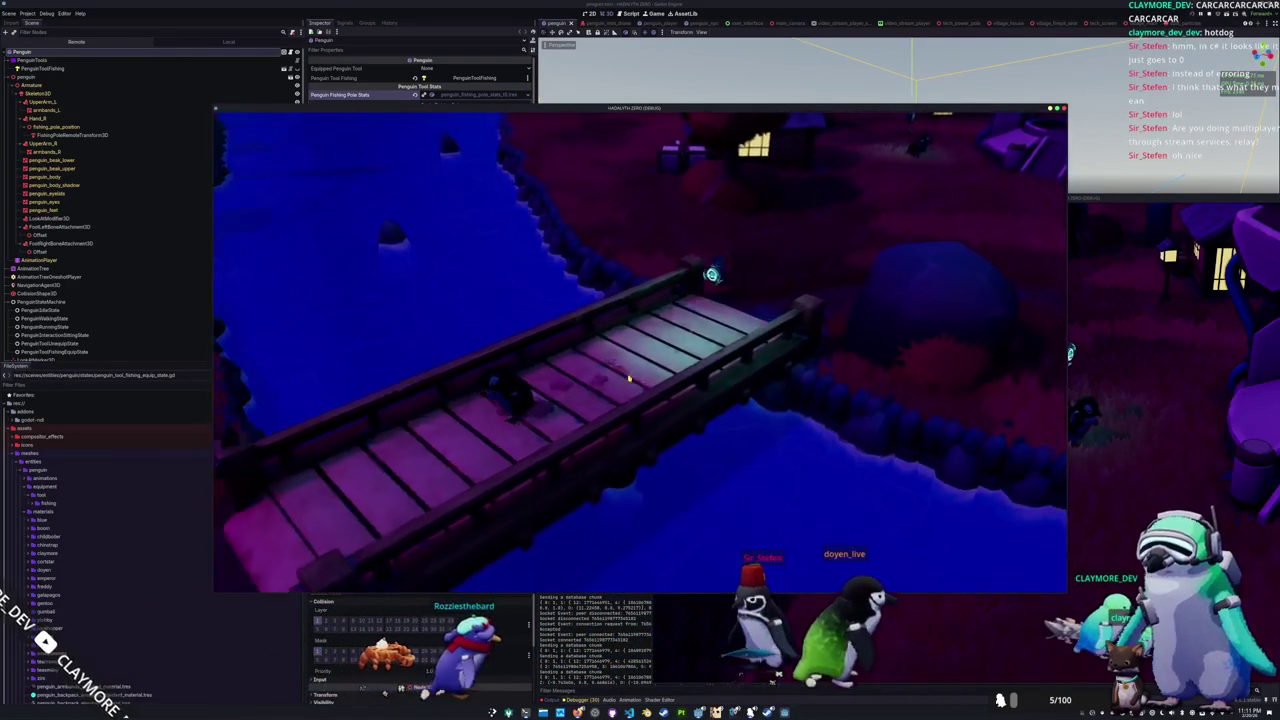
pyautogui.press('w')
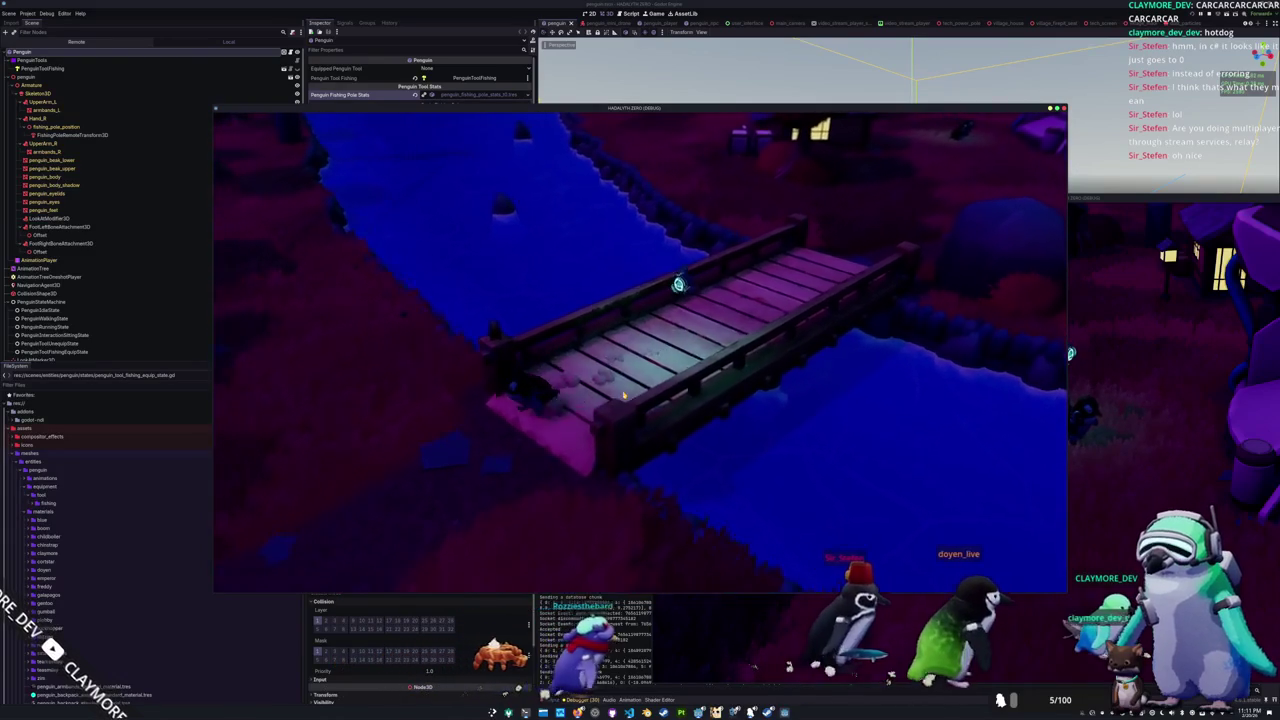
pyautogui.press('w')
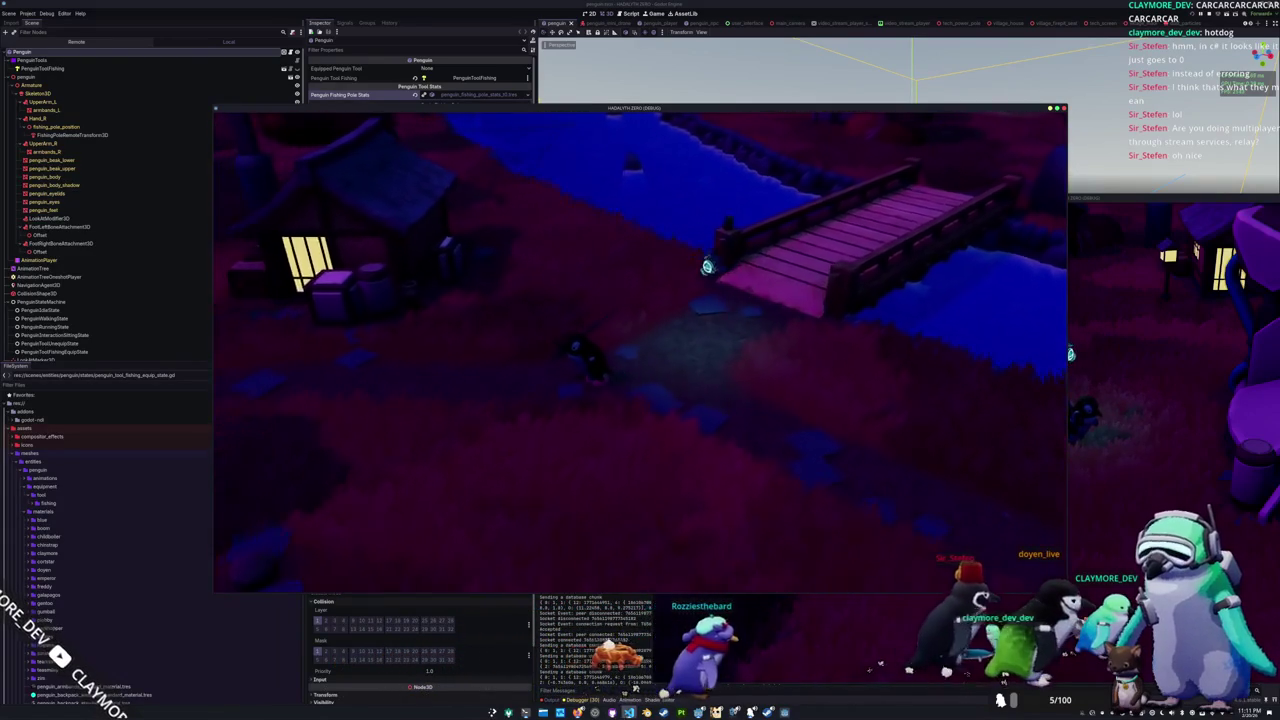
pyautogui.hotkey('alt', 'Tab')
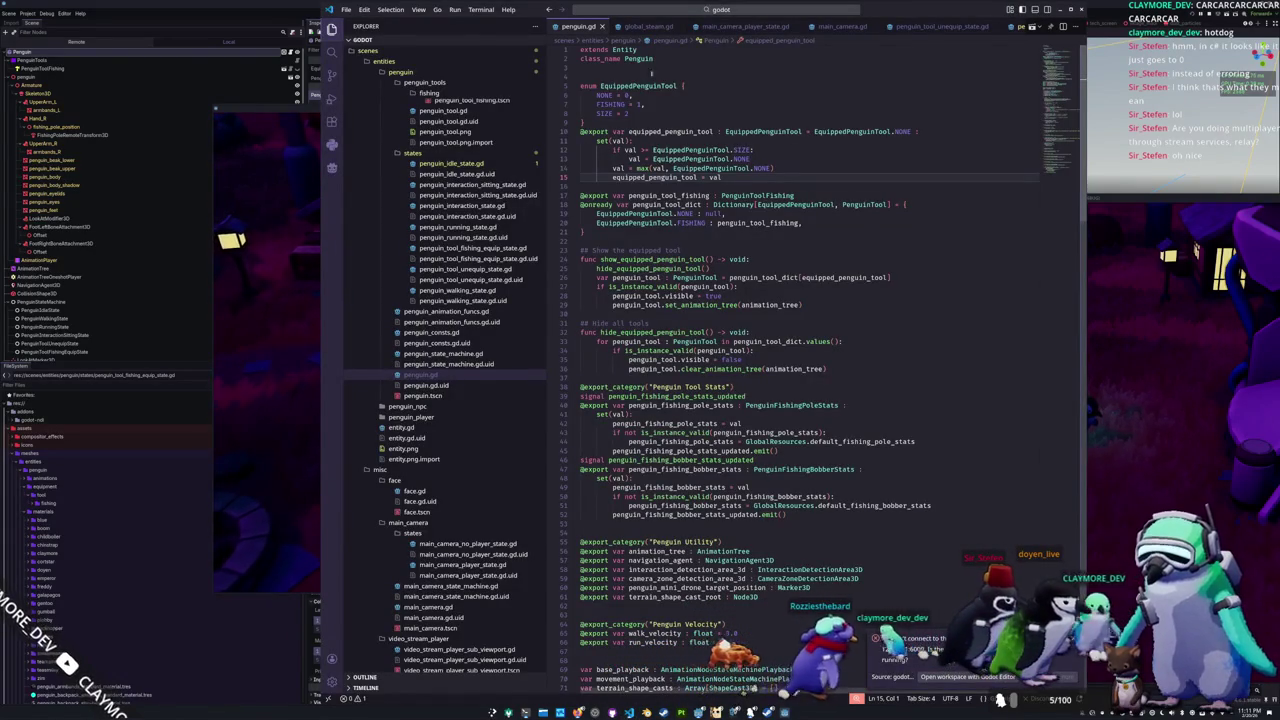
# Step: Open main_camera.gd in VS Code and go to the camera delta code at line 59
pyautogui.click(793, 28)
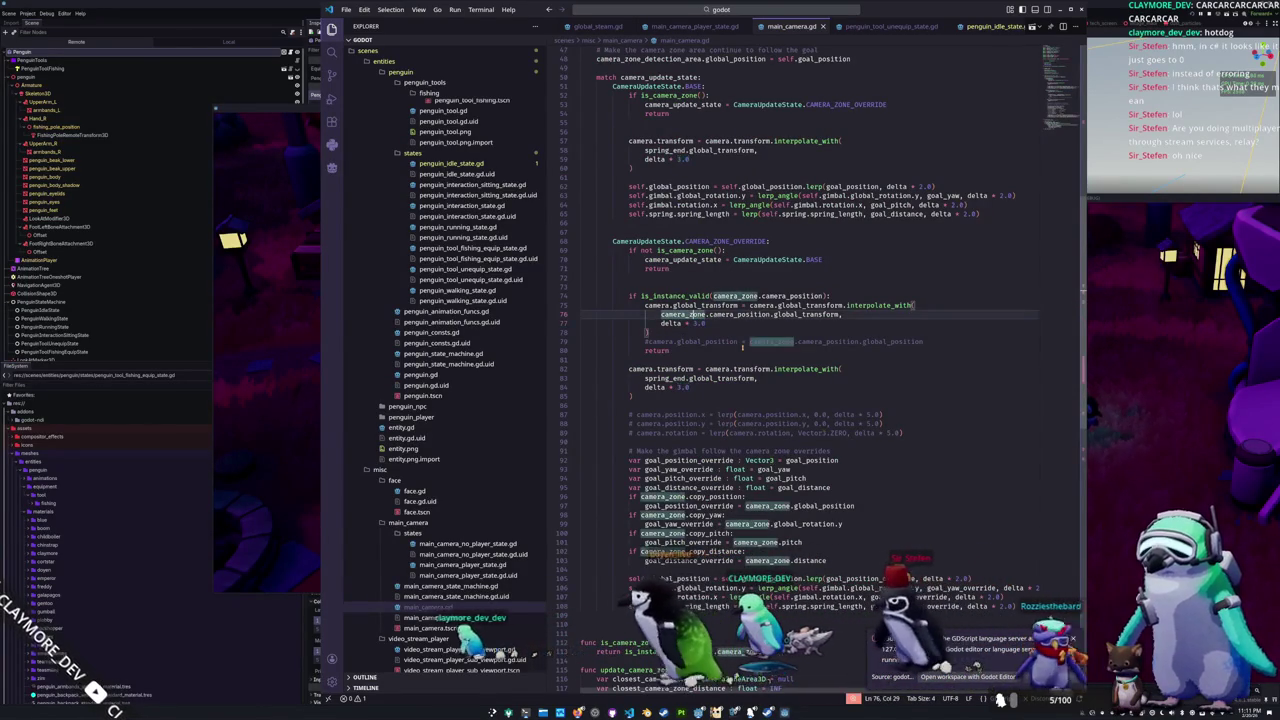
pyautogui.hotkey('ctrl', 'z')
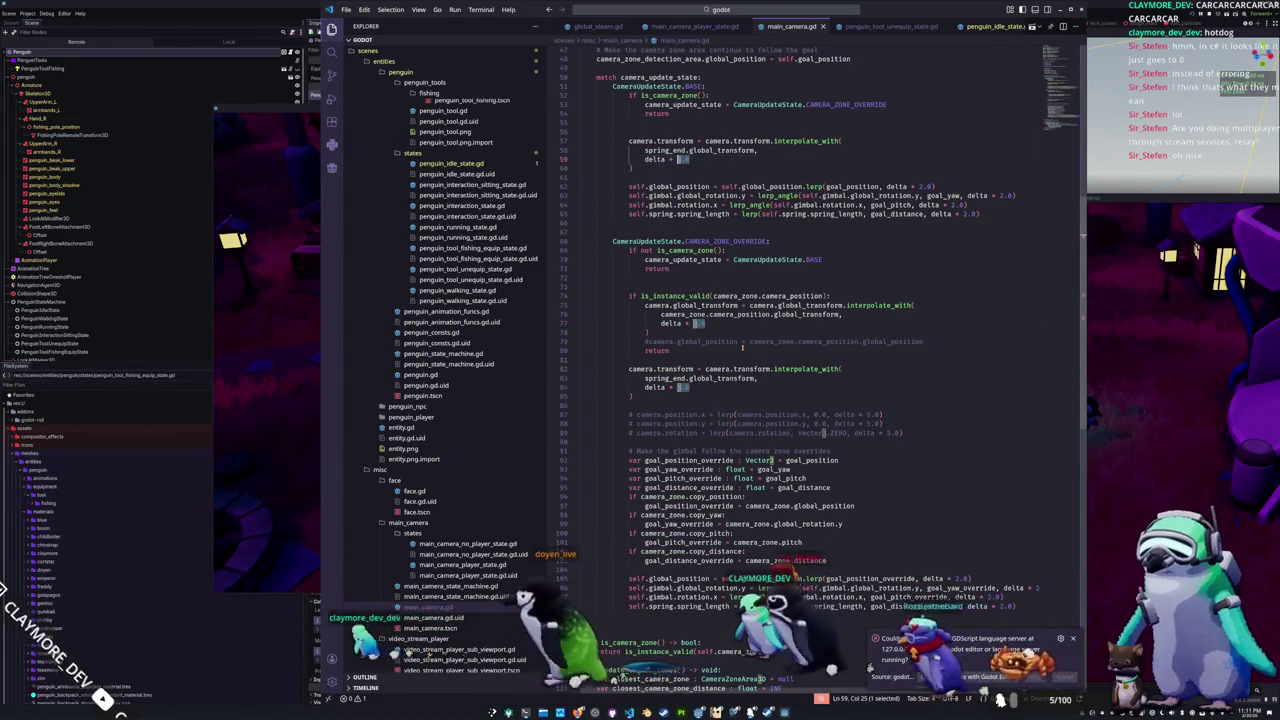
# Step: Walk the penguin with A and W past the fire pit up to the in-game screen board
pyautogui.press('a')
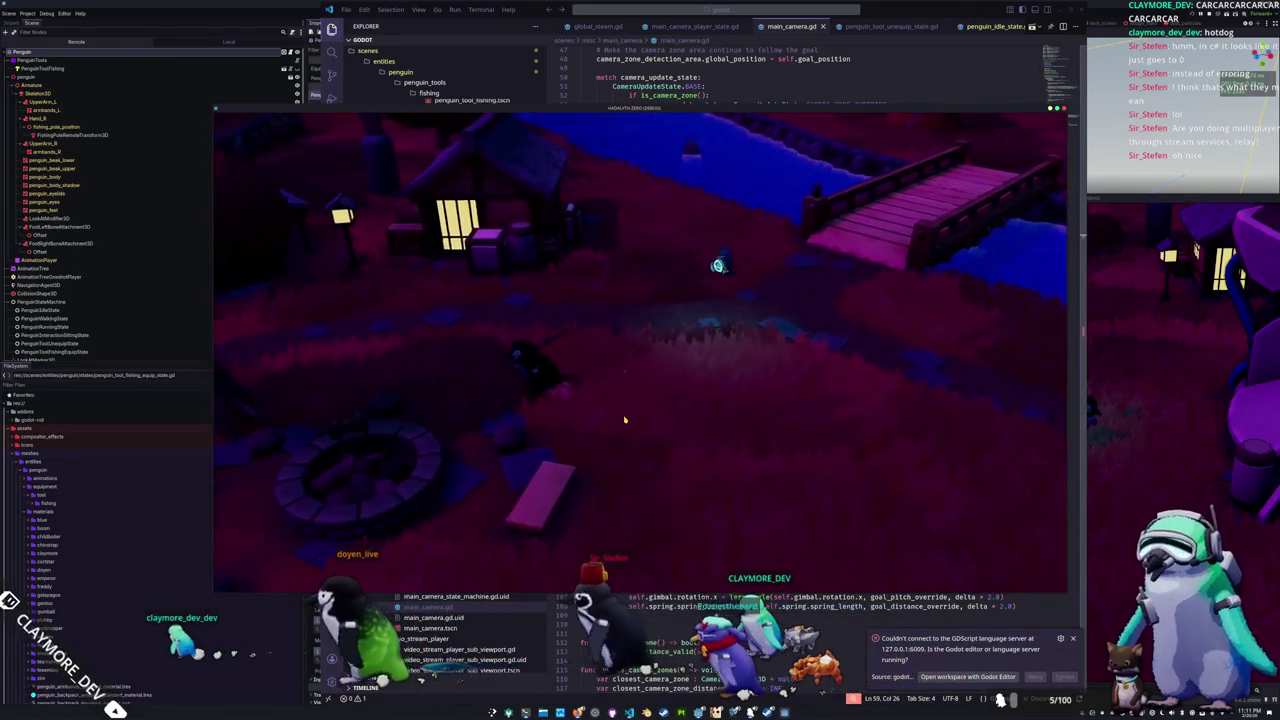
pyautogui.press('a')
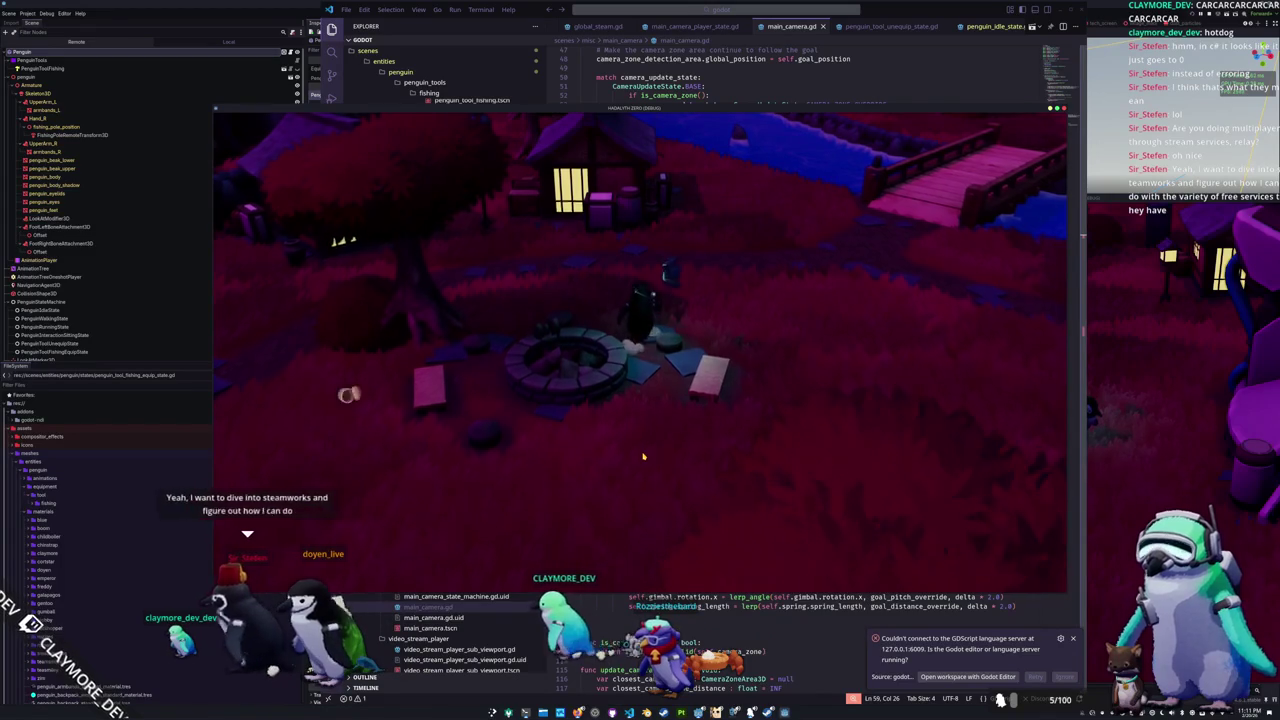
pyautogui.press('w')
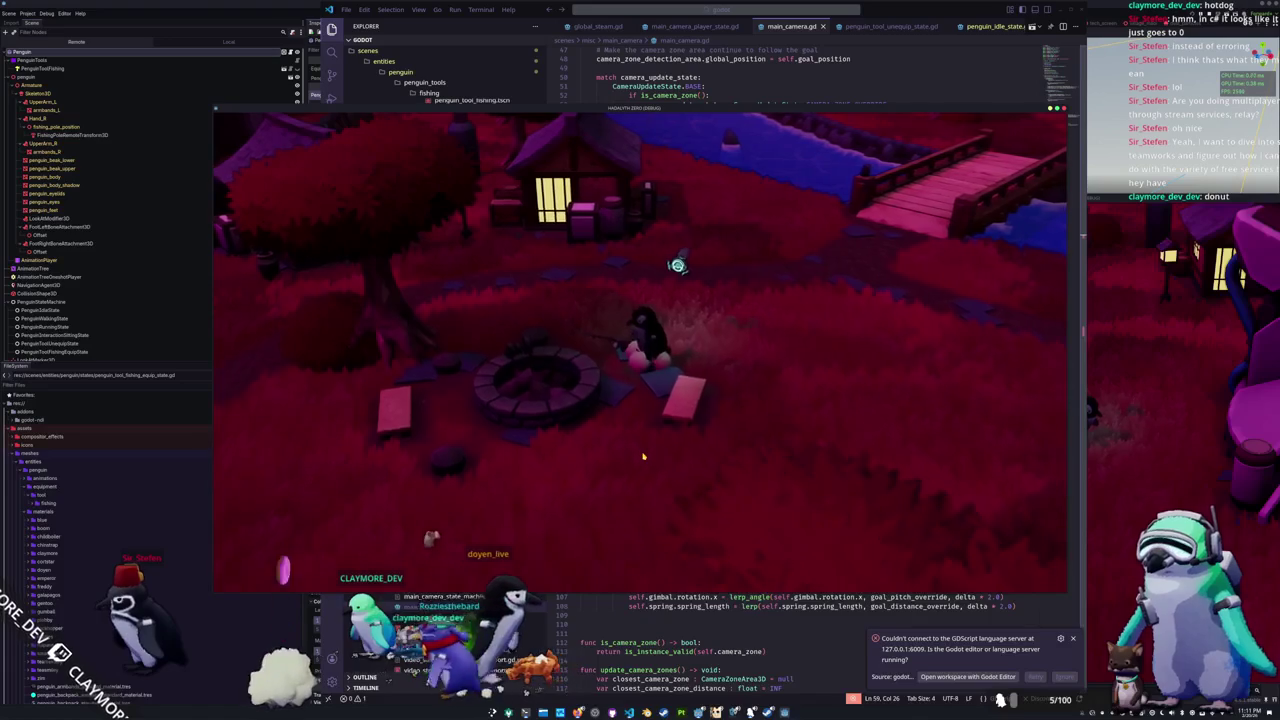
pyautogui.press('w')
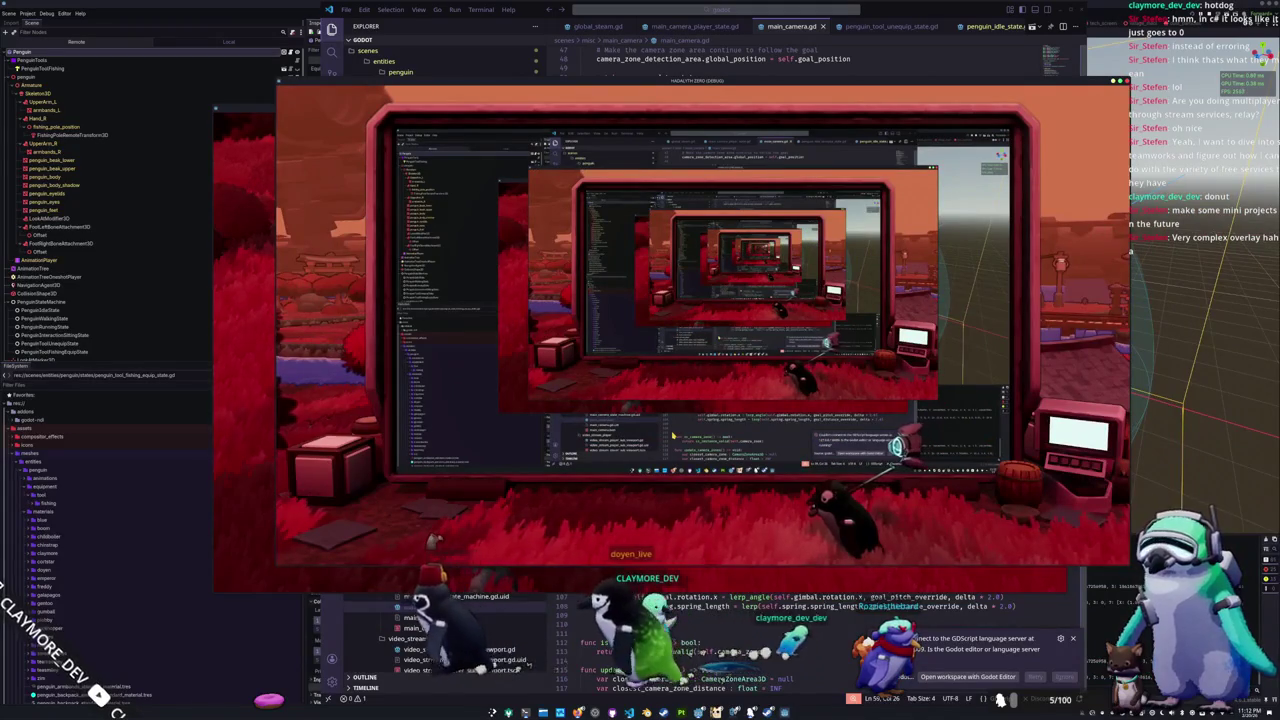
# Step: Bring up the WEBFISHING window, showing the fox in a wooden room, beside the debug game
pyautogui.scroll(-2, 440, 640)
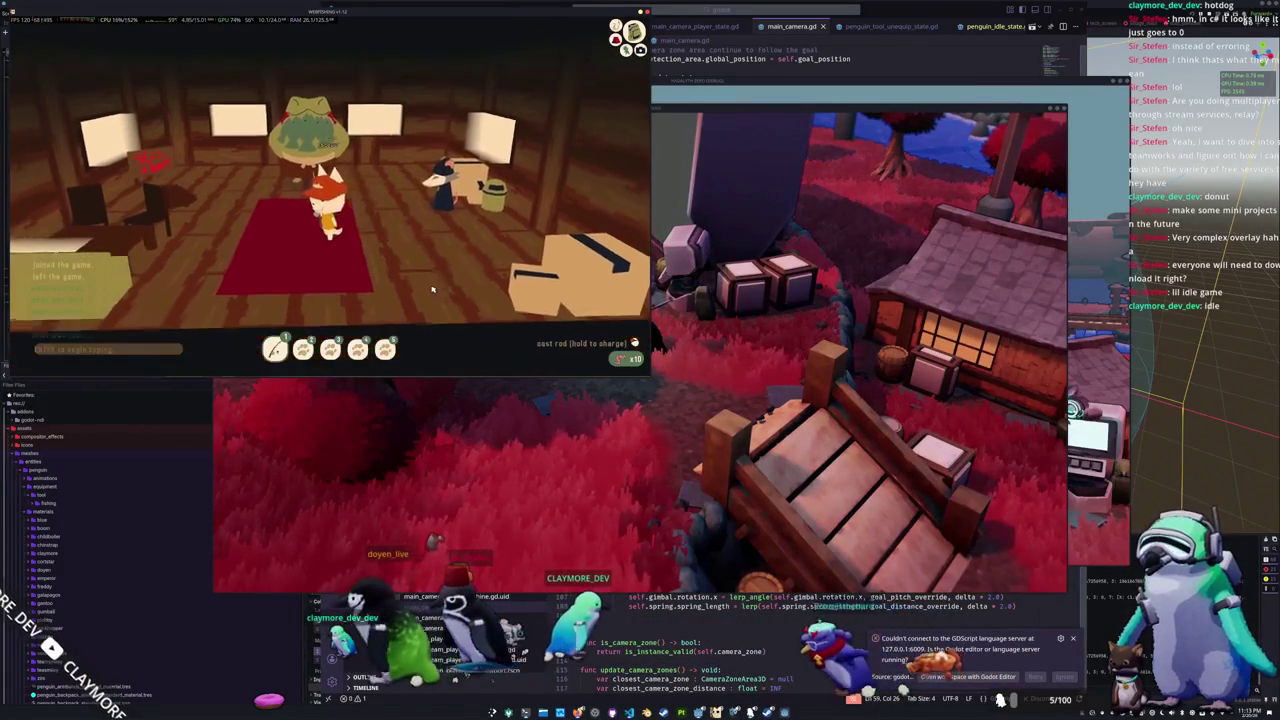
# Step: Leave the WEBFISHING building for the outdoors, then return to the Hadalyth Zero window
pyautogui.press('e')
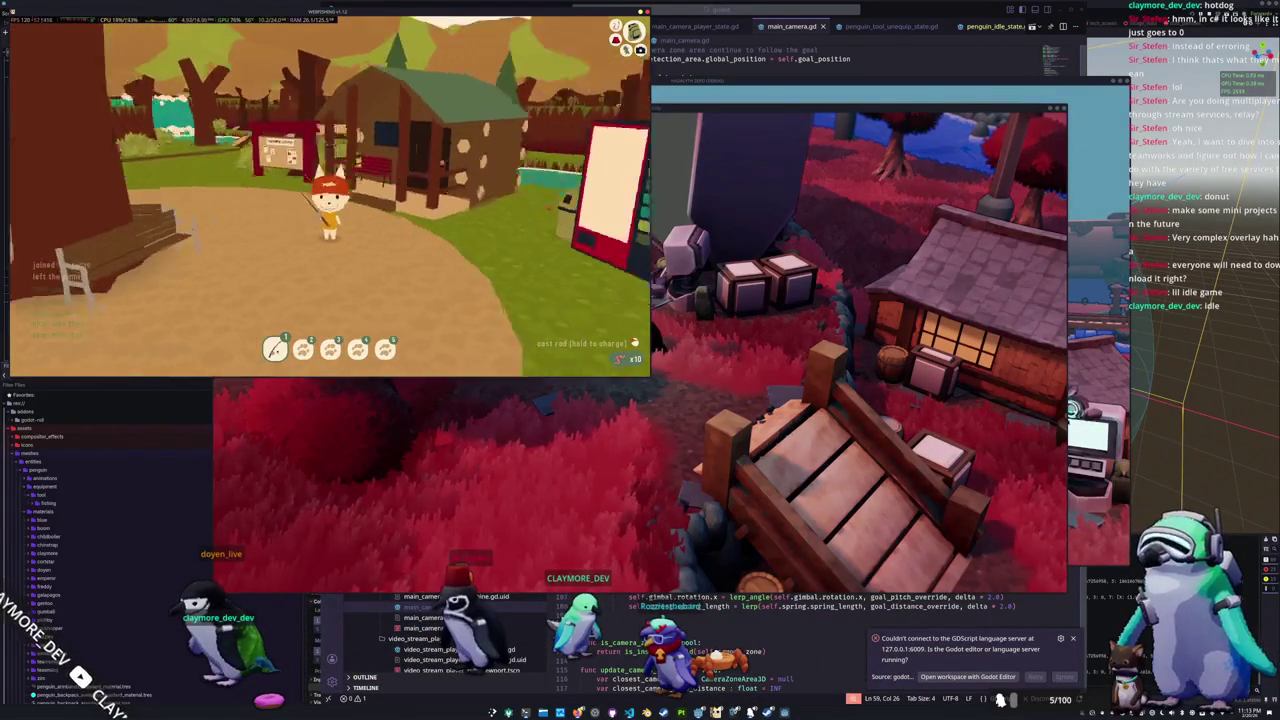
pyautogui.hotkey('alt', 'Tab')
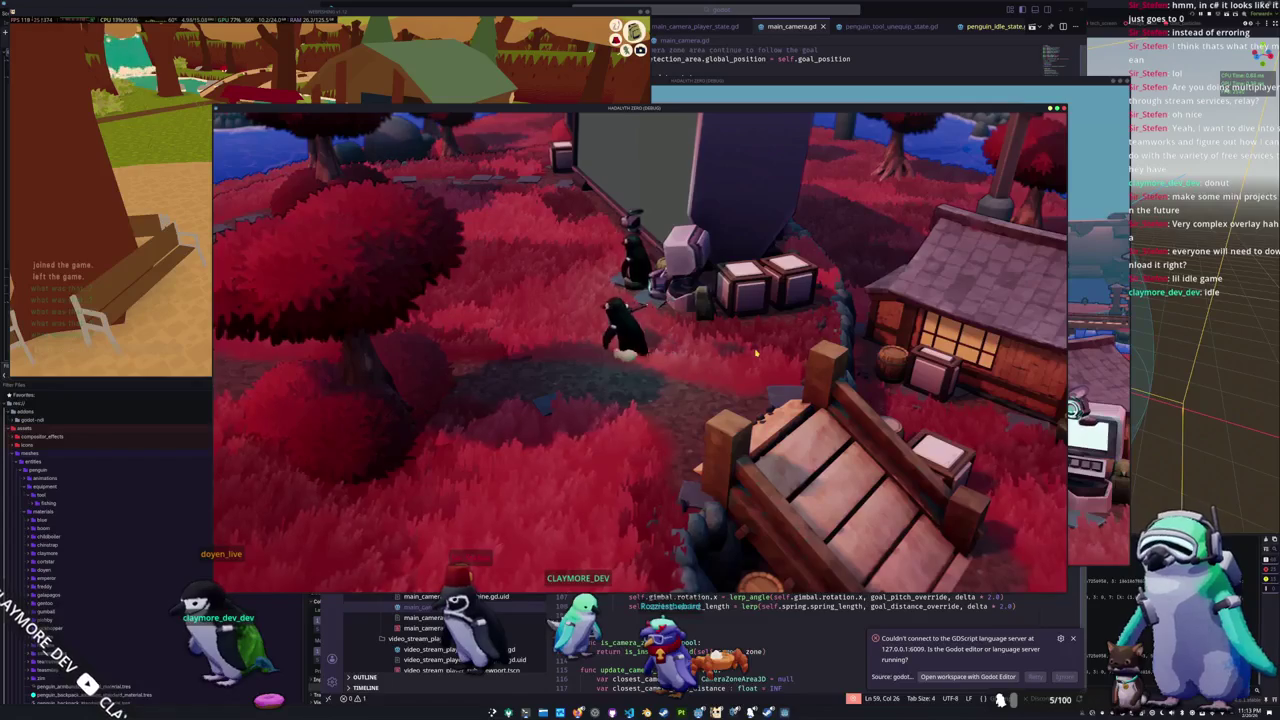
# Step: Play-test the penguin's sitting behaviour in the game, then return to the editor with F8
pyautogui.press('w')
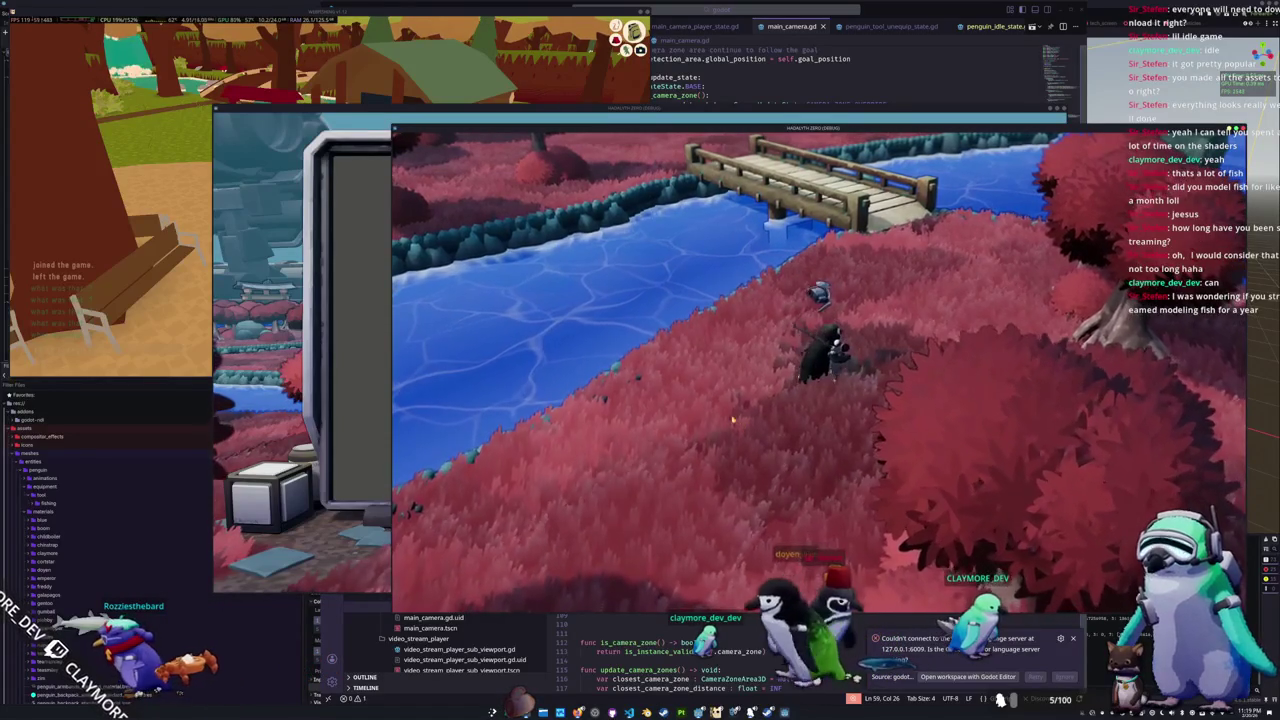
pyautogui.press('F8')
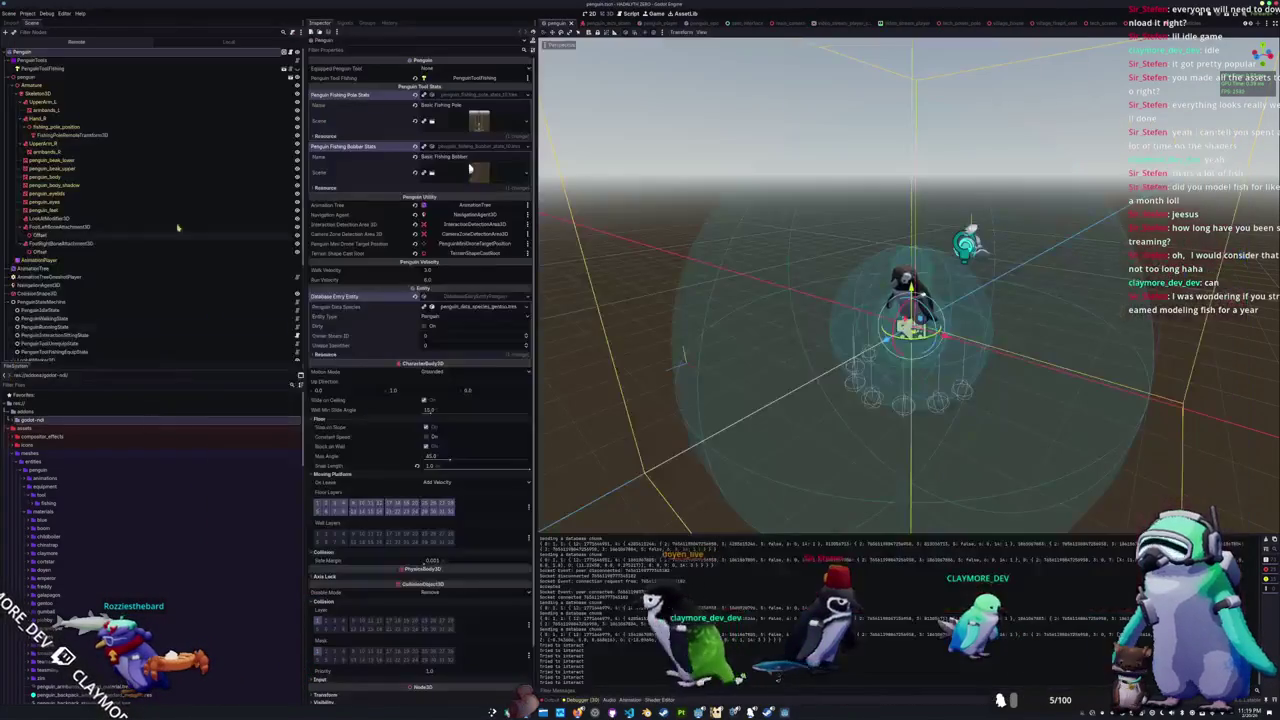
# Step: Show the Remote scene tree, select root, and open the viewport's Debug Draw options
pyautogui.click(104, 45)
pyautogui.click(85, 56)
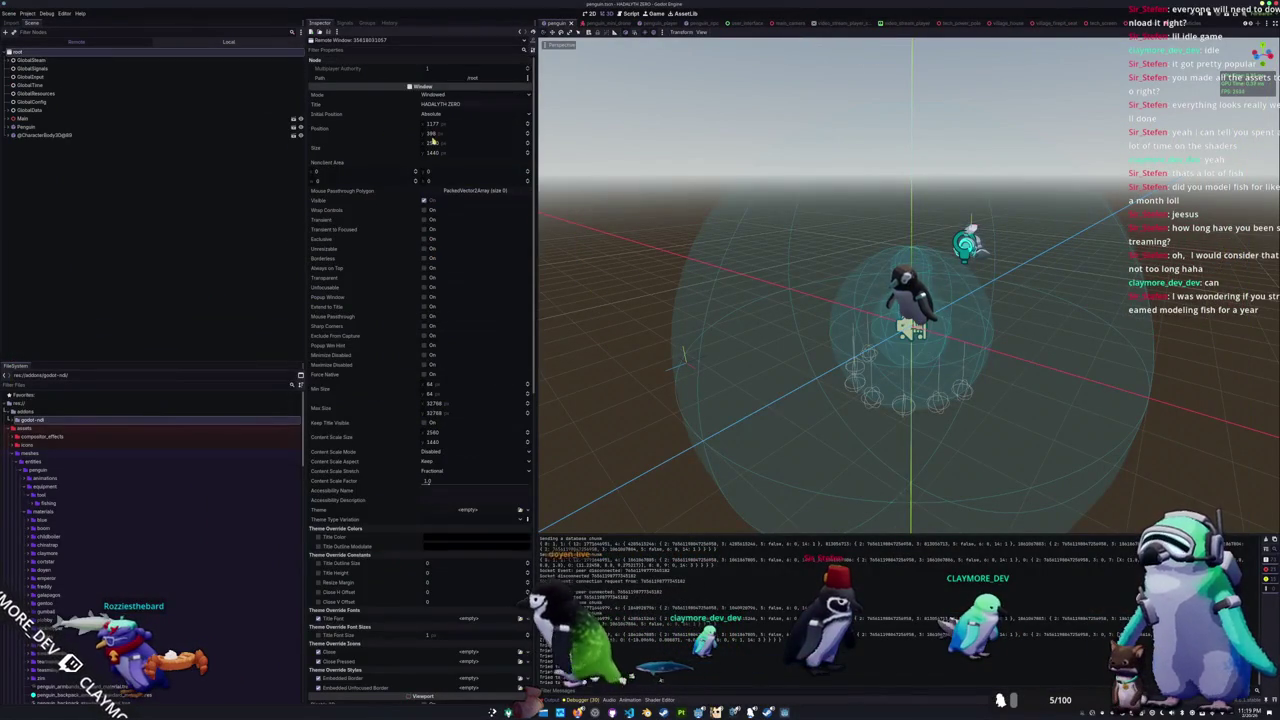
pyautogui.scroll(-5, 369, 406)
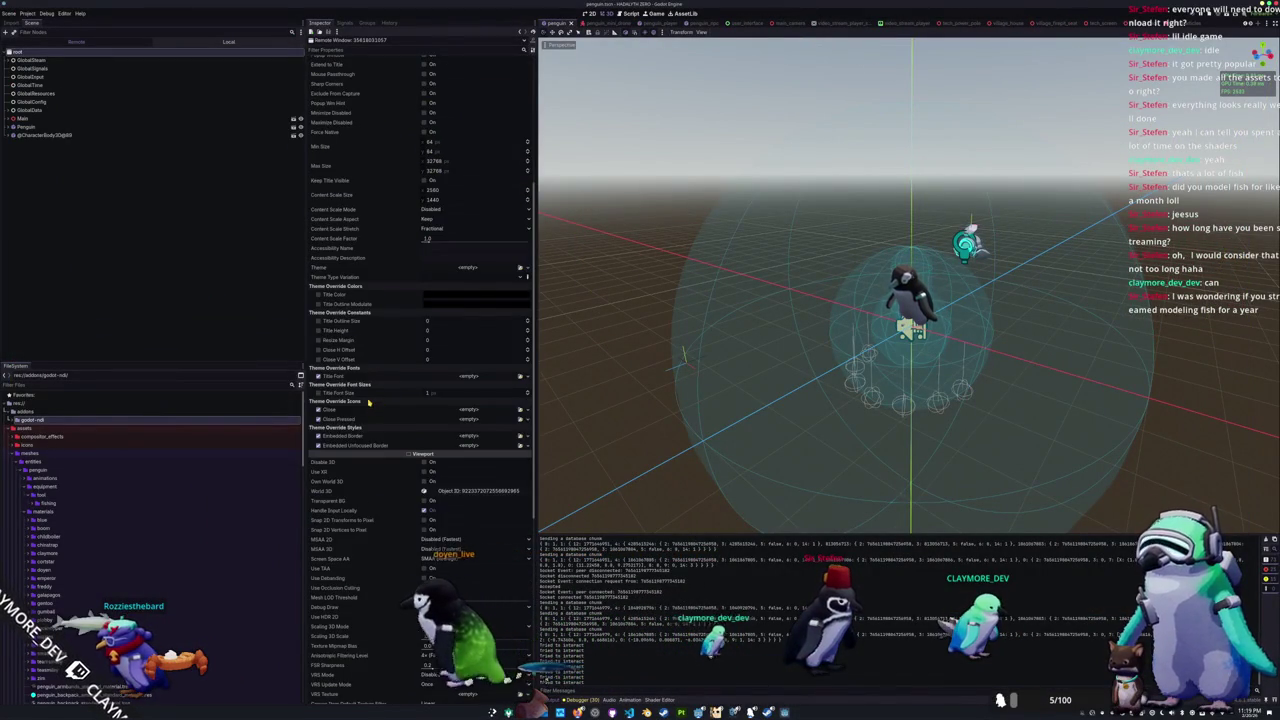
pyautogui.scroll(-4, 369, 406)
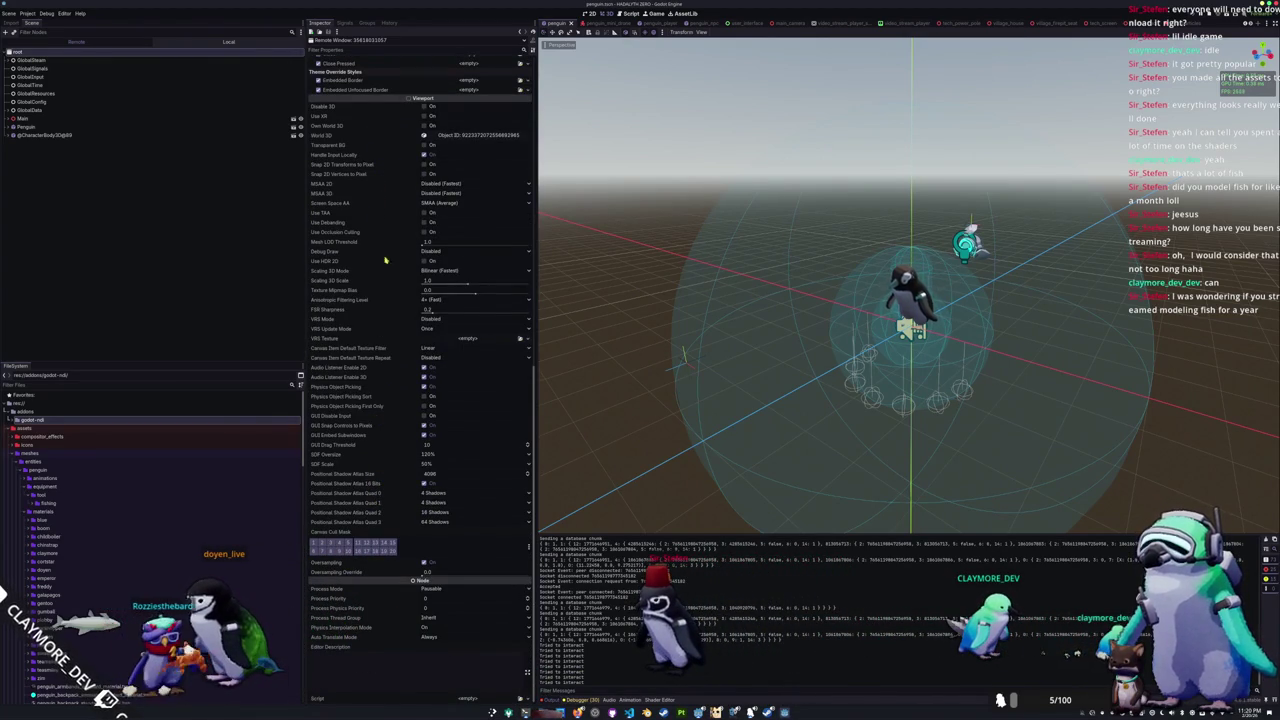
pyautogui.click(440, 251)
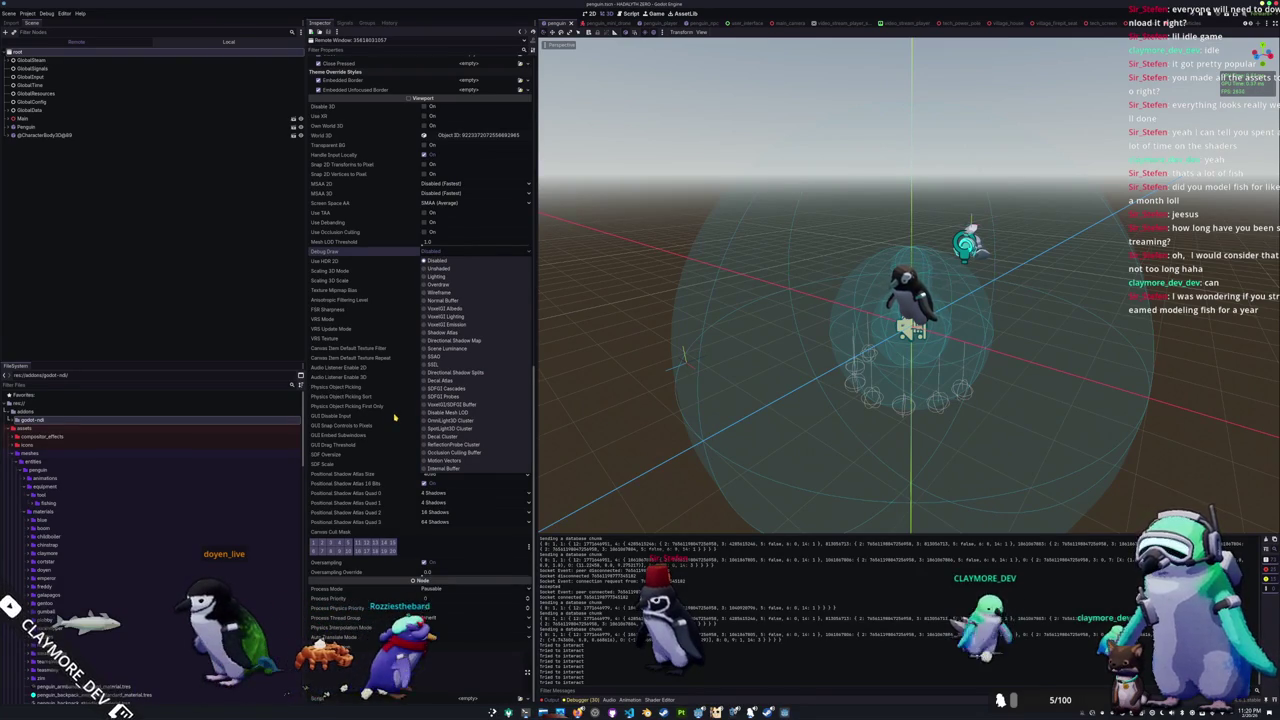
# Step: Render the running game in Wireframe, then set Debug Draw back to Disabled
pyautogui.click(439, 292)
pyautogui.click(440, 251)
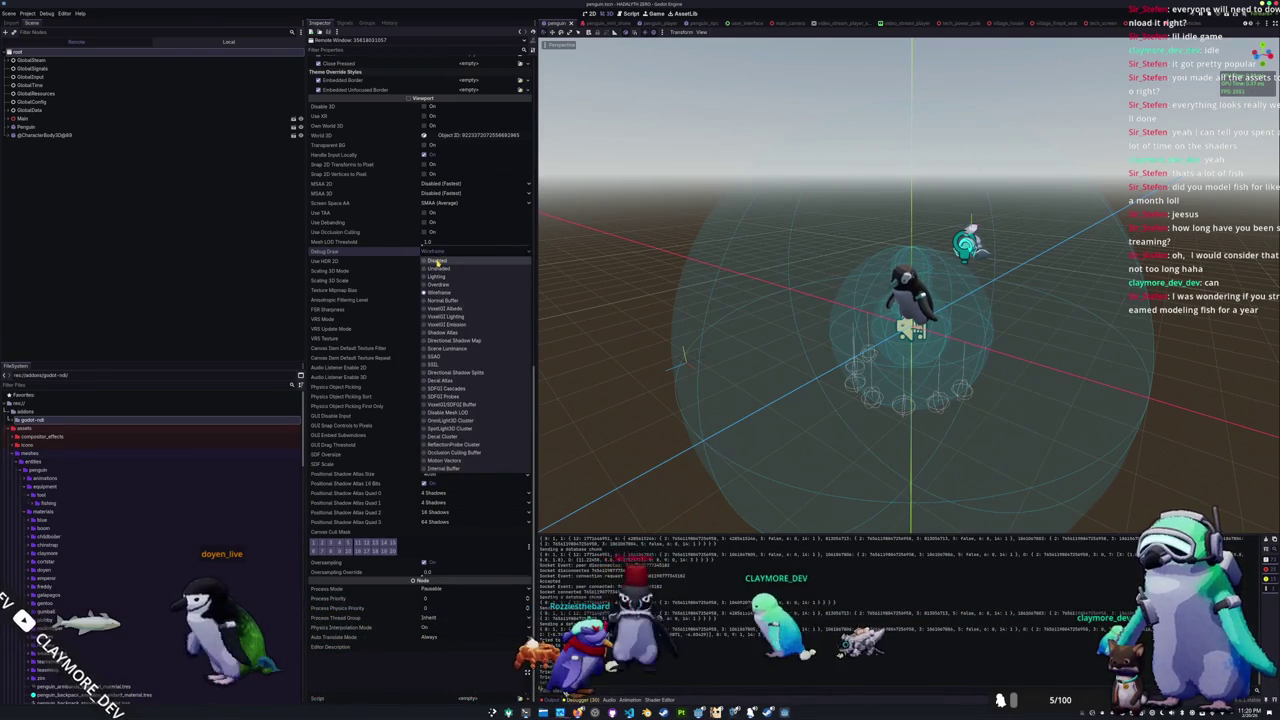
pyautogui.click(437, 262)
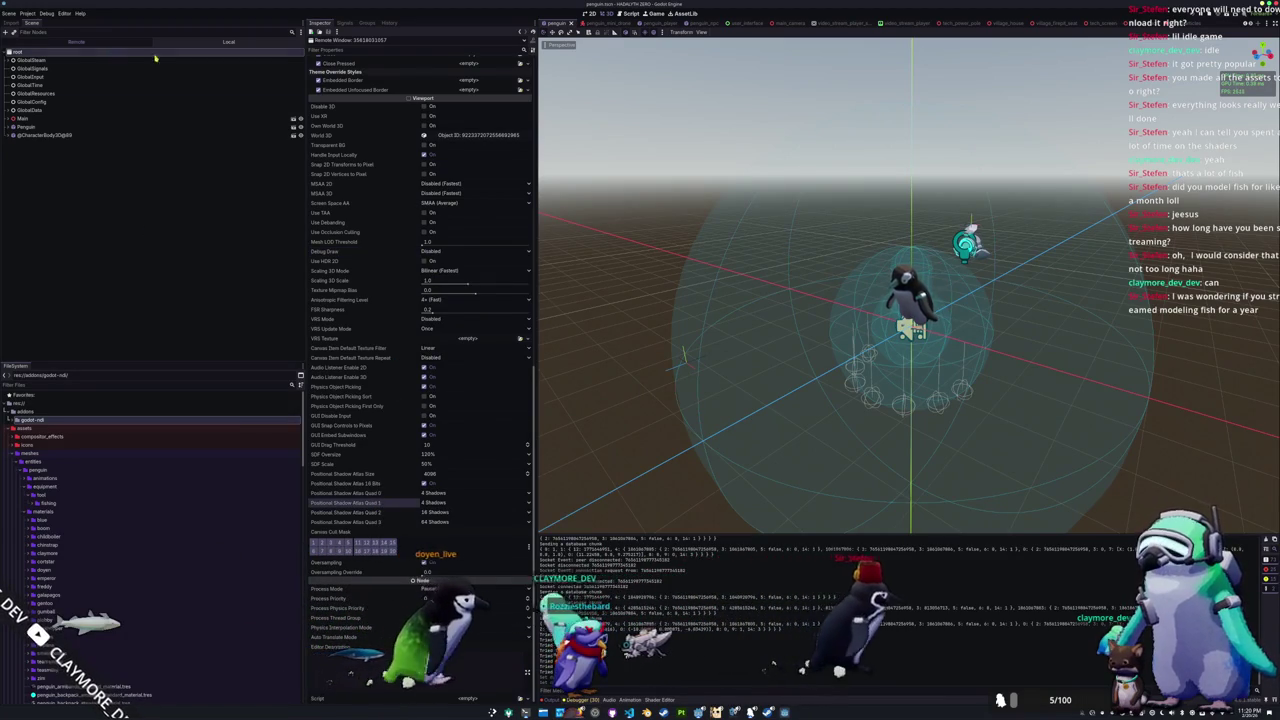
pyautogui.hotkey('alt', 'Tab')
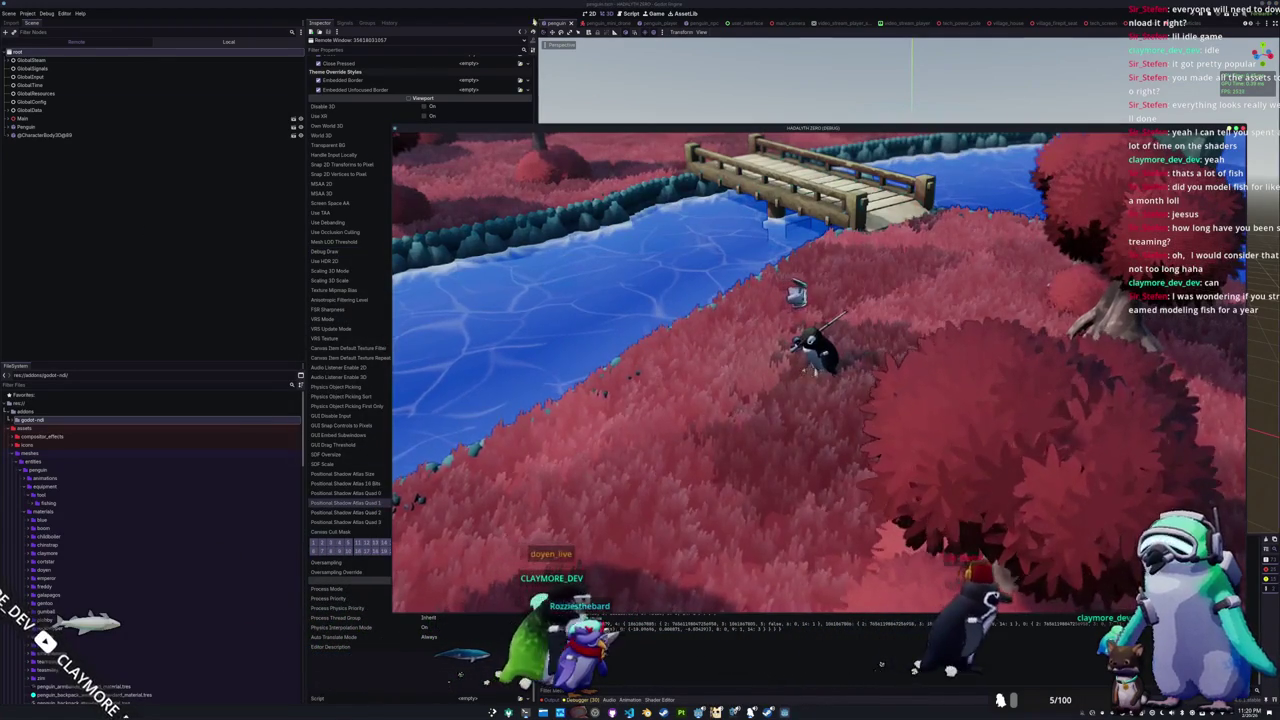
pyautogui.hotkey('alt', 'Tab')
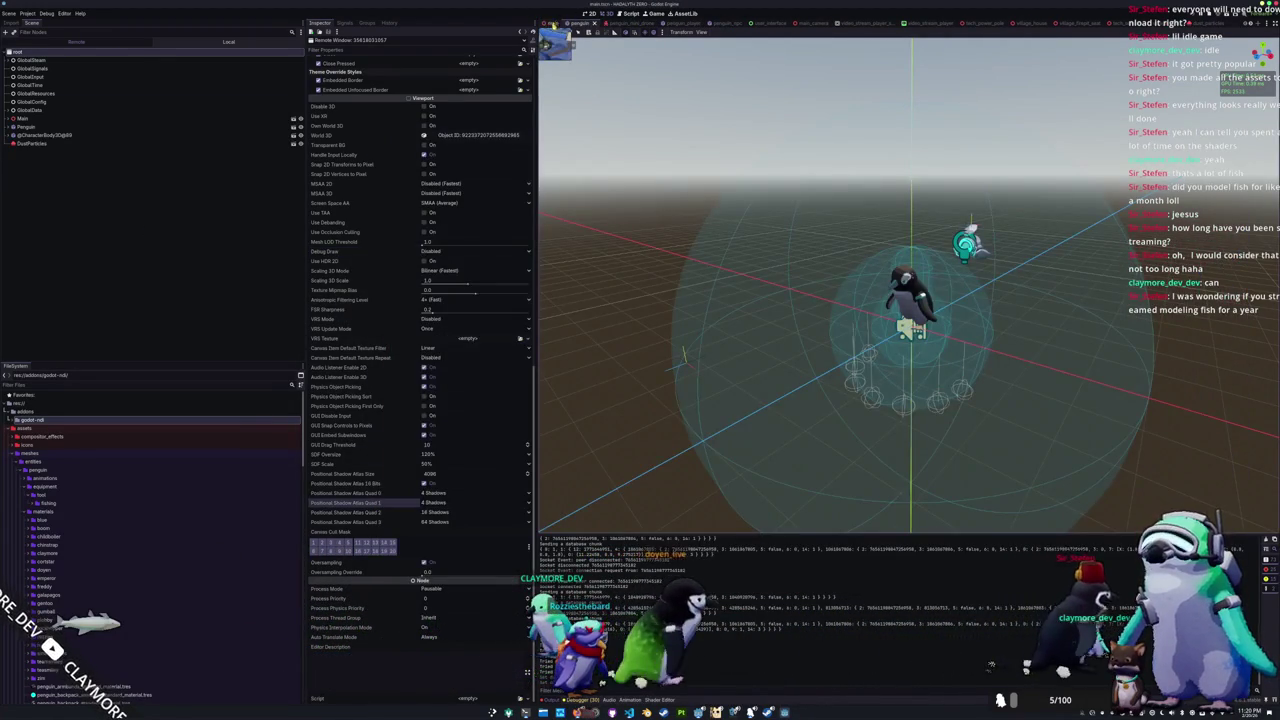
# Step: Open main.tscn, fly down to the snowy trees, and expand the Main node
pyautogui.click(553, 22)
pyautogui.moveTo(684, 266)
pyautogui.mouseDown()
pyautogui.moveTo(815, 303)
pyautogui.moveTo(800, 306)
pyautogui.moveTo(814, 289)
pyautogui.moveTo(818, 178)
pyautogui.moveTo(561, 296)
pyautogui.mouseUp()
pyautogui.click(7, 119)
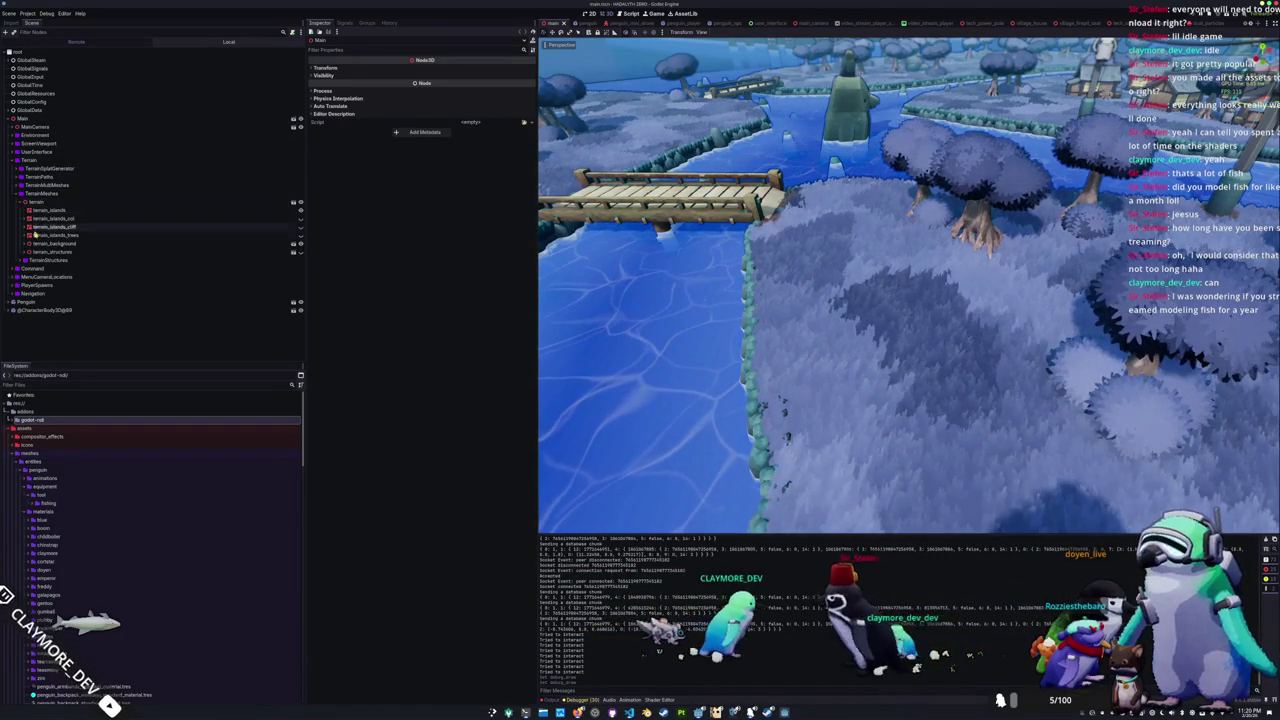
# Step: Inspect terrain_islands_col's StaticBody3D and CollisionShape3D, then the terrain node and collision mesh
pyautogui.click(52, 227)
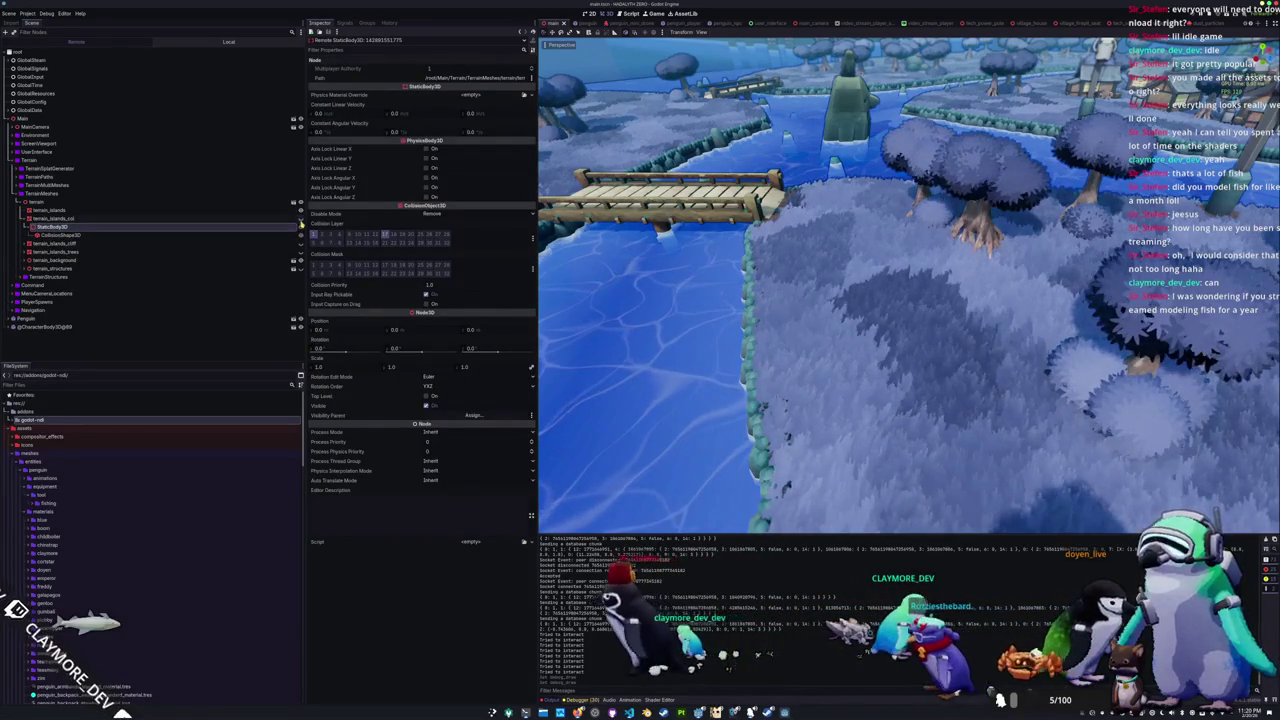
pyautogui.click(227, 238)
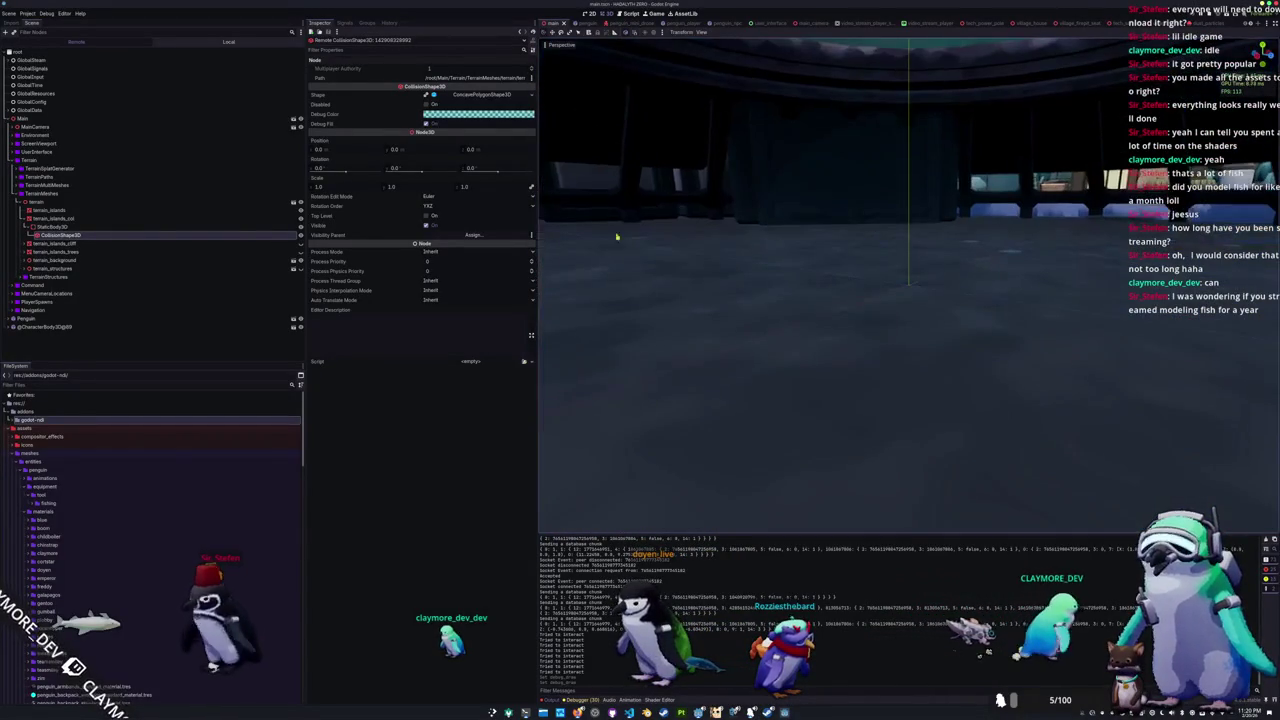
pyautogui.press('Up')
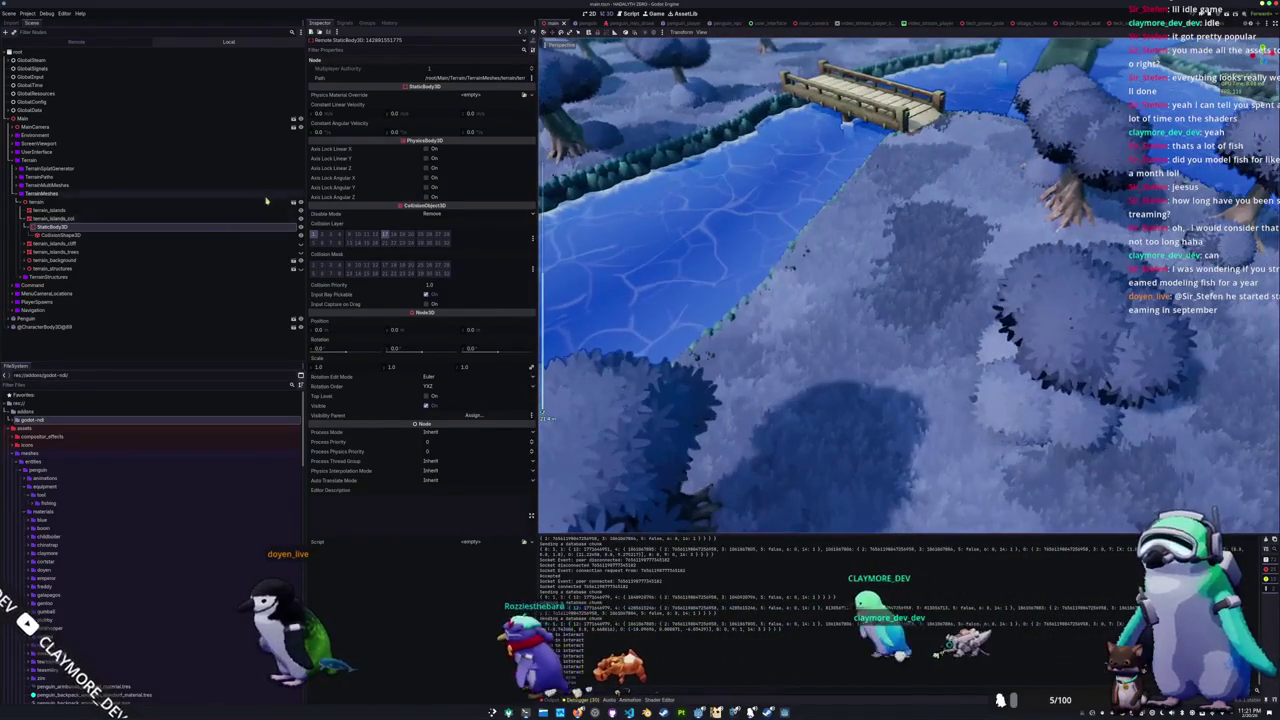
pyautogui.click(249, 201)
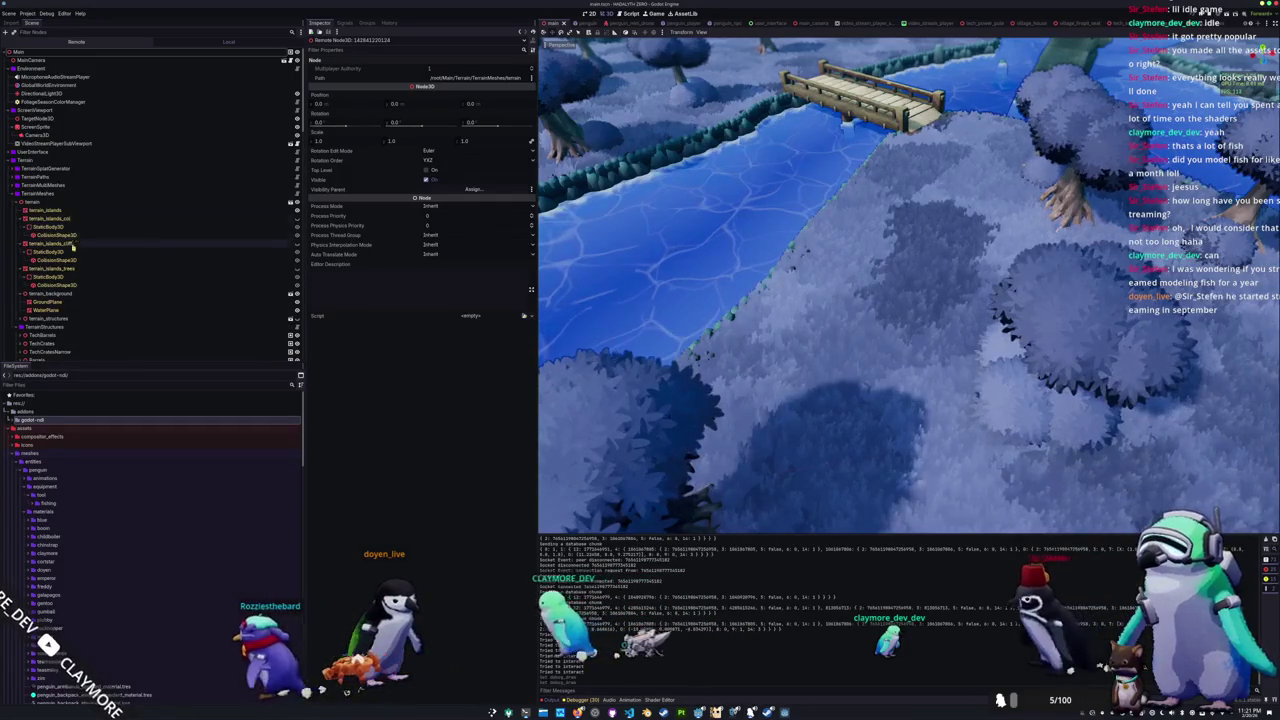
pyautogui.click(236, 220)
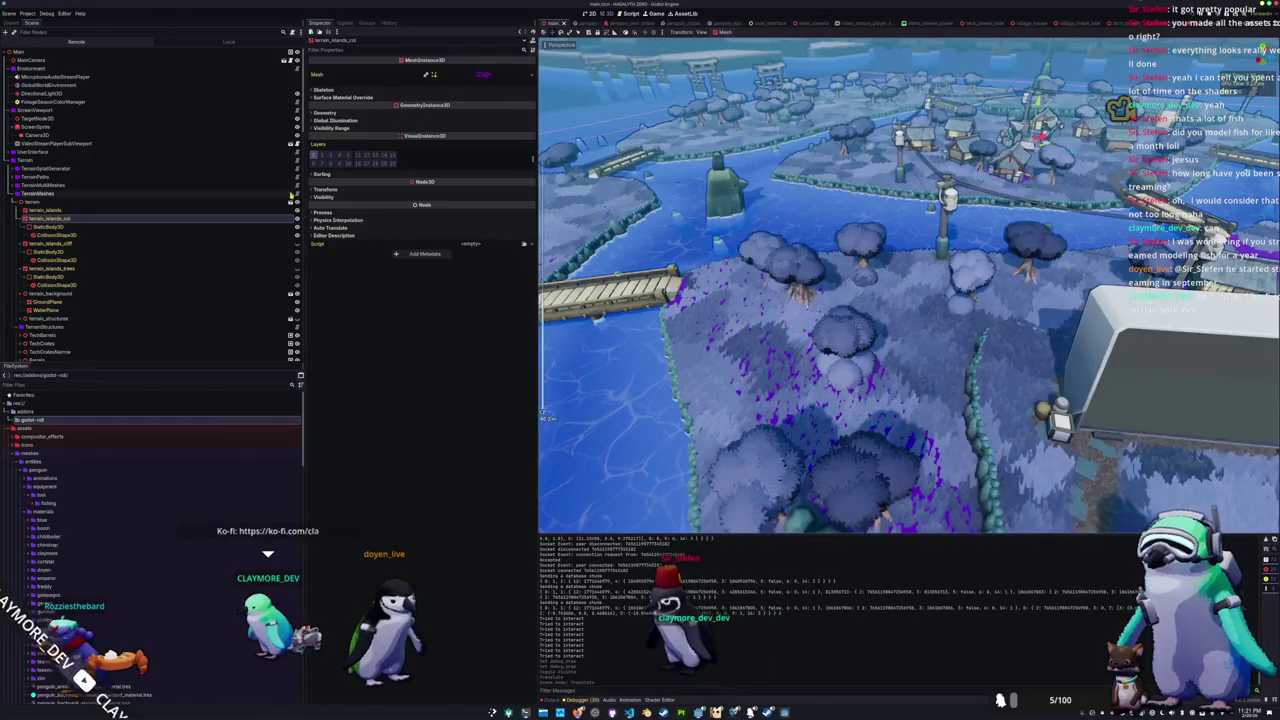
# Step: Hide terrain_islands_col, compare each StaticBody3D's collision layers including the trees', then reopen penguin.tscn
pyautogui.click(296, 219)
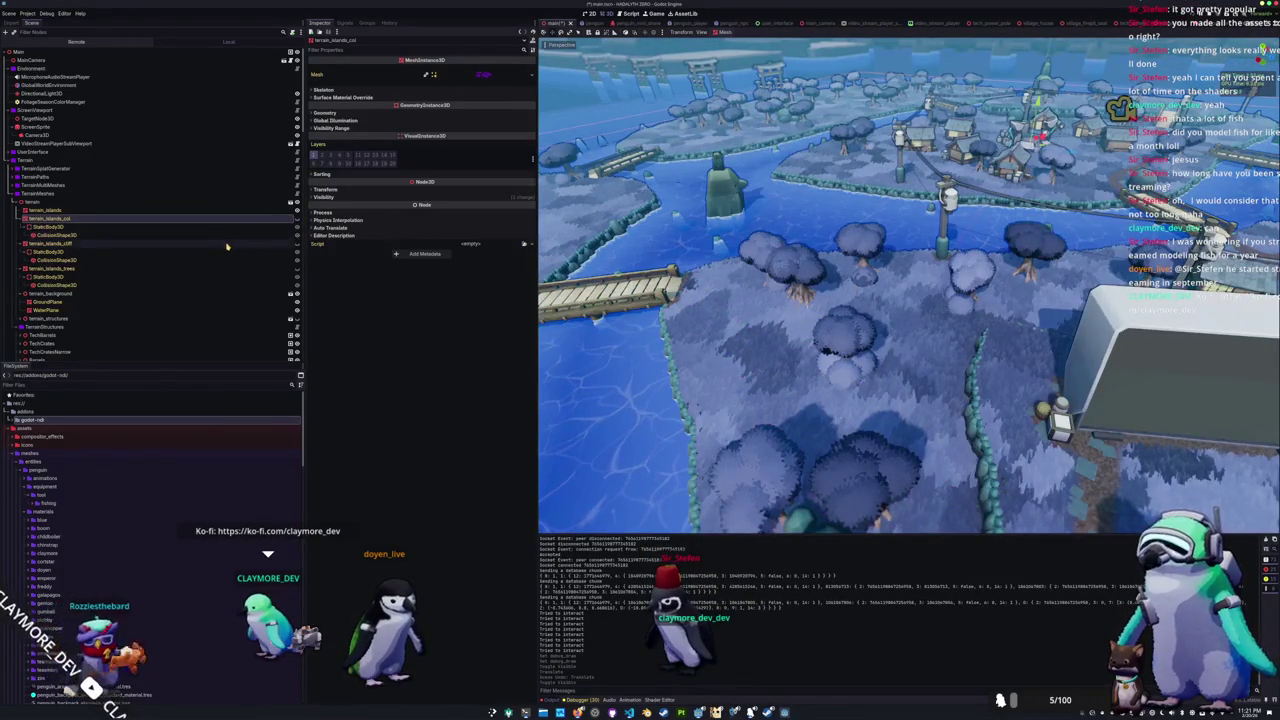
pyautogui.click(226, 227)
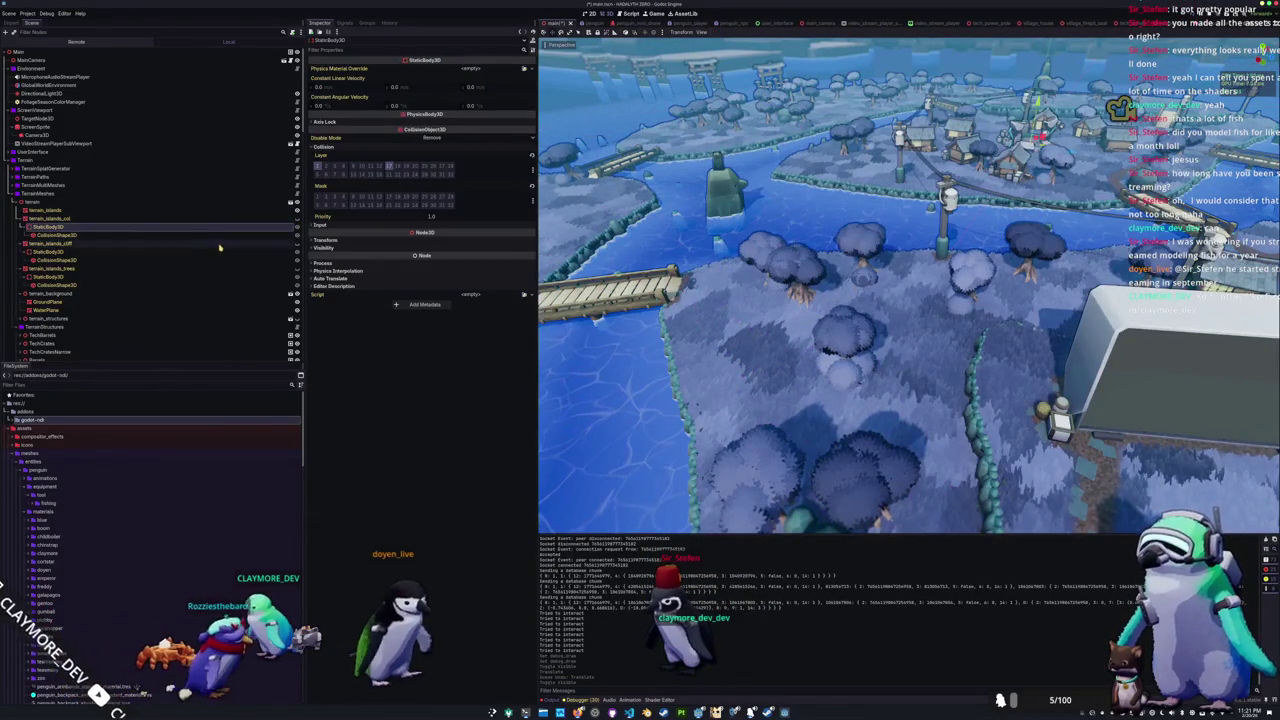
pyautogui.click(207, 258)
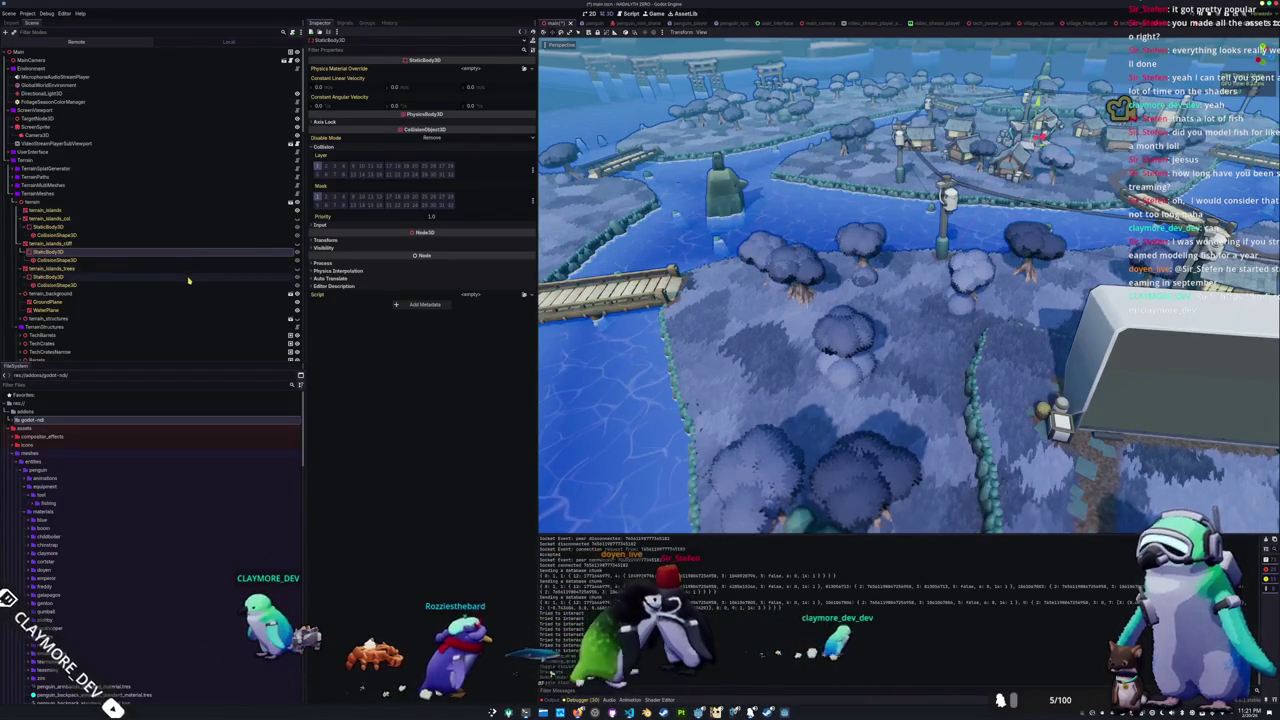
pyautogui.click(205, 277)
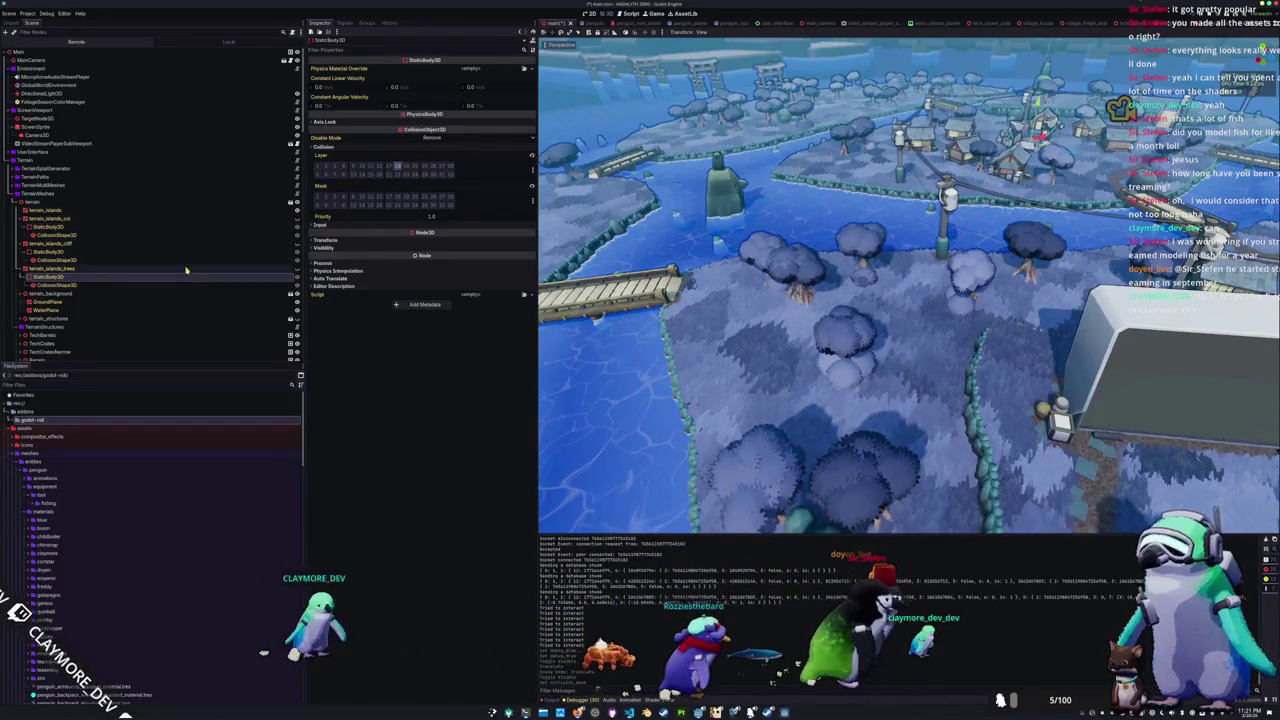
pyautogui.click(62, 227)
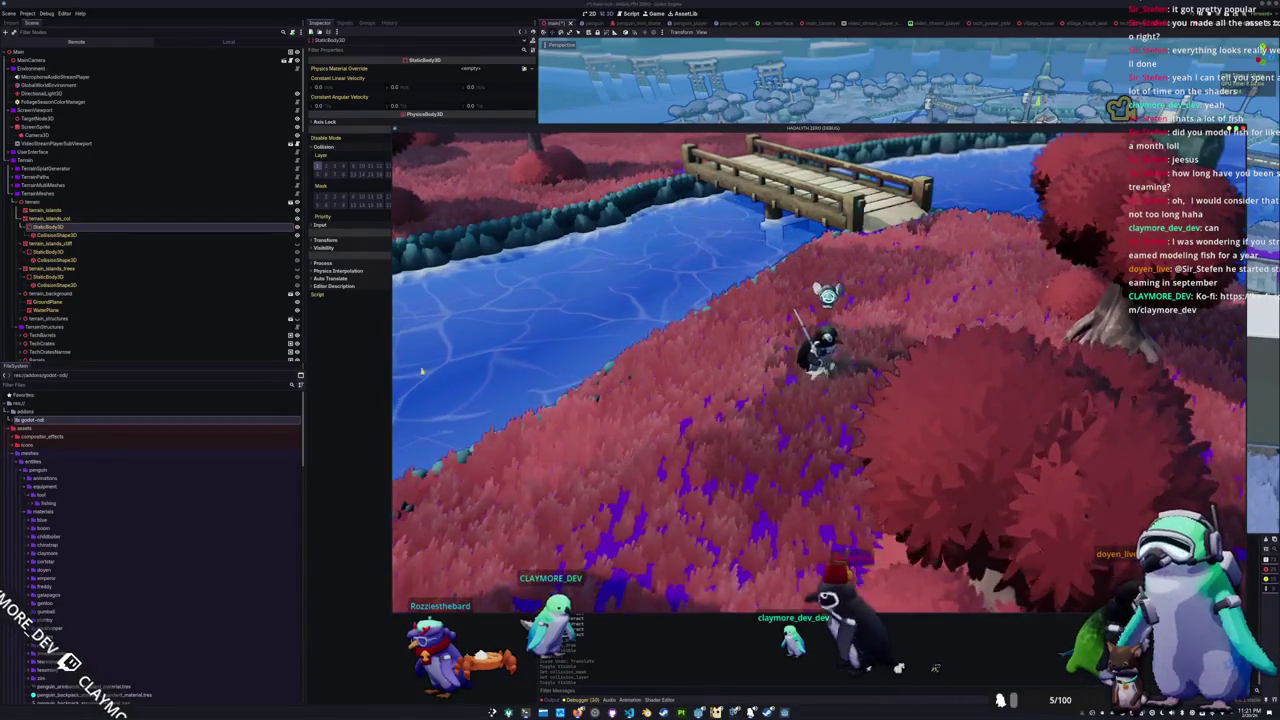
pyautogui.click(299, 226)
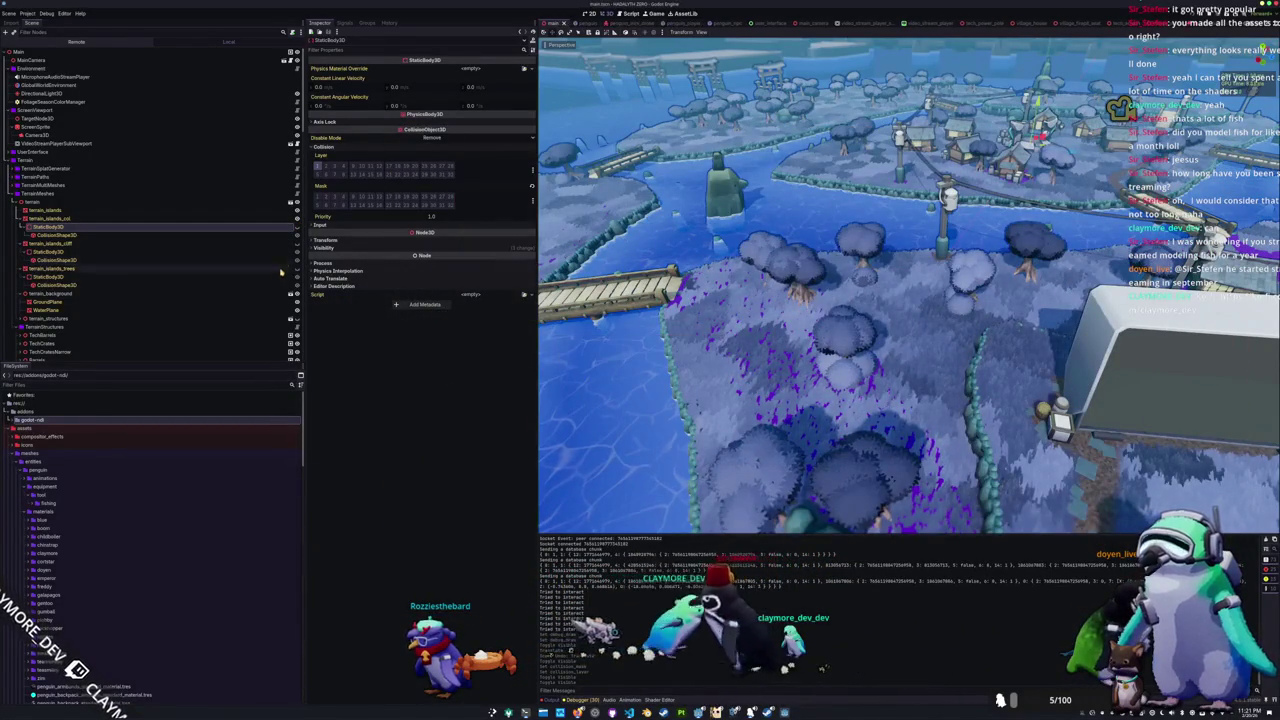
pyautogui.click(578, 22)
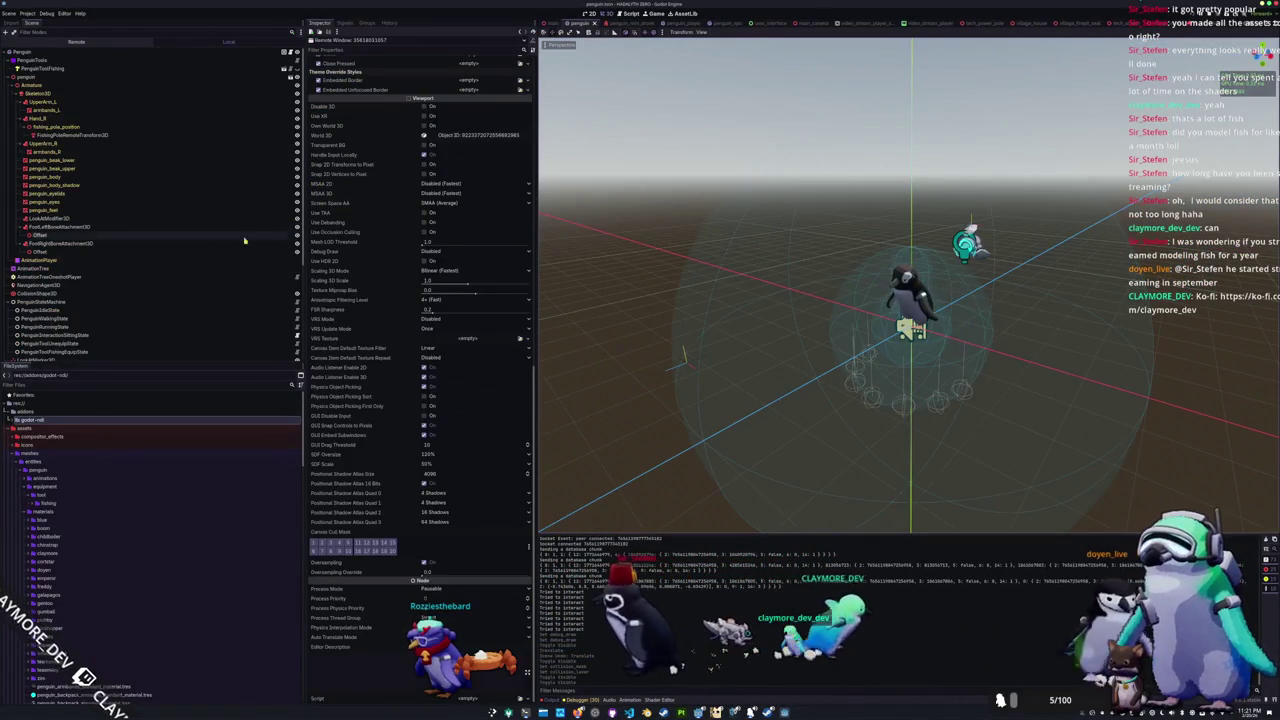
# Step: Select the seven ShapeCast3D nodes, orbit around the penguin, and briefly run the game
pyautogui.scroll(-5, 187, 298)
pyautogui.click(157, 268)
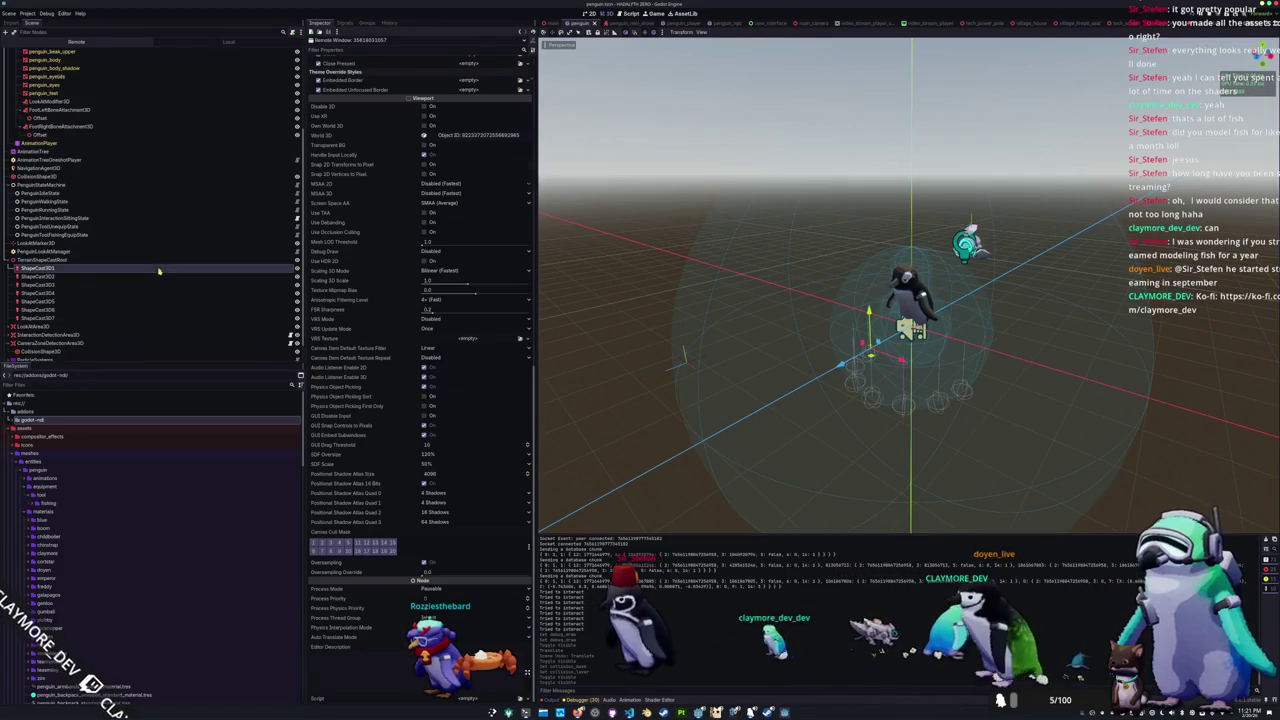
pyautogui.keyDown('shift'); pyautogui.click(110, 317); pyautogui.keyUp('shift')
pyautogui.moveTo(1000, 678); pyautogui.dragTo(962, 678)
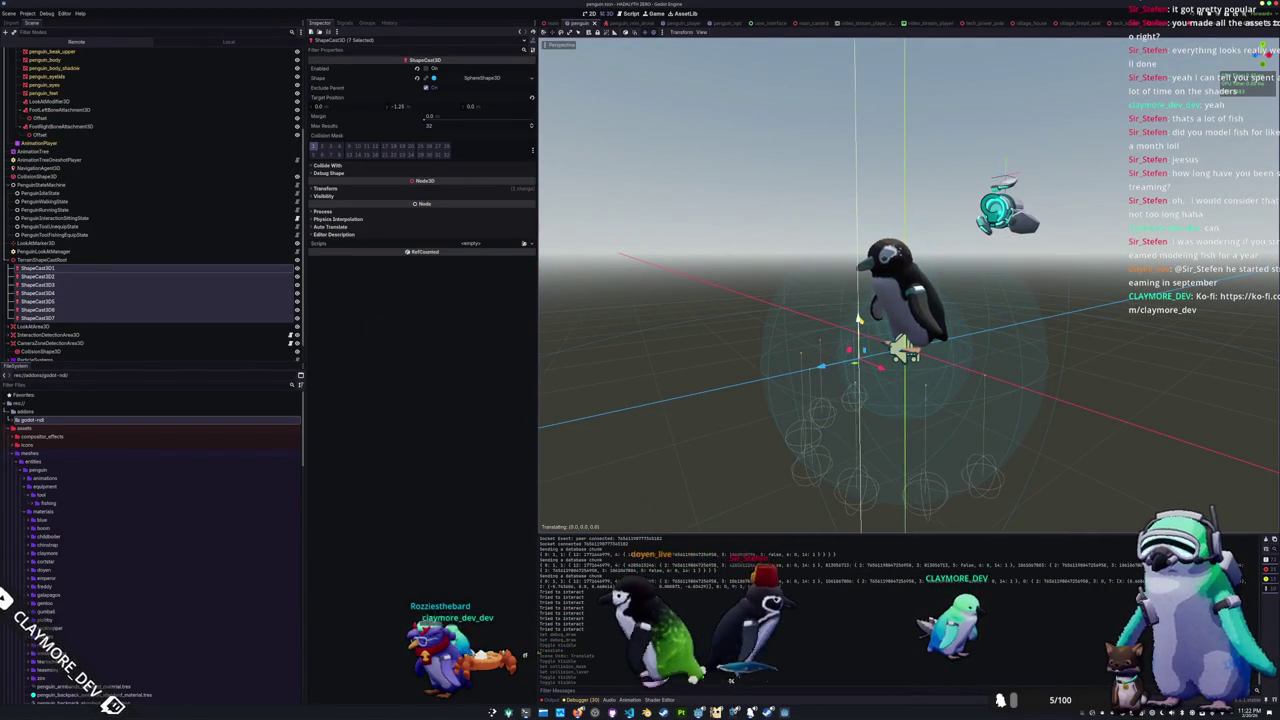
pyautogui.press('F5')
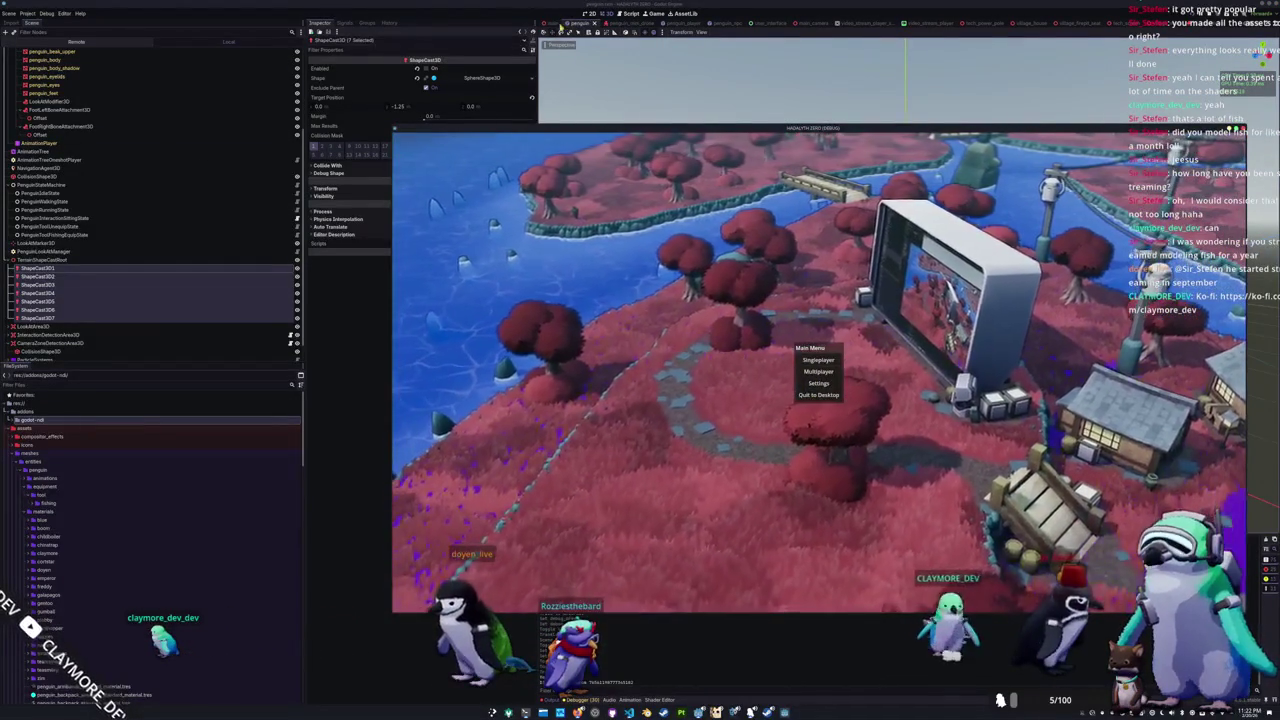
pyautogui.press('F8')
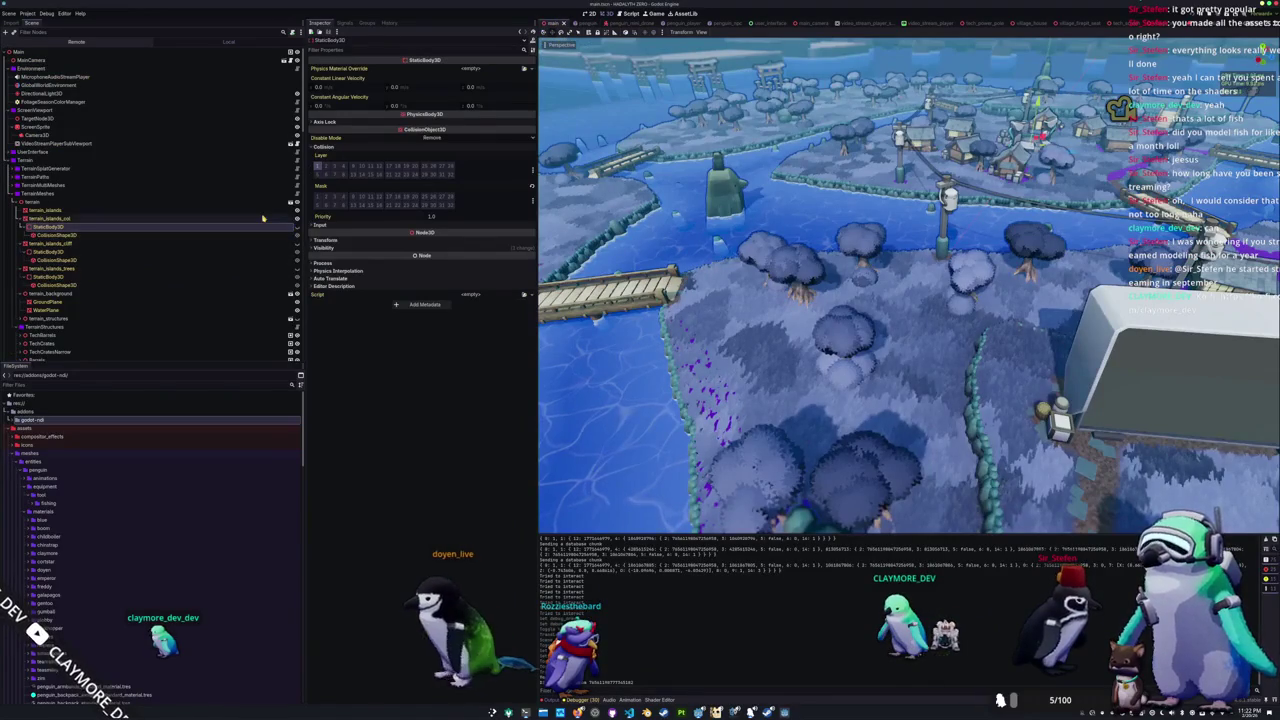
# Step: Recheck the terrain CollisionShape3D and mesh, then select PenguinInteractionSittingState in penguin.tscn
pyautogui.click(279, 235)
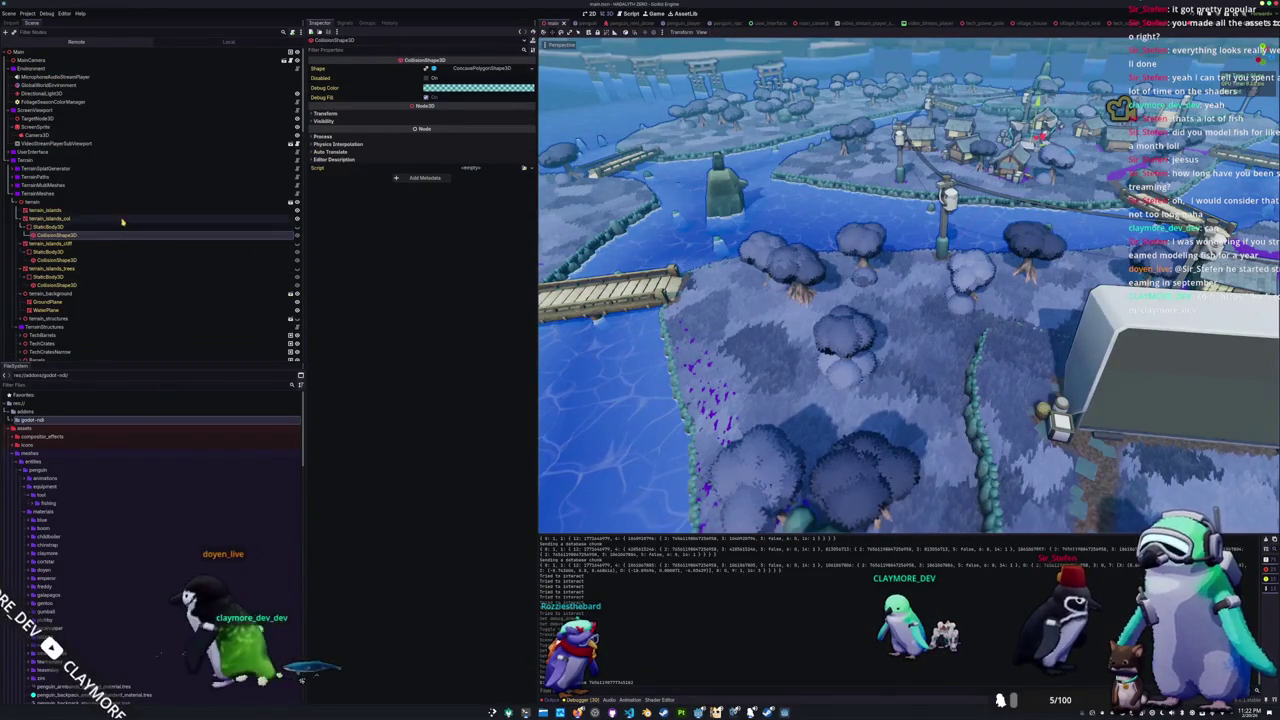
pyautogui.click(255, 219)
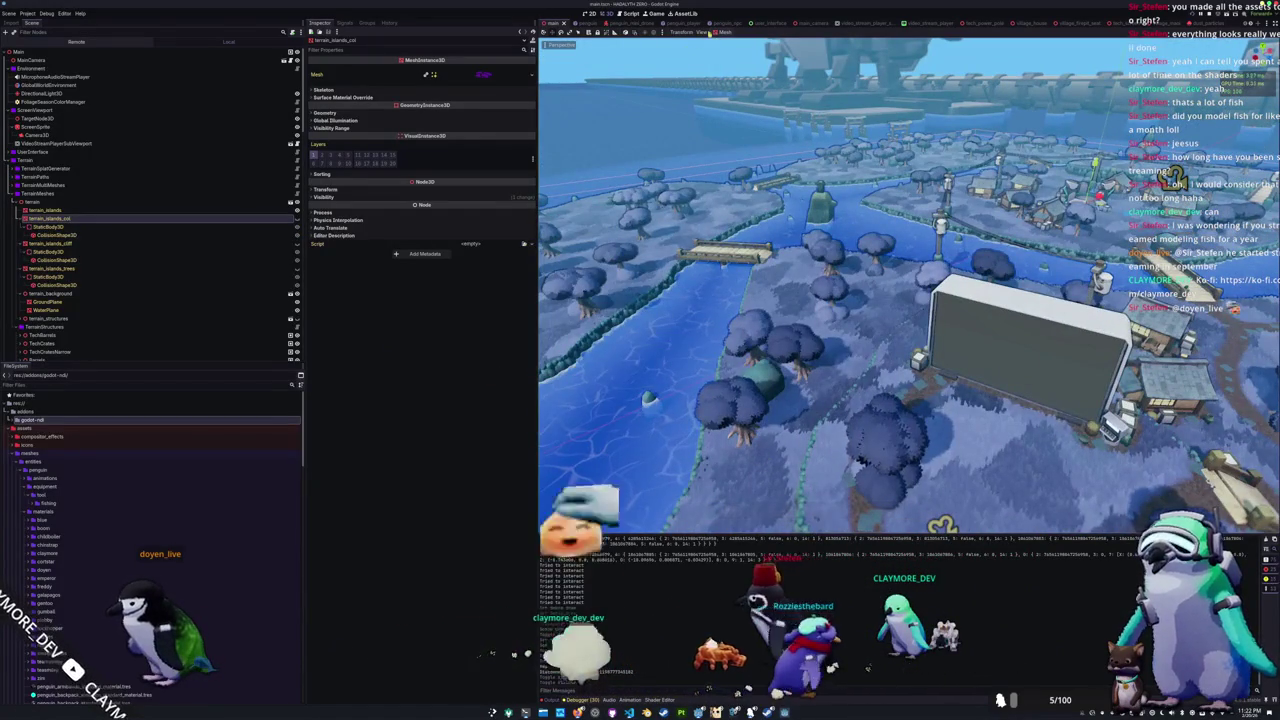
pyautogui.click(585, 22)
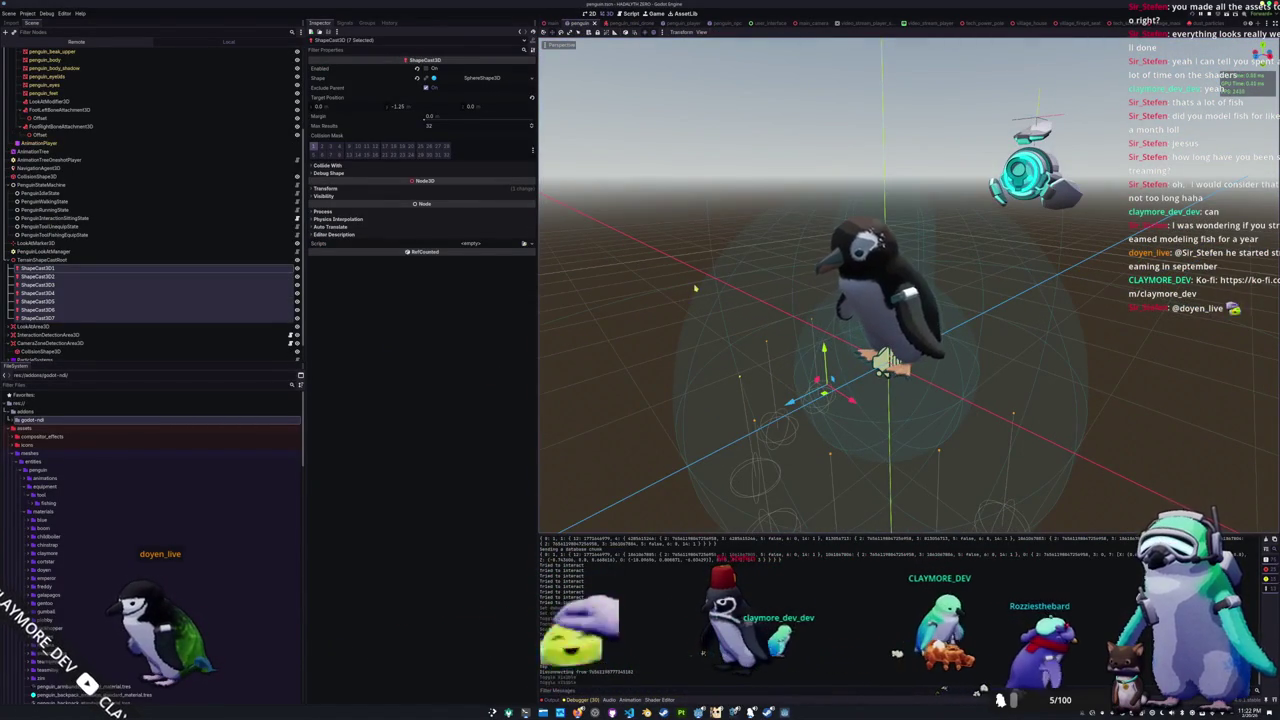
pyautogui.click(137, 318)
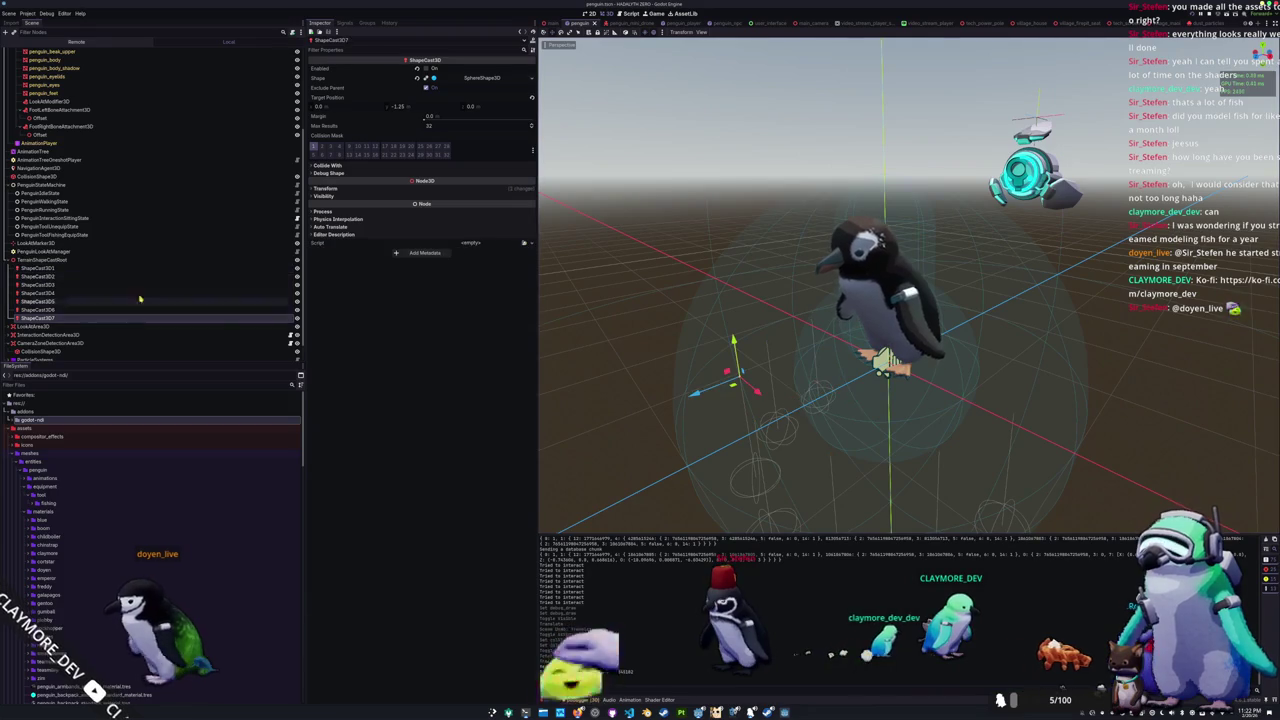
pyautogui.click(112, 218)
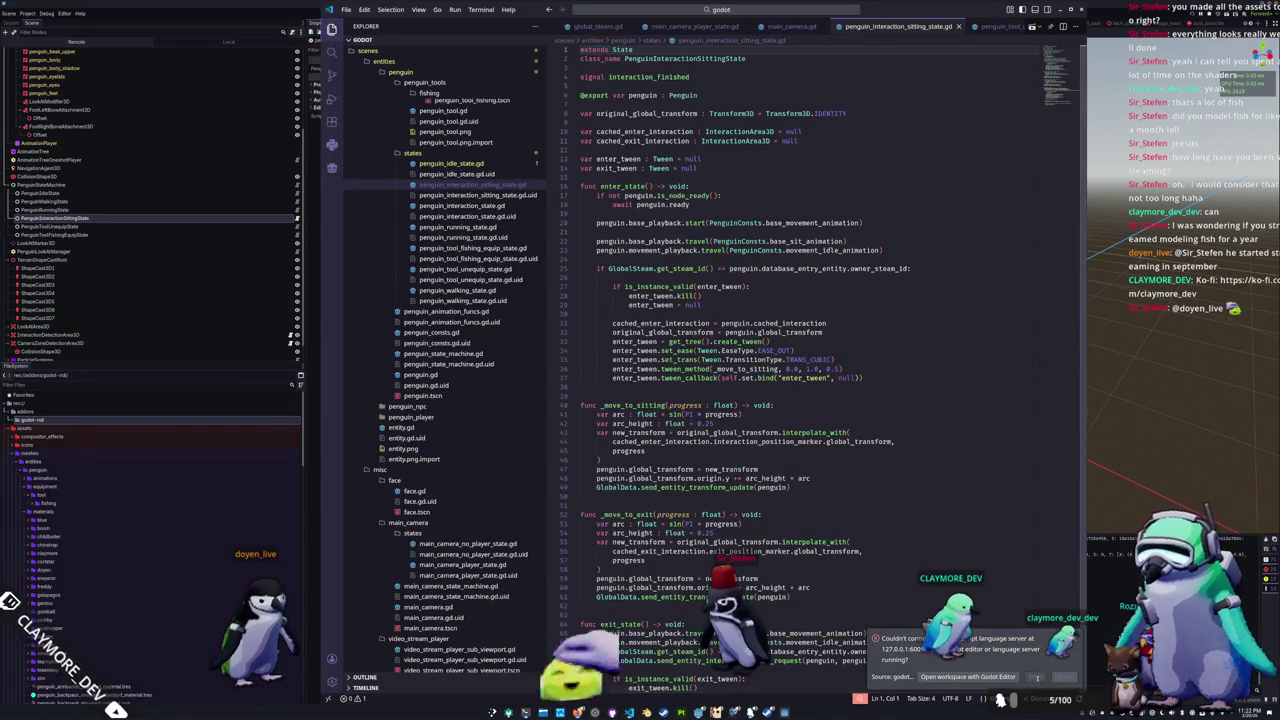
# Step: Add an 'If we have a tool equipped, play the stow animation first' comment in enter_state
pyautogui.click(642, 315)
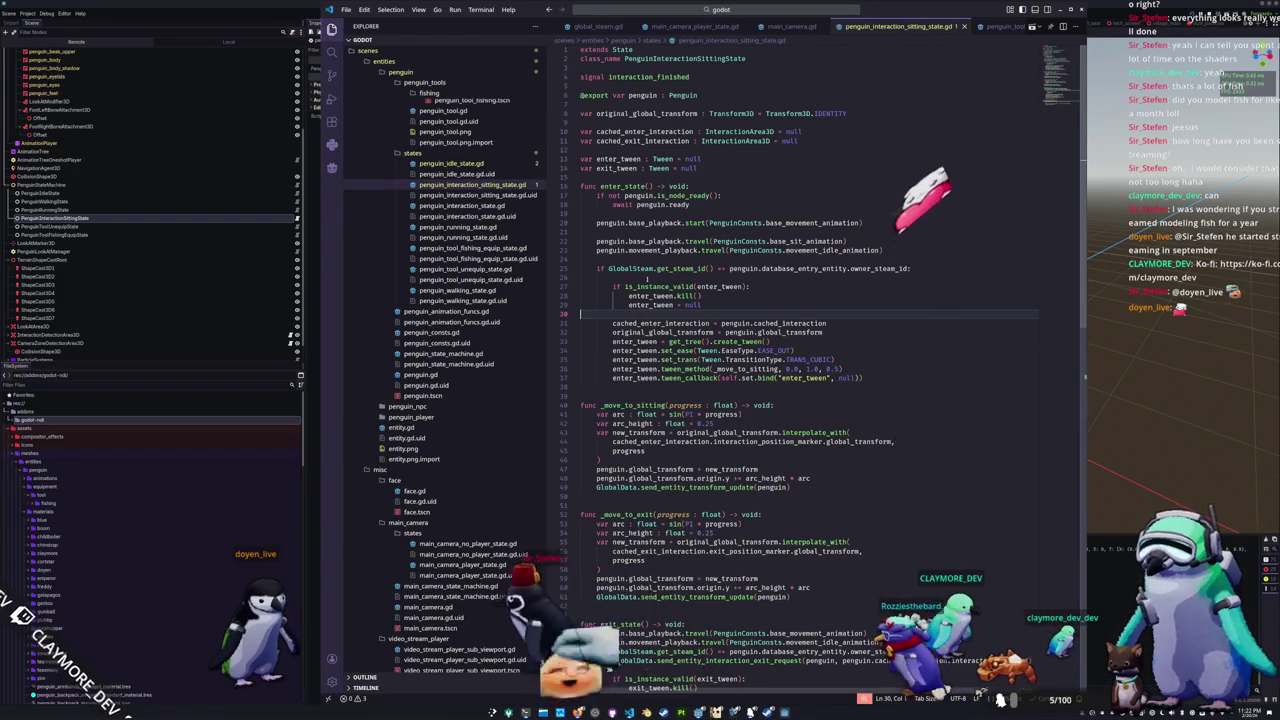
pyautogui.click(647, 279)
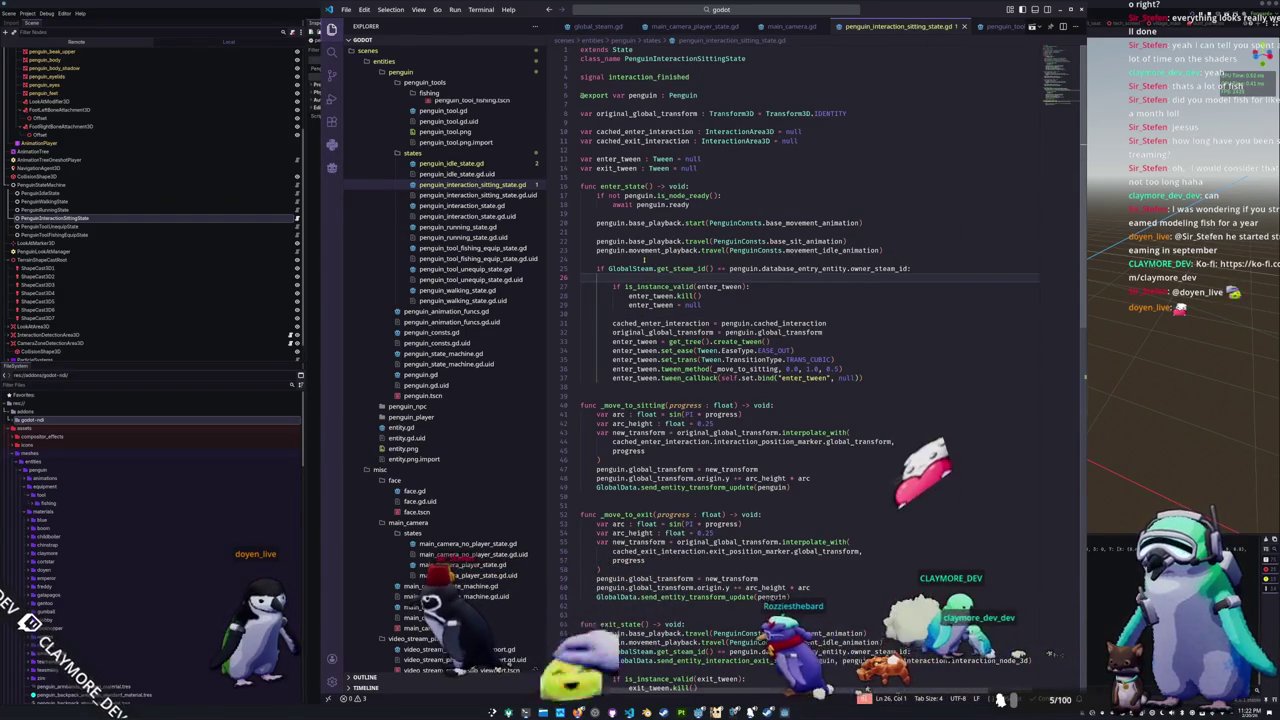
pyautogui.click(643, 259)
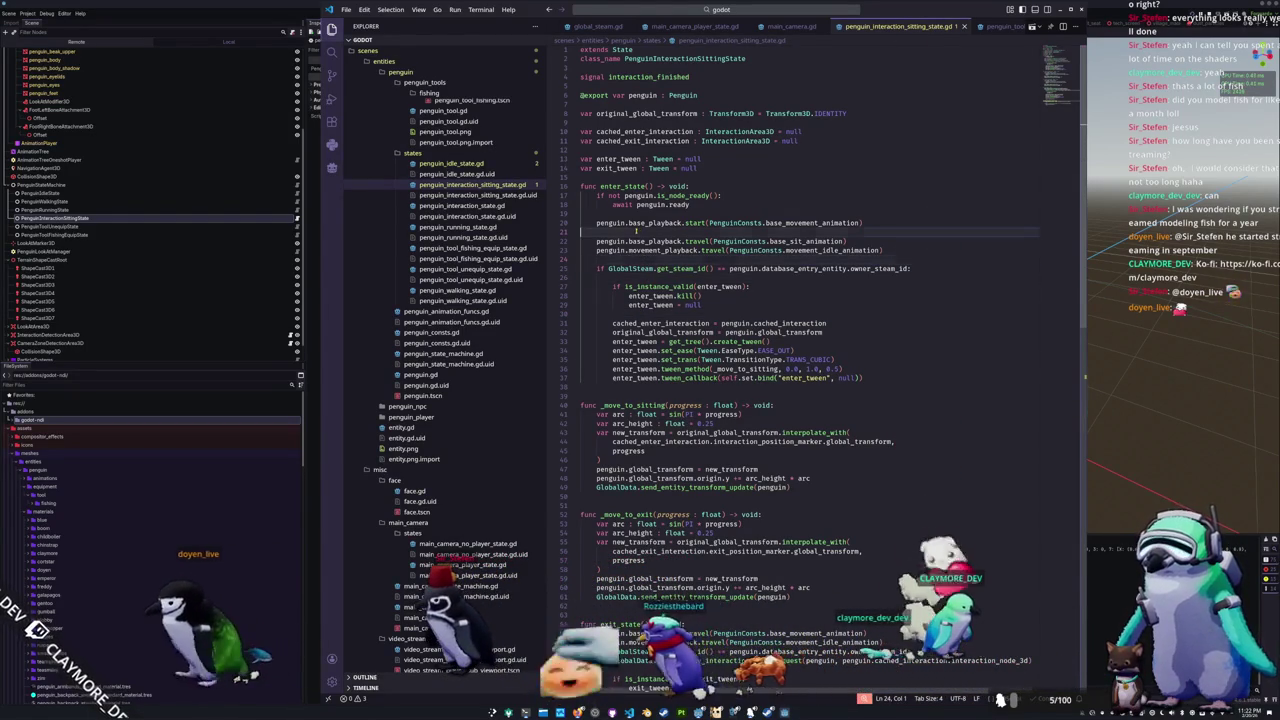
pyautogui.click(636, 231)
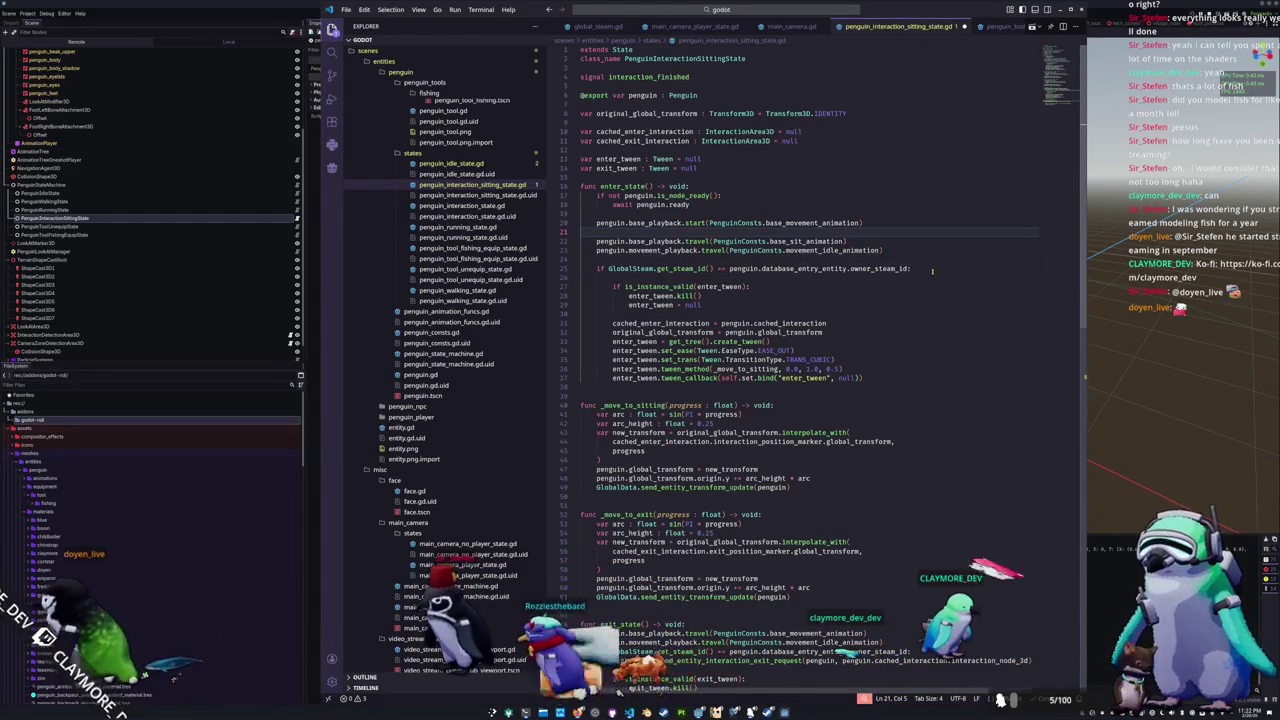
pyautogui.press('Return')
pyautogui.press('Return')
pyautogui.press('Up')
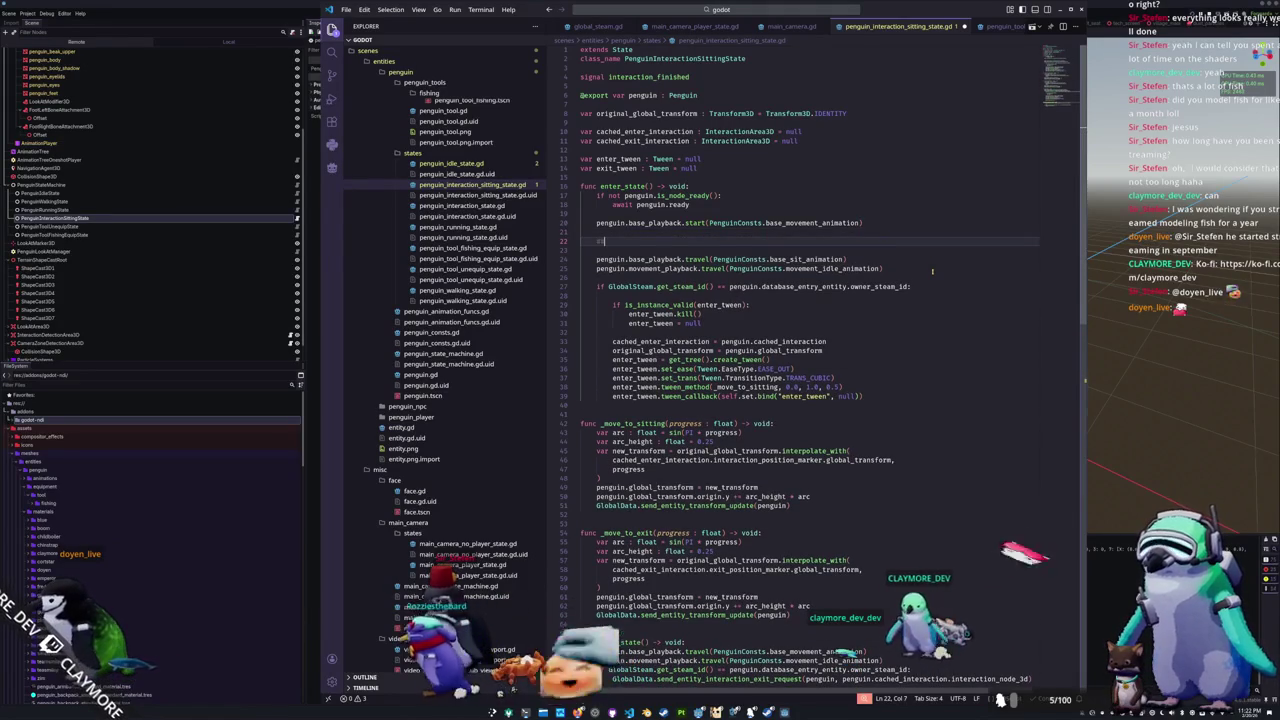
pyautogui.write('# If we t')
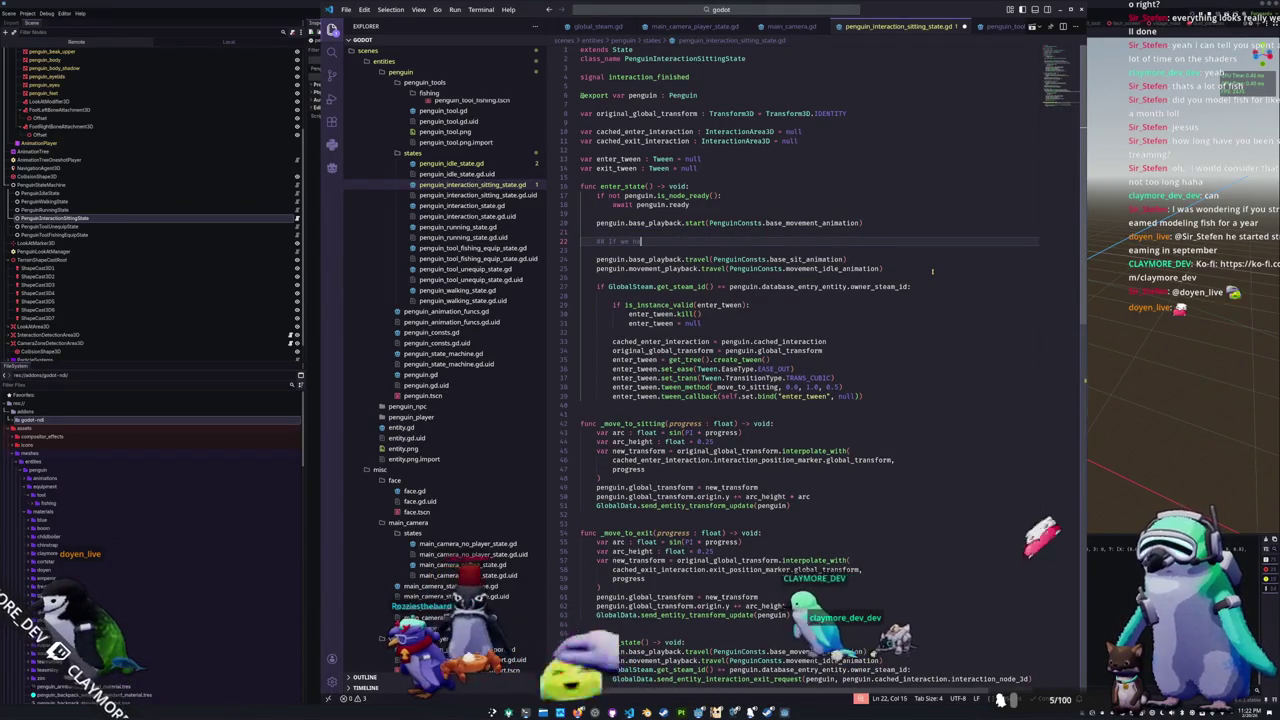
pyautogui.write('ave a tool equip')
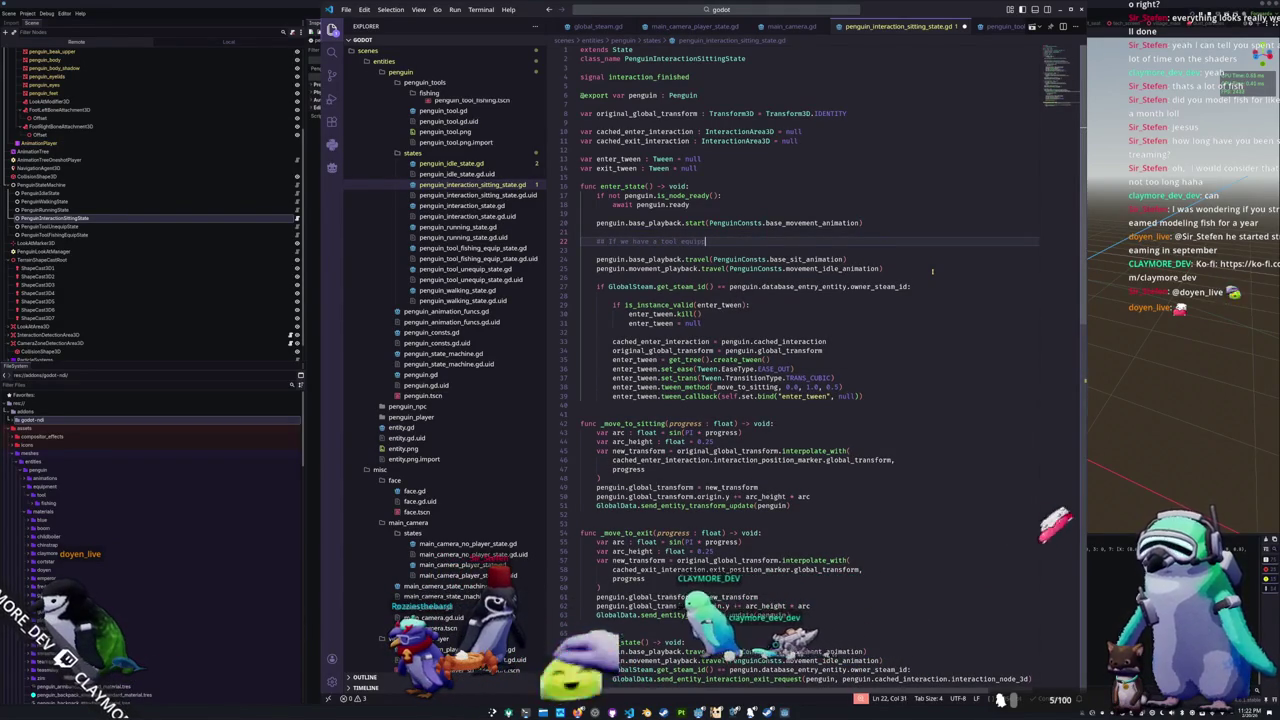
pyautogui.write('ped, un')
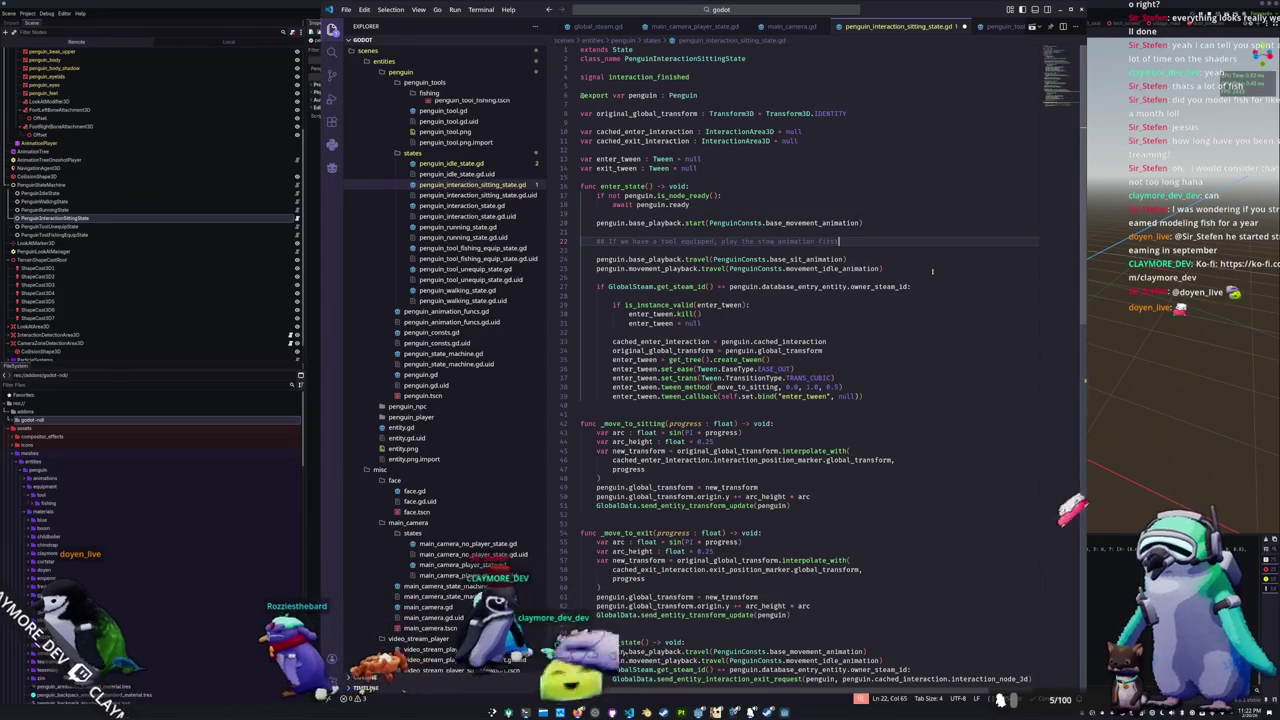
pyautogui.press('Return')
# Step: Paste the same comment into exit_state, placed above its animation calls
pyautogui.press('Down')
pyautogui.press('Down')
pyautogui.press('Down')
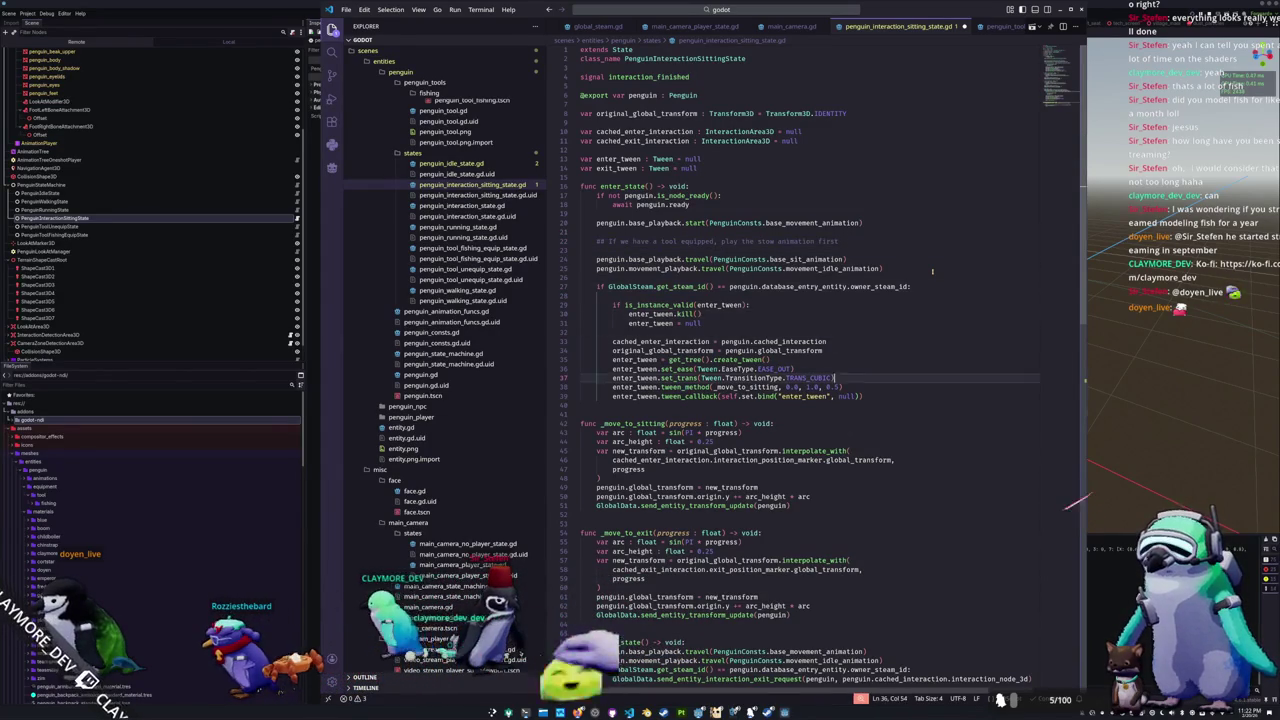
pyautogui.press('Down')
pyautogui.press('Down')
pyautogui.press('Down')
pyautogui.press('End')
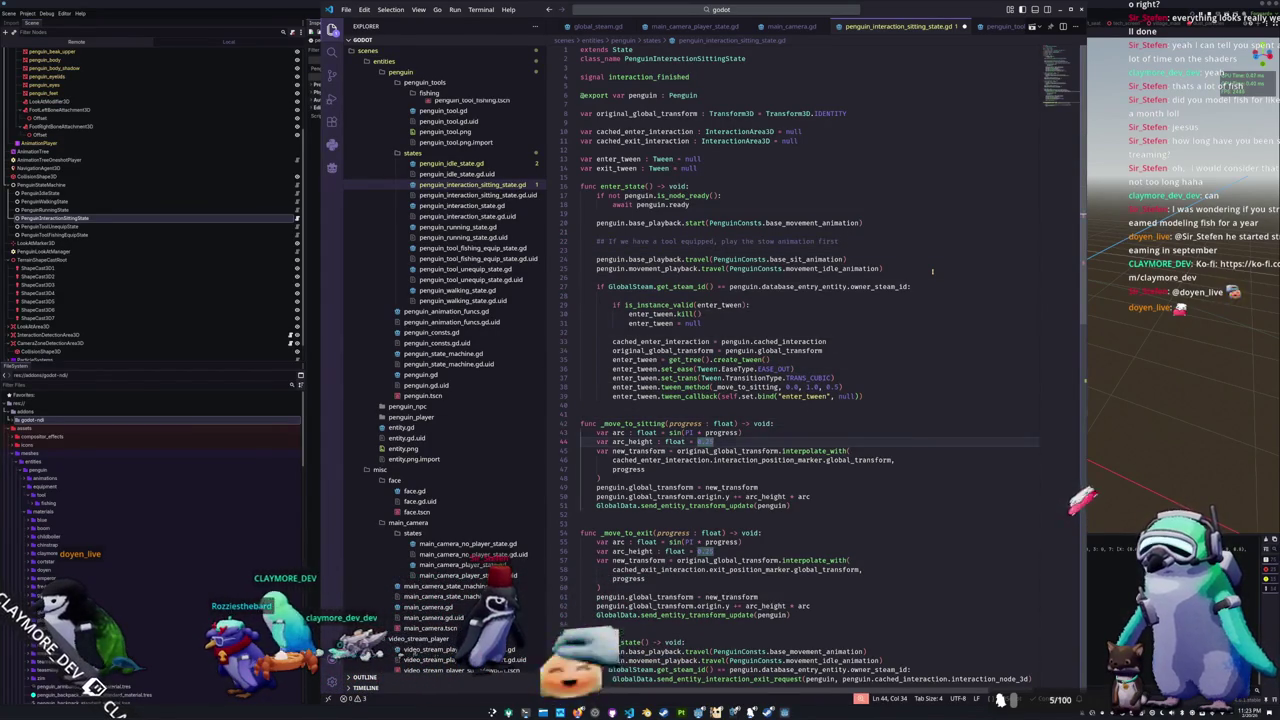
pyautogui.press('Down')
pyautogui.press('Down')
pyautogui.press('Down')
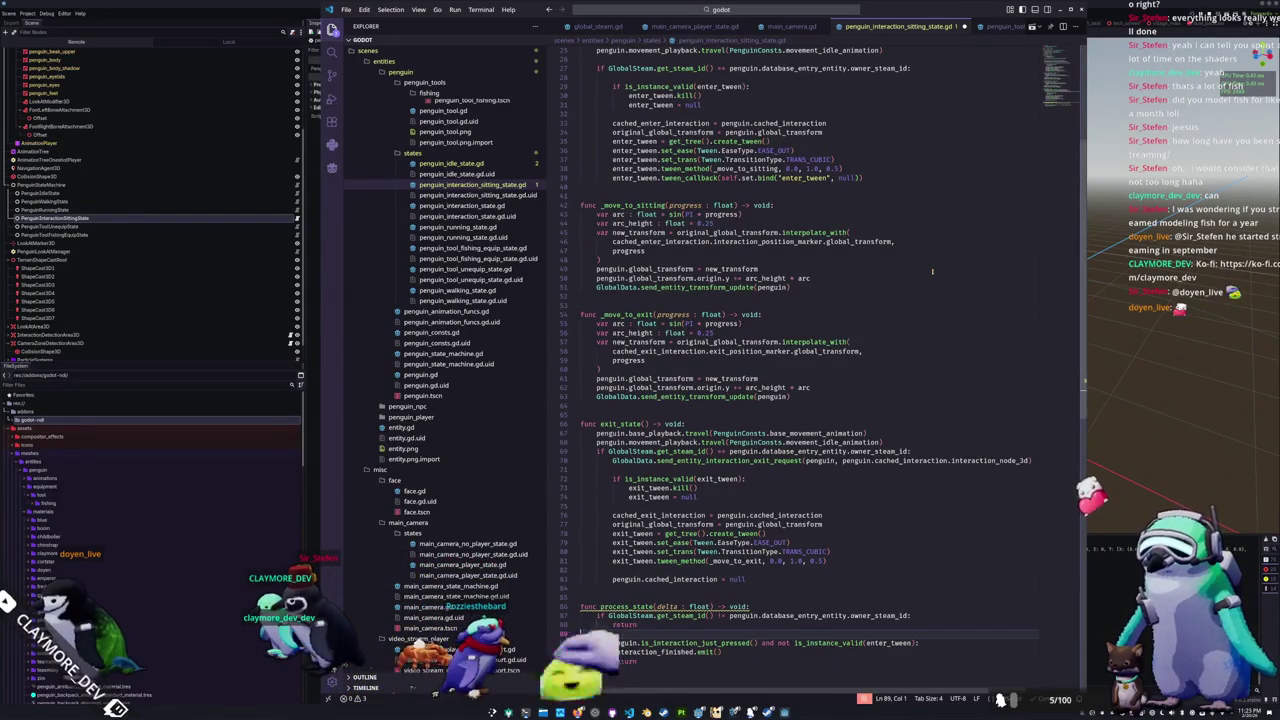
pyautogui.press('Up')
pyautogui.press('Up')
pyautogui.press('Up')
pyautogui.press('End')
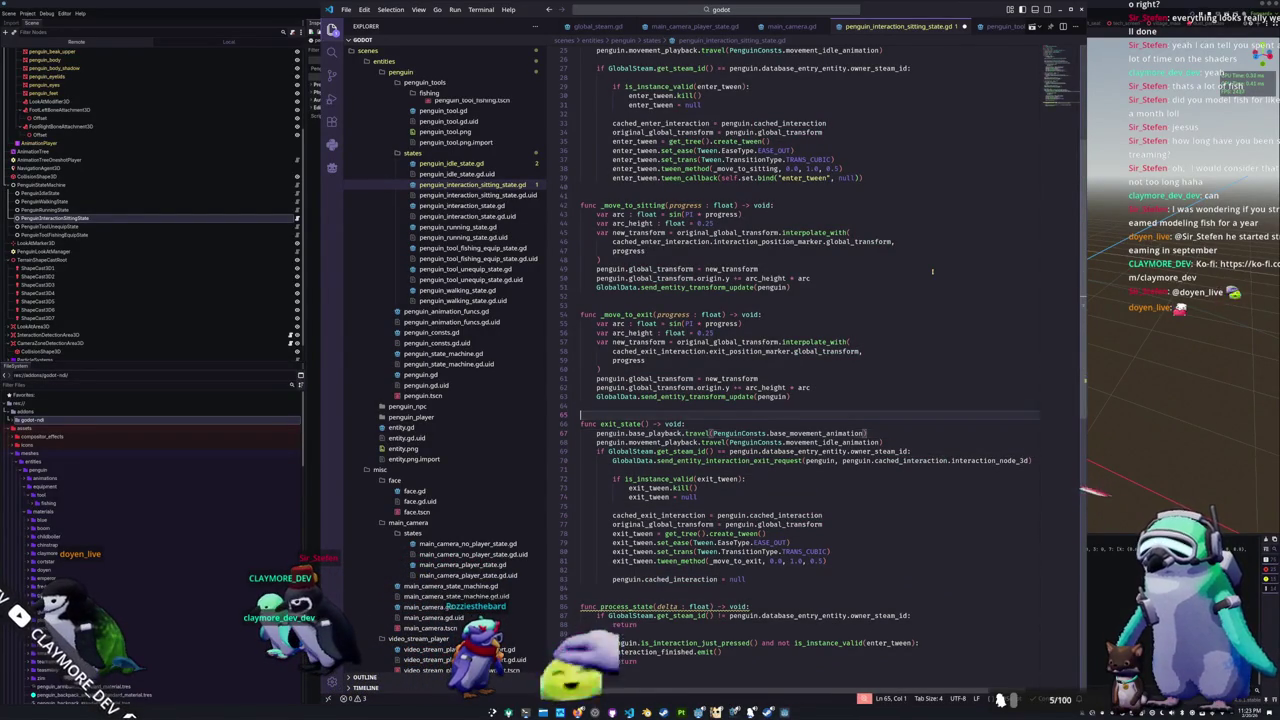
pyautogui.press('Up')
pyautogui.press('Up')
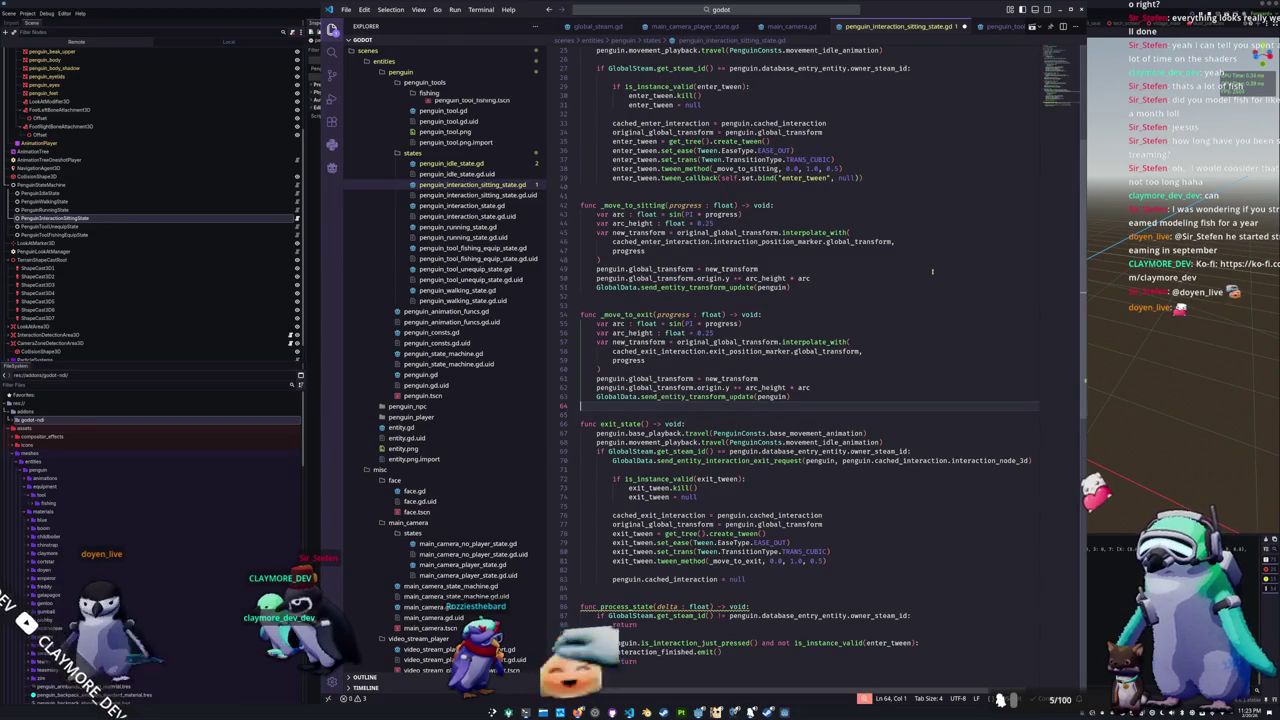
pyautogui.press('Up')
pyautogui.press('Up')
pyautogui.press('Up')
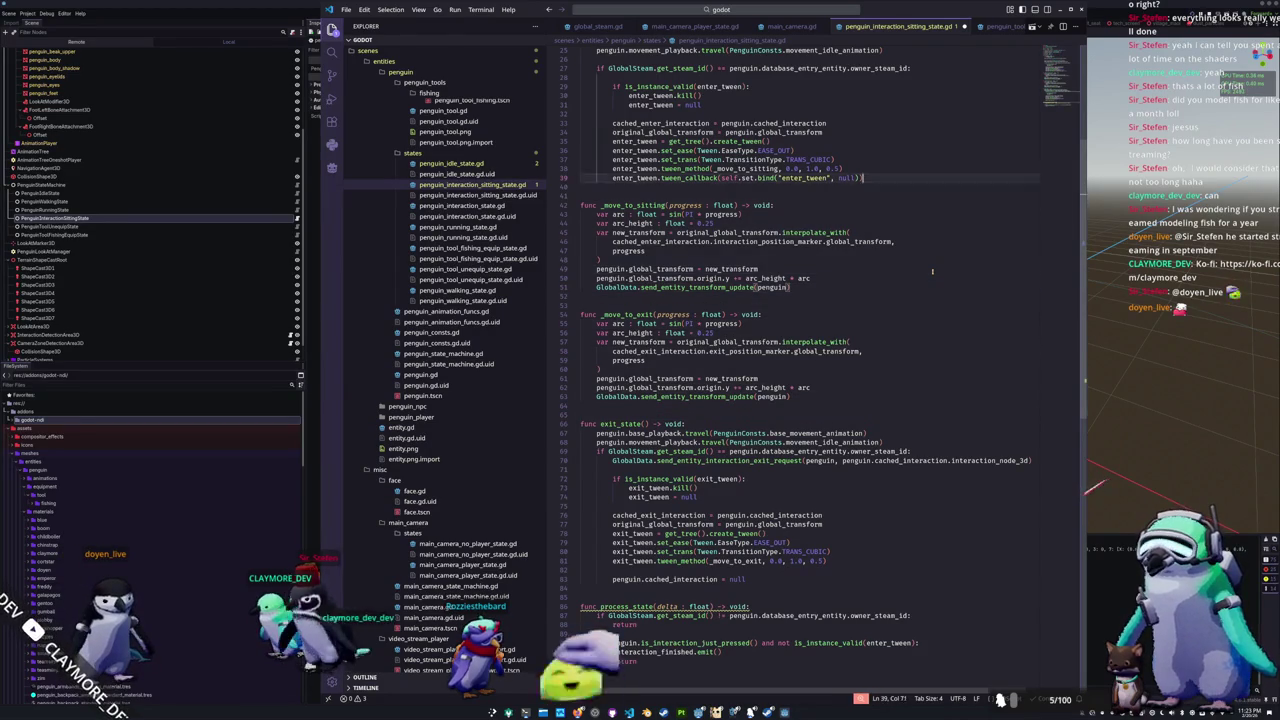
pyautogui.press('Up')
pyautogui.press('Up')
pyautogui.press('Up')
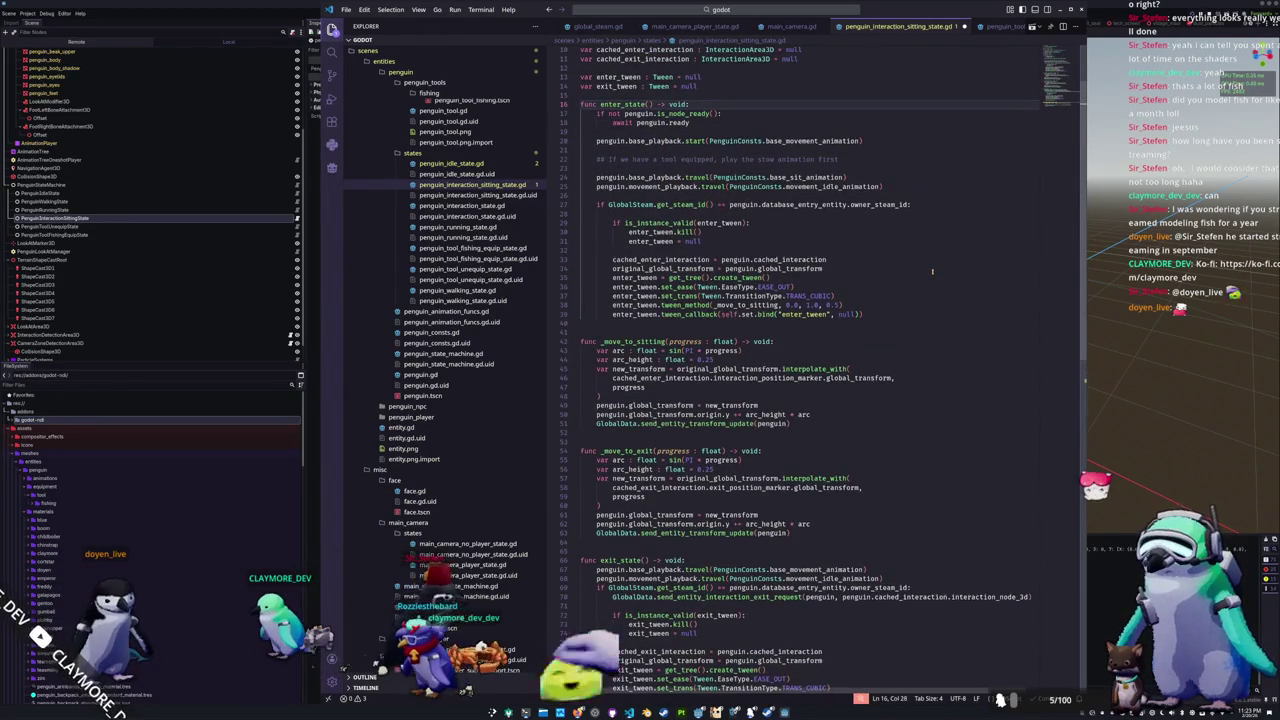
pyautogui.press('Down')
pyautogui.press('Down')
pyautogui.press('Down')
pyautogui.press('Down')
pyautogui.press('Down')
pyautogui.press('Down')
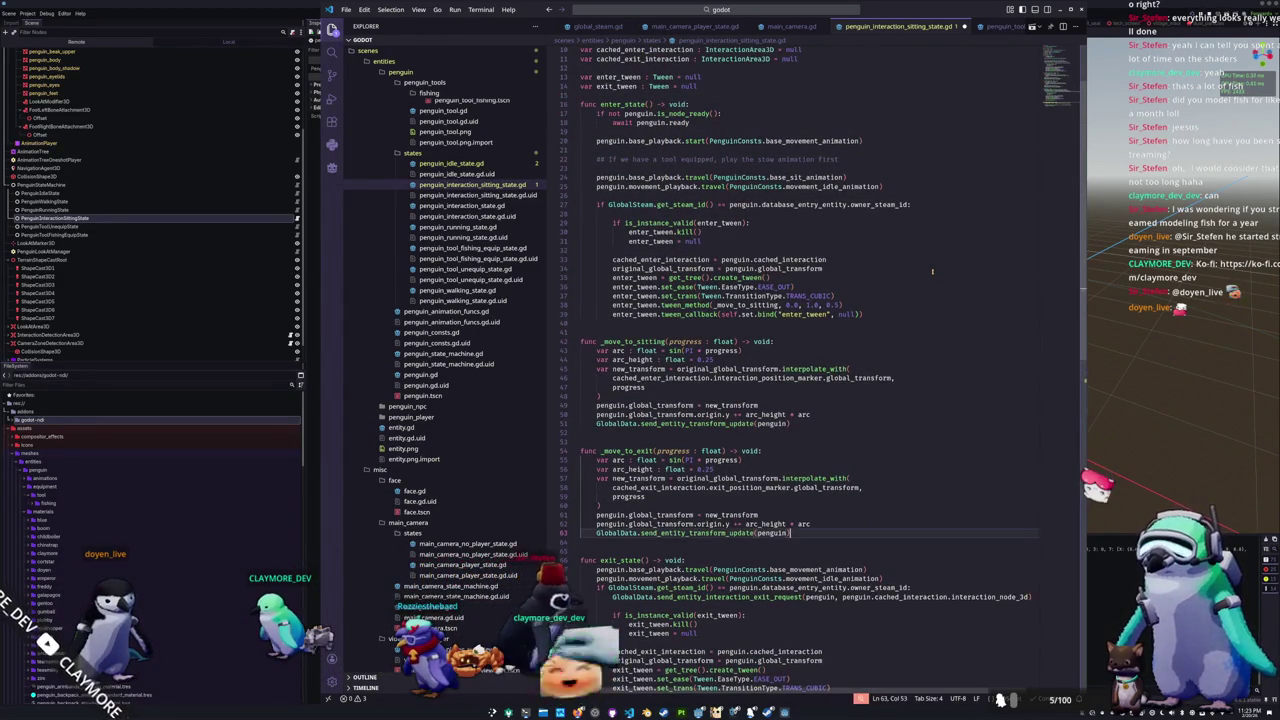
pyautogui.press('Down')
pyautogui.press('Down')
pyautogui.press('Down')
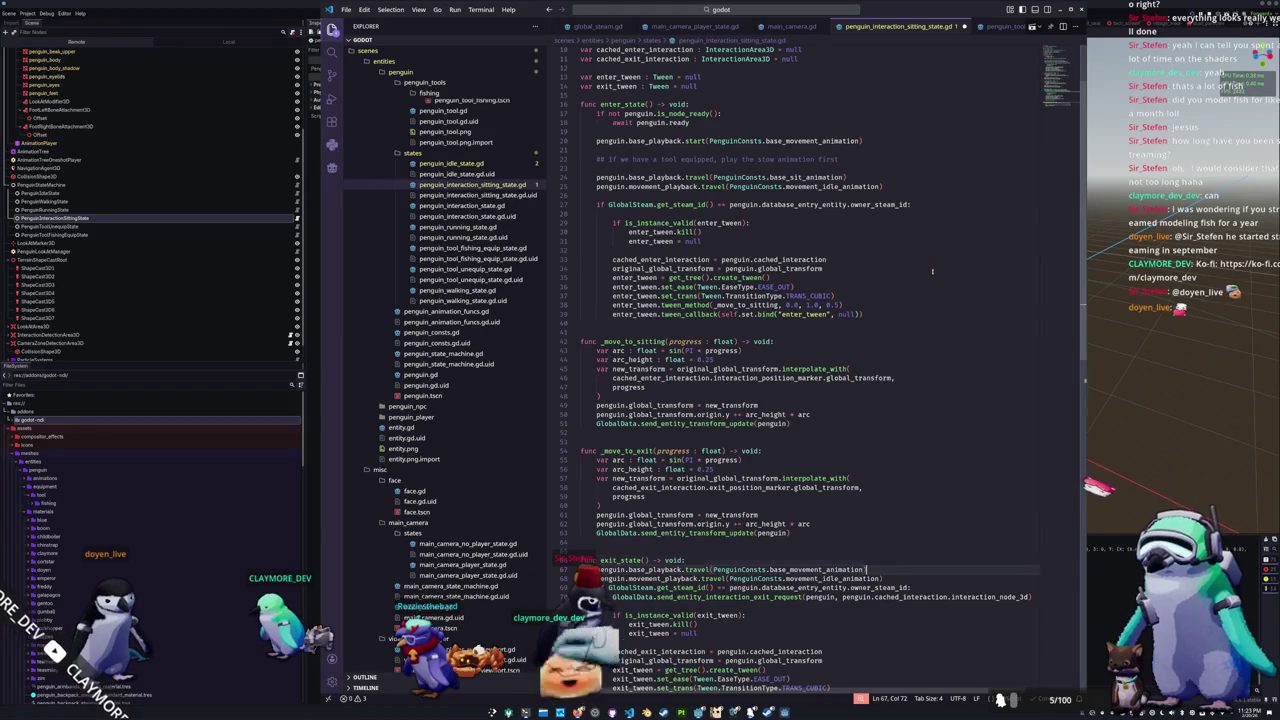
pyautogui.hotkey('ctrl', 'Left')
pyautogui.hotkey('ctrl', 'Left')
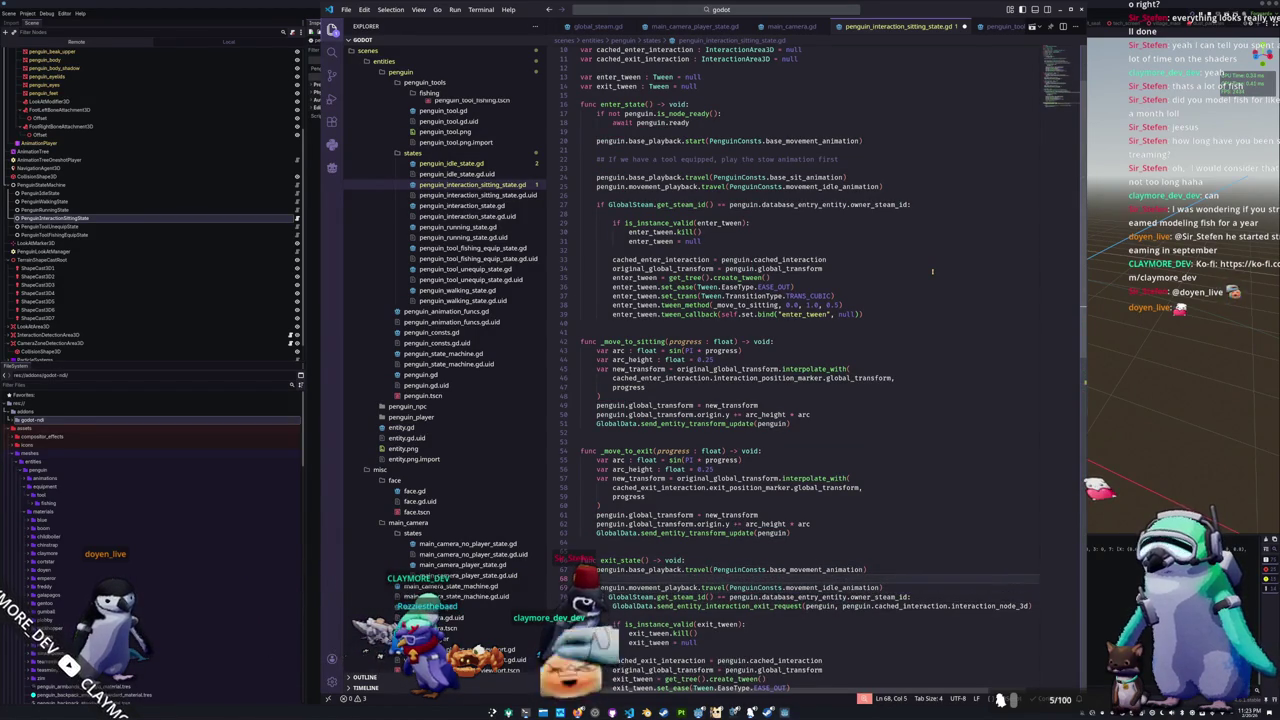
pyautogui.hotkey('ctrl', 'v')
pyautogui.press('Up')
pyautogui.press('Delete')
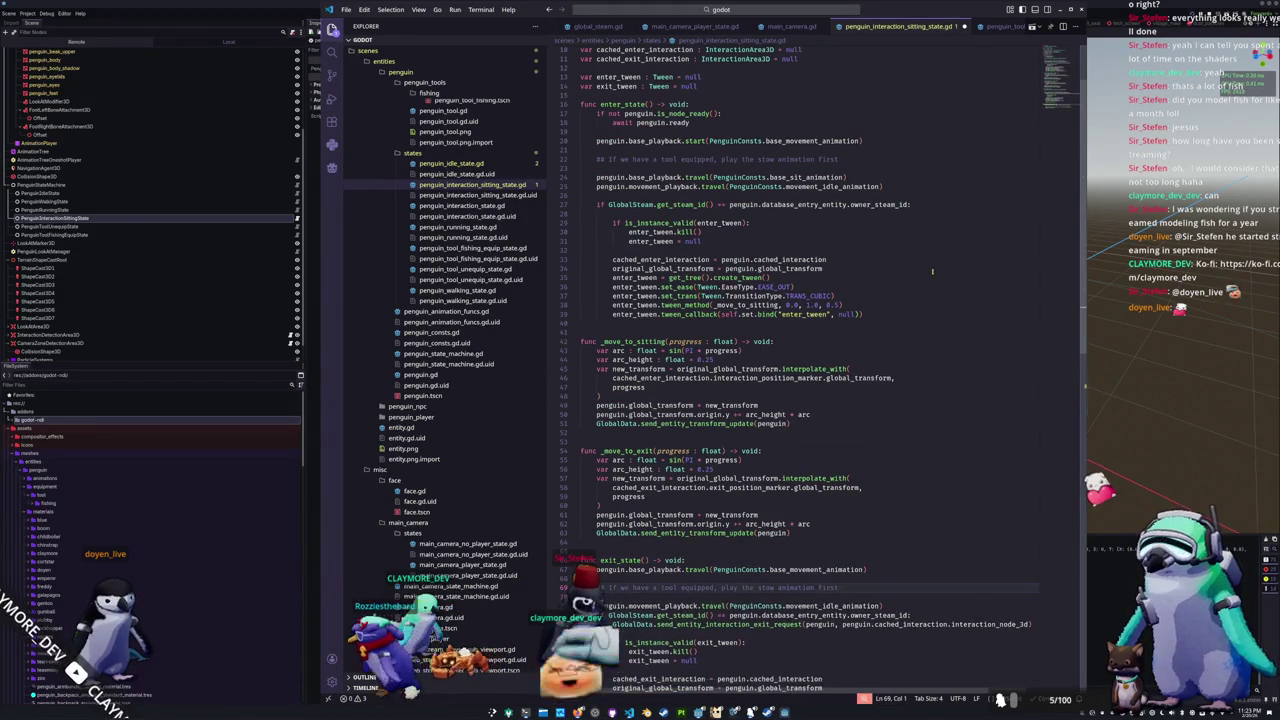
pyautogui.press('Up')
pyautogui.hotkey('ctrl', 'x')
pyautogui.press('Down')
pyautogui.press('Down')
pyautogui.hotkey('ctrl', 'v')
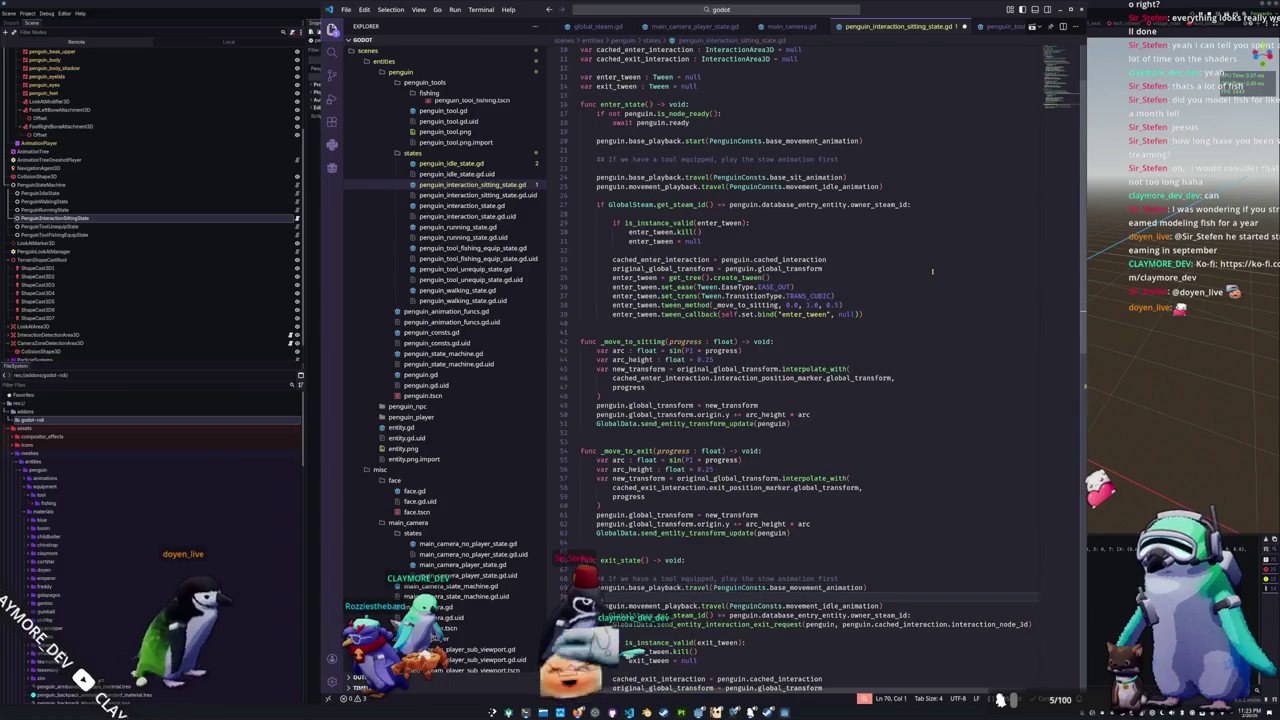
pyautogui.press('Return')
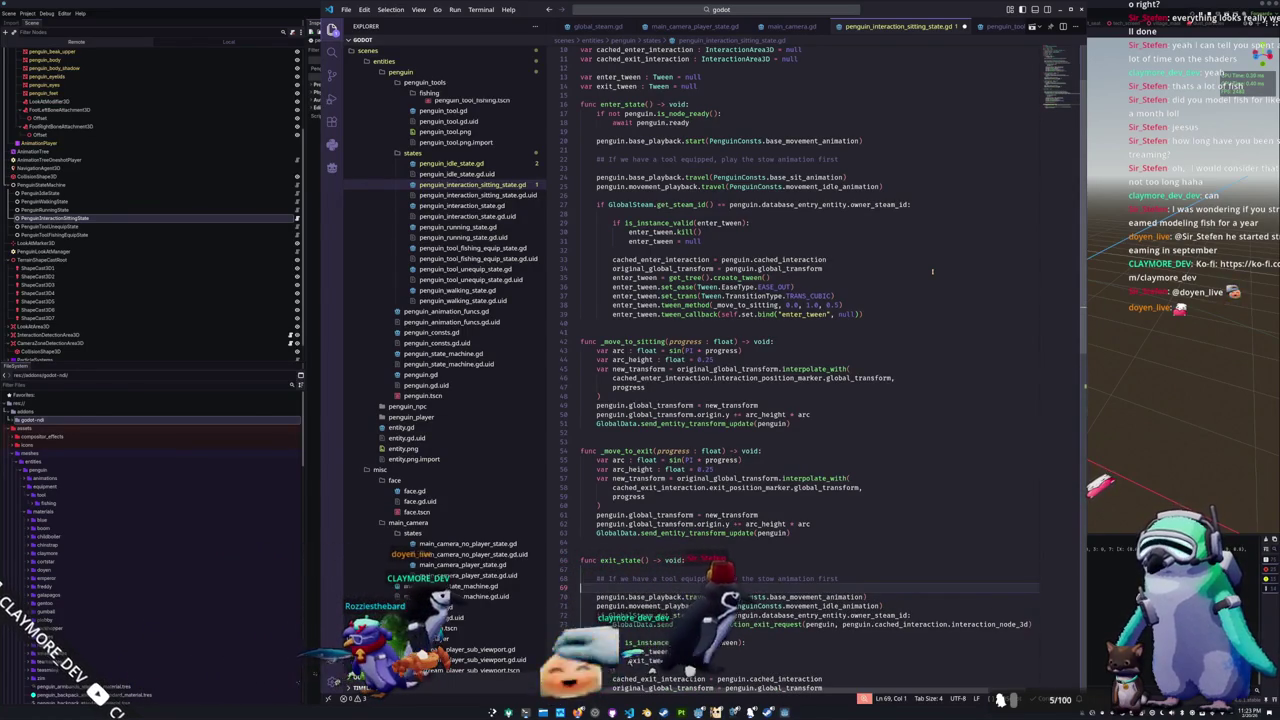
# Step: Change 'stow' to 'tool_display' in the exit_state comment
pyautogui.press('Up')
pyautogui.press('Up')
pyautogui.hotkey('ctrl', 'shift', 'Left')
pyautogui.write('tool_display')
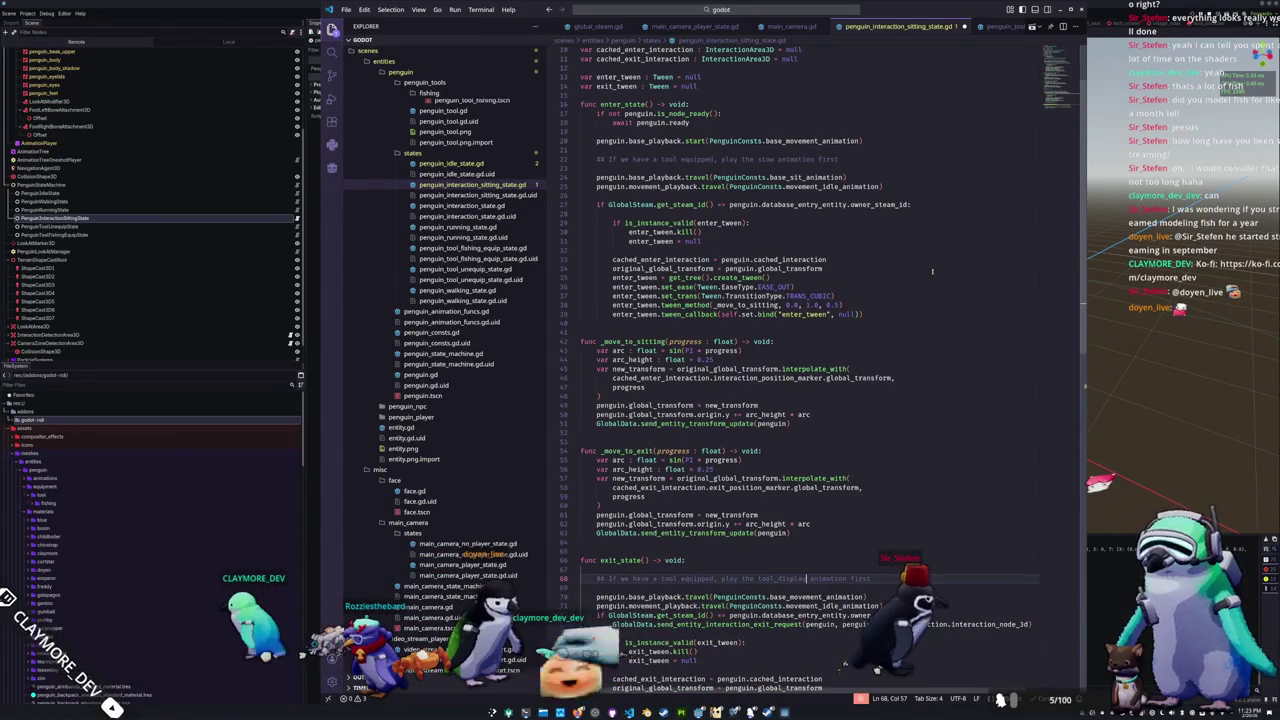
pyautogui.press('Down')
pyautogui.scroll(-3, 890, 402)
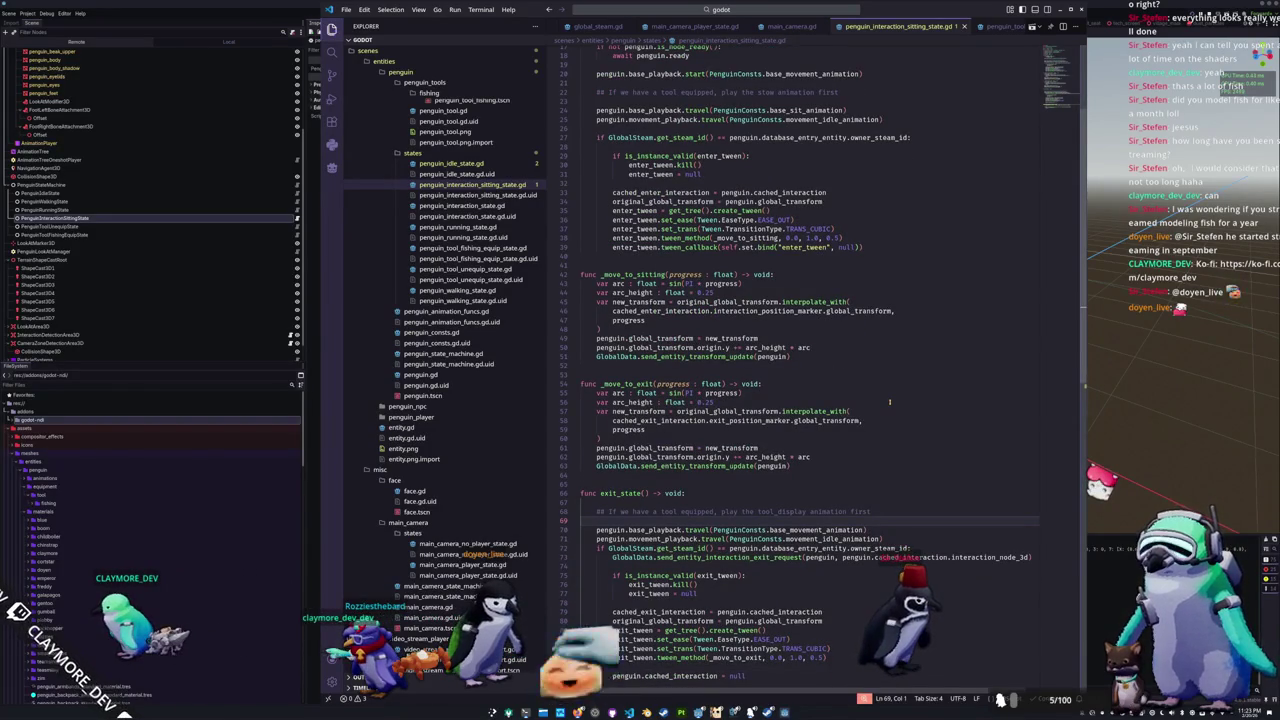
pyautogui.scroll(1, 890, 402)
pyautogui.click(608, 116)
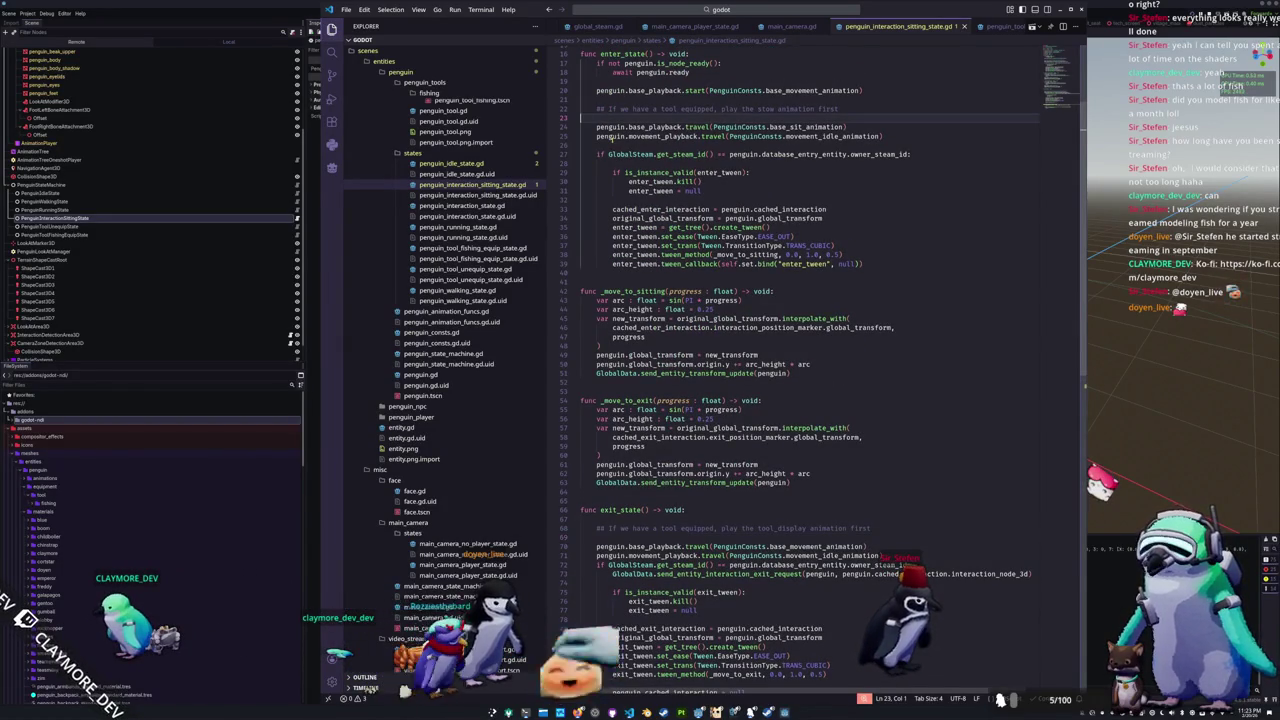
# Step: Move the _move_to_sitting function above enter_state
pyautogui.moveTo(605, 384); pyautogui.dragTo(583, 300)
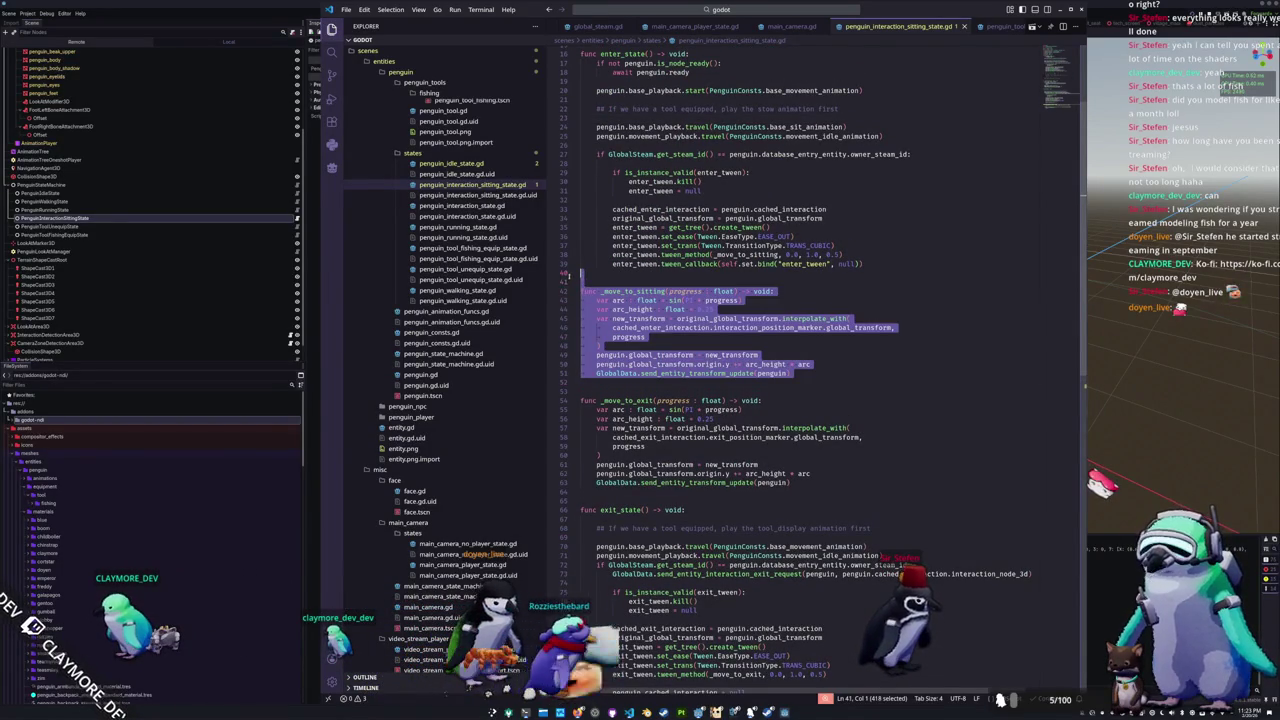
pyautogui.press('BackSpace')
pyautogui.click(607, 145)
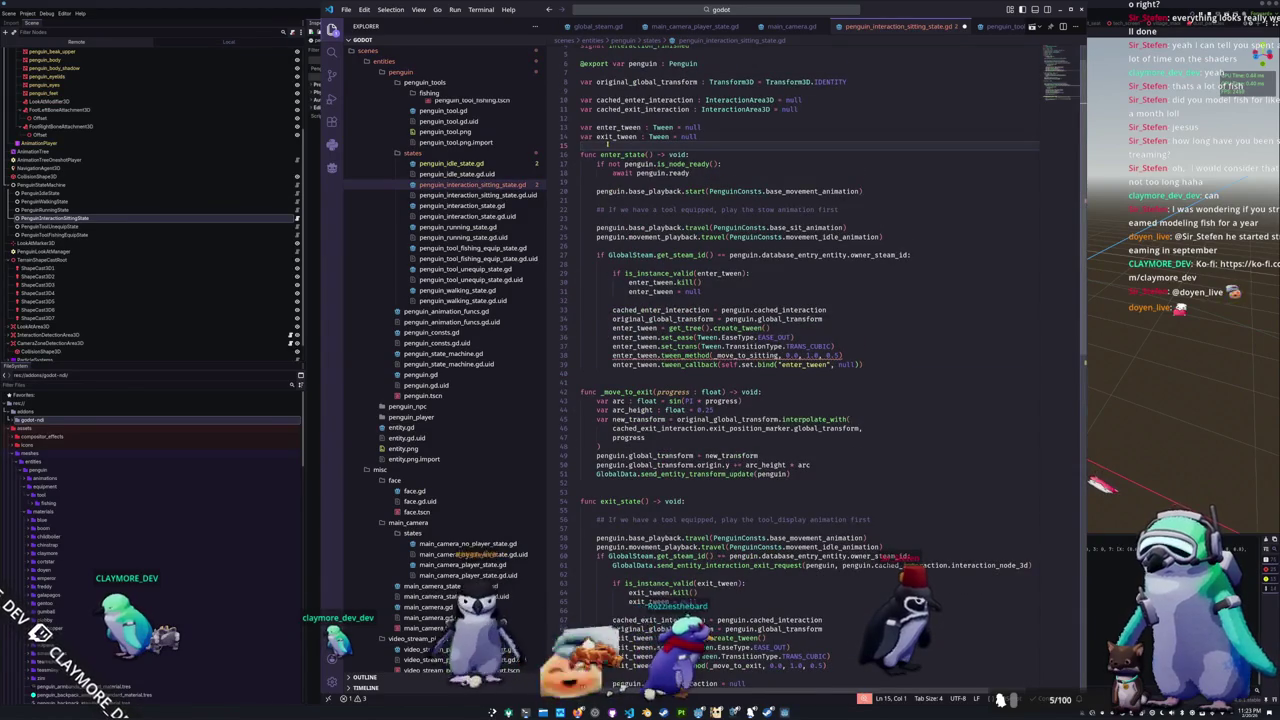
pyautogui.press('Return')
pyautogui.press('Return')
pyautogui.hotkey('ctrl', 'v')
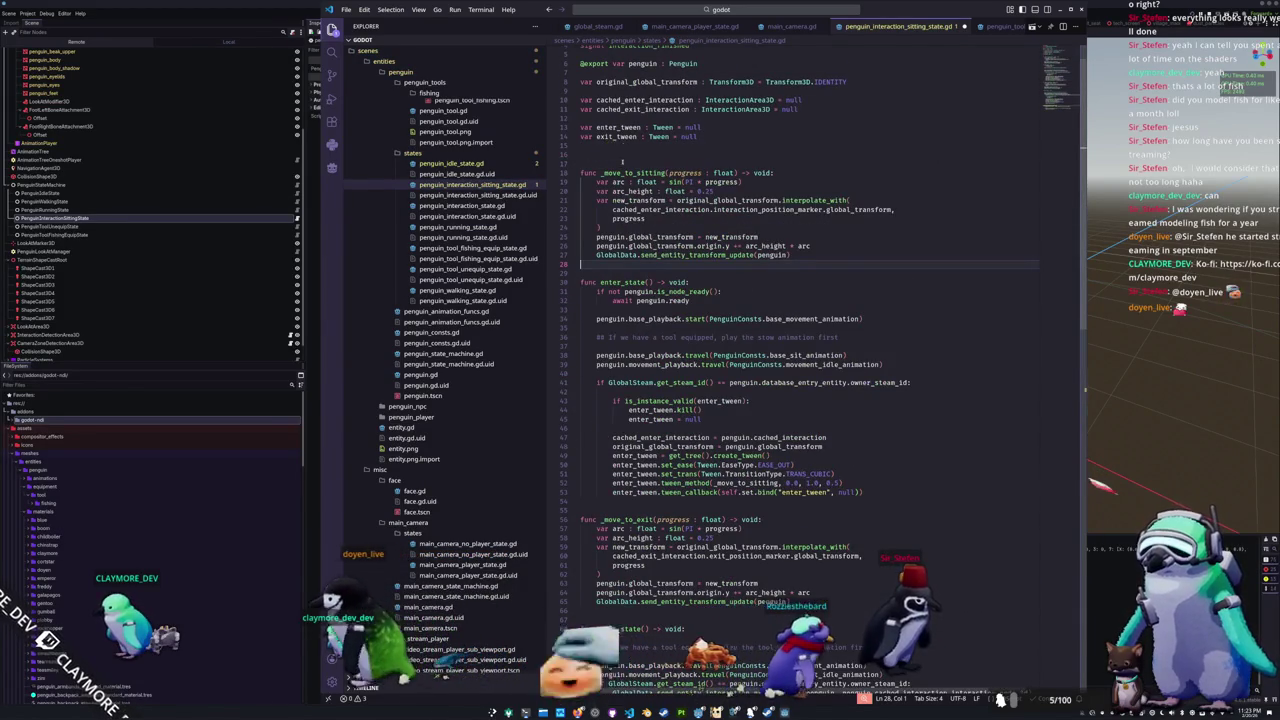
# Step: Begin an 'if' check on a new line under the stow comment in enter_state
pyautogui.scroll(-10, 640, 466)
pyautogui.click(631, 530)
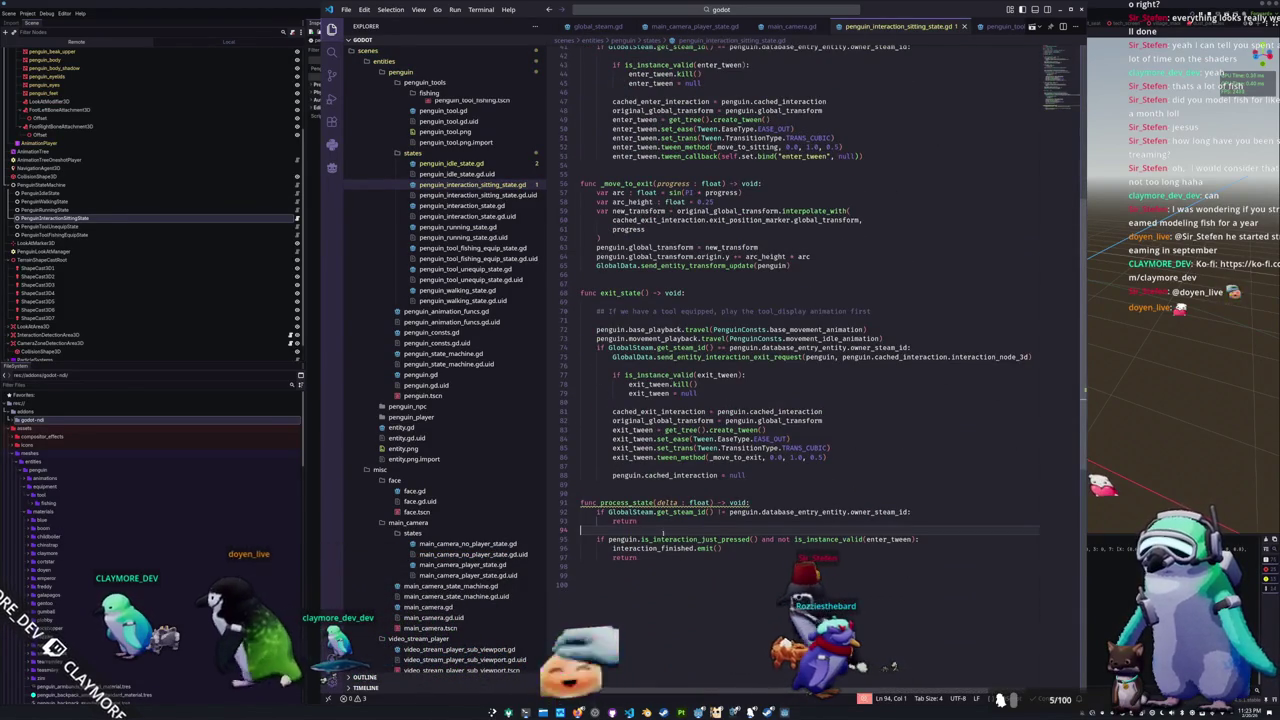
pyautogui.scroll(5, 810, 400)
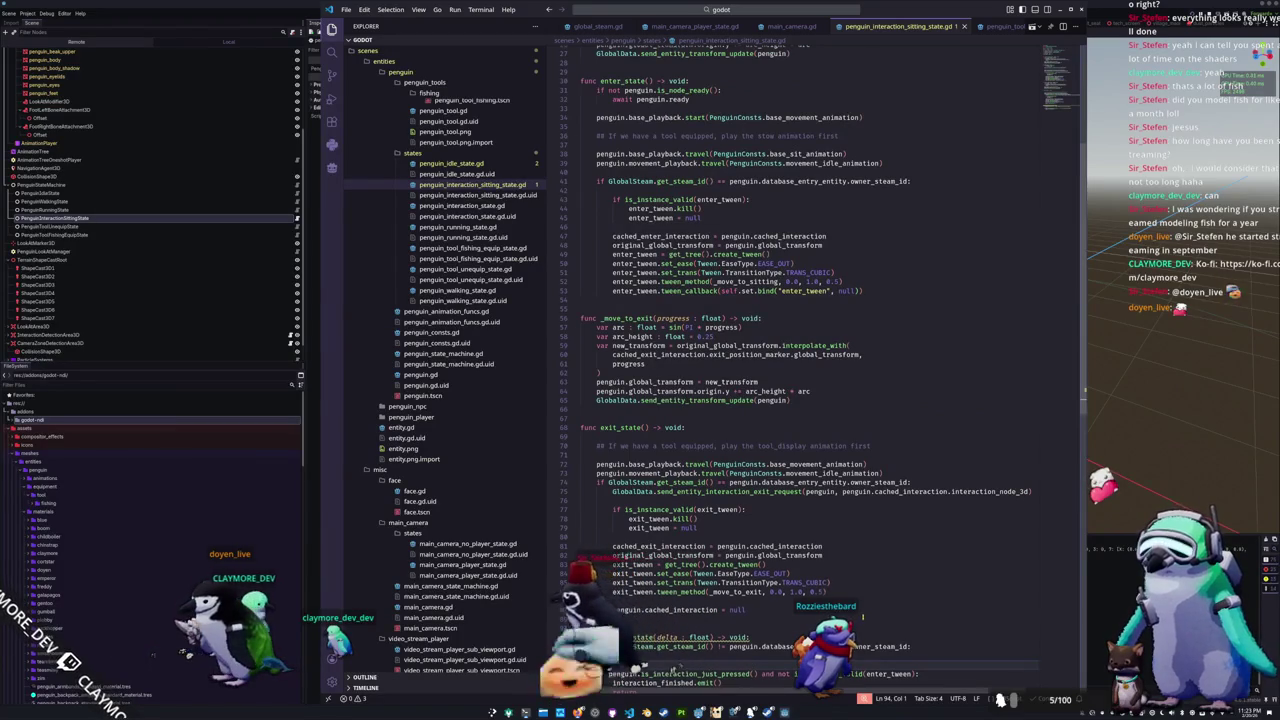
pyautogui.scroll(-3, 862, 617)
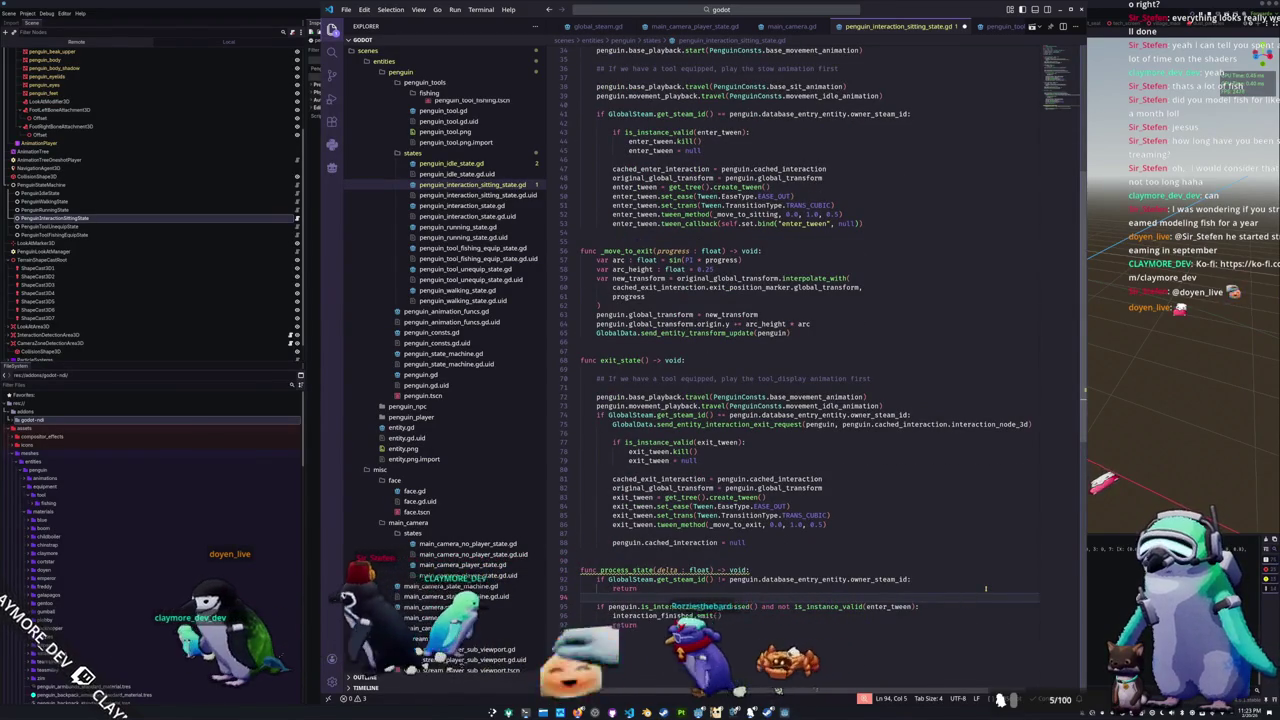
pyautogui.scroll(6, 986, 588)
pyautogui.scroll(2, 986, 591)
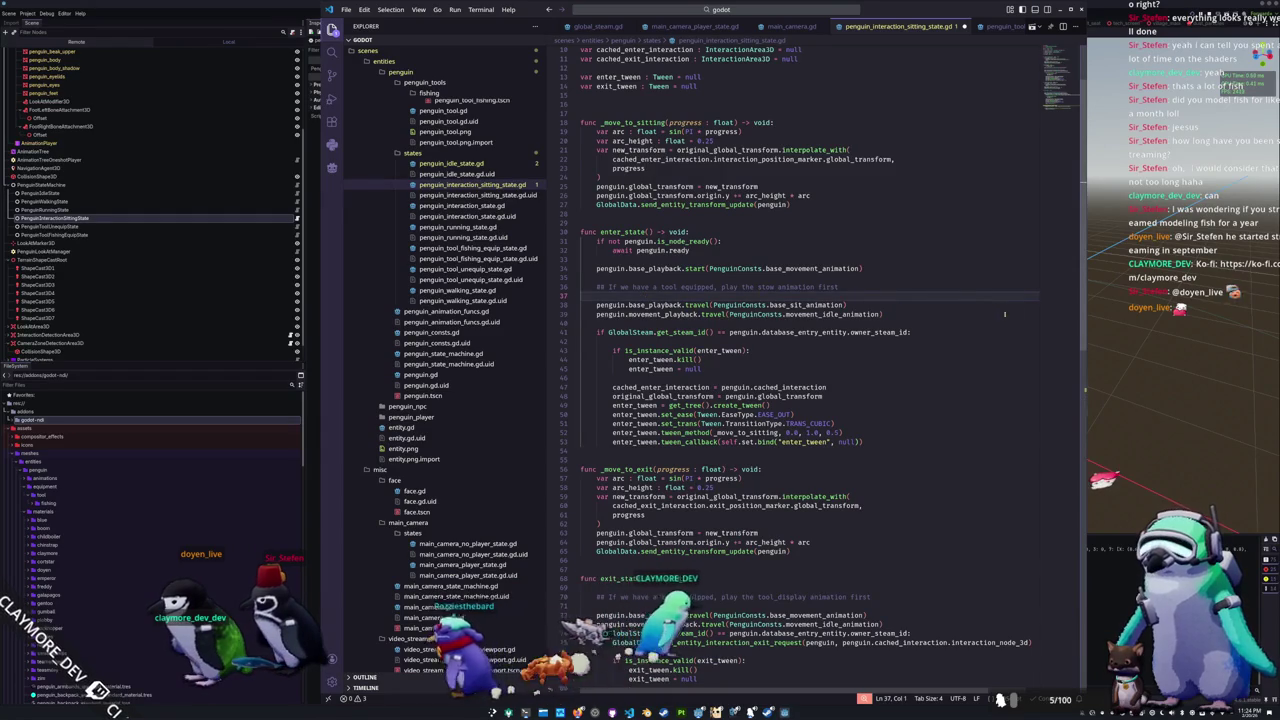
pyautogui.hotkey('ctrl', 'shift', 'Return')
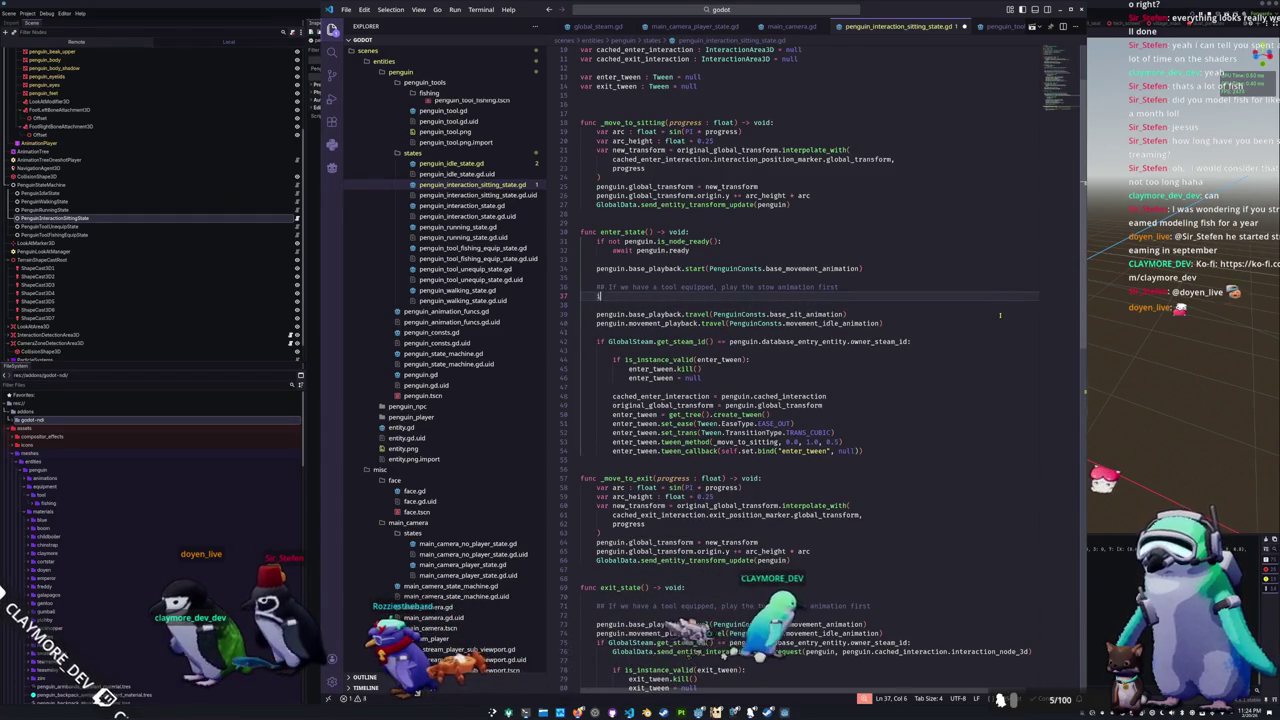
pyautogui.write('if penguin')
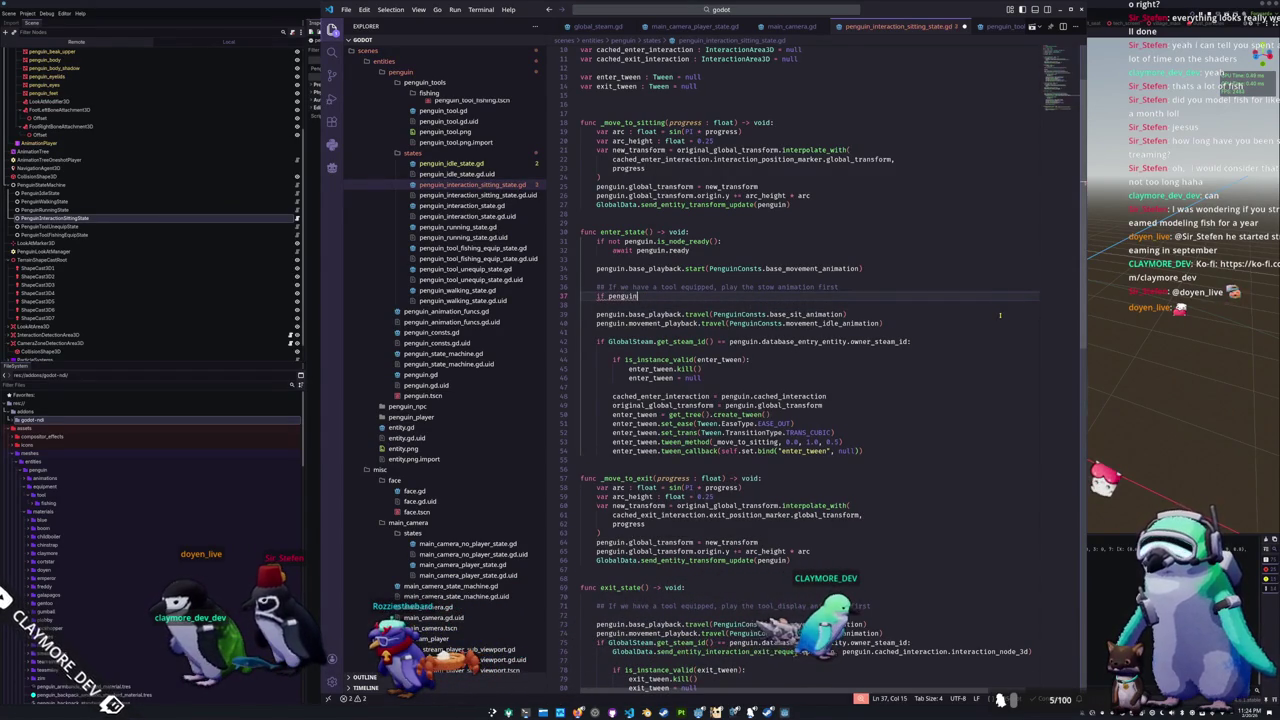
pyautogui.click(332, 121)
# Step: Restart extensions so godot-tools reloads, then return to the script
pyautogui.click(430, 252)
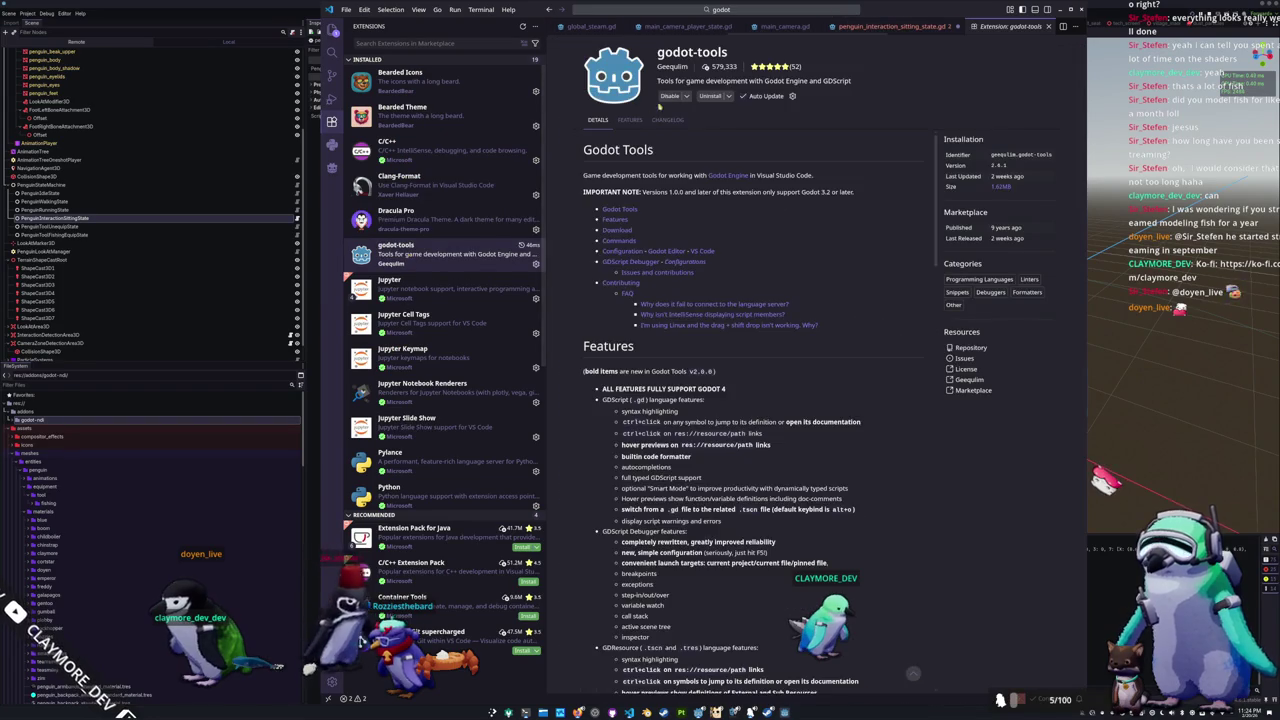
pyautogui.click(682, 96)
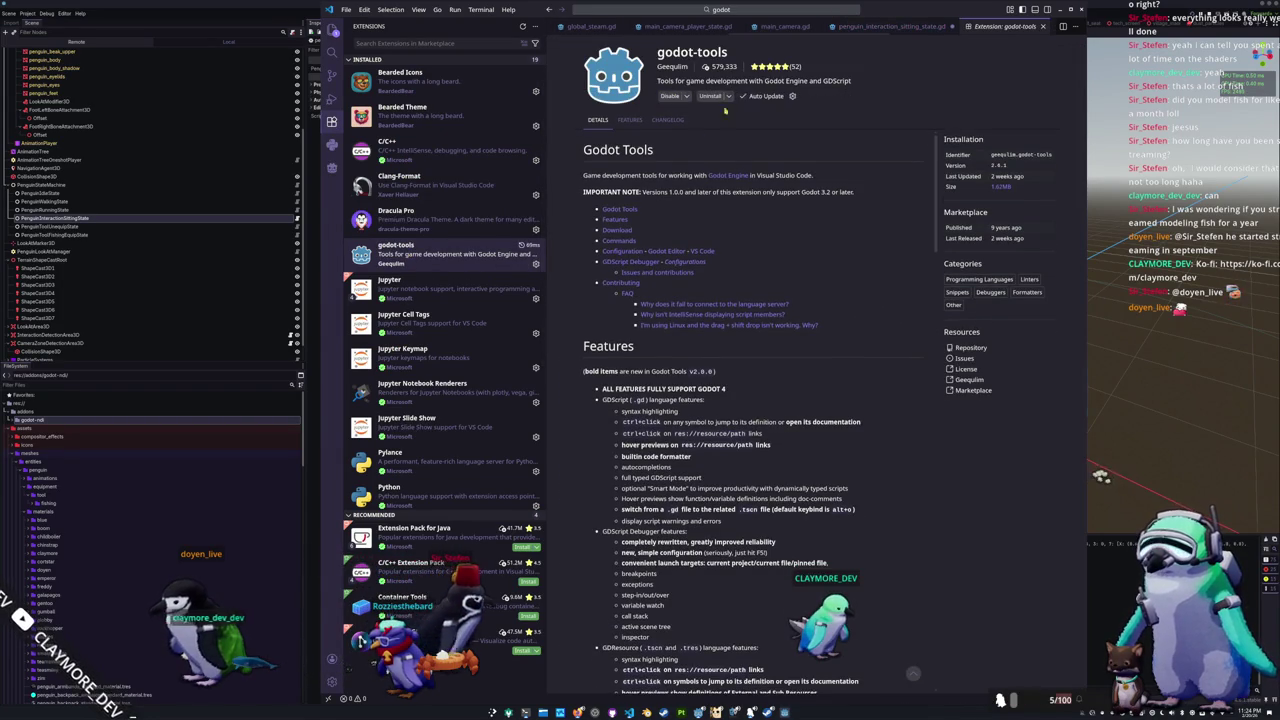
pyautogui.middleClick(987, 25)
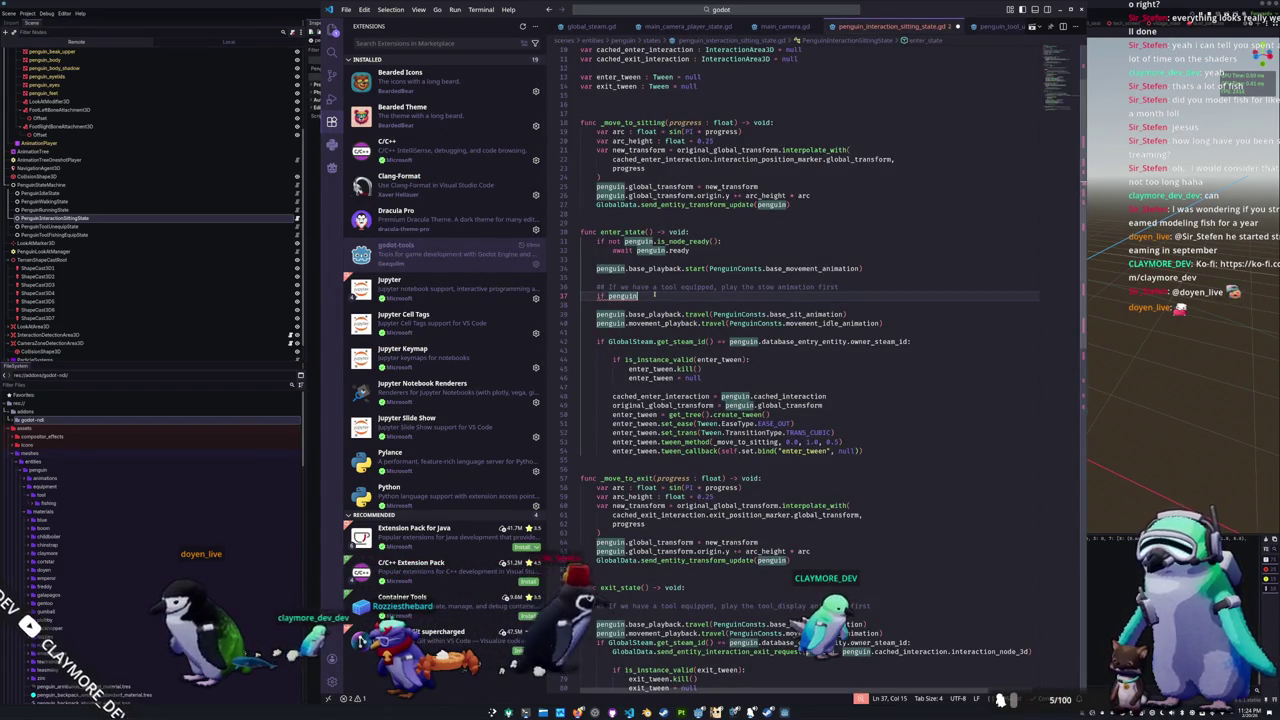
# Step: Add an if block for an equipped tool other than NONE, with stow and hide-tool comments
pyautogui.write('.equipped_penguin_tool')
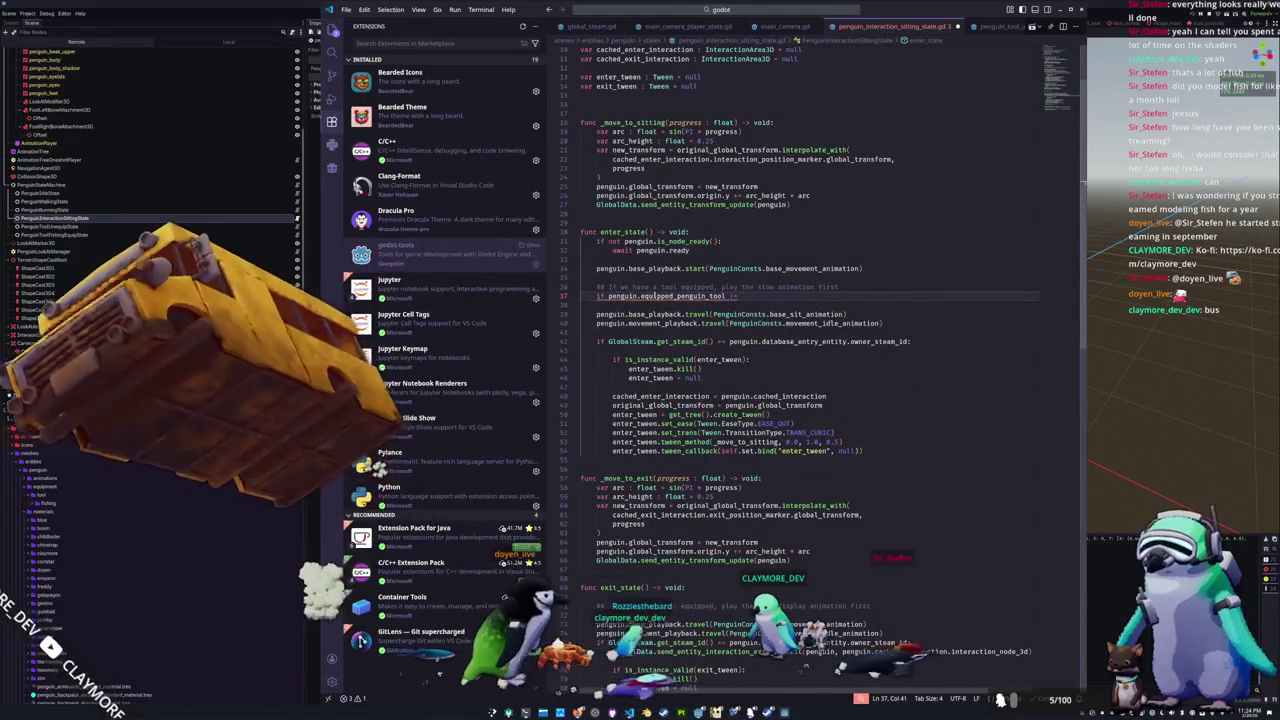
pyautogui.write(' != Penguin.EquippedPenguinTool')
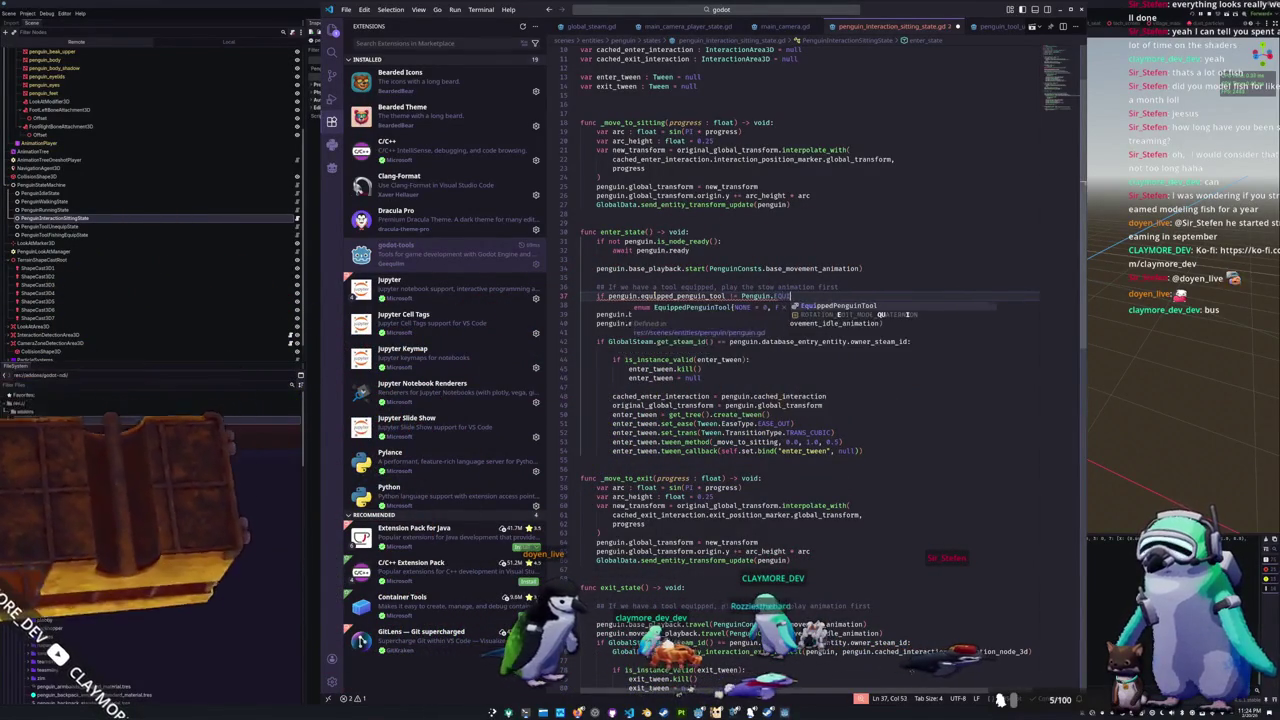
pyautogui.write('.NONE')
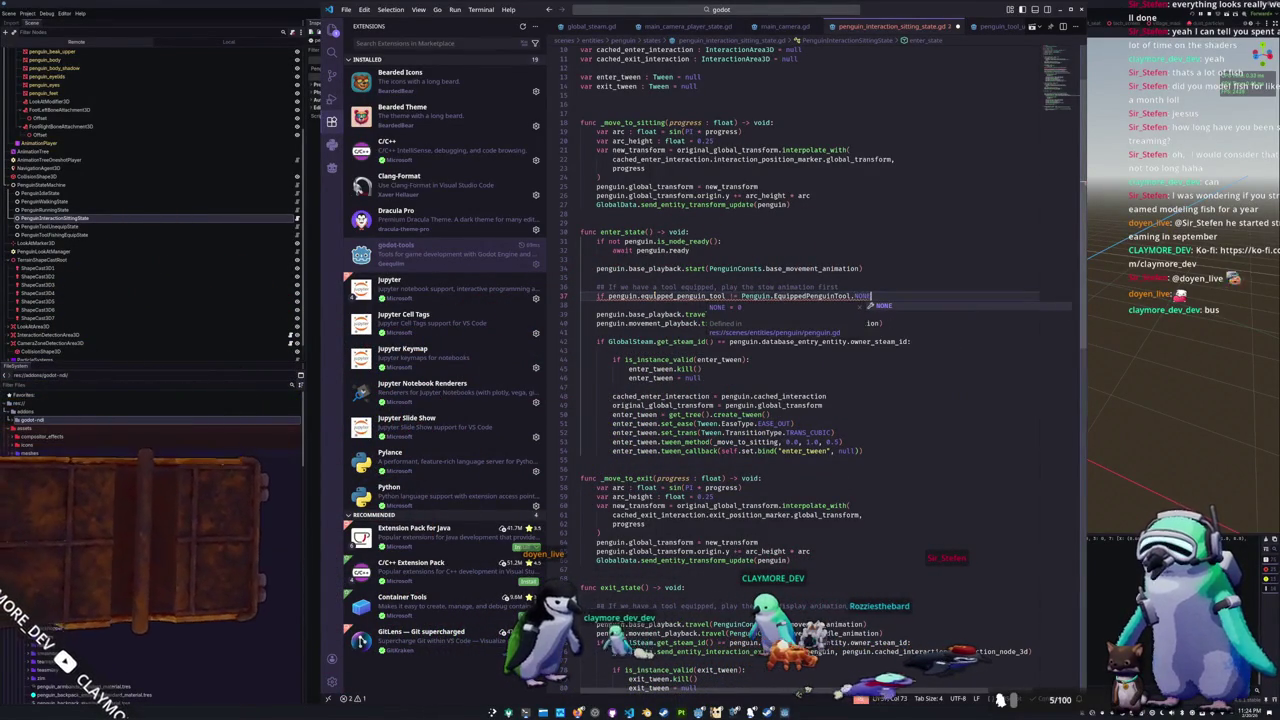
pyautogui.press('Return')
pyautogui.write(':')
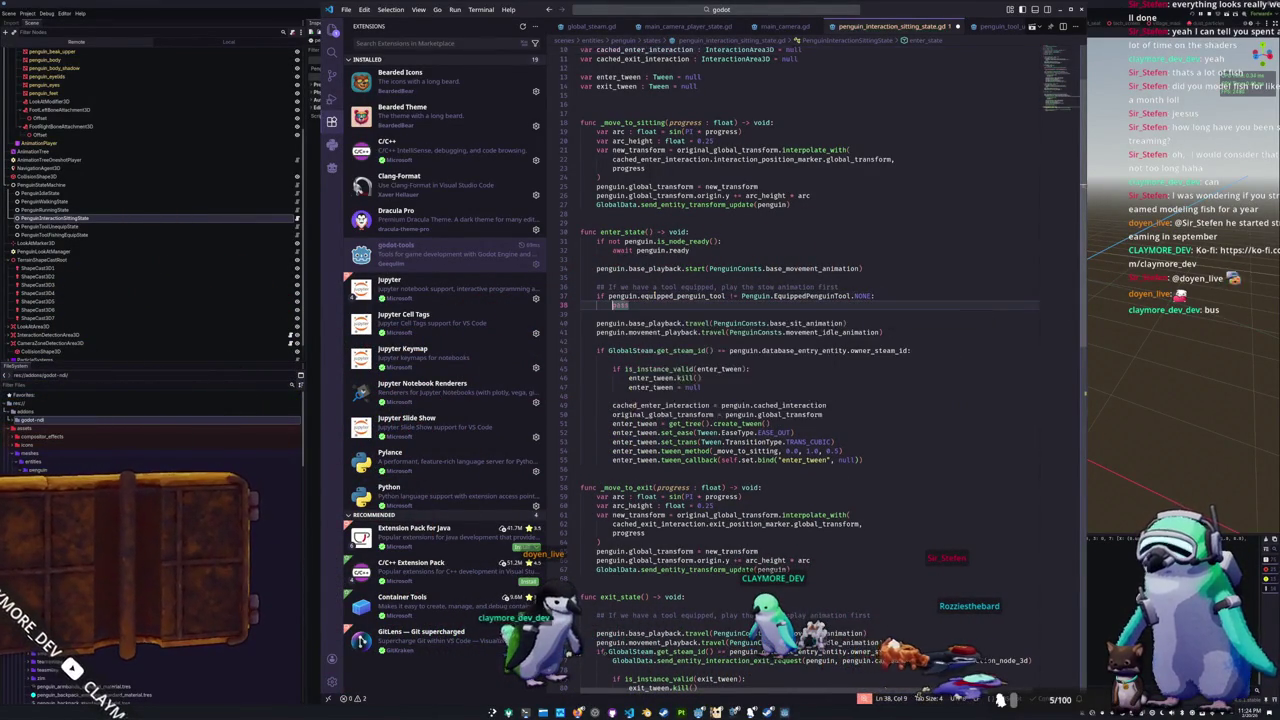
pyautogui.press('Return')
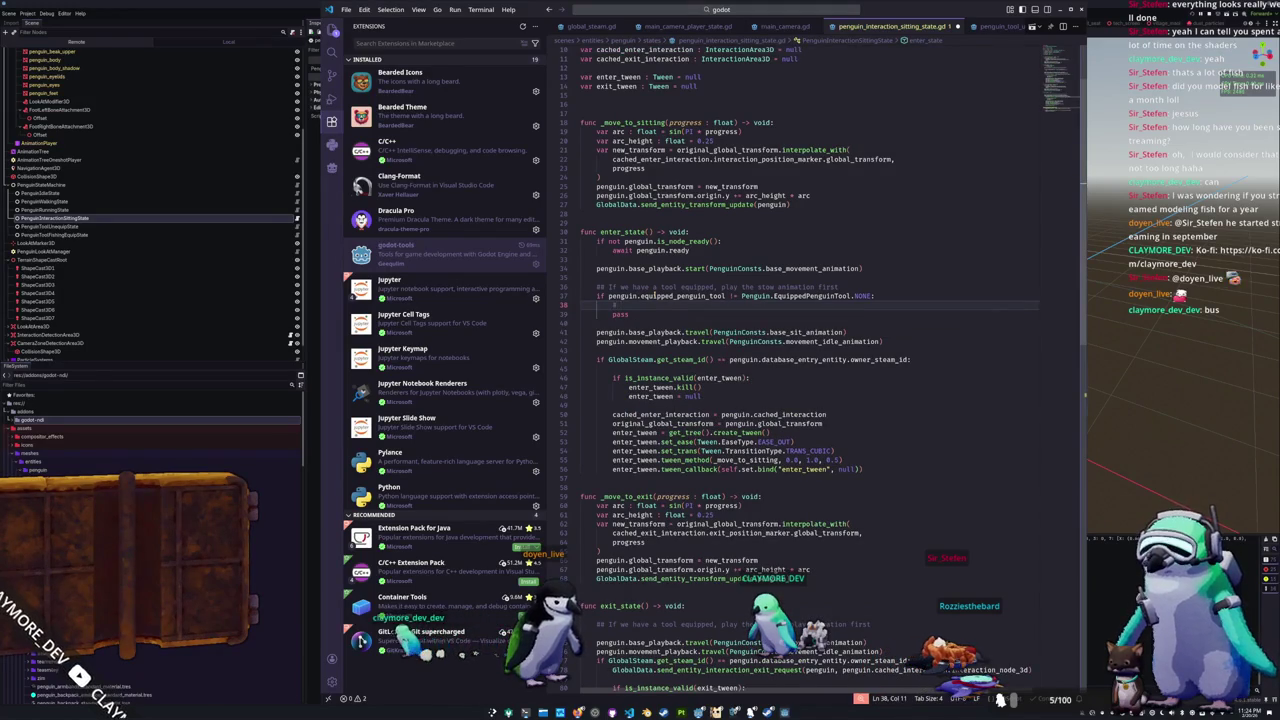
pyautogui.write('lay the stow')
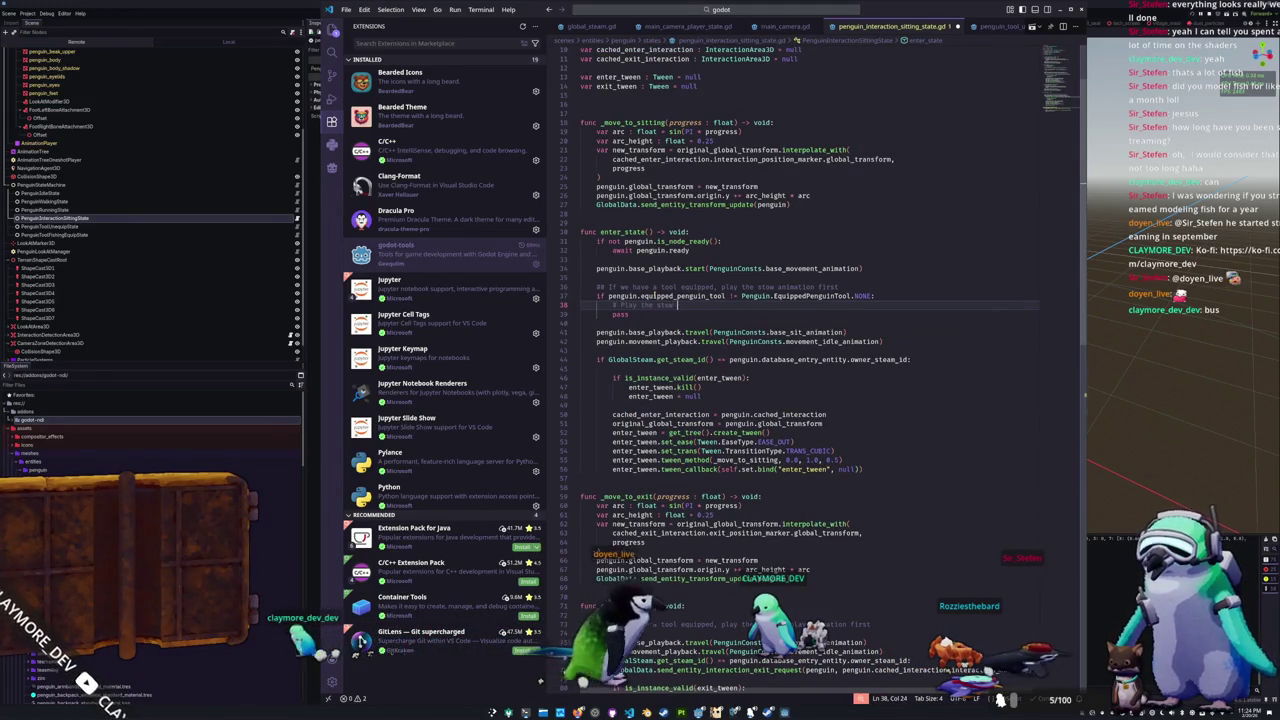
pyautogui.write(' animation')
pyautogui.press('Return')
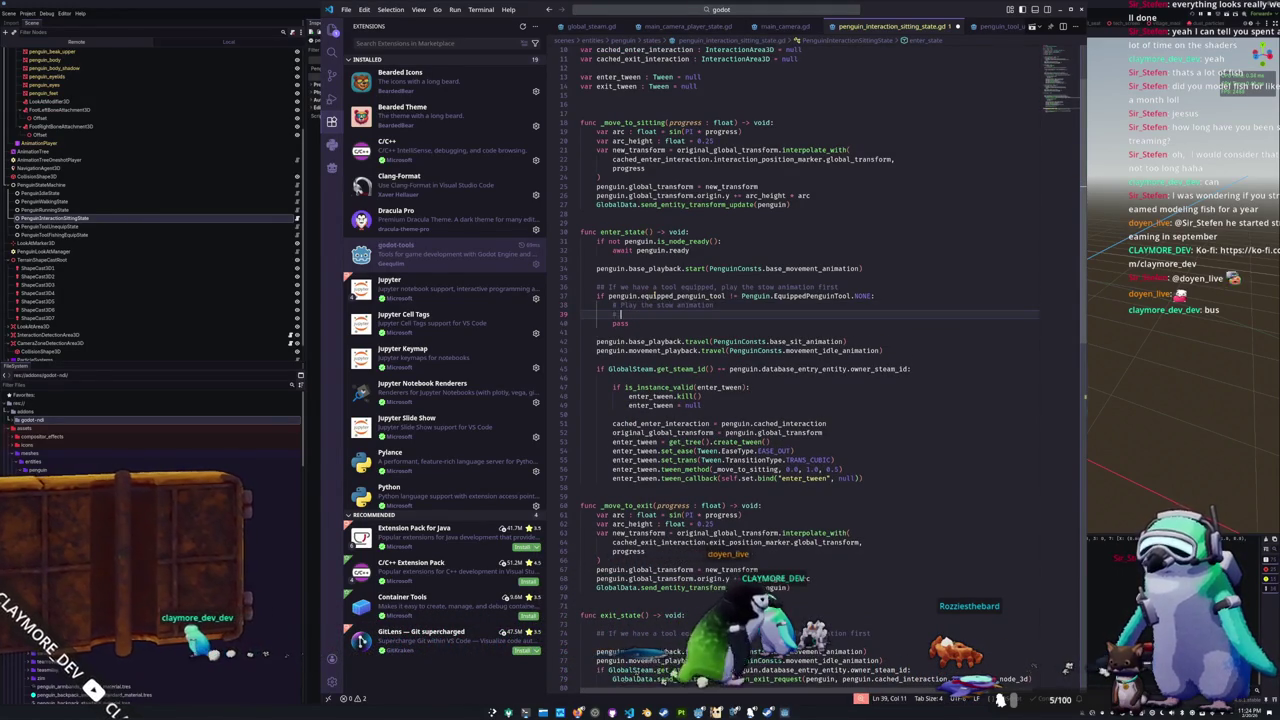
pyautogui.write('Hide the too')
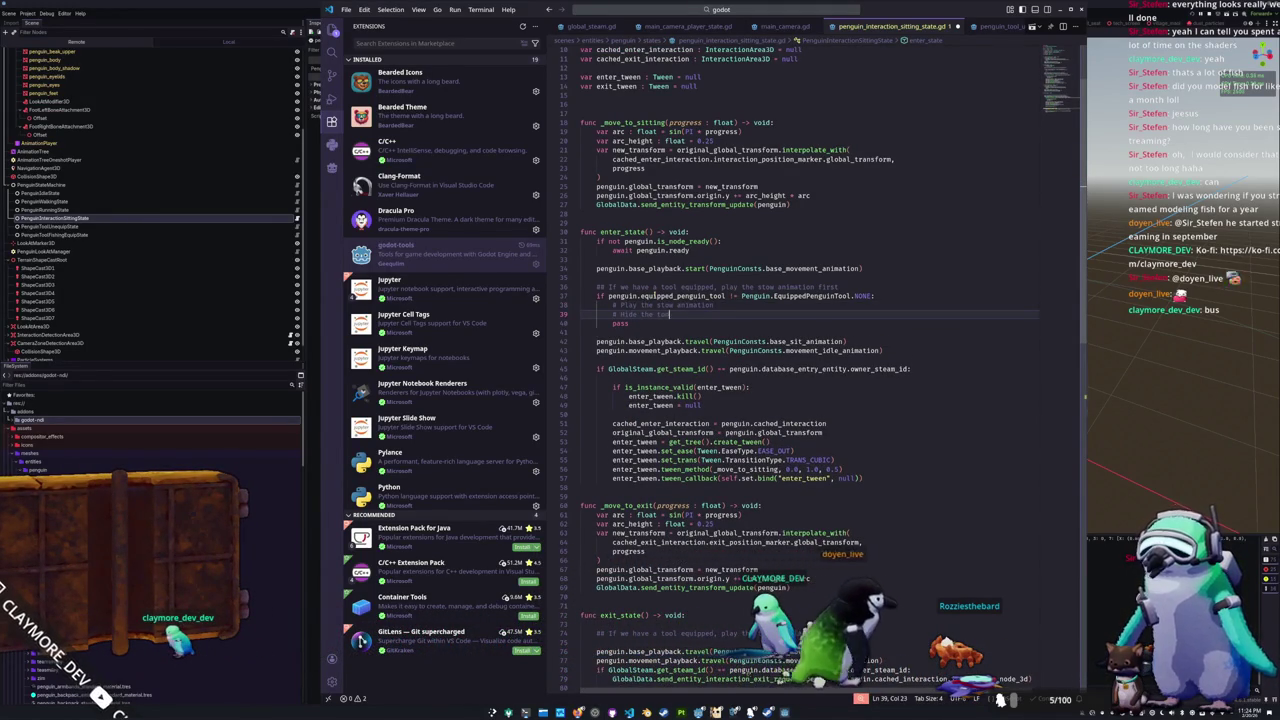
pyautogui.write('l l')
pyautogui.press('Return')
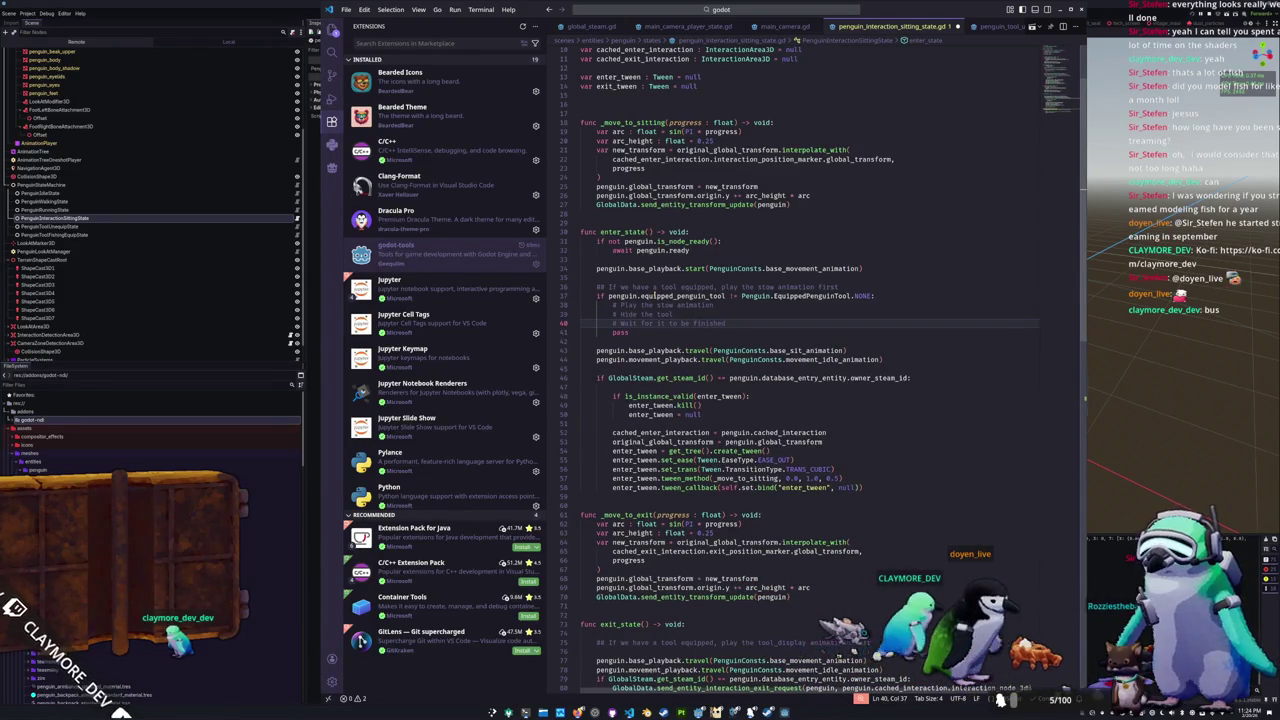
# Step: Add penguin.base_playback.travel(PenguinConsts.base_tool_base_pocket_animation) to play the stow animation
pyautogui.press('Up')
pyautogui.press('Up')
pyautogui.hotkey('ctrl', 'shift', 'Return')
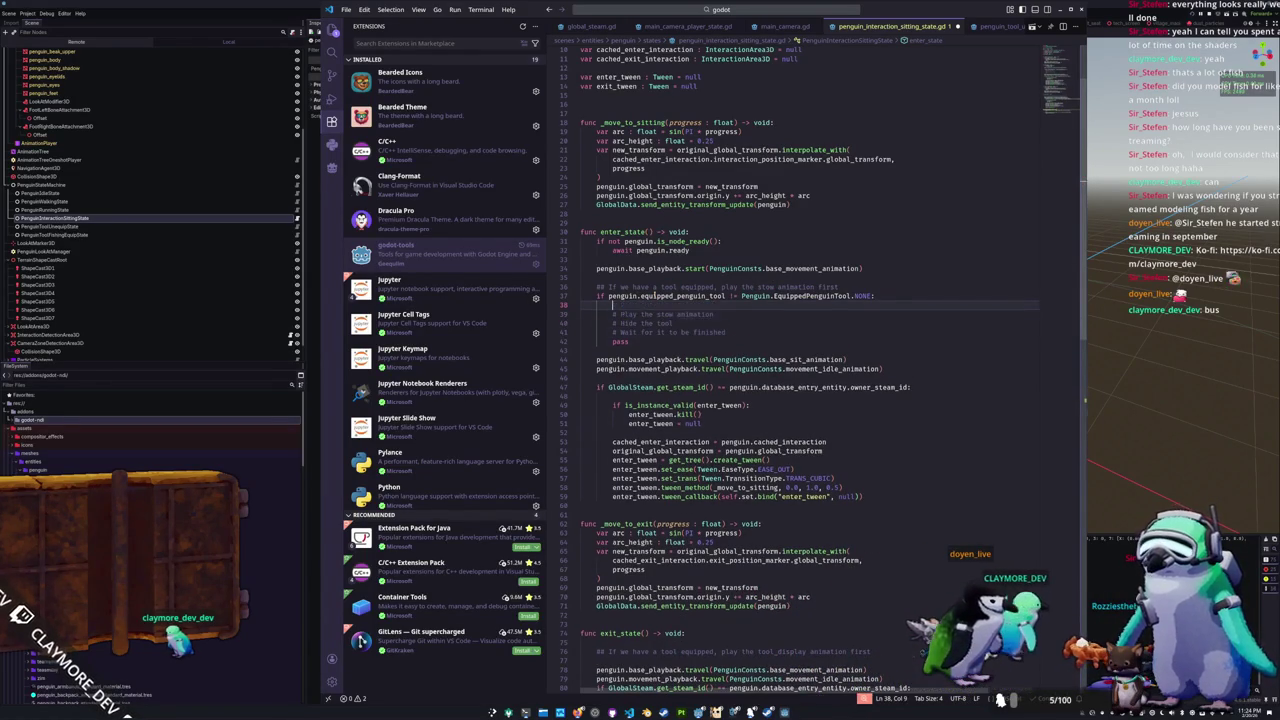
pyautogui.write('var')
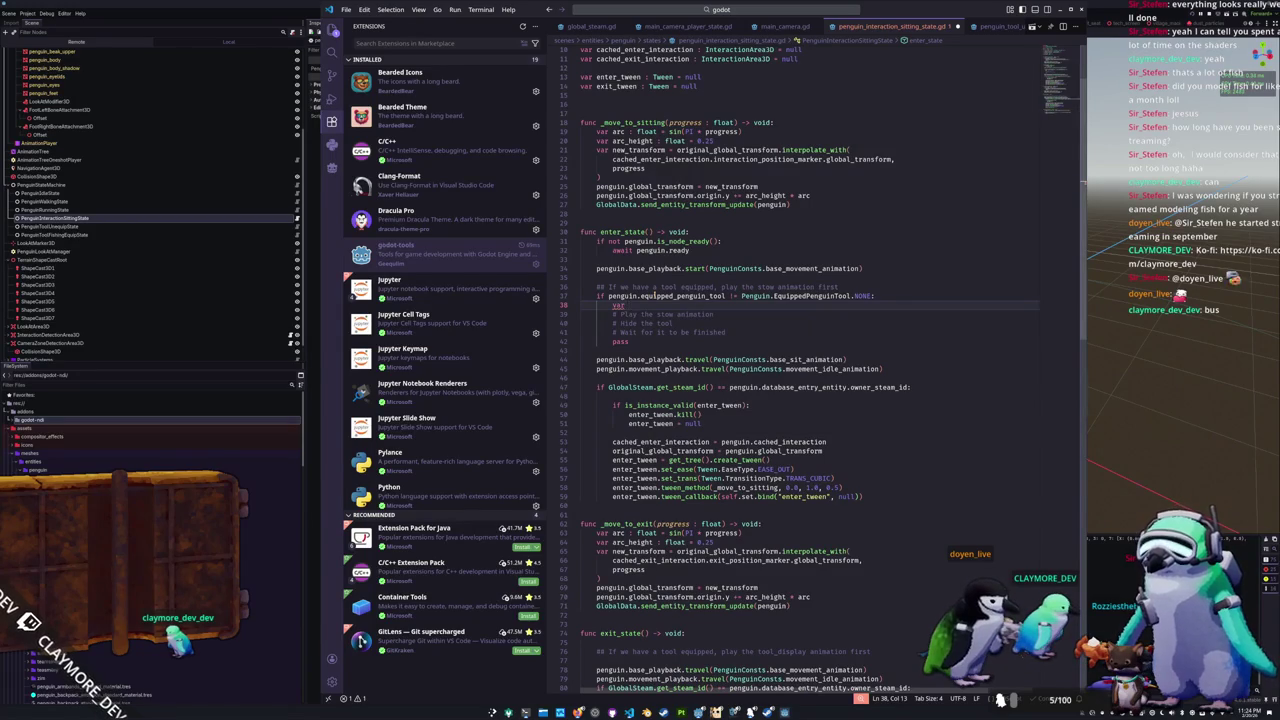
pyautogui.hotkey('ctrl', 'shift', 'Left')
pyautogui.press('BackSpace')
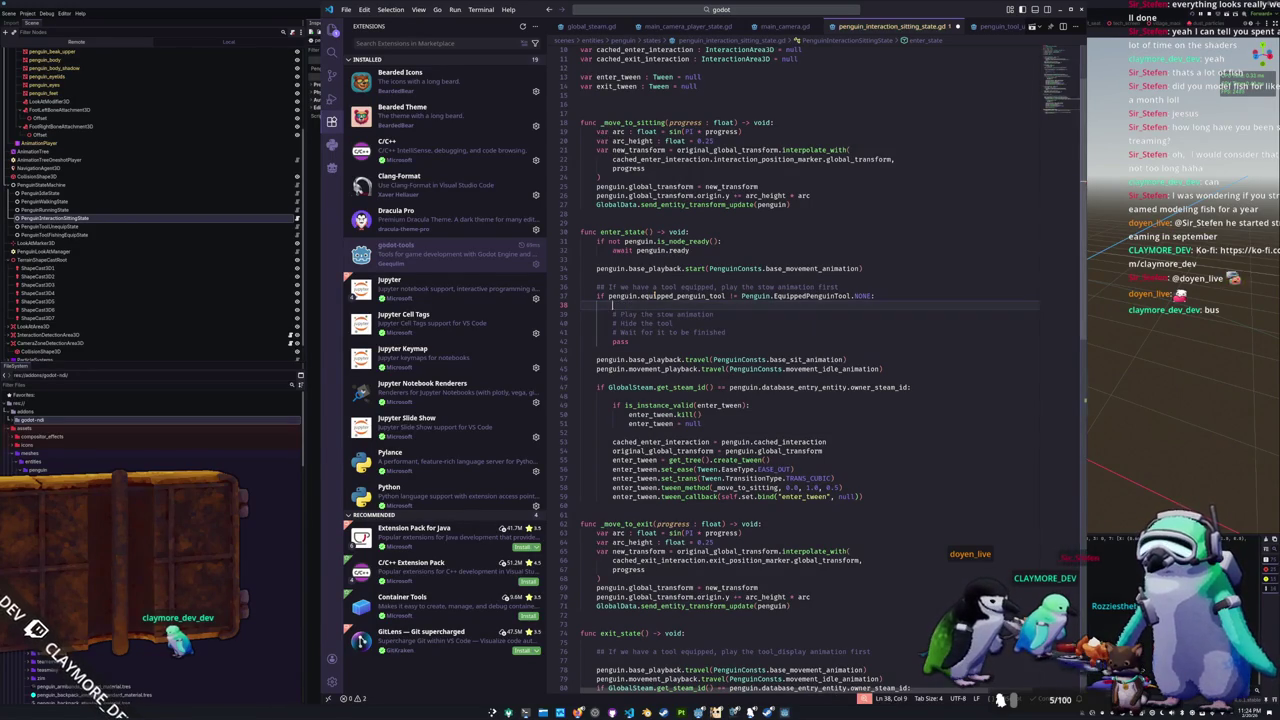
pyautogui.write('pengu')
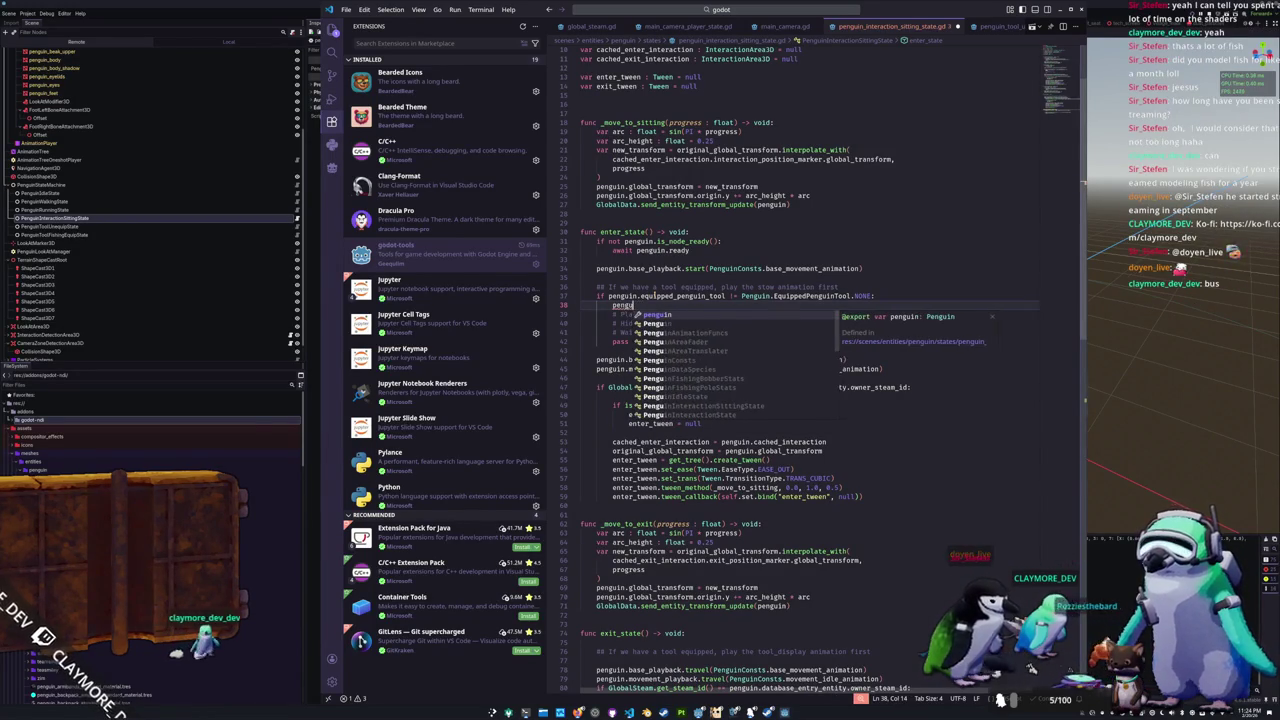
pyautogui.write('in.base_la')
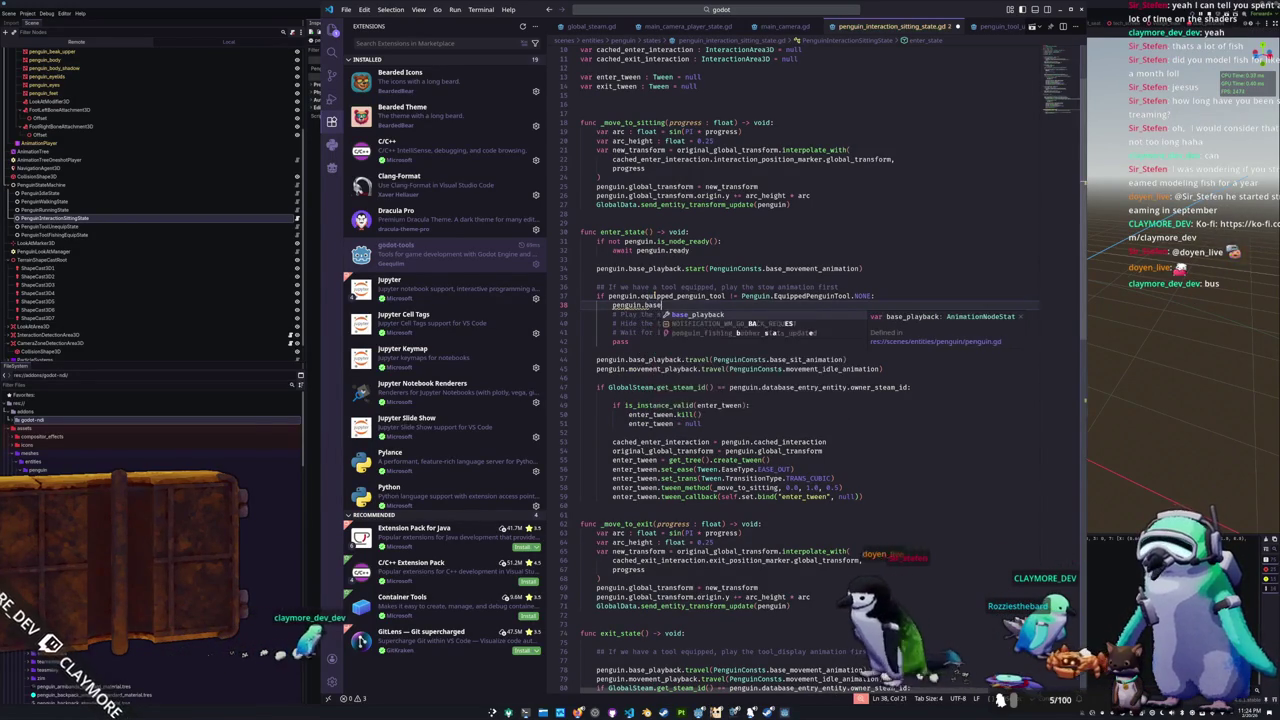
pyautogui.press('Tab')
pyautogui.write('.travel(')
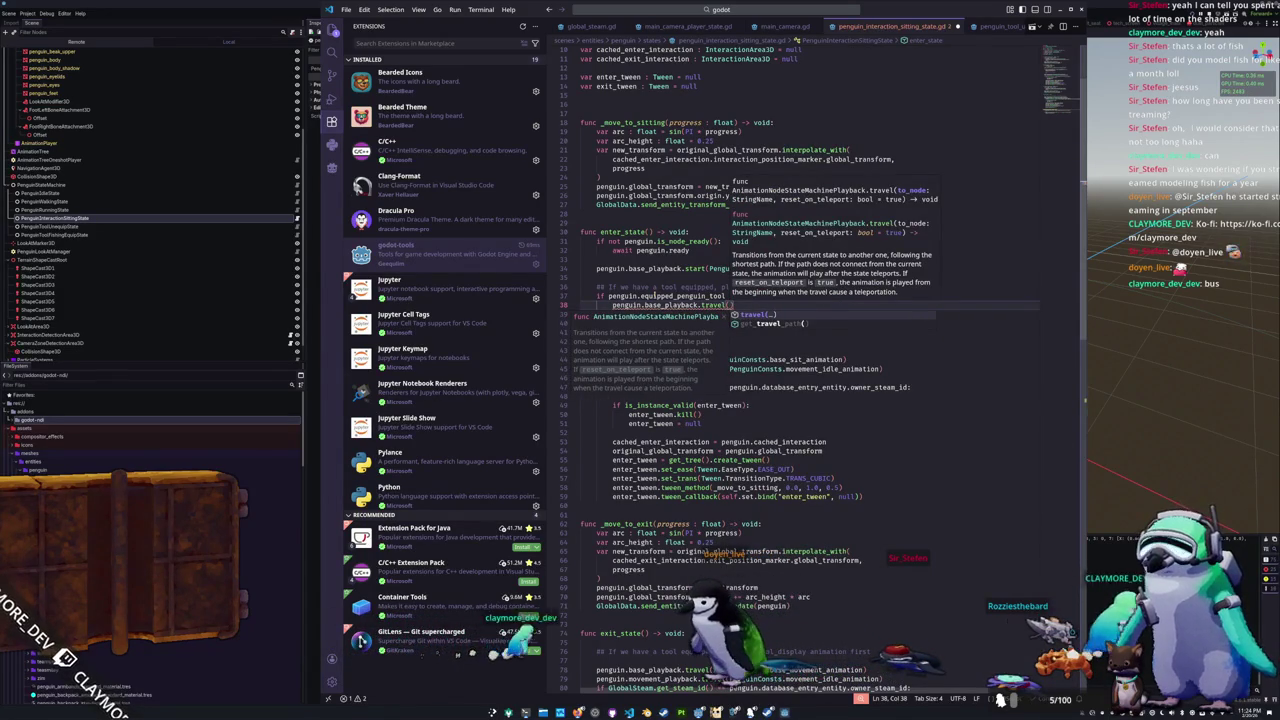
pyautogui.write('PenguinCon')
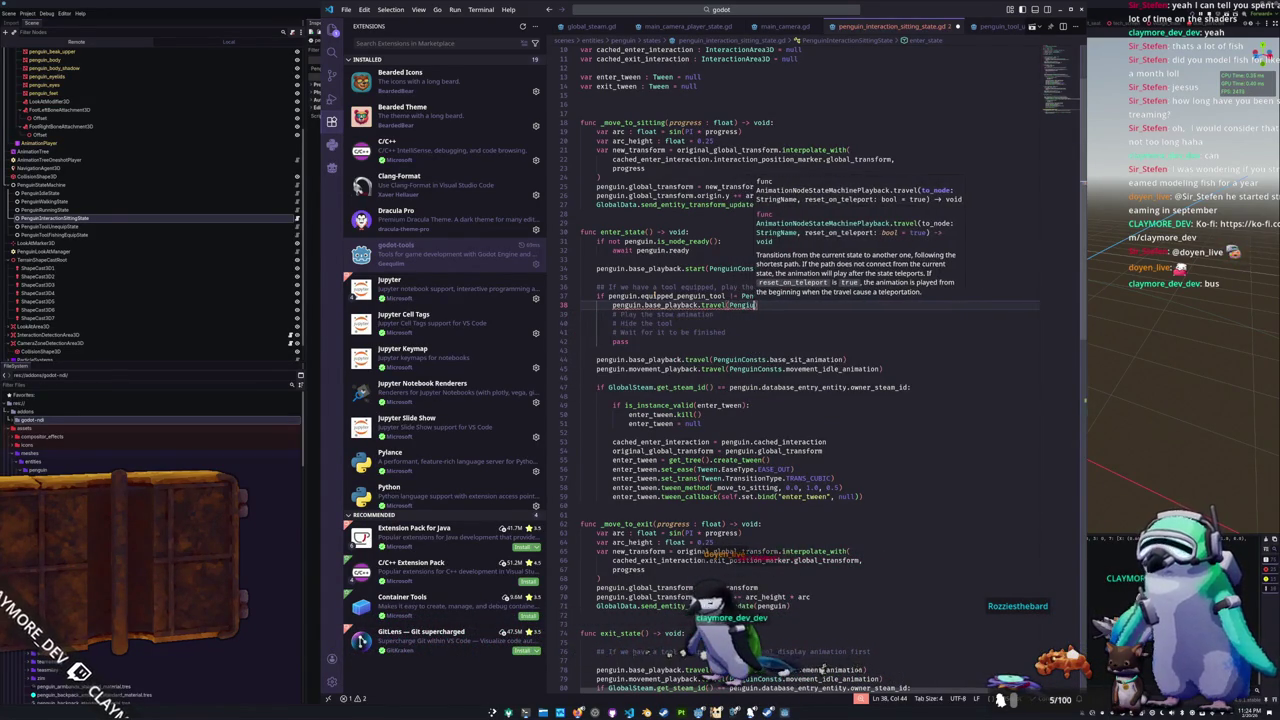
pyautogui.press('BackSpace')
pyautogui.press('BackSpace')
pyautogui.press('BackSpace')
pyautogui.press('BackSpace')
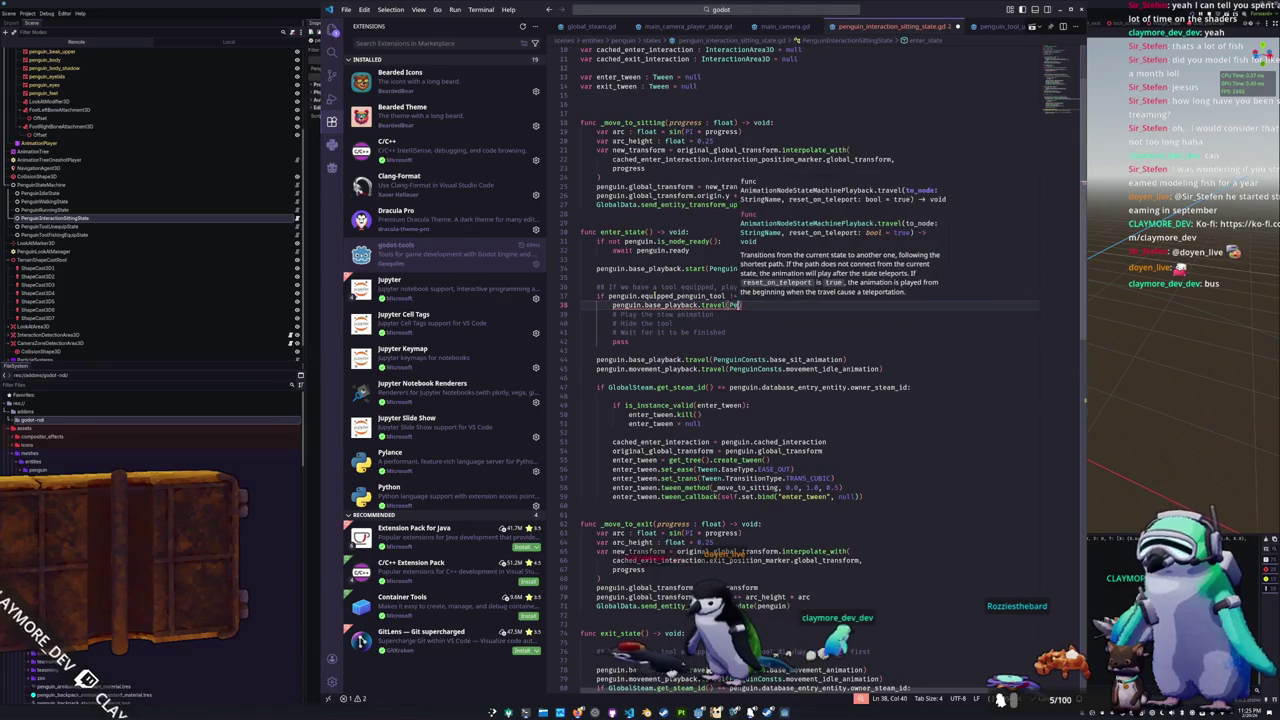
pyautogui.write('nguinConsts.')
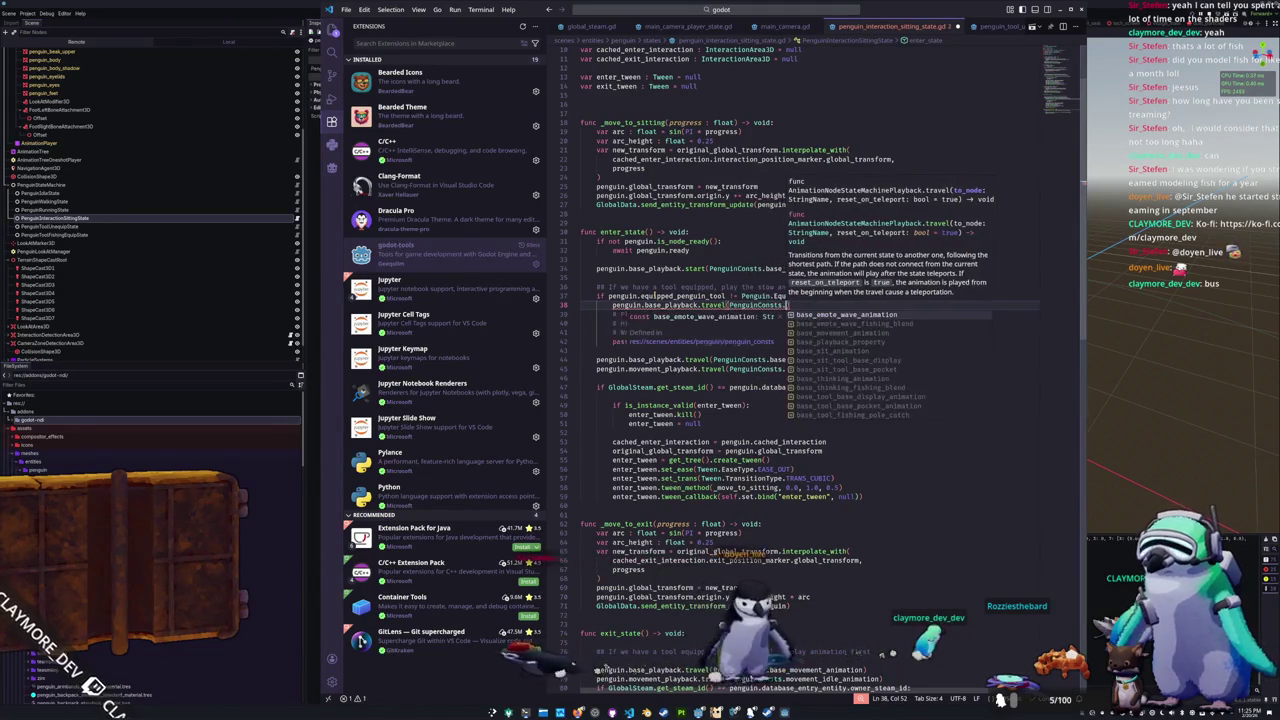
pyautogui.write('tool_')
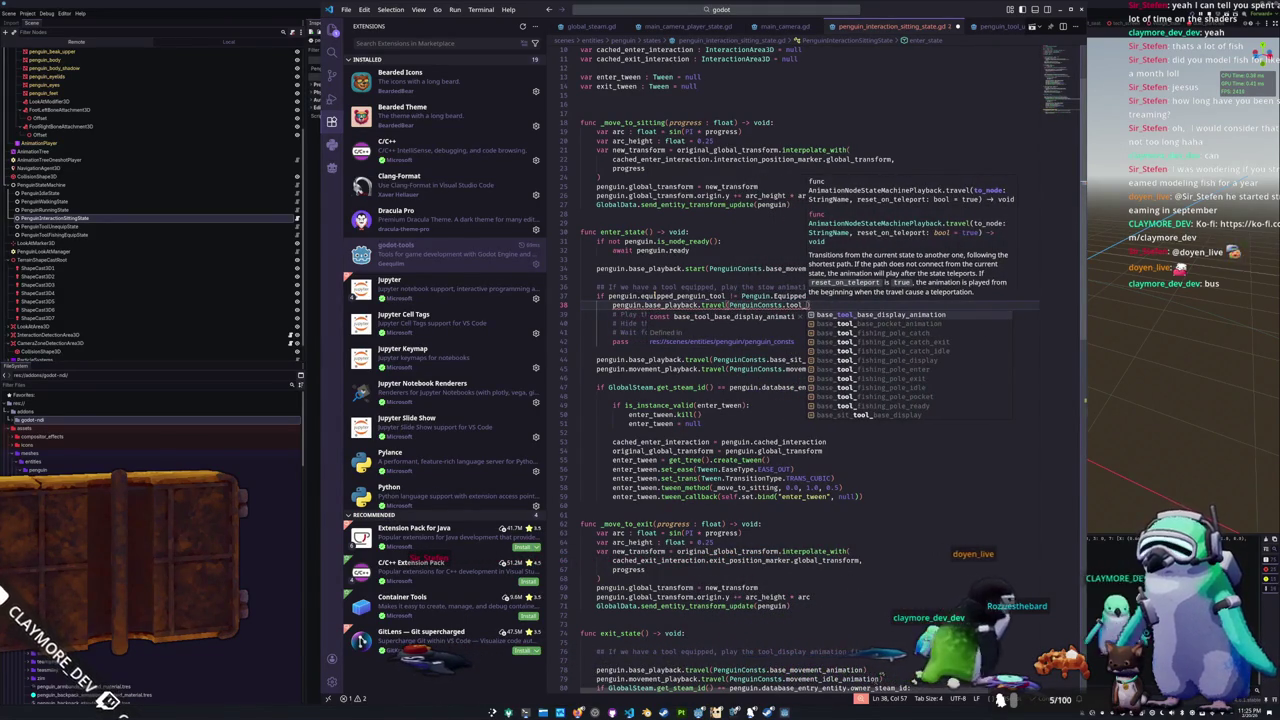
pyautogui.write('pock')
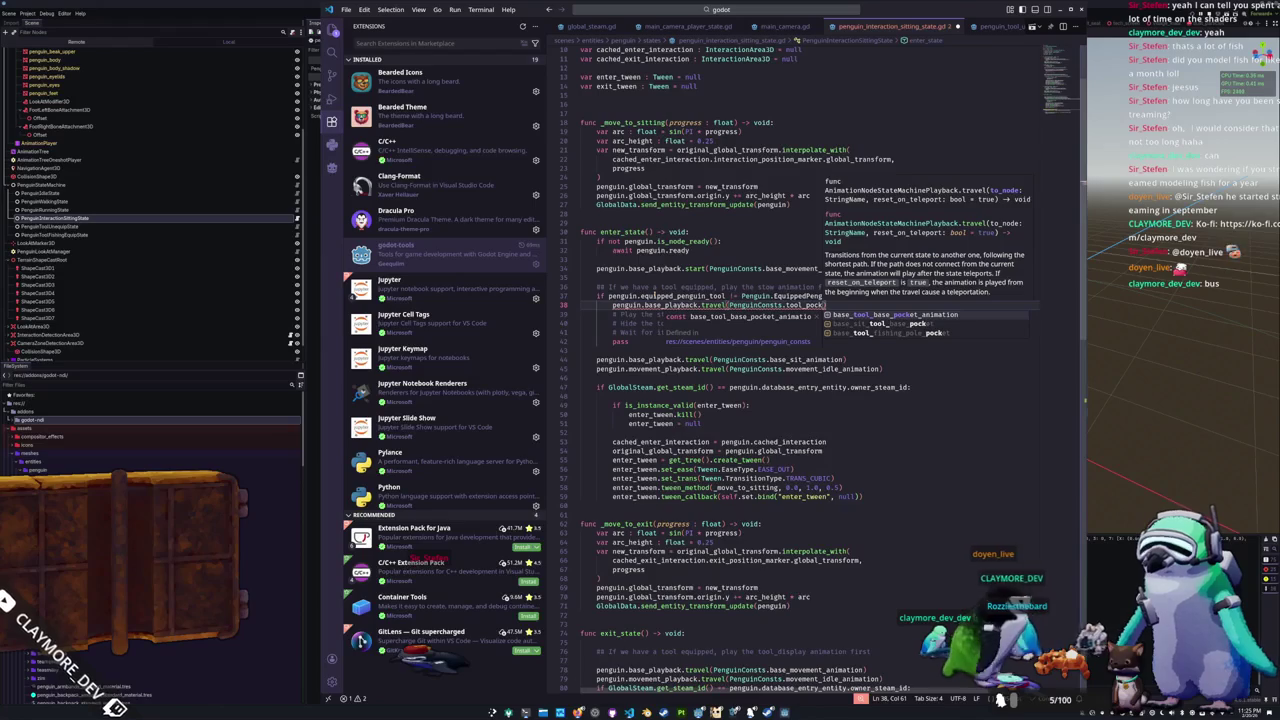
pyautogui.press('Return')
# Step: Add the penguin.hide_equipped_penguin_tool() call after the stow animation
pyautogui.click(582, 314)
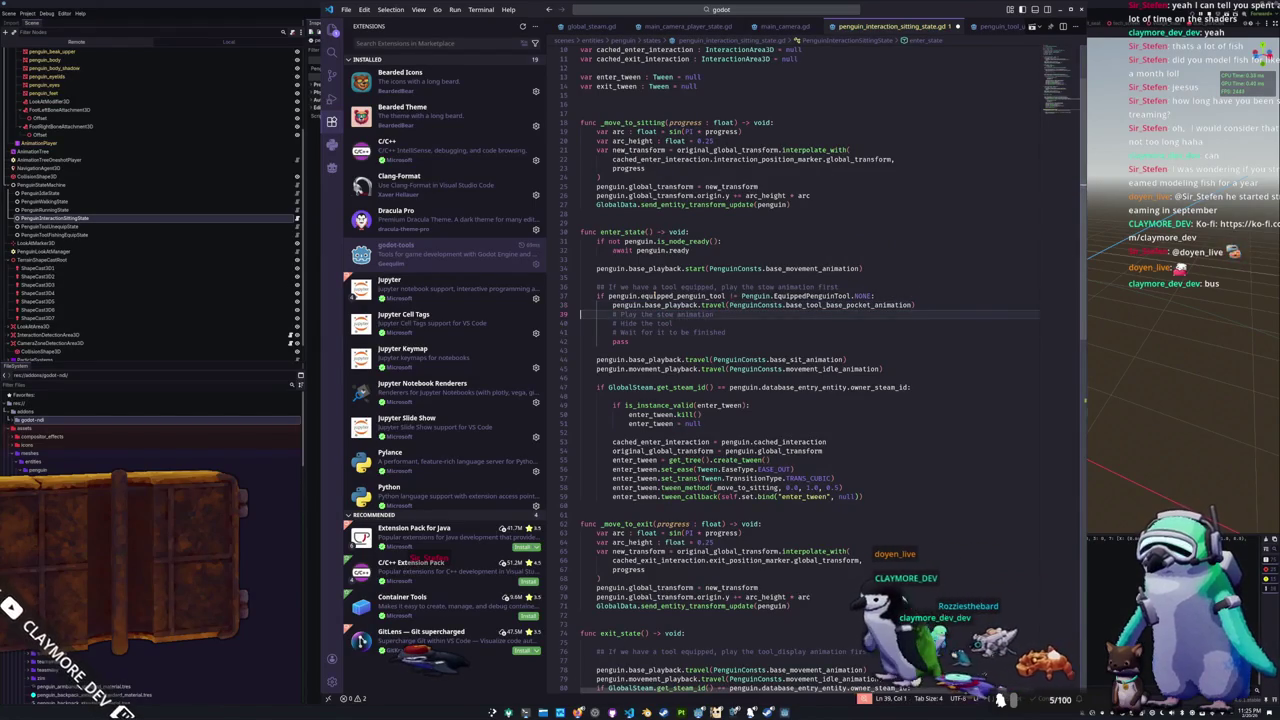
pyautogui.hotkey('ctrl', 'shift', 'Return')
pyautogui.write('peng')
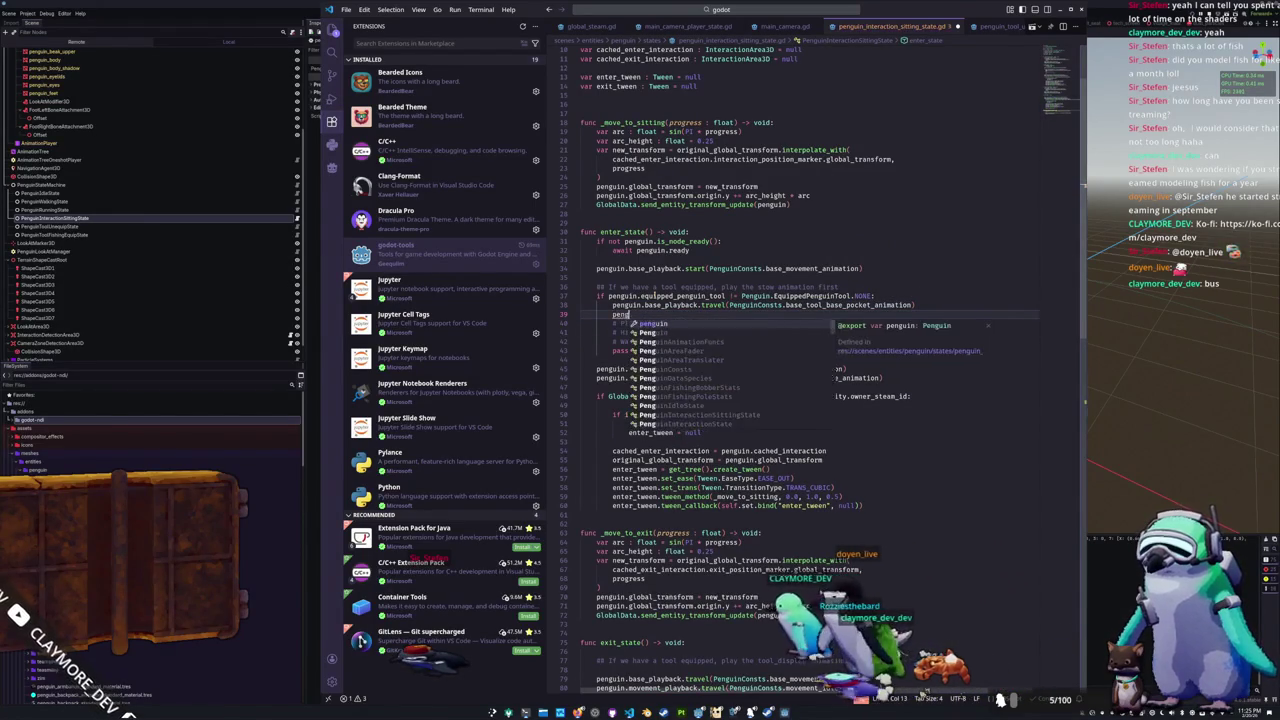
pyautogui.write('uin.hide')
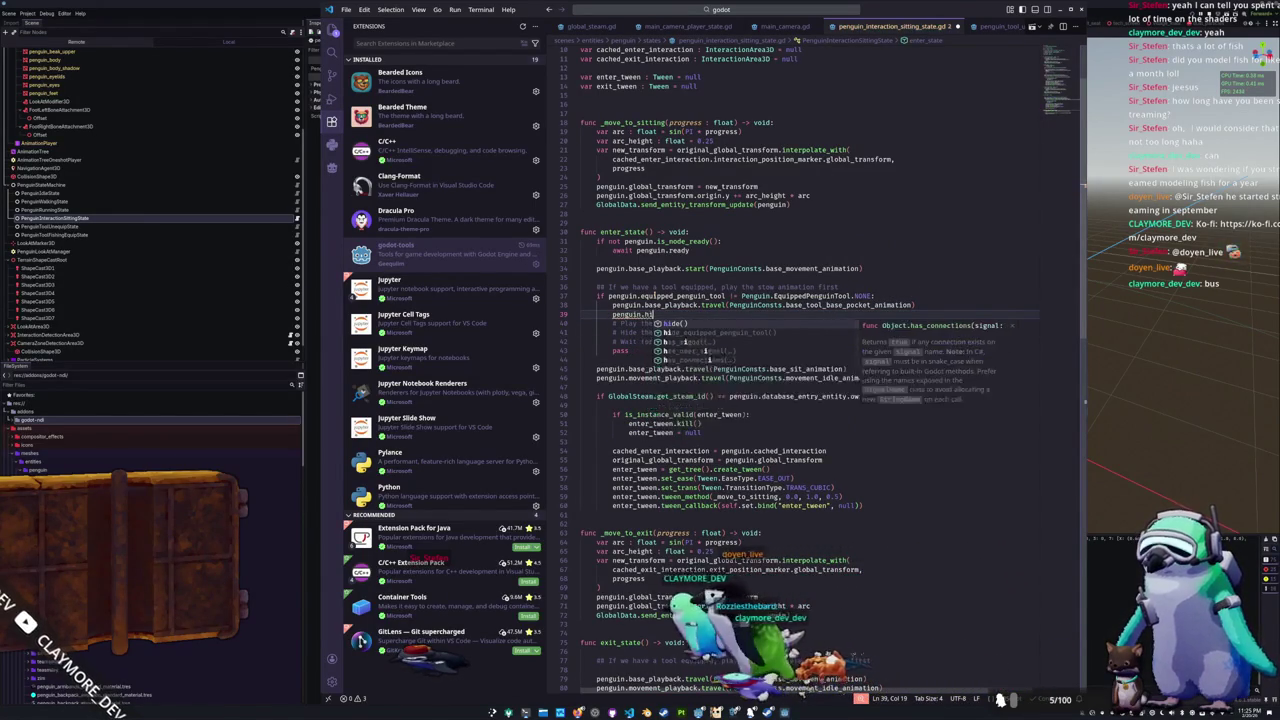
pyautogui.press('Return')
# Step: Move the stow and hide comments above their own code lines
pyautogui.press('Down')
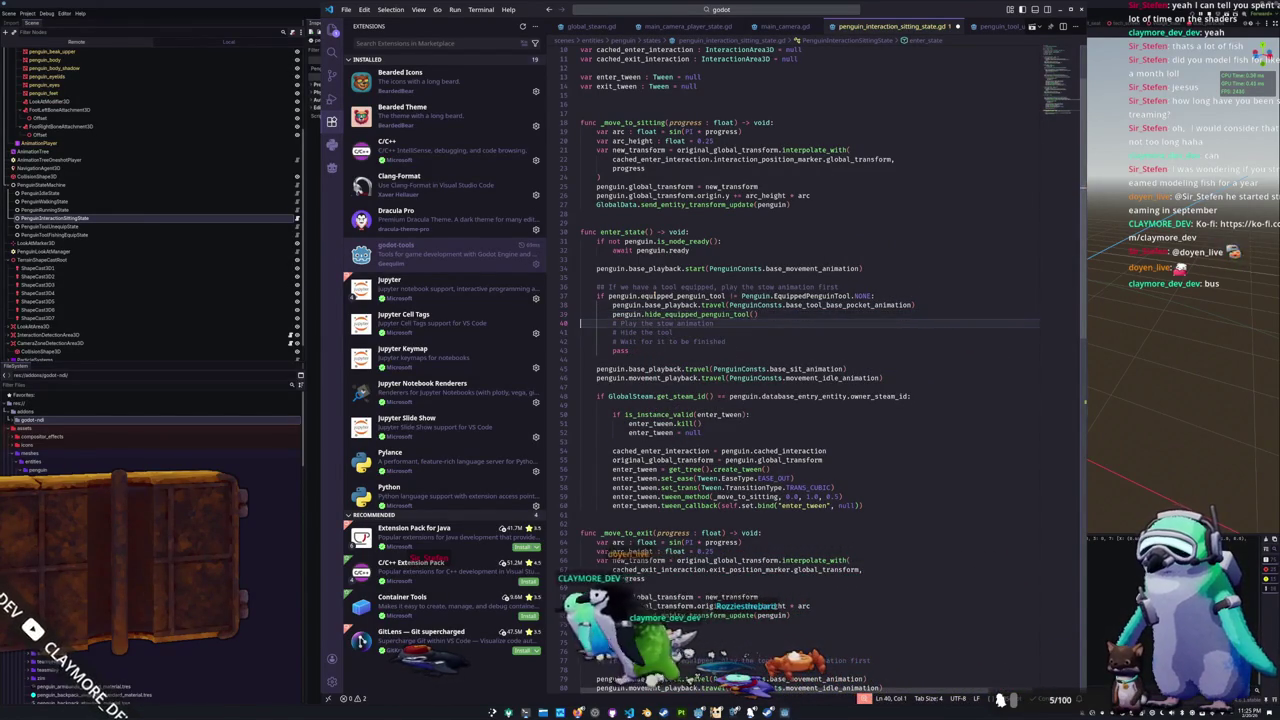
pyautogui.press('Down')
pyautogui.press('Home')
pyautogui.press('Home')
pyautogui.hotkey('shift', 'Up')
pyautogui.hotkey('alt', 'Up')
pyautogui.hotkey('alt', 'Up')
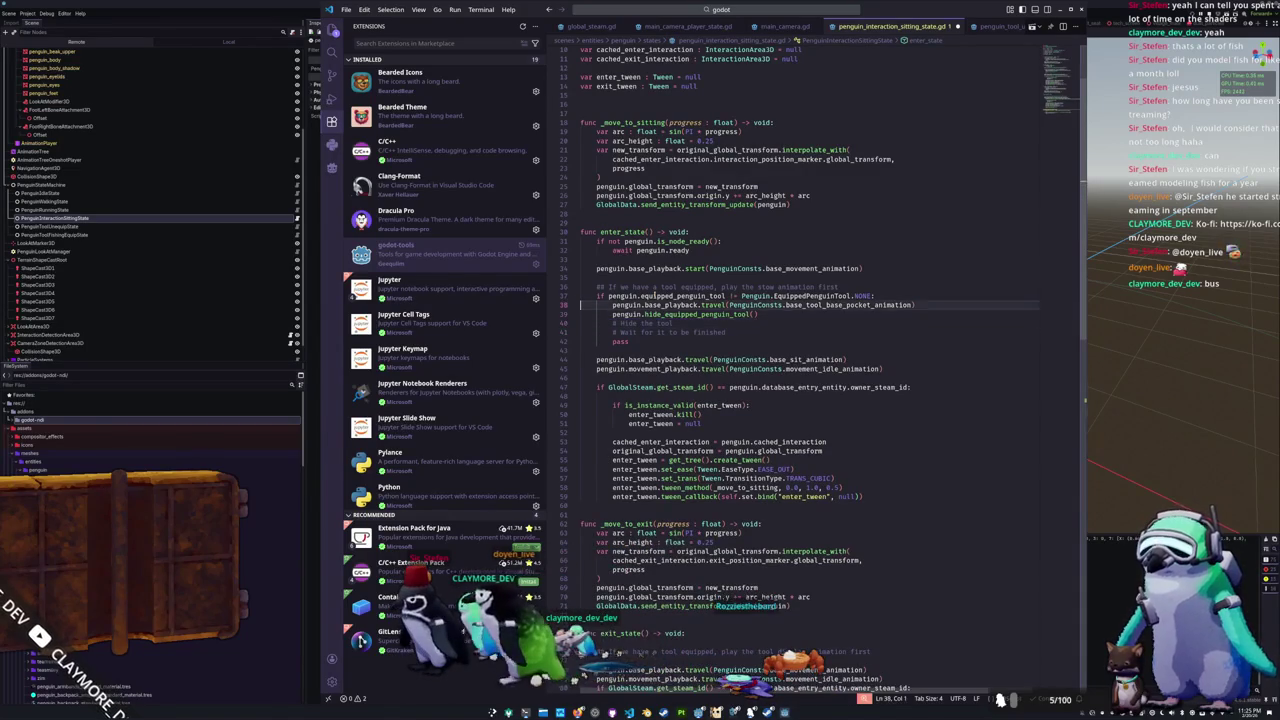
pyautogui.press('Down')
pyautogui.press('Down')
pyautogui.press('Down')
pyautogui.press('Up')
pyautogui.press('Up')
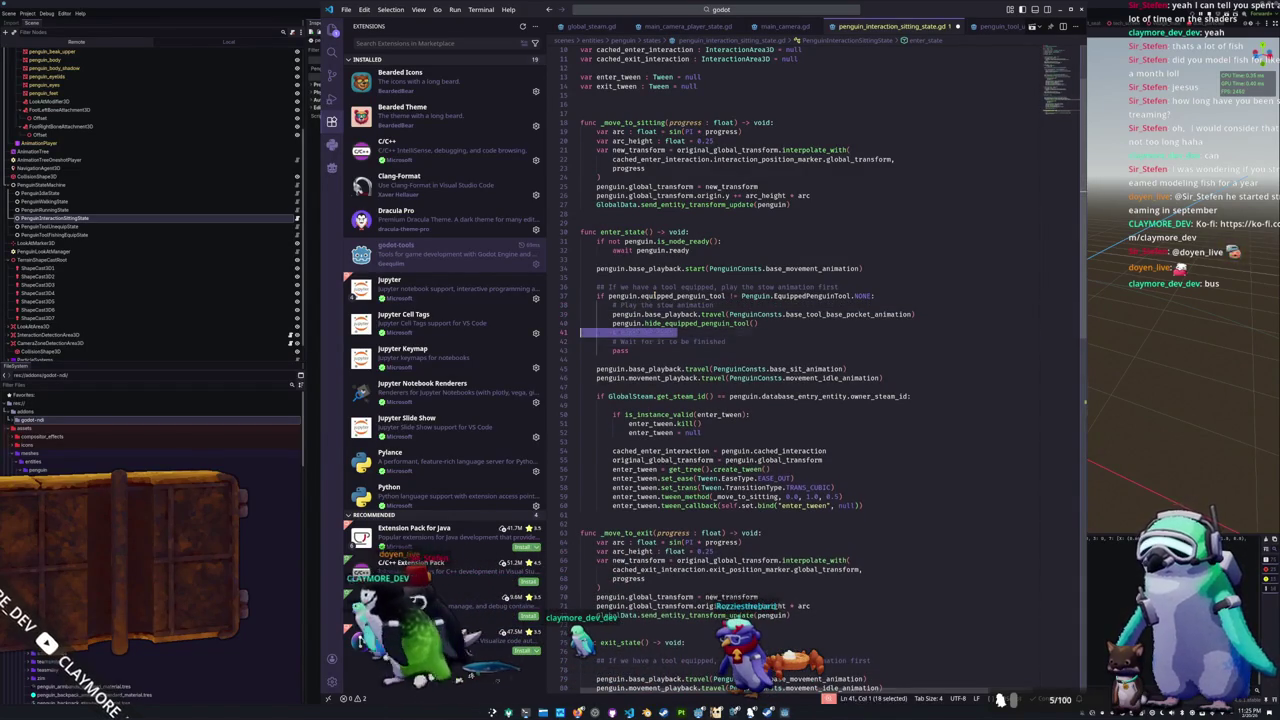
pyautogui.press('Return')
pyautogui.press('Down')
pyautogui.hotkey('alt', 'Up')
pyautogui.hotkey('alt', 'Up')
# Step: Separate the steps with blank lines and open an indented line under the wait comment
pyautogui.press('Return')
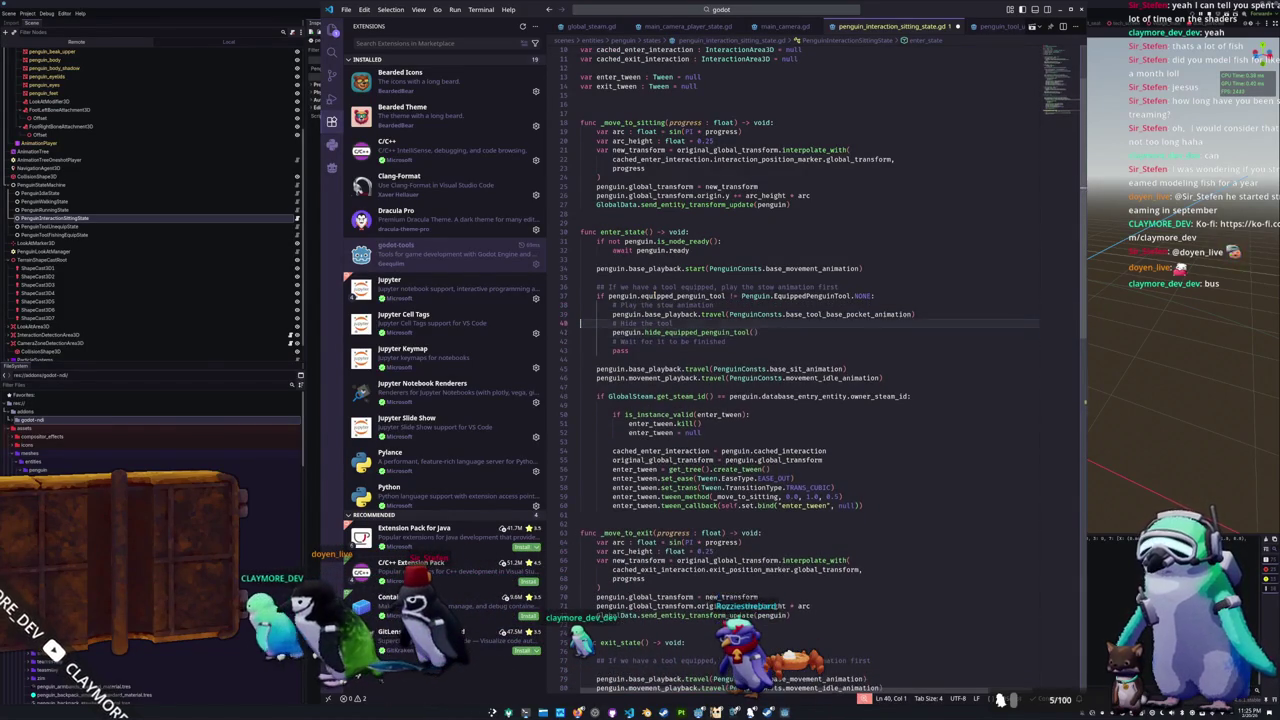
pyautogui.press('Down')
pyautogui.hotkey('alt', 'Down')
pyautogui.press('Down')
pyautogui.press('Down')
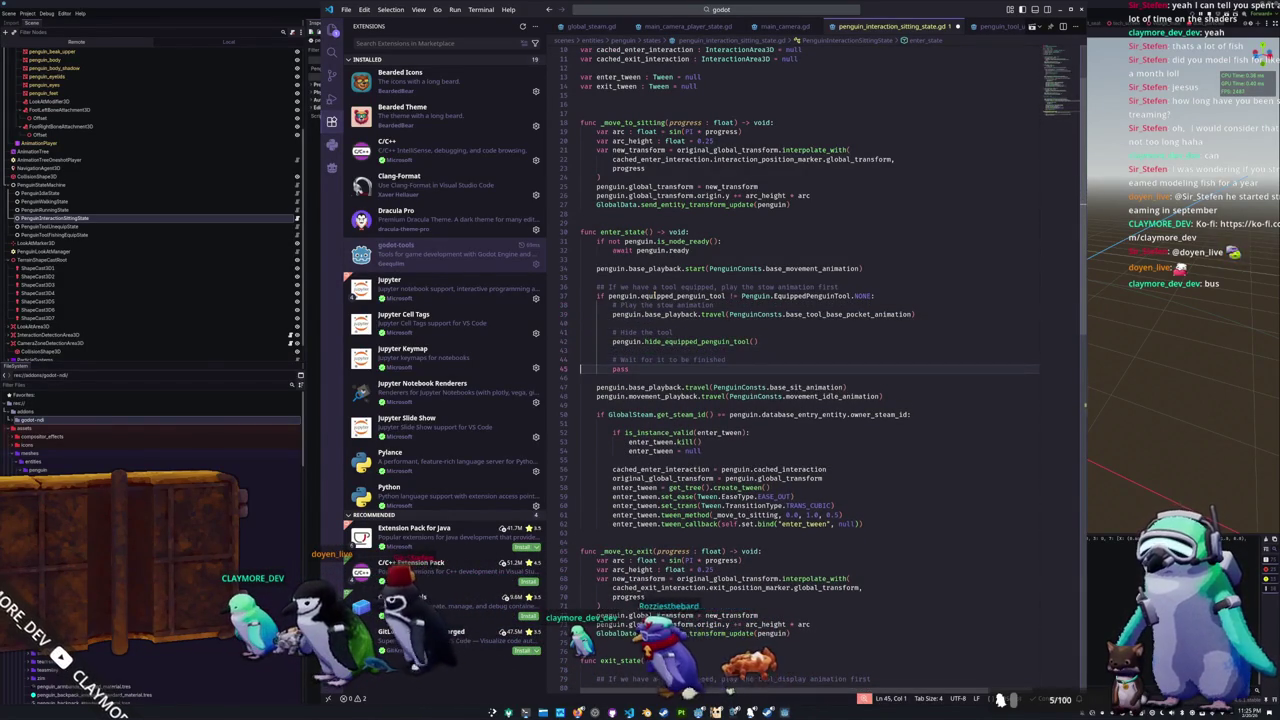
pyautogui.press('Return')
pyautogui.press('Up')
pyautogui.press('Up')
pyautogui.press('End')
pyautogui.press('Return')
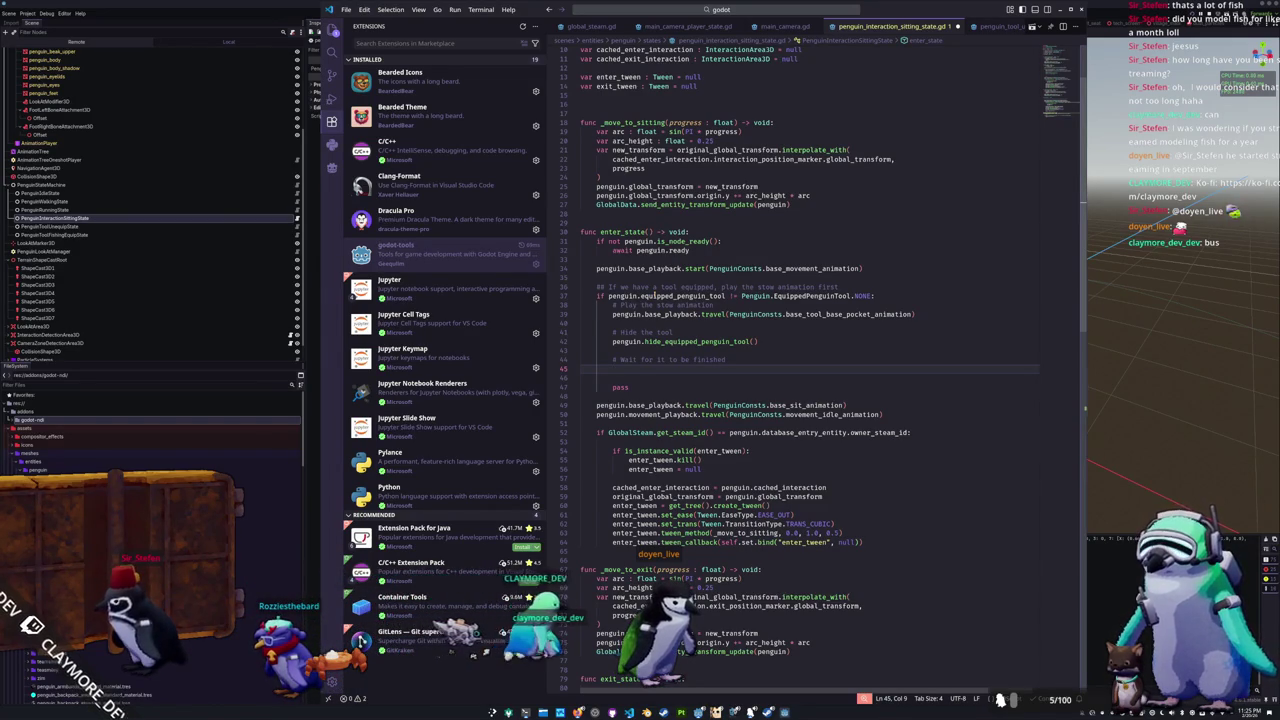
# Step: Write await get_tree().create_timer(3.0).timeout under the wait comment, dropping a started while loop
pyautogui.write('while n')
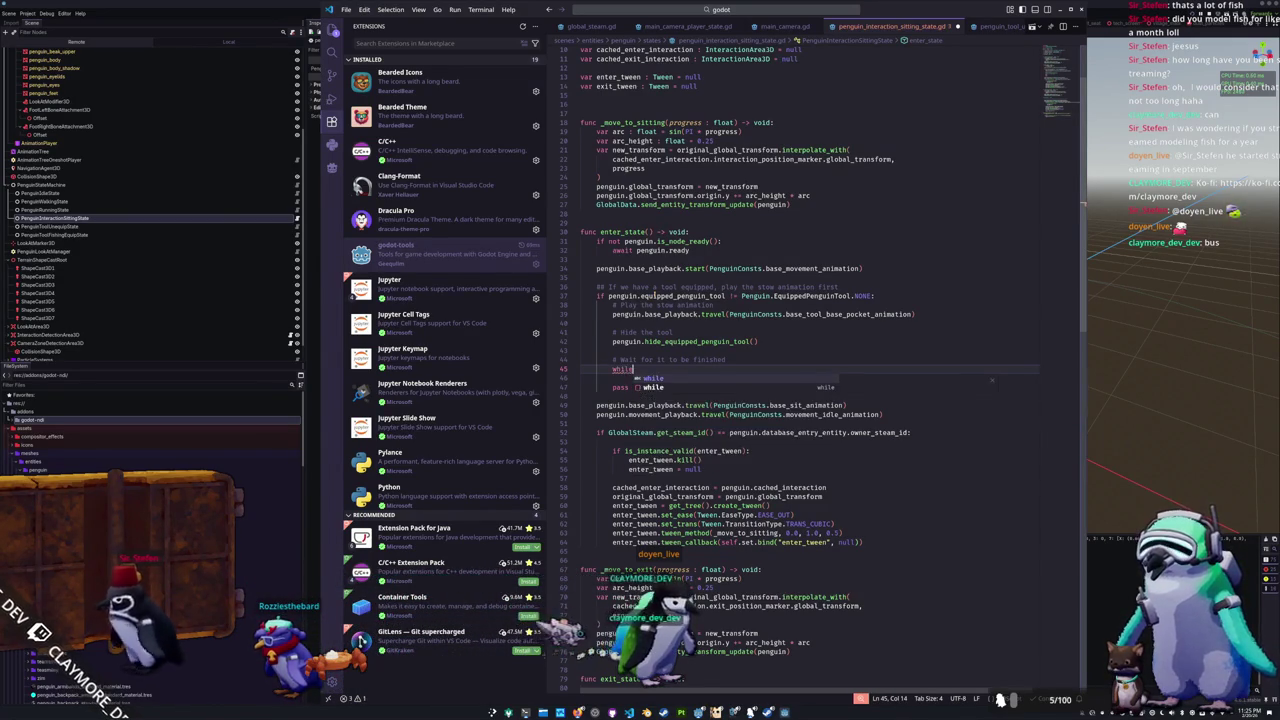
pyautogui.press('BackSpace')
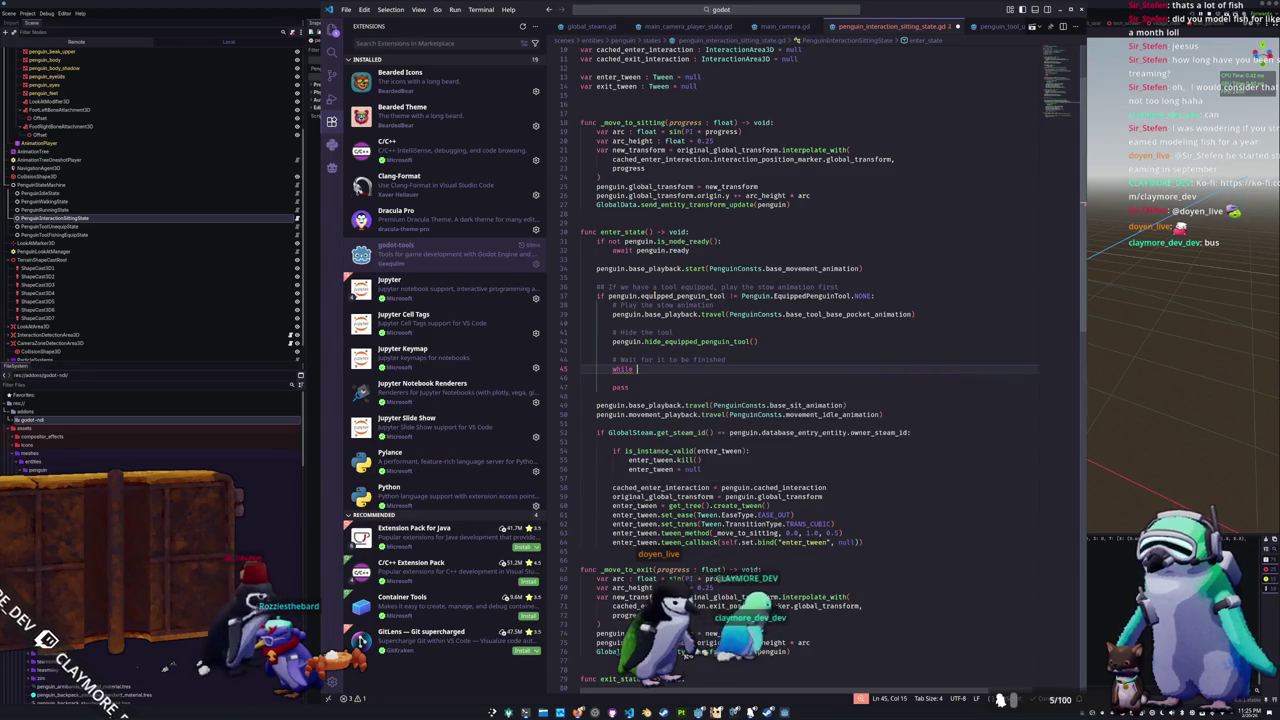
pyautogui.hotkey('ctrl', 'shift', 'Left')
pyautogui.press('BackSpace')
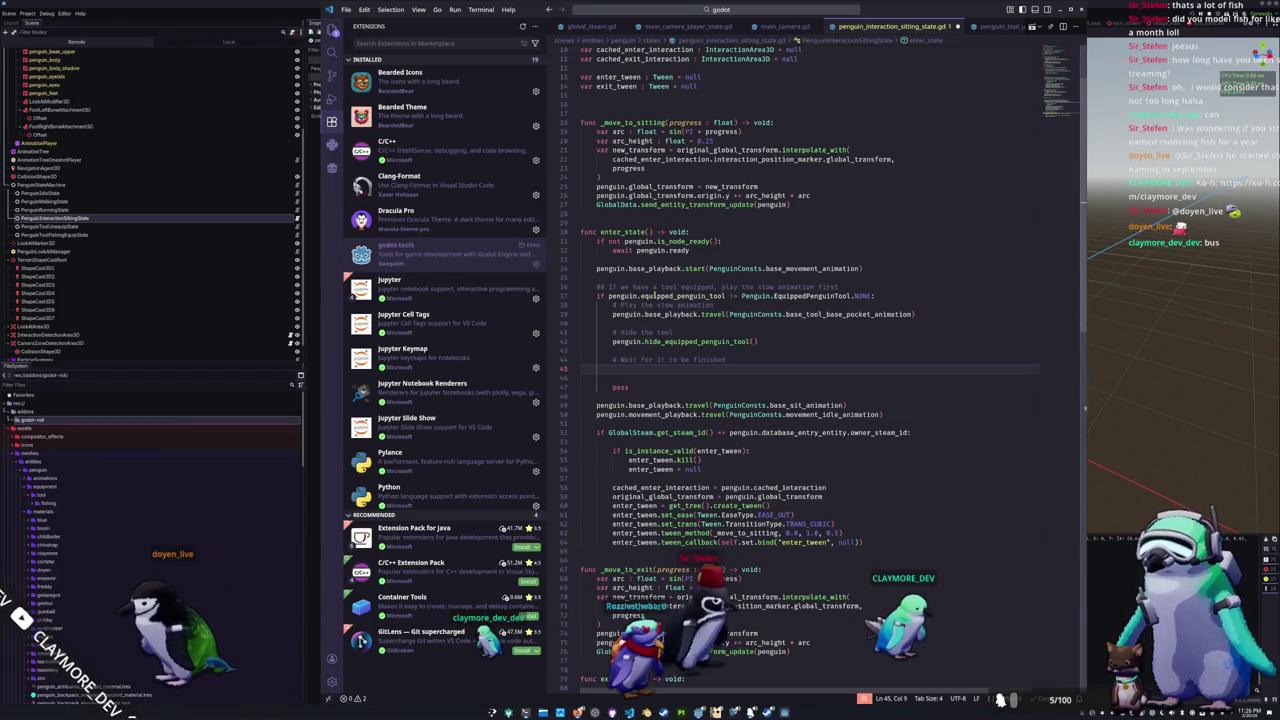
pyautogui.write('await get_tree().c')
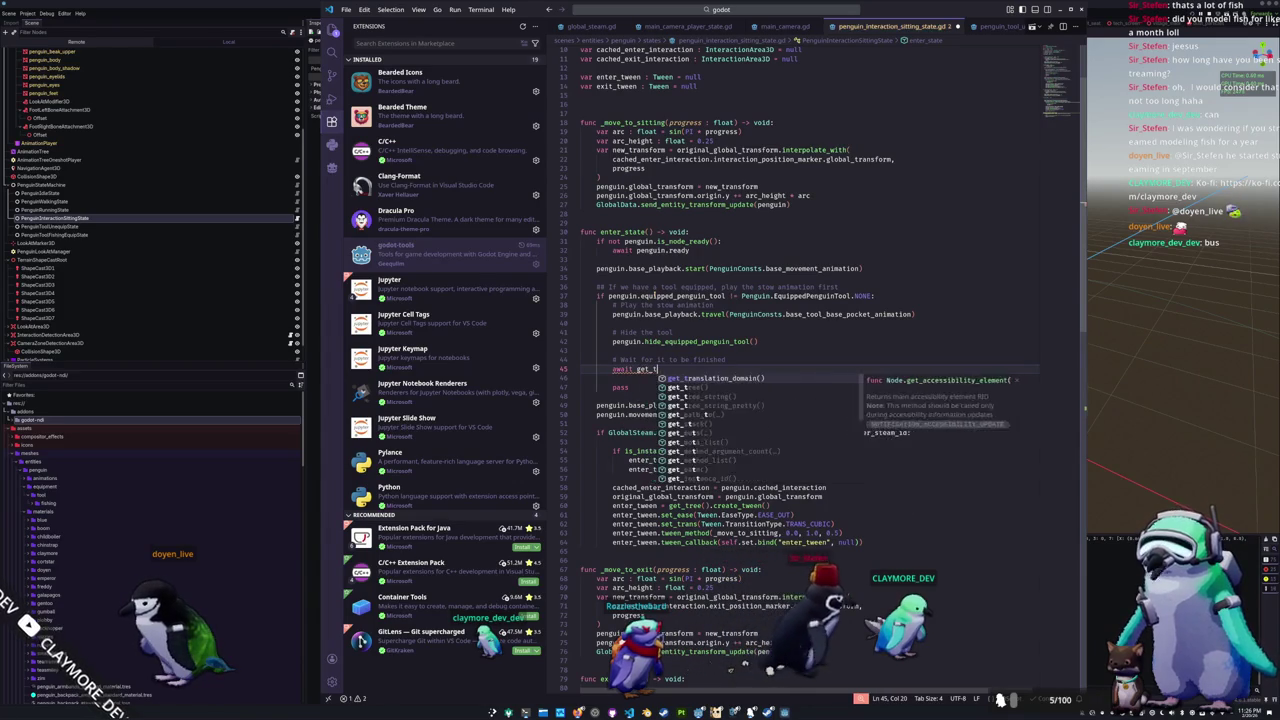
pyautogui.write('reate_timer(')
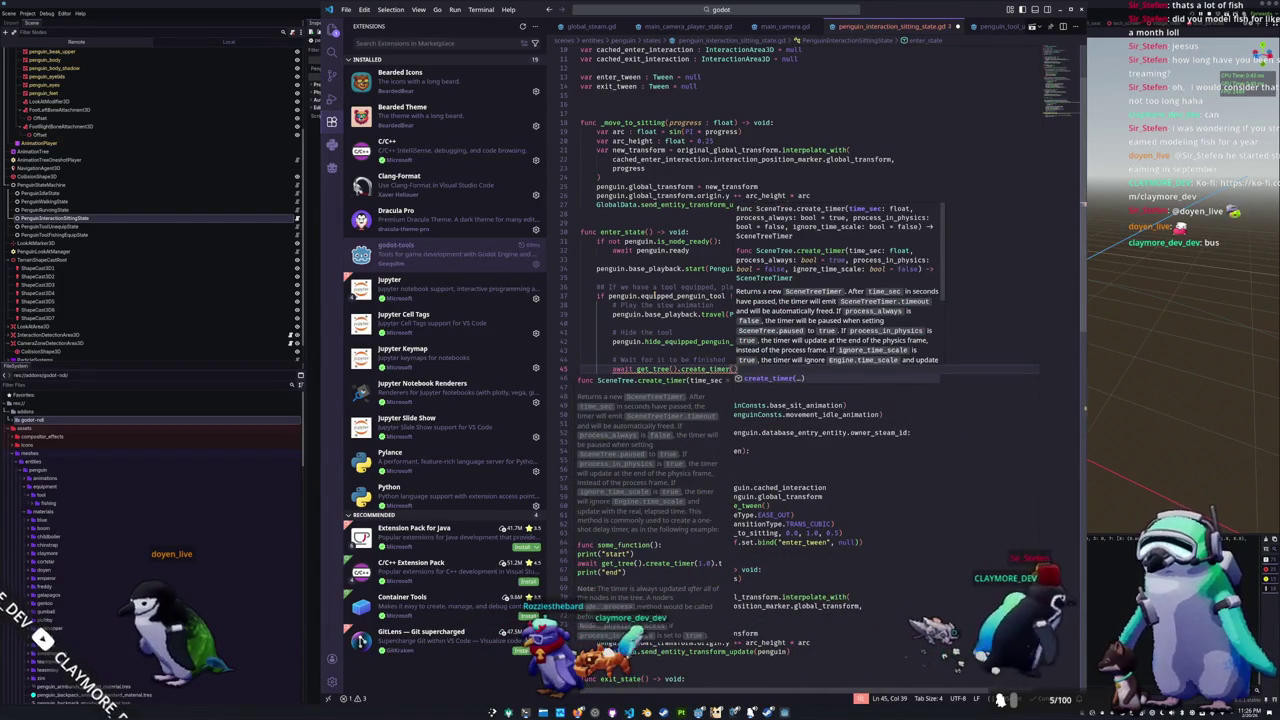
pyautogui.write('3.0).timeout')
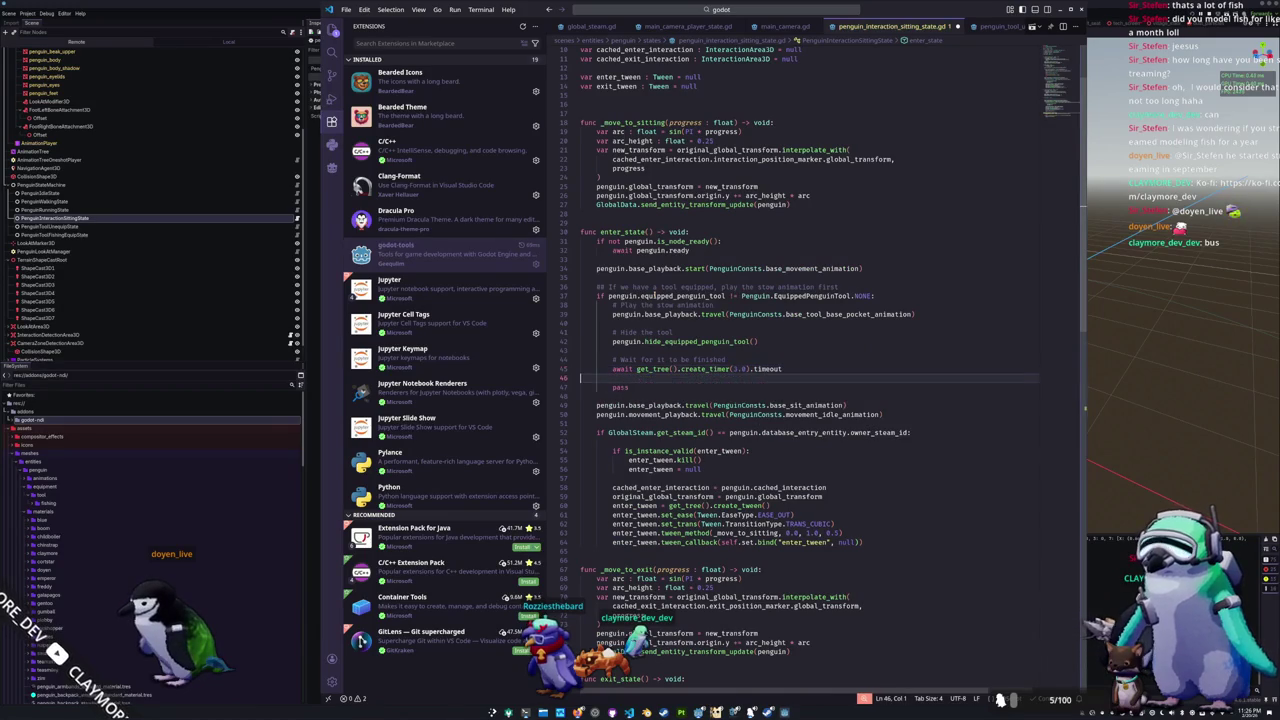
pyautogui.press('Return')
# Step: Delete the leftover pass placeholder and add a blank line after the timer wait
pyautogui.press('Down')
pyautogui.press('Down')
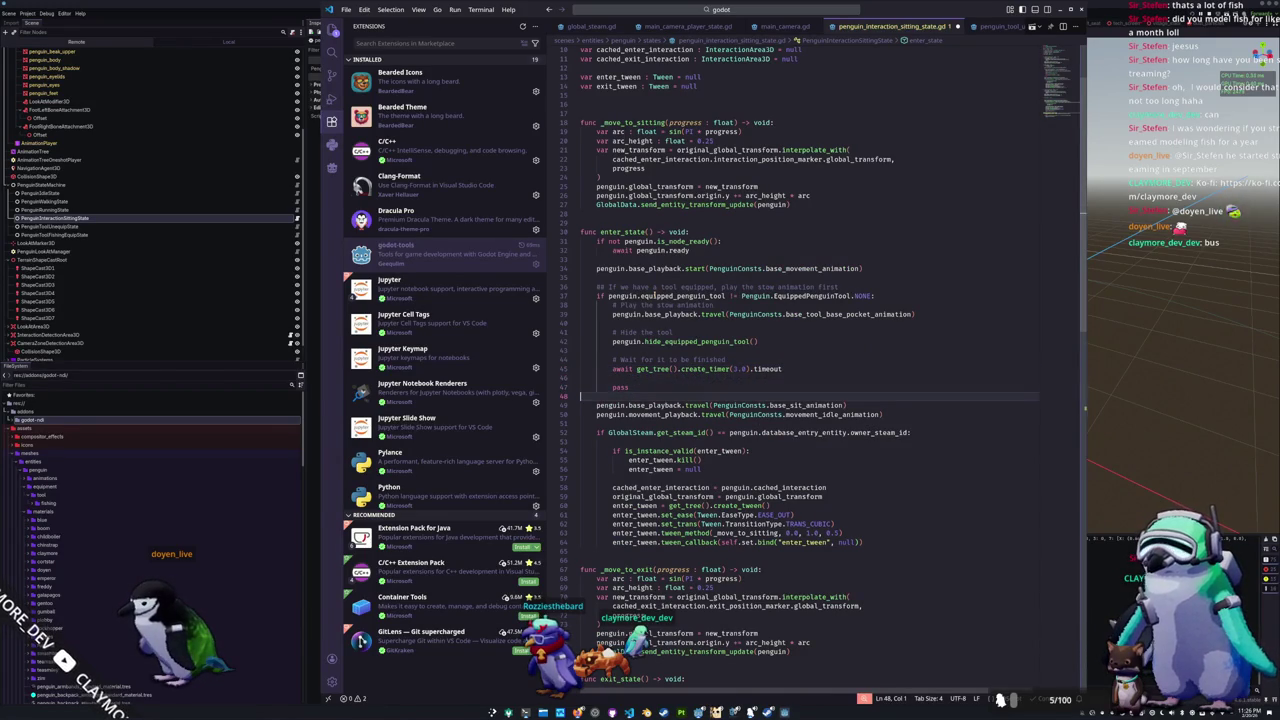
pyautogui.hotkey('shift', 'Up')
pyautogui.press('Delete')
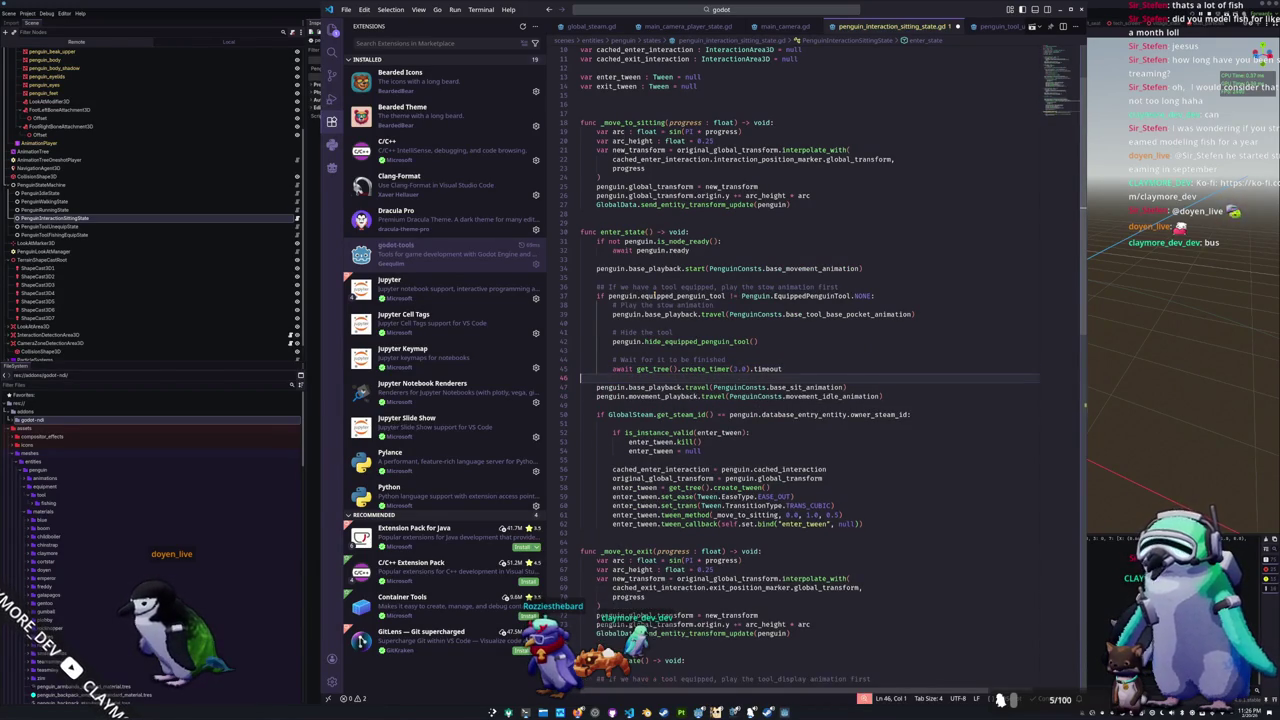
pyautogui.press('Return')
pyautogui.press('Up')
pyautogui.press('Up')
pyautogui.press('End')
pyautogui.hotkey('ctrl', 'shift', 'Left')
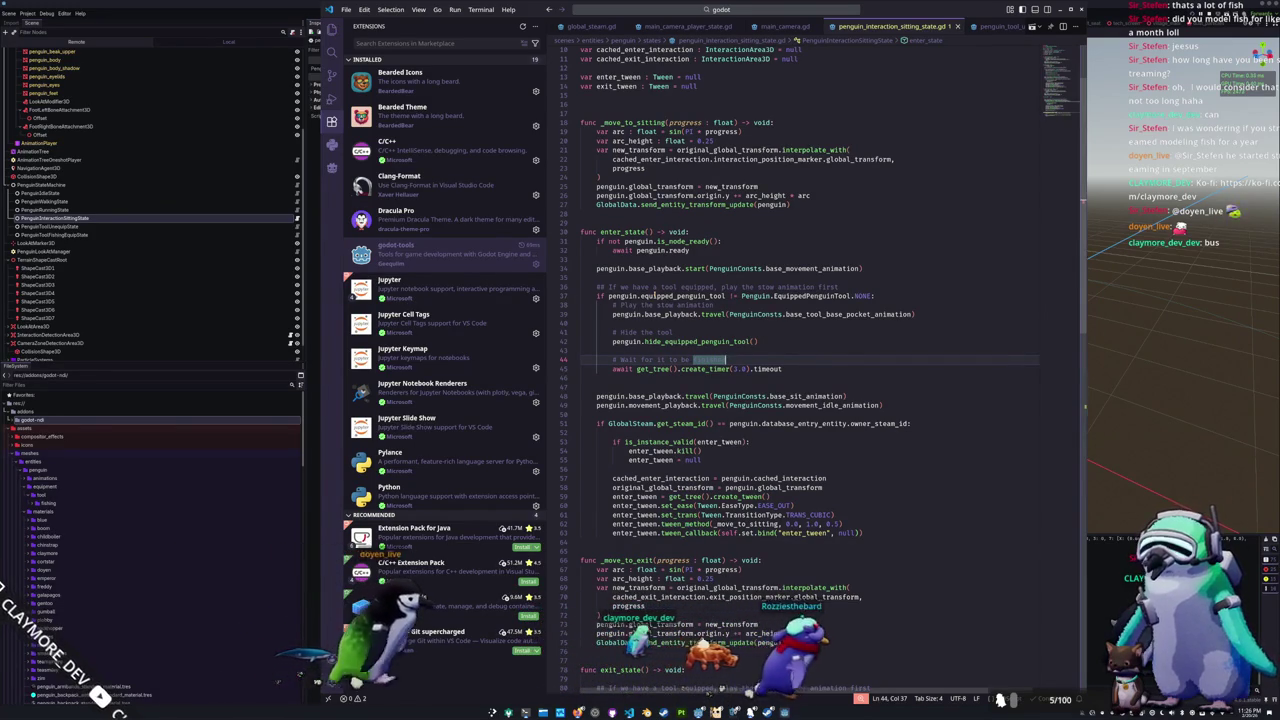
# Step: Copy the equipped-tool block from enter_state and paste it into exit_state
pyautogui.press('Down')
pyautogui.press('End')
pyautogui.hotkey('shift', 'Up')
pyautogui.hotkey('shift', 'Up')
pyautogui.hotkey('shift', 'Up')
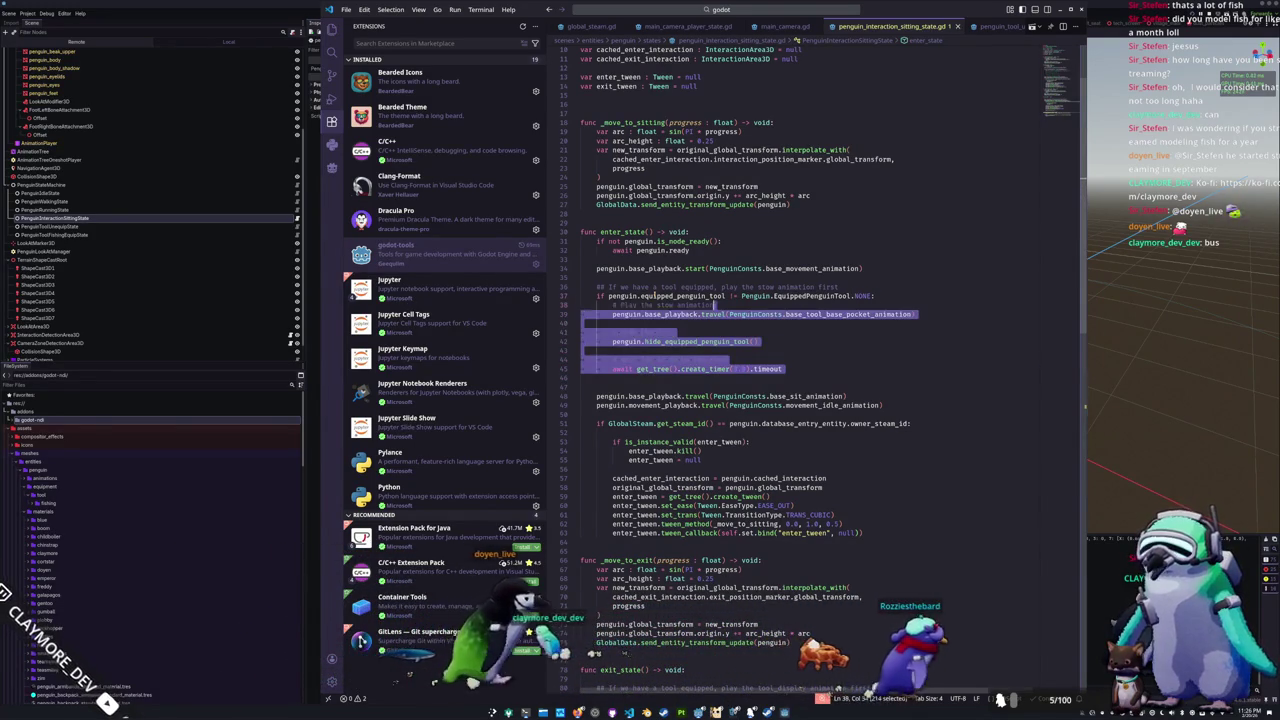
pyautogui.hotkey('shift', 'Up')
pyautogui.hotkey('shift', 'Up')
pyautogui.hotkey('shift', 'Up')
pyautogui.scroll(-5, 607, 518)
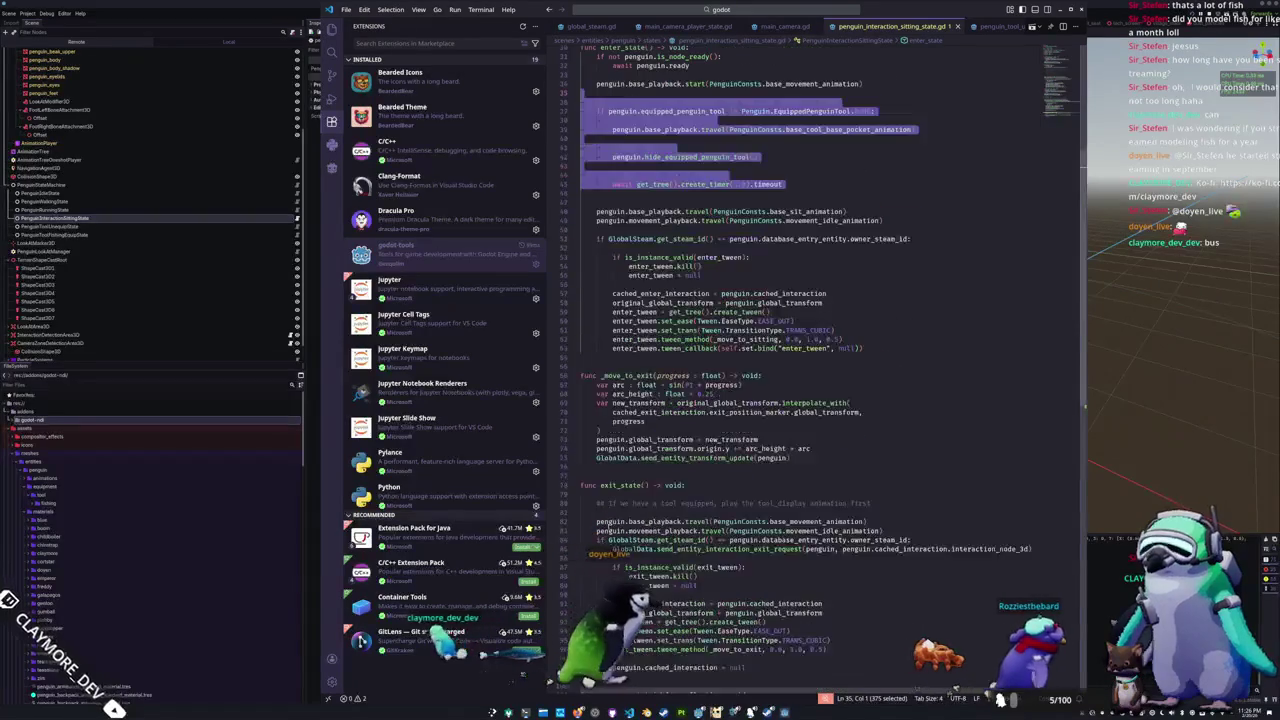
pyautogui.hotkey('ctrl', 'c')
pyautogui.click(603, 512)
pyautogui.hotkey('ctrl', 'v')
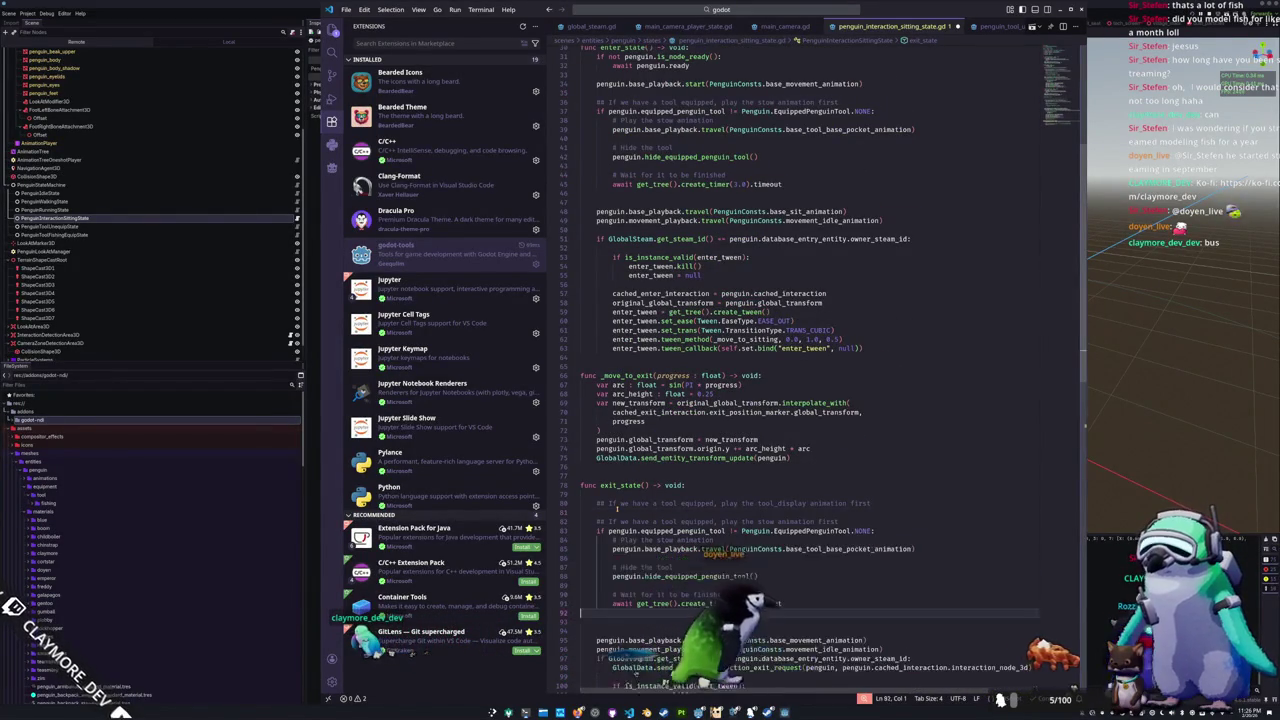
# Step: Change the pasted animation to base_tool_base_display_animation
pyautogui.press('Up')
pyautogui.press('Up')
pyautogui.press('Up')
pyautogui.press('End')
pyautogui.press('Left')
pyautogui.hotkey('ctrl', 'd')
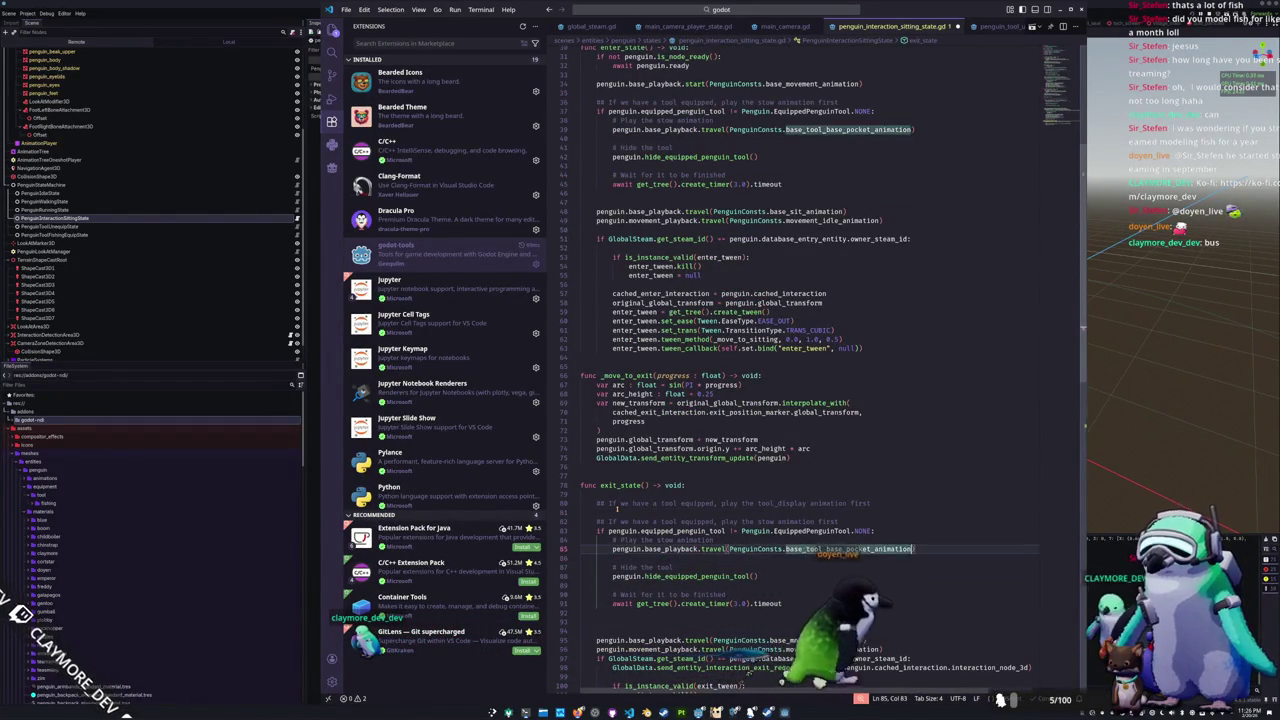
pyautogui.write('base_to')
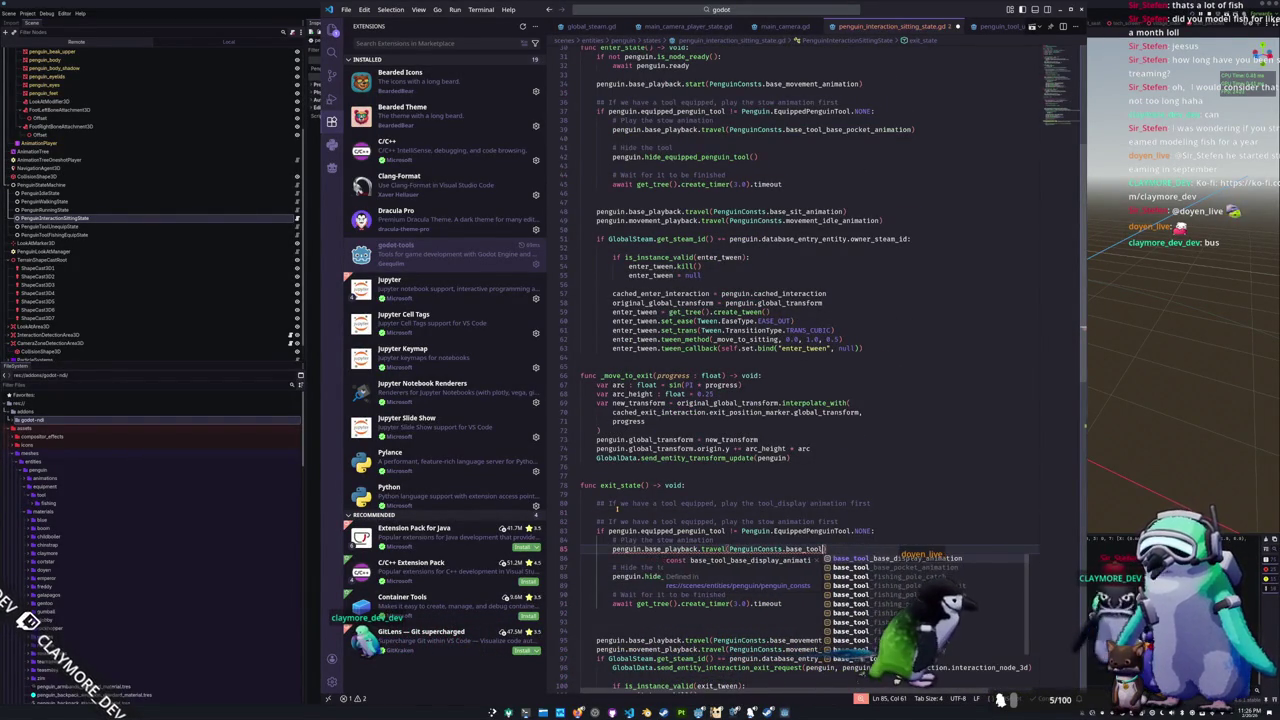
pyautogui.press('Return')
# Step: Replace hide with show so exit_state calls show_equipped_penguin_tool()
pyautogui.press('Down')
pyautogui.press('Down')
pyautogui.press('Down')
pyautogui.press('End')
pyautogui.press('Left')
pyautogui.press('Left')
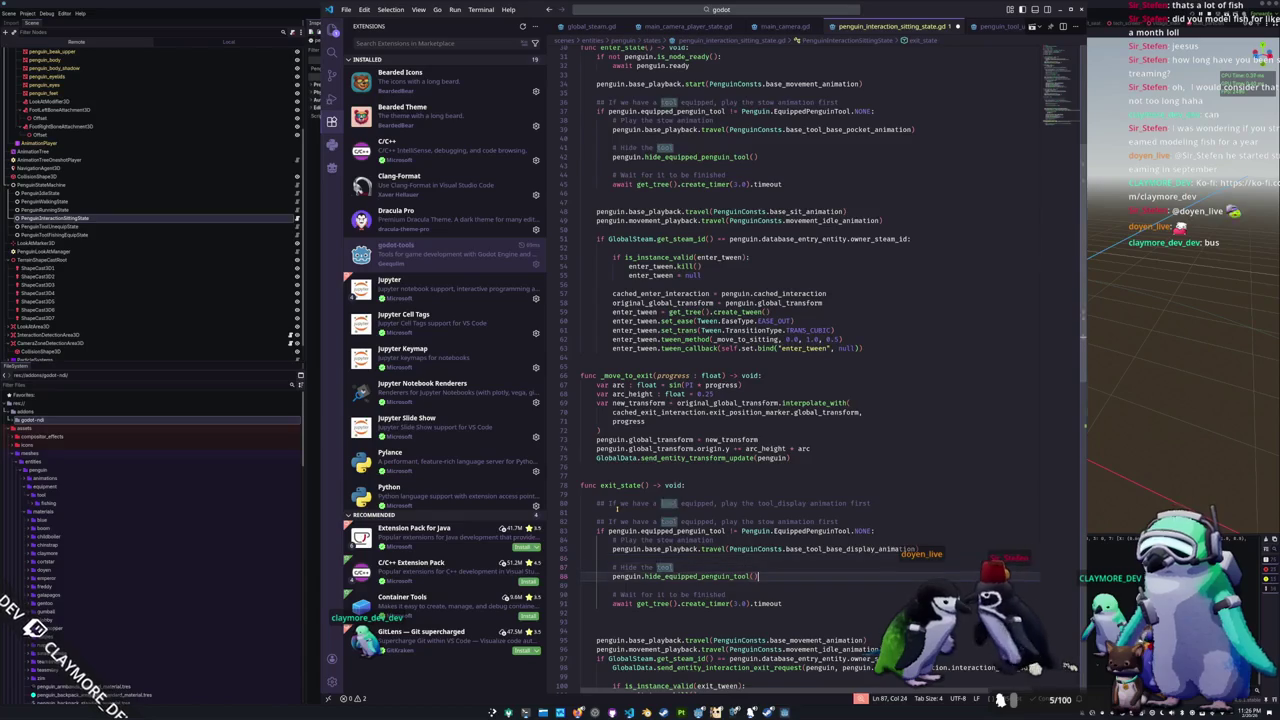
pyautogui.hotkey('ctrl', 'd')
pyautogui.write('show')
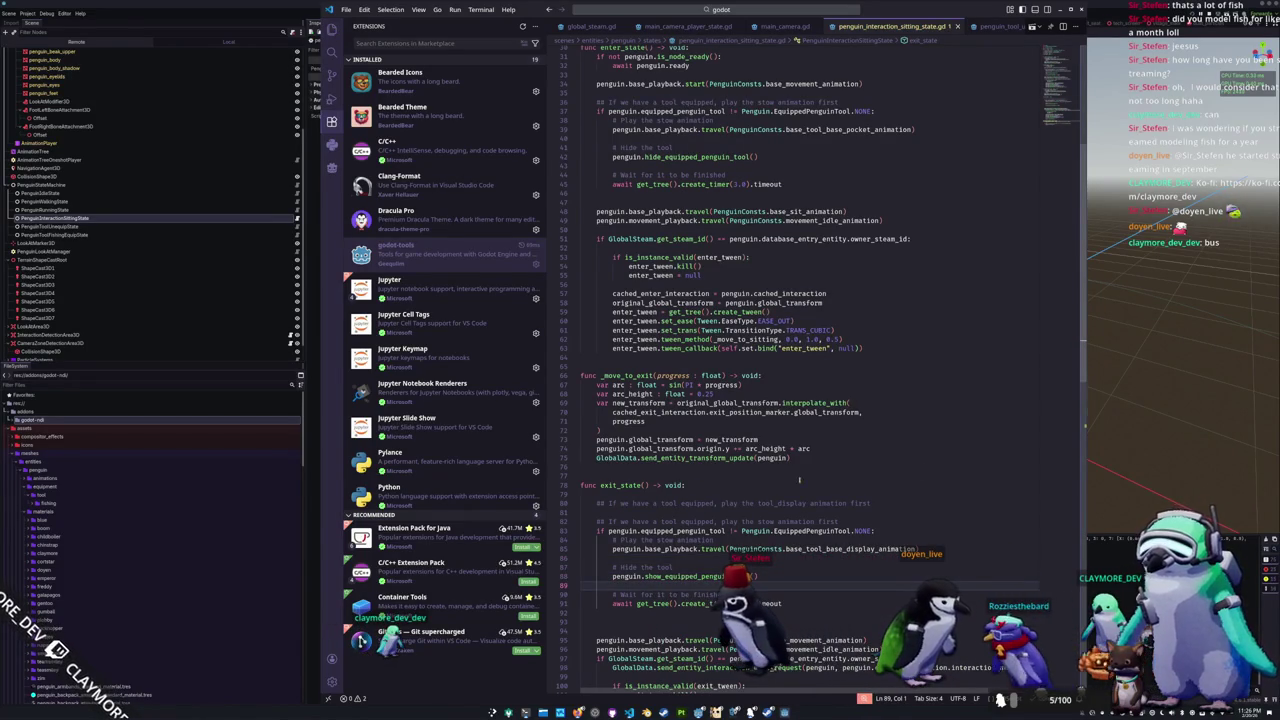
pyautogui.click(1130, 434)
# Step: Run the project with F5 and leave the main menu to enter the village
pyautogui.press('F5')
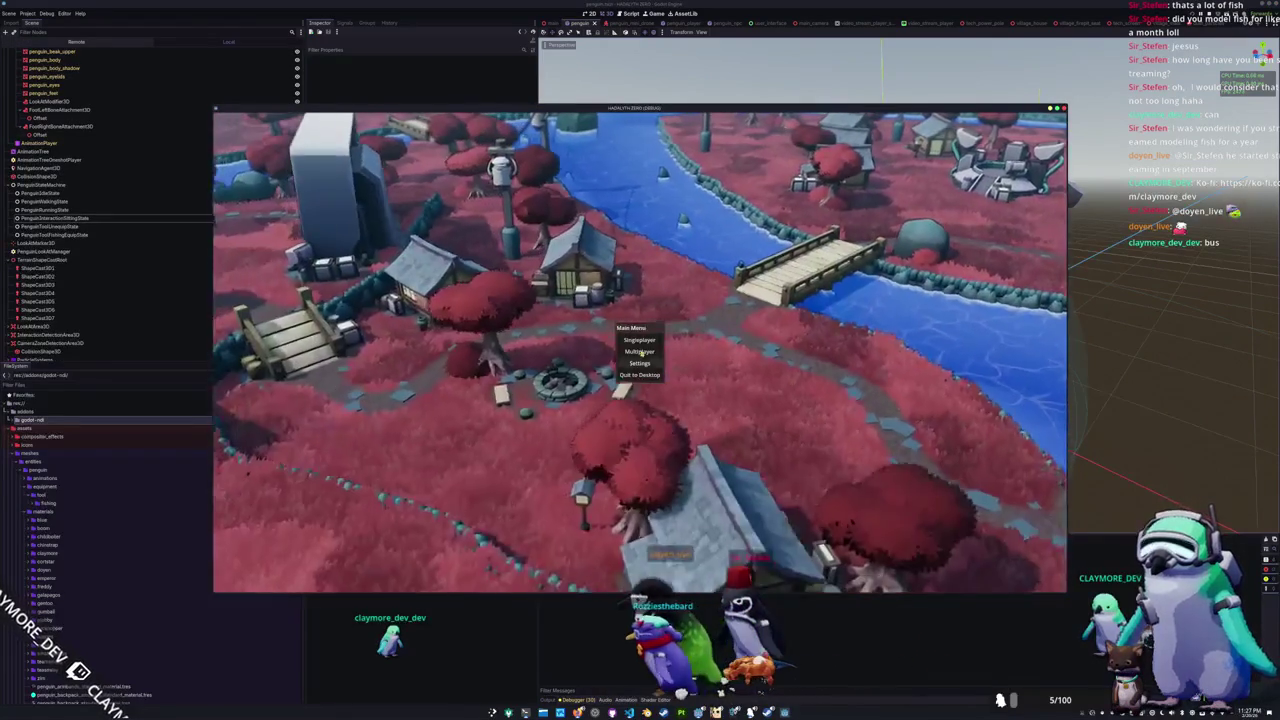
pyautogui.click(640, 352)
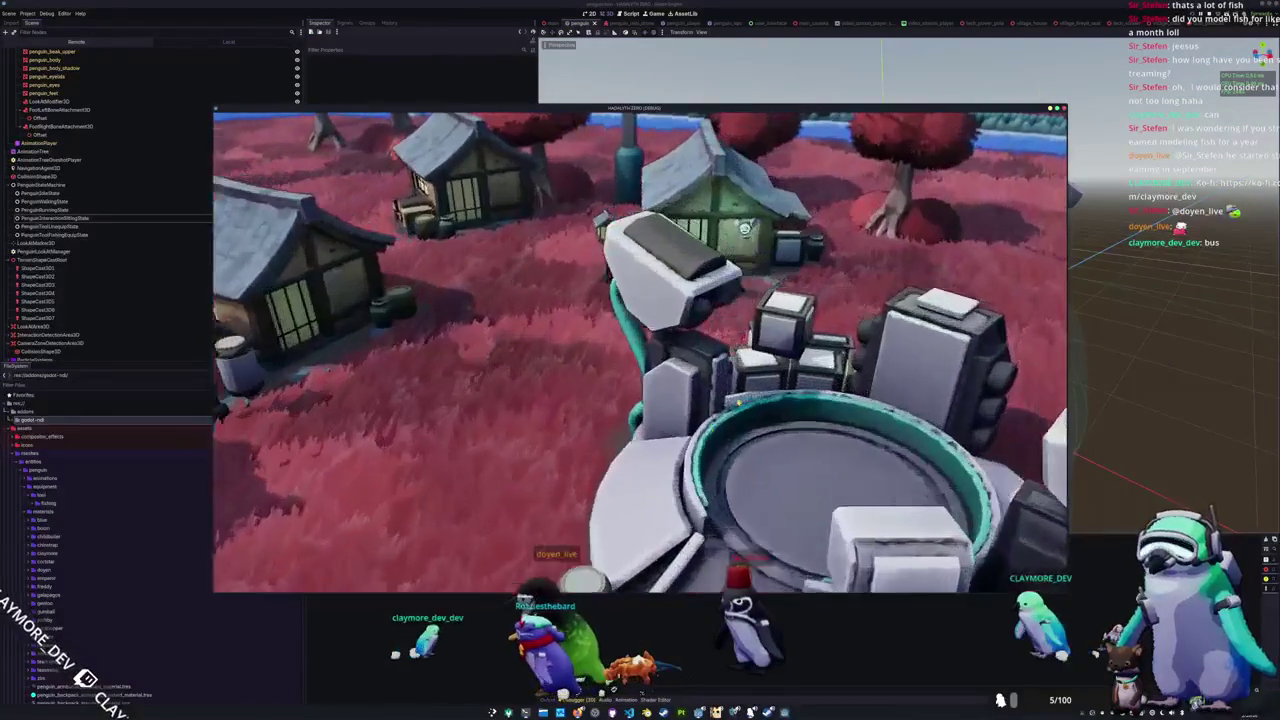